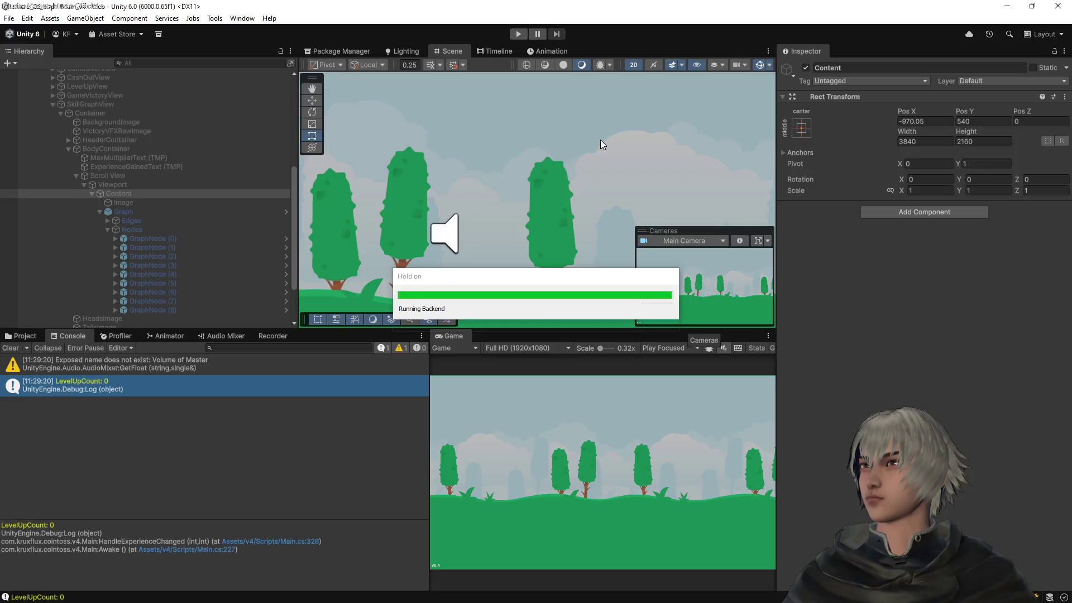
# Play the game into the skill graph, scroll-zoom to test it, then stop and switch to VS Code
pyautogui.click(519, 34)
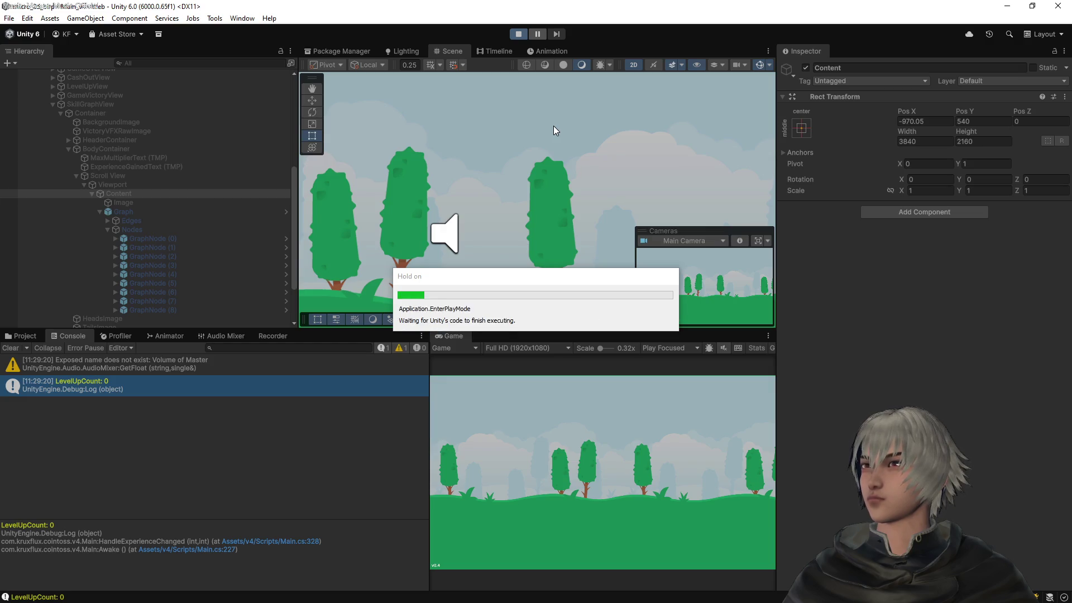
pyautogui.click(611, 503)
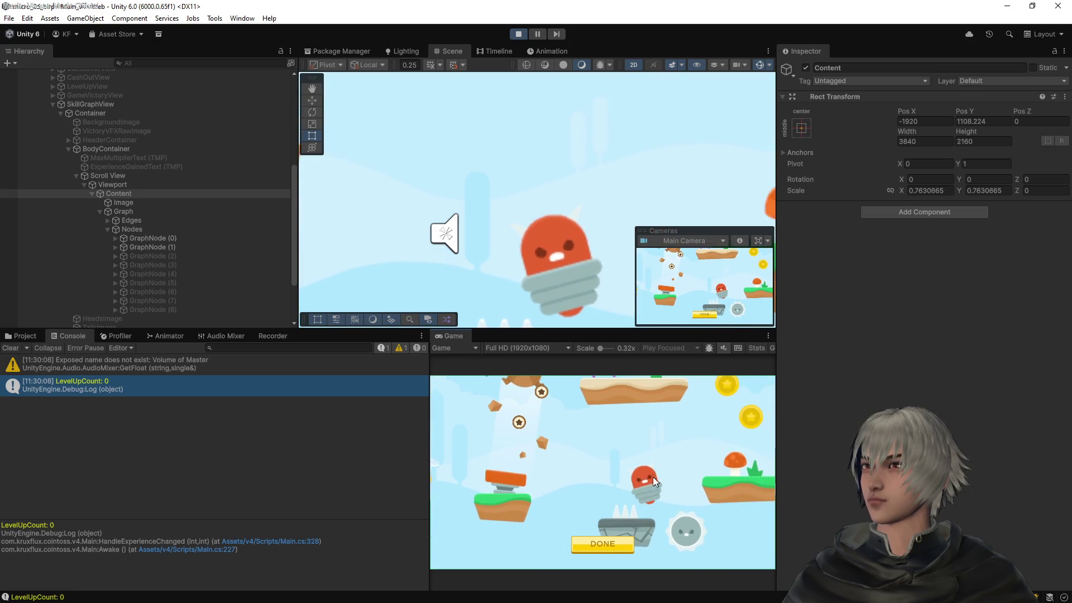
pyautogui.click(519, 34)
pyautogui.hotkey('alt', 'Tab')
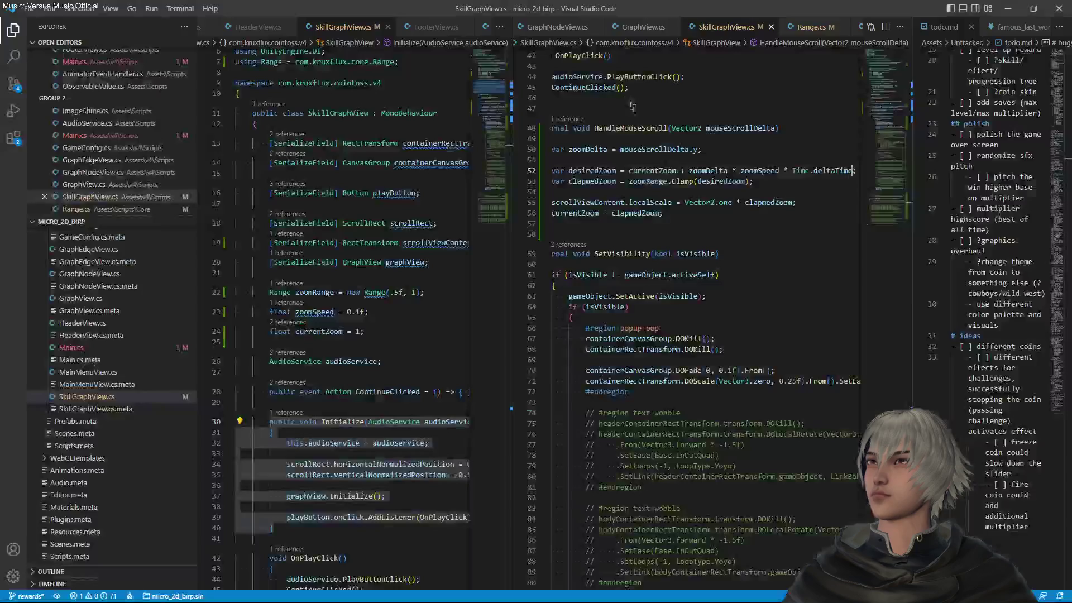
# Change zoomSpeed on line 23 from 0.1f to 1f, save, and return to Unity
pyautogui.scroll(8, 707, 261)
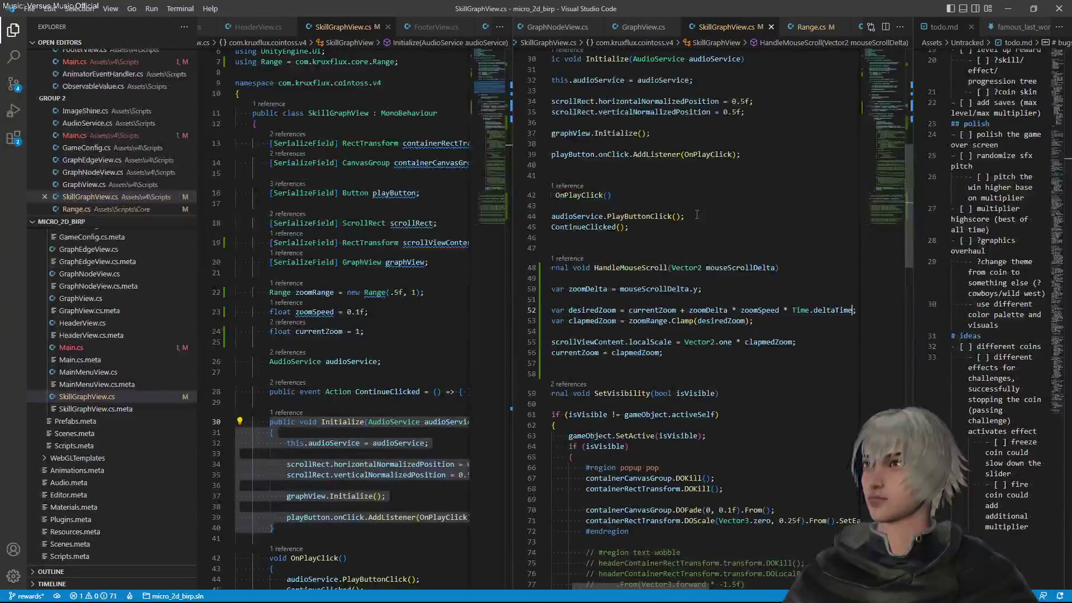
pyautogui.hscroll(-2, 697, 214)
pyautogui.scroll(5, 697, 214)
pyautogui.click(663, 340)
pyautogui.press('Delete')
pyautogui.press('Delete')
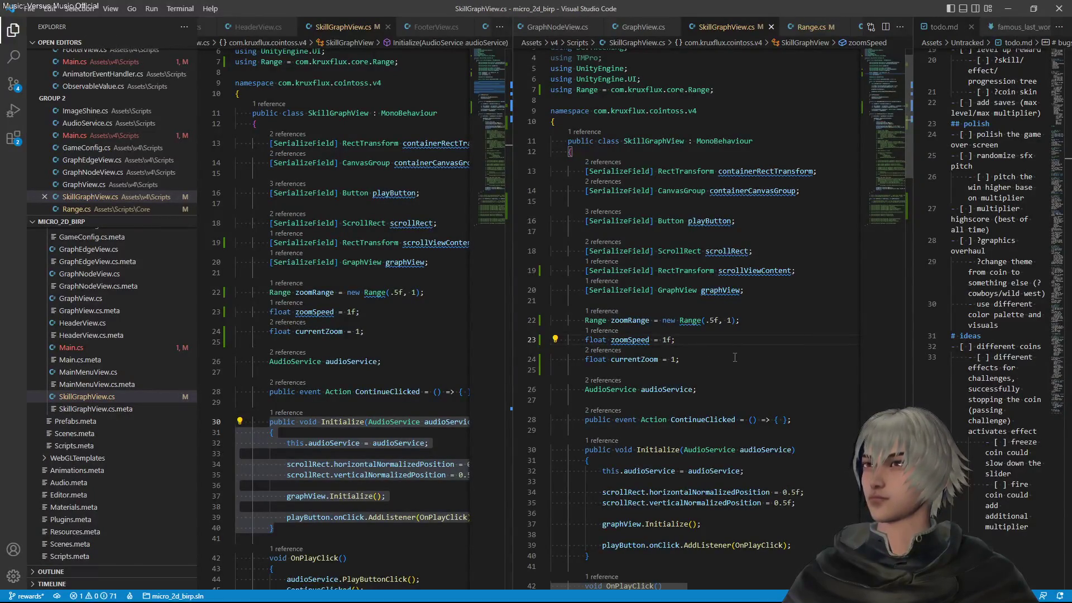
pyautogui.hotkey('alt', 'Tab')
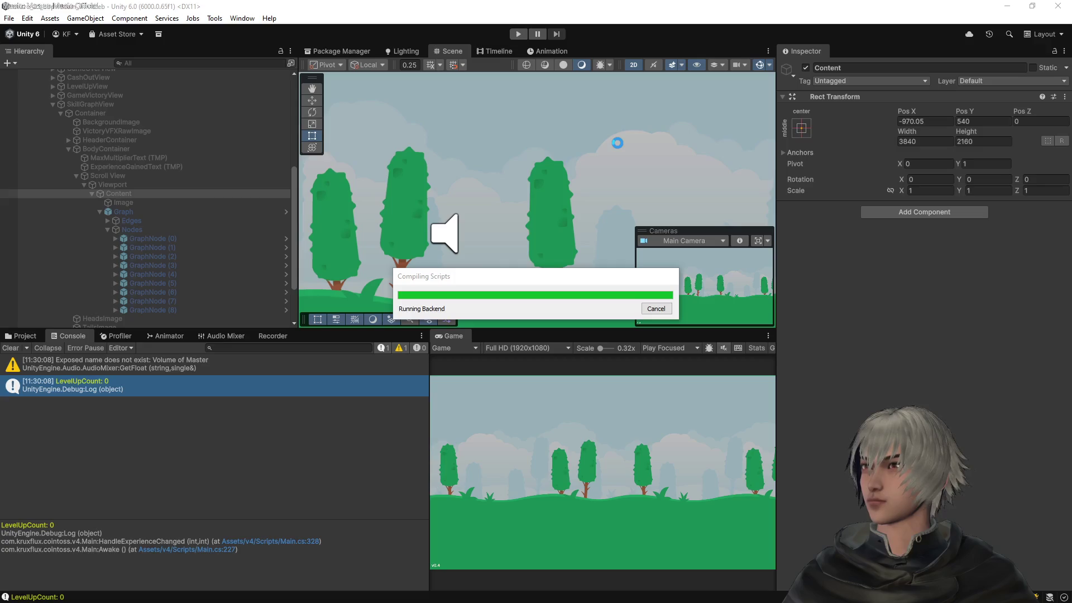
# Replay into the skill graph, scroll-zoom to test the 1f zoom speed, then stop and return to VS Code
pyautogui.click(526, 33)
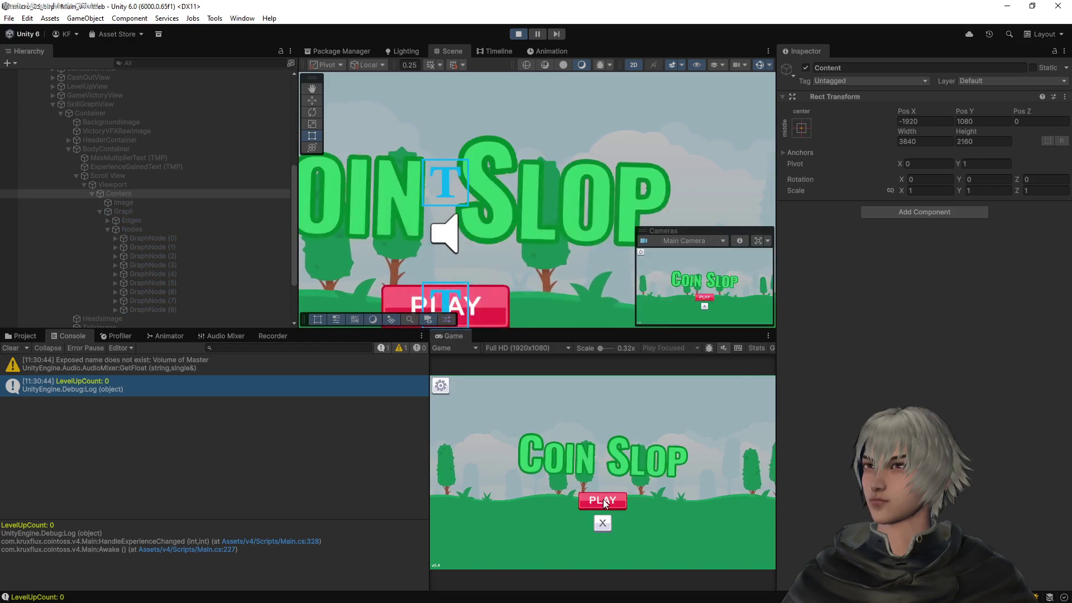
pyautogui.click(599, 496)
pyautogui.click(598, 450)
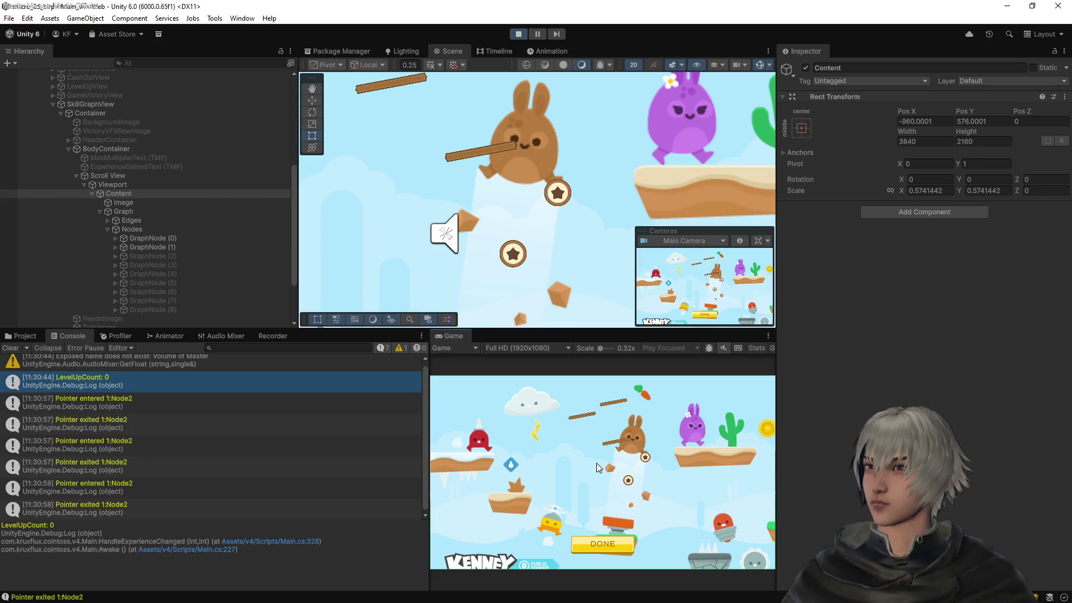
pyautogui.click(518, 34)
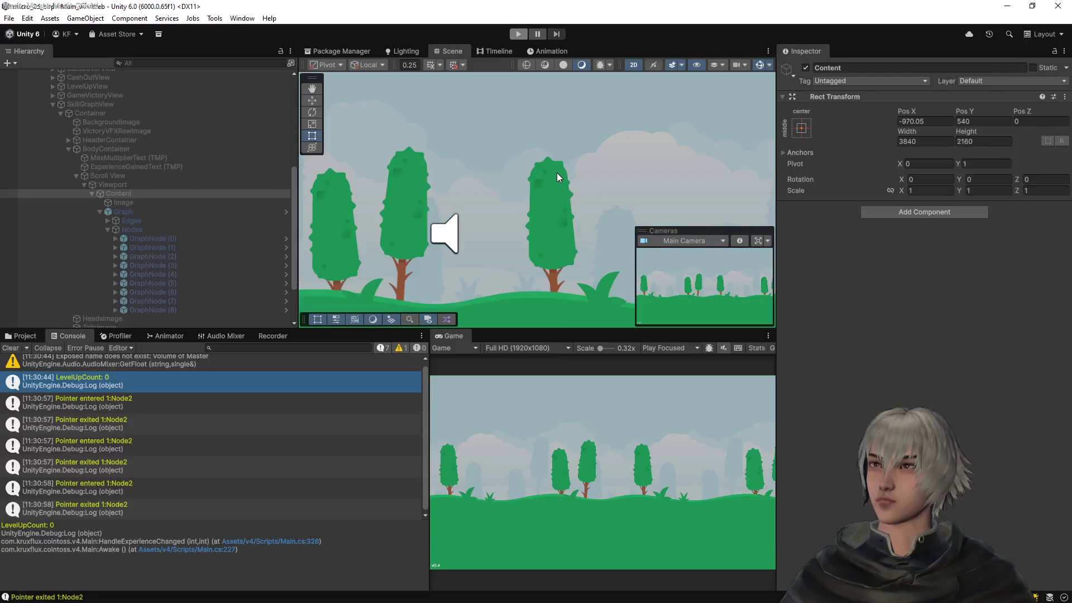
pyautogui.hotkey('alt', 'Tab')
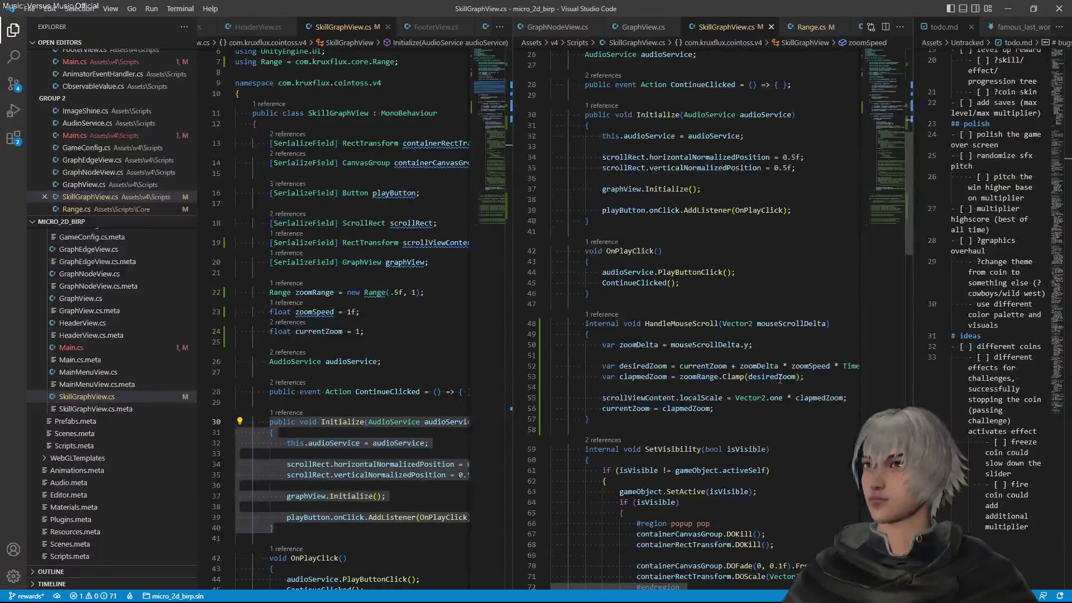
# Widen the code pane and add a ', float deltaTime' parameter to HandleMouseScroll
pyautogui.scroll(-2, 780, 380)
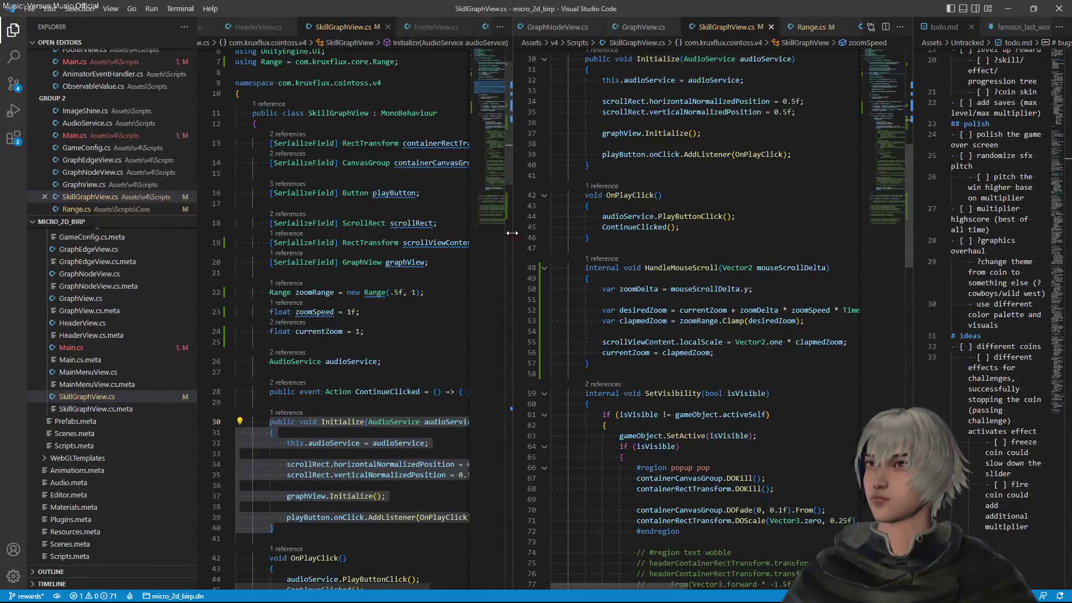
pyautogui.moveTo(512, 237); pyautogui.dragTo(347, 239)
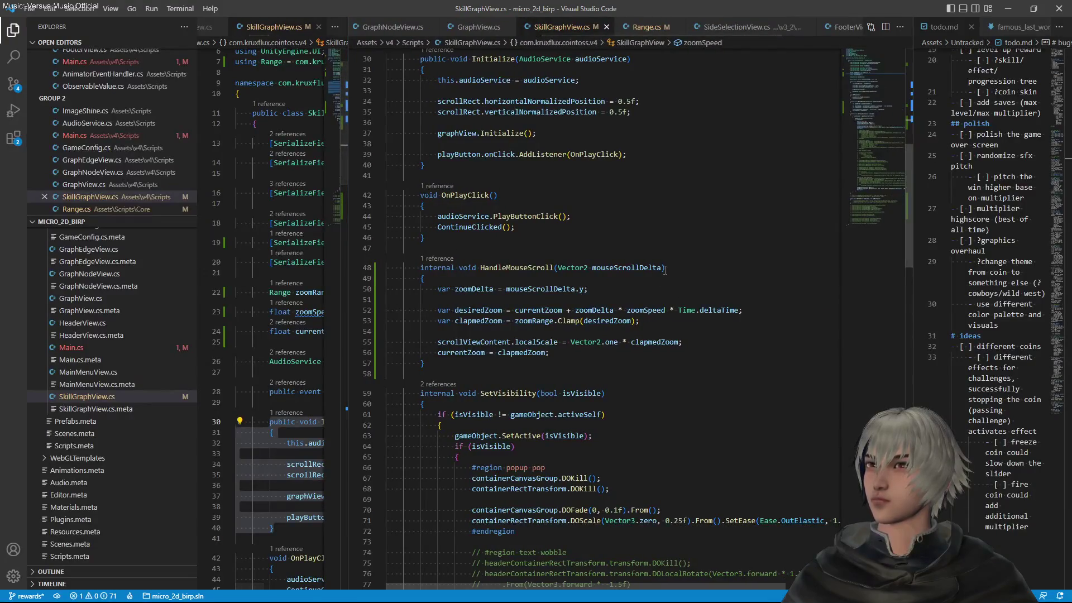
pyautogui.click(679, 310)
pyautogui.moveTo(679, 310); pyautogui.dragTo(739, 311)
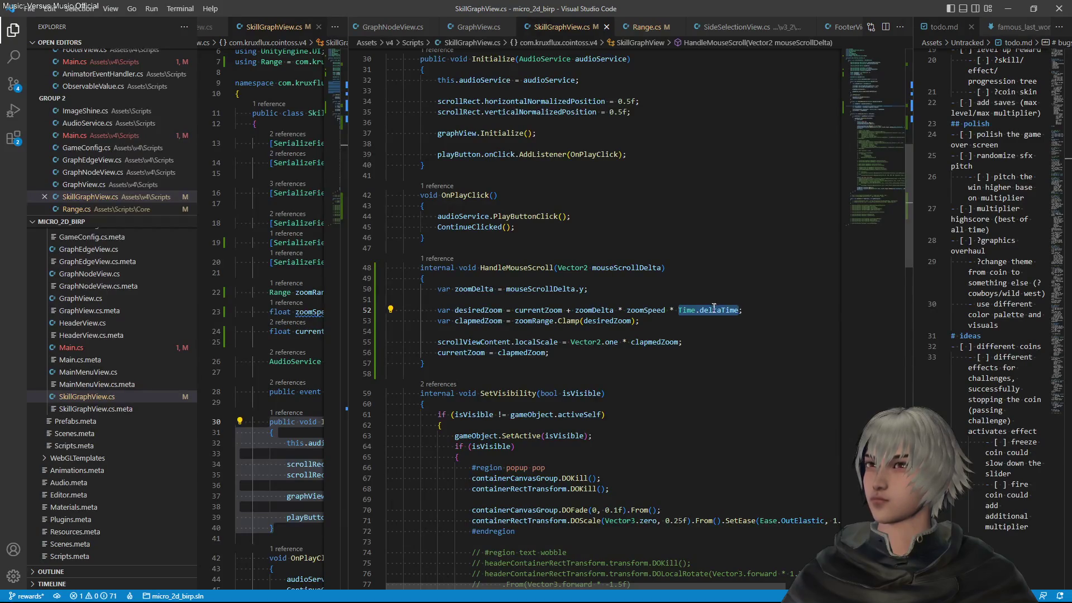
pyautogui.press('Up')
pyautogui.press('Up')
pyautogui.press('Up')
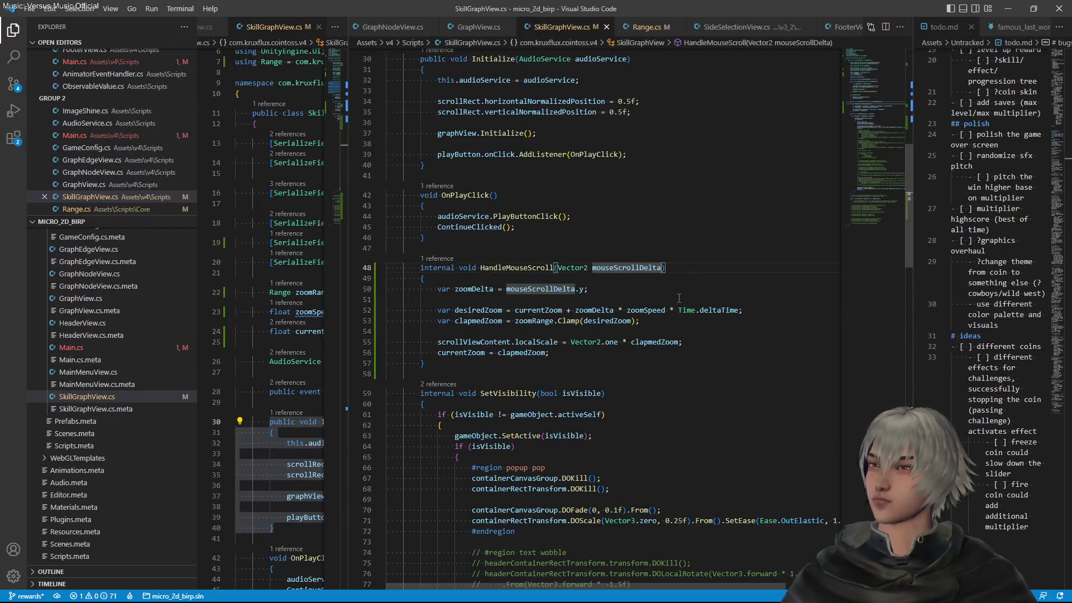
pyautogui.write(', float deltaTime')
pyautogui.hotkey('ctrl', 's')
pyautogui.press('Left')
pyautogui.press('Left')
pyautogui.press('Left')
# Replace Time.deltaTime with deltaTime on line 52, save, and peek HandleMouseScroll's references
pyautogui.click(680, 310)
pyautogui.write('deltaTime')
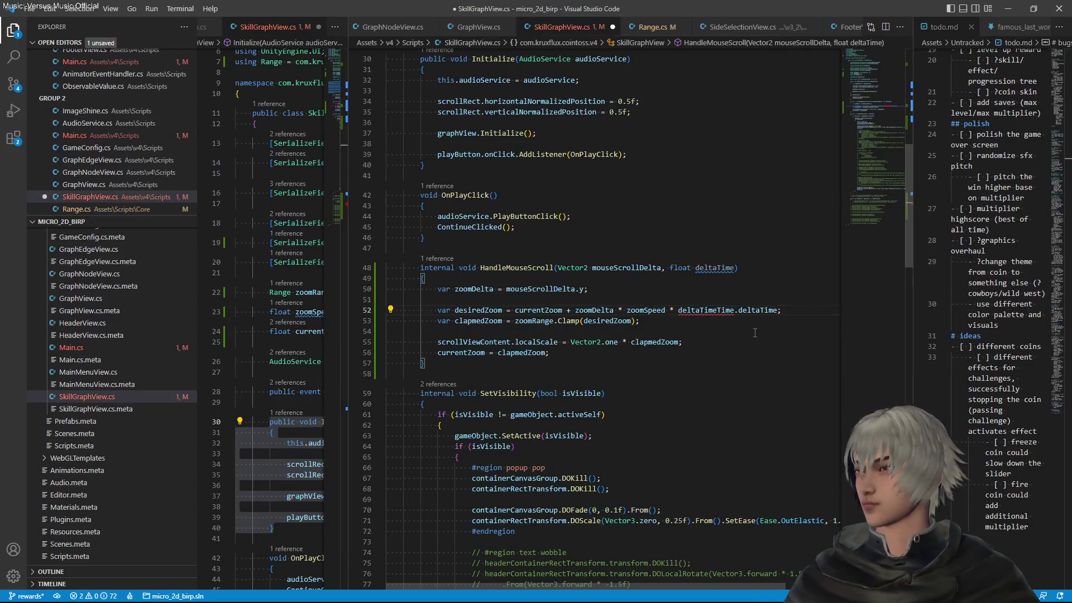
pyautogui.hotkey('ctrl', 'shift', 'Right')
pyautogui.hotkey('ctrl', 'shift', 'Right')
pyautogui.press('BackSpace')
pyautogui.hotkey('ctrl', 'space')
pyautogui.hotkey('ctrl', 's')
pyautogui.click(443, 259)
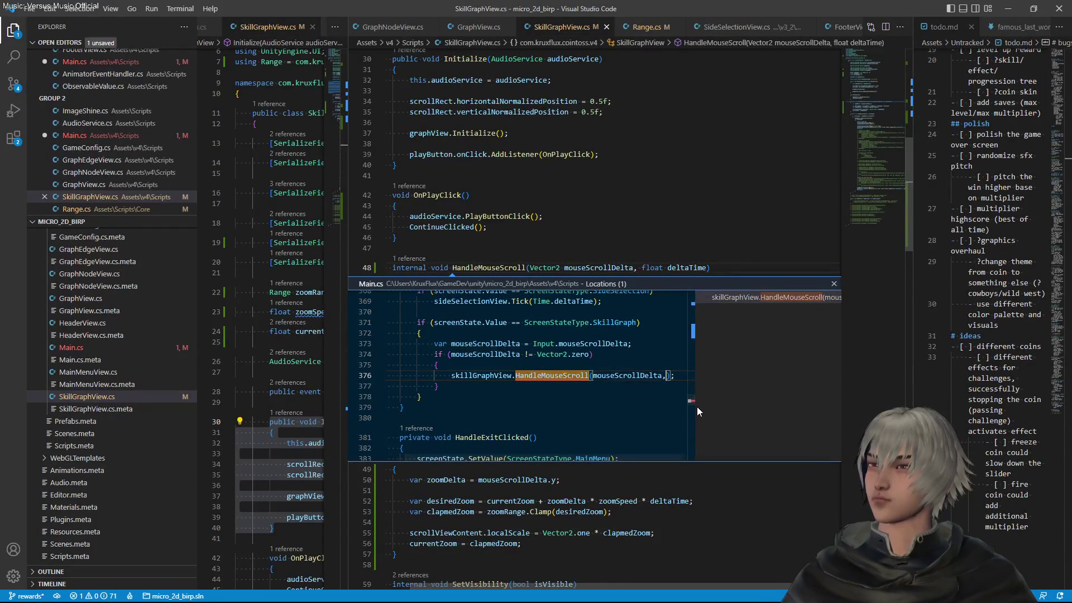
# In Main.cs, pass Input.mousePosition and Time.deltaTime to HandleMouseScroll, and save
pyautogui.write(', Time.deltaTime')
pyautogui.hotkey('ctrl', 's')
pyautogui.press('Up')
pyautogui.press('Up')
pyautogui.press('Up')
pyautogui.click(663, 376)
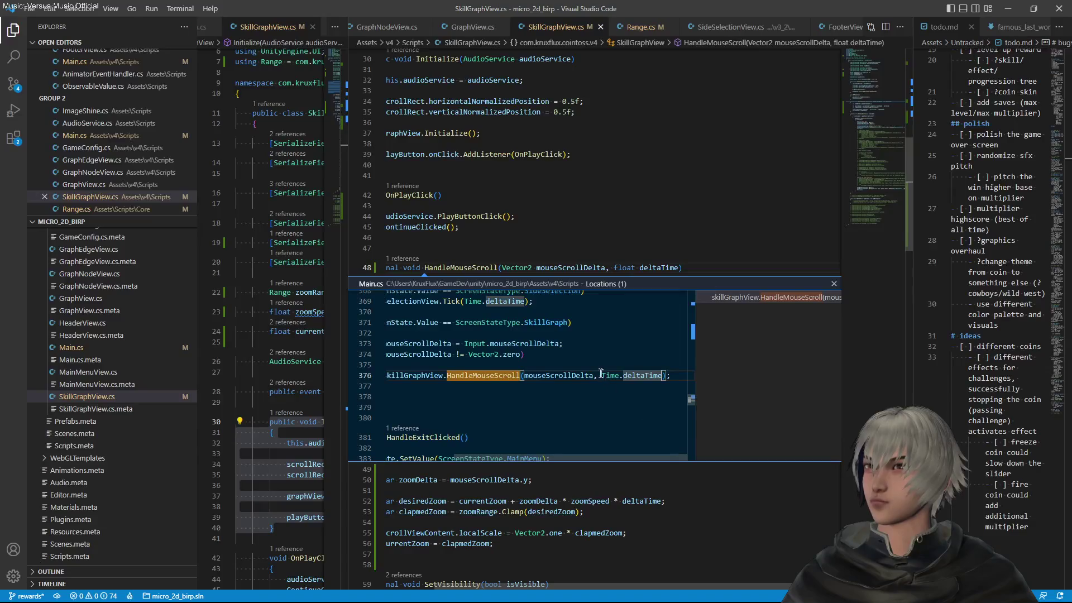
pyautogui.hotkey('ctrl', 'Left')
pyautogui.hotkey('ctrl', 'Left')
pyautogui.hotkey('ctrl', 'Left')
pyautogui.write('Input')
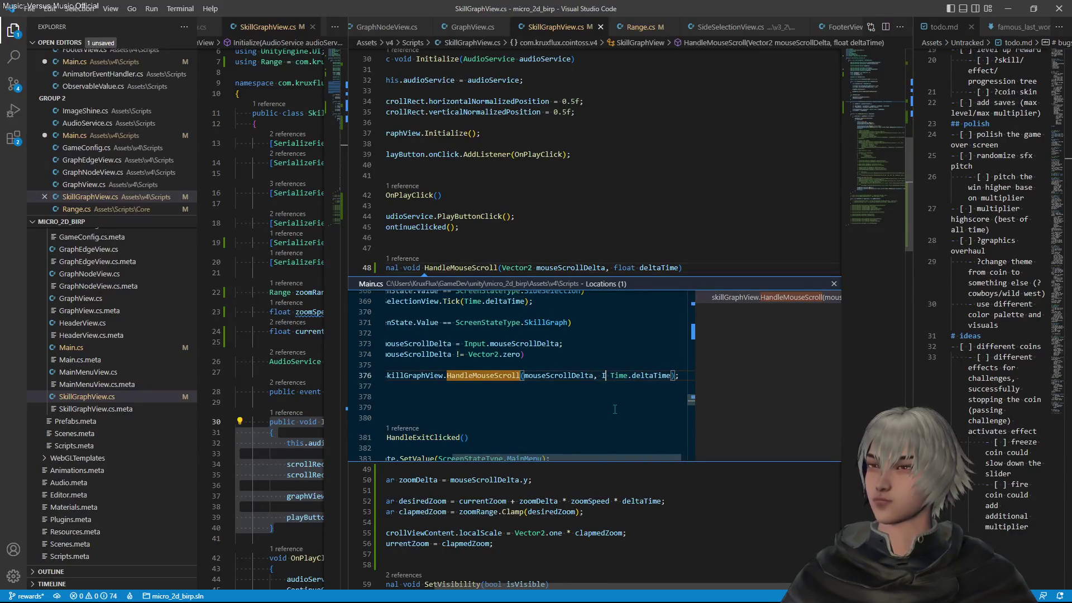
pyautogui.write('.mouseP')
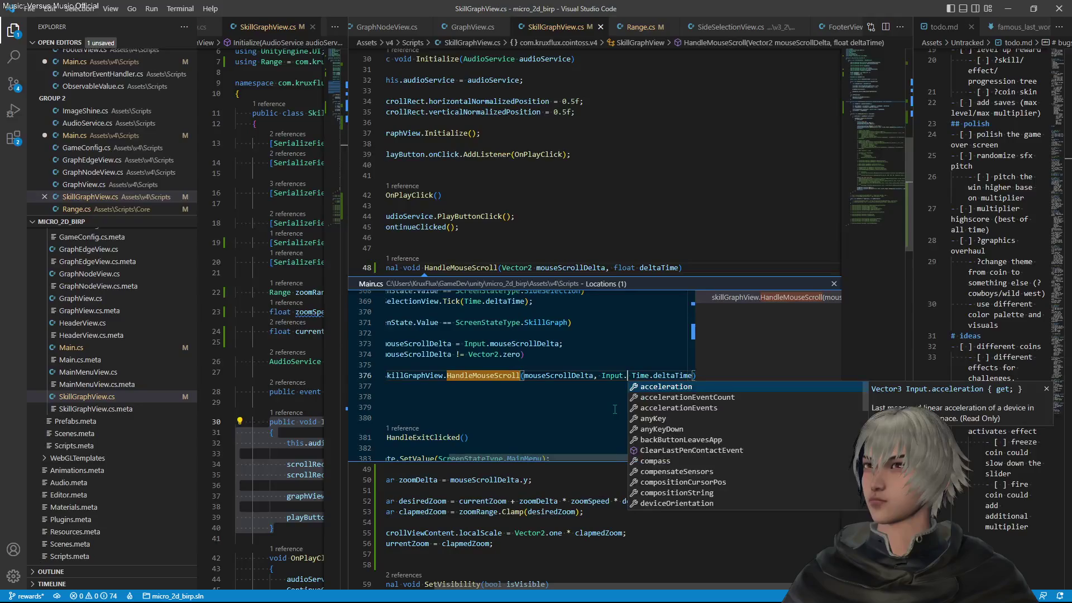
pyautogui.press('Tab')
pyautogui.write(',')
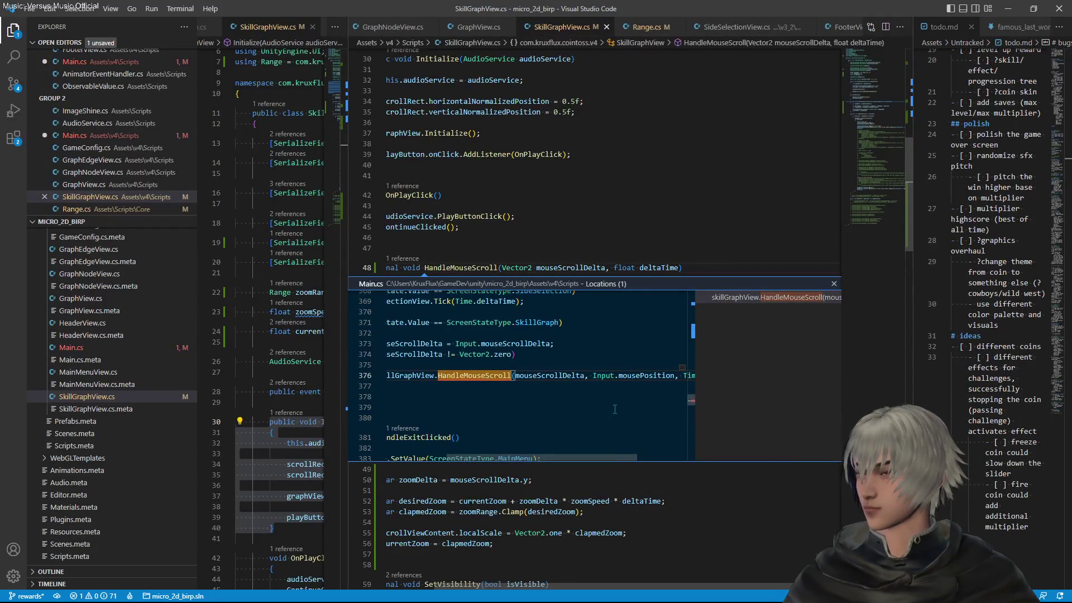
pyautogui.hotkey('ctrl', 's')
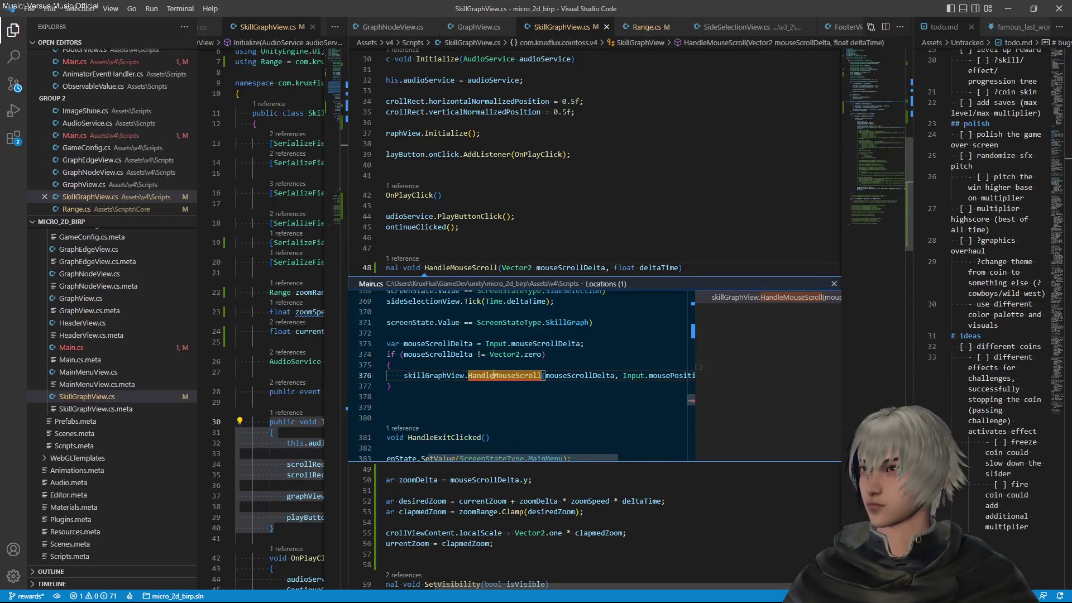
# Apply the 'Add parameter' quick fix for a Vector3 mousePosition parameter, close the peek, and save
pyautogui.hotkey('ctrl', '.')
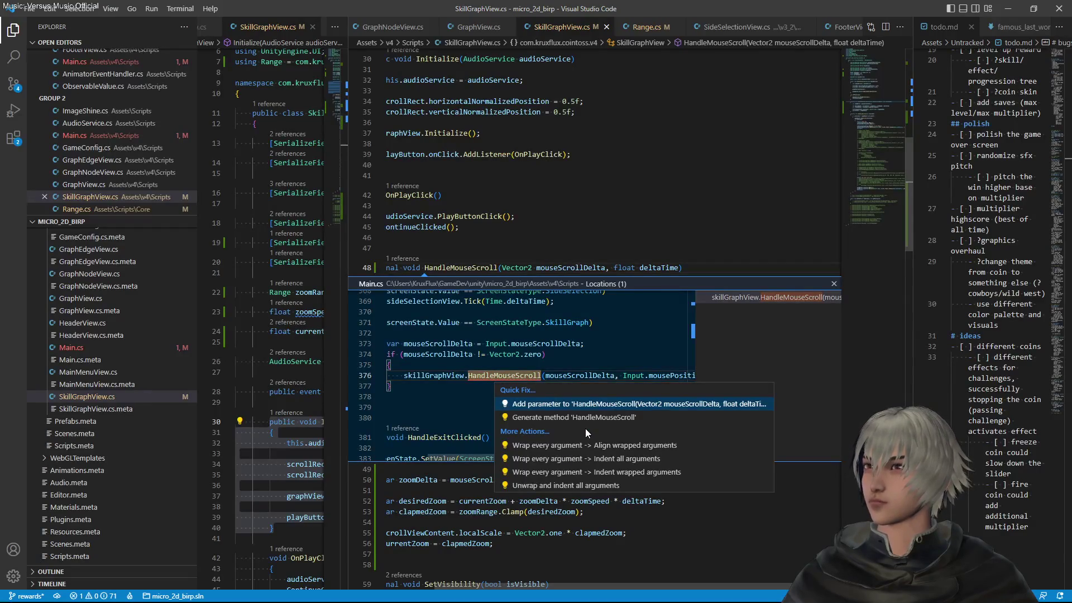
pyautogui.press('Return')
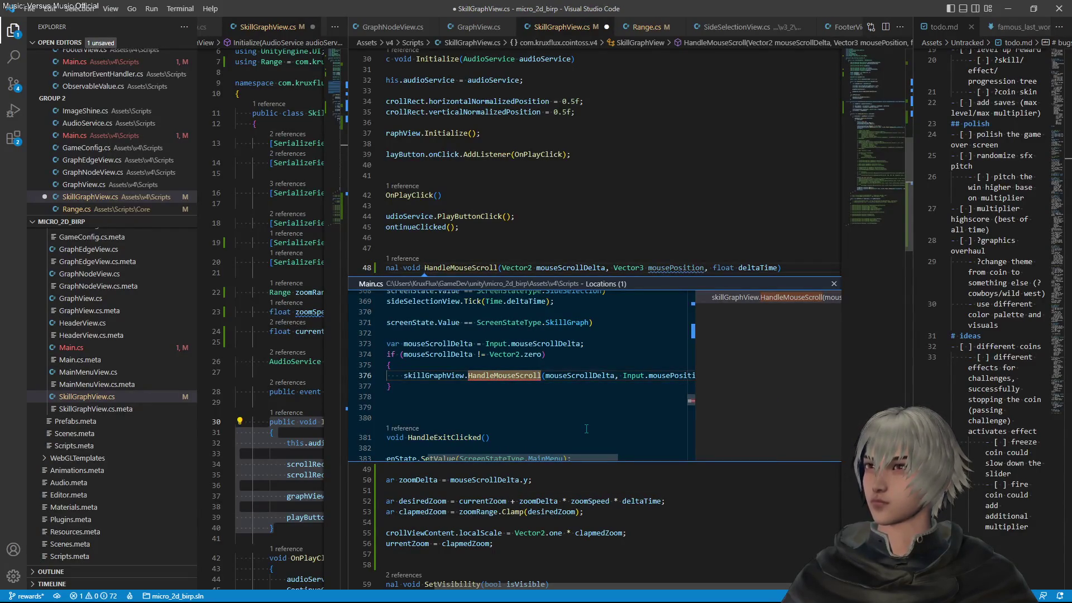
pyautogui.click(834, 284)
pyautogui.hotkey('ctrl', 's')
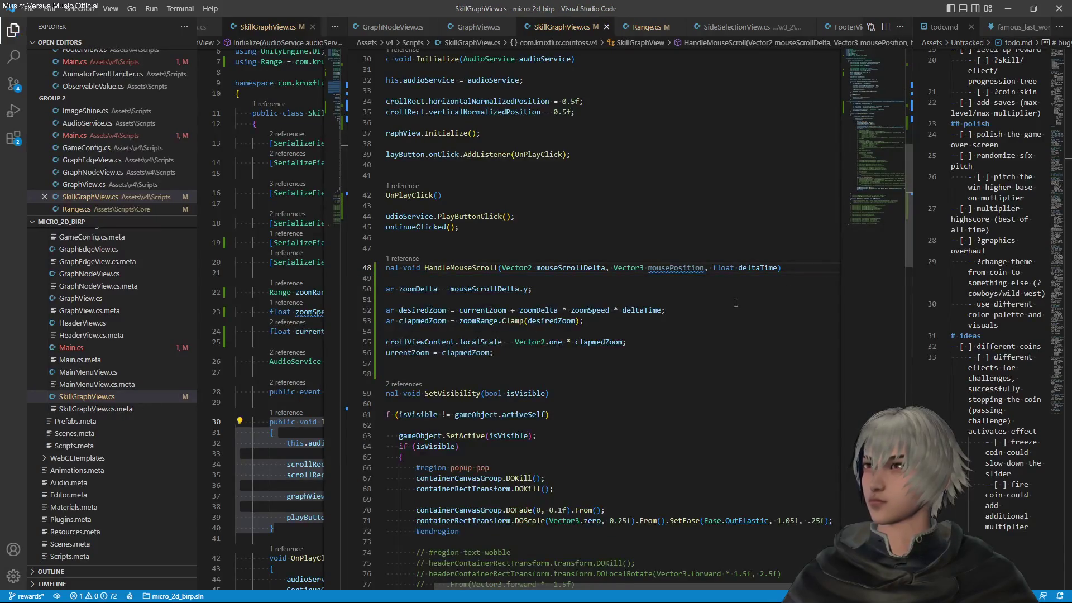
# Insert a 'pivot' region at the top of HandleMouseScroll
pyautogui.hscroll(-2, 736, 302)
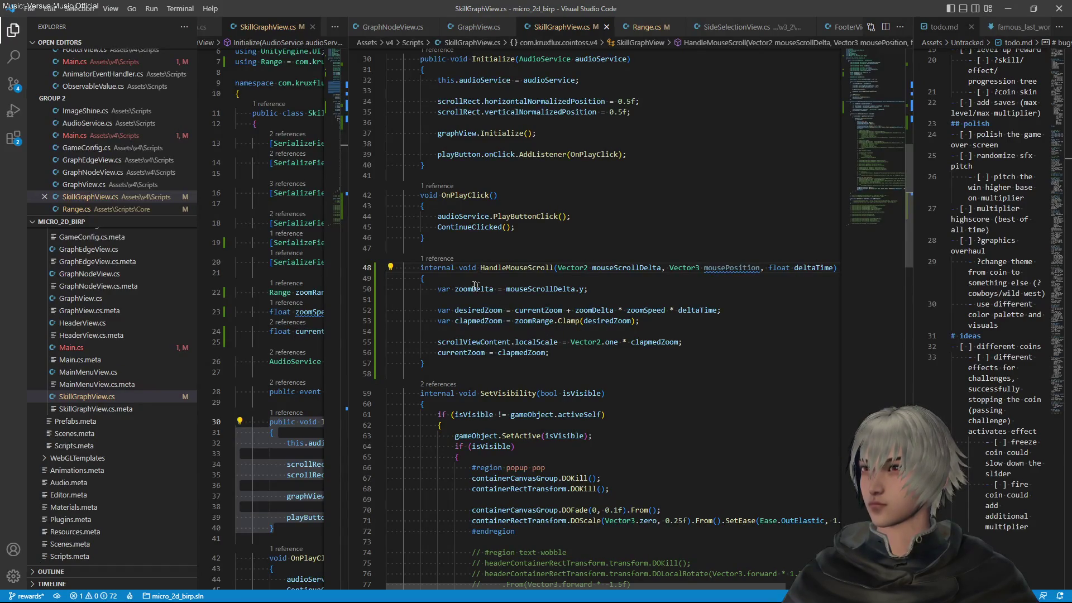
pyautogui.click(459, 279)
pyautogui.press('Return')
pyautogui.press('Return')
pyautogui.press('Up')
pyautogui.press('Tab')
pyautogui.press('Tab')
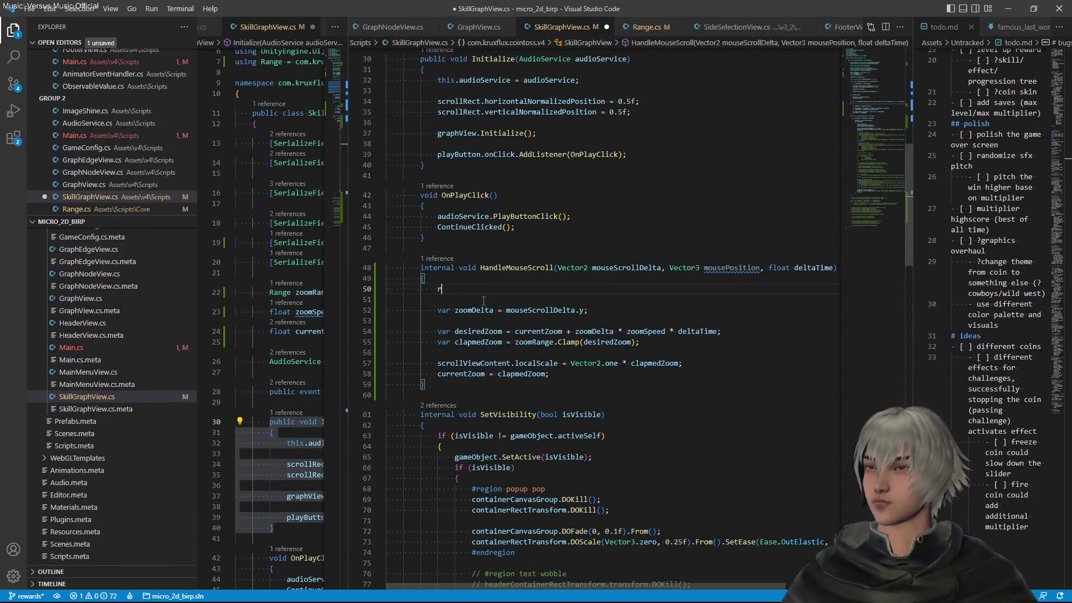
pyautogui.write('range')
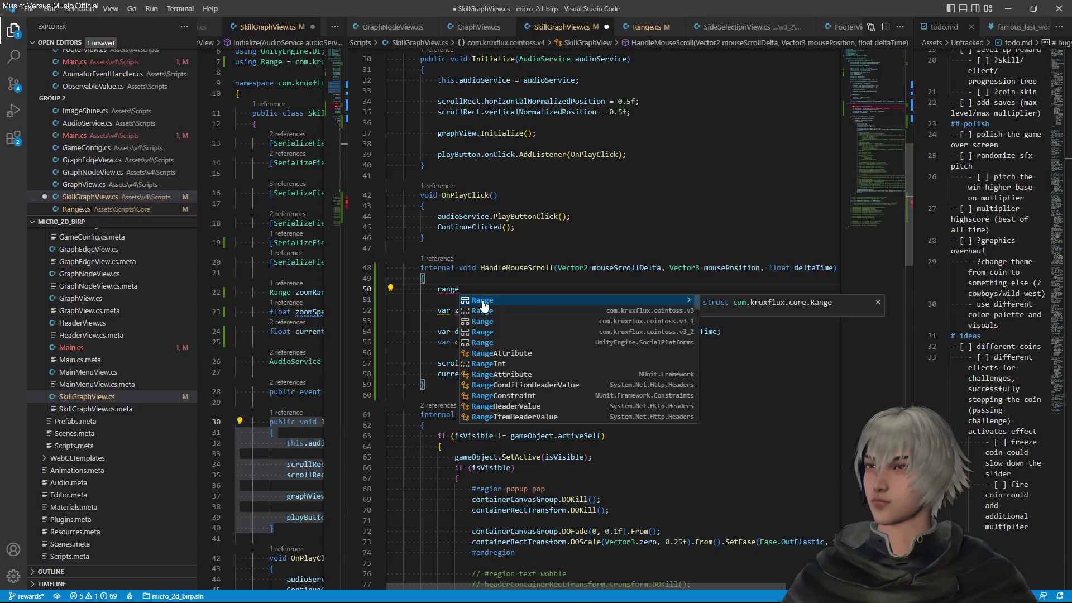
pyautogui.press('BackSpace')
pyautogui.press('BackSpace')
pyautogui.press('BackSpace')
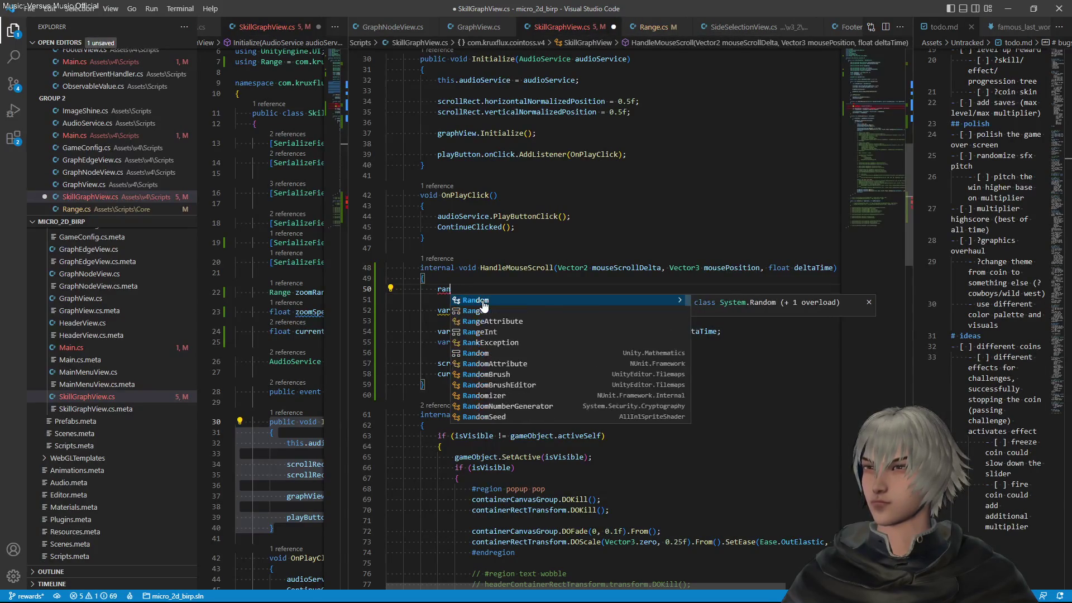
pyautogui.write('regi')
pyautogui.press('Return')
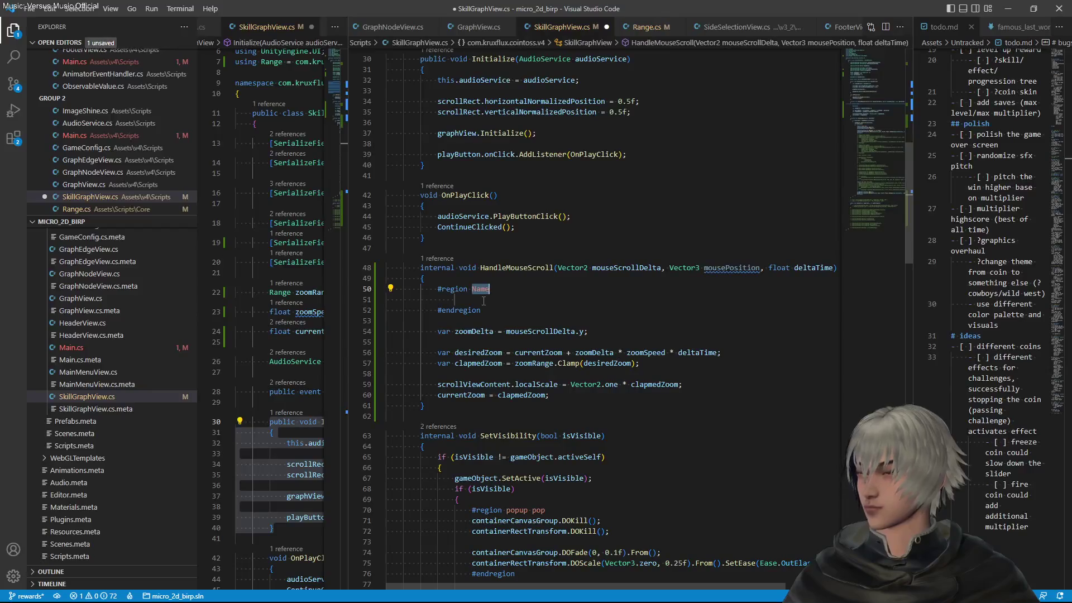
pyautogui.write('pivot')
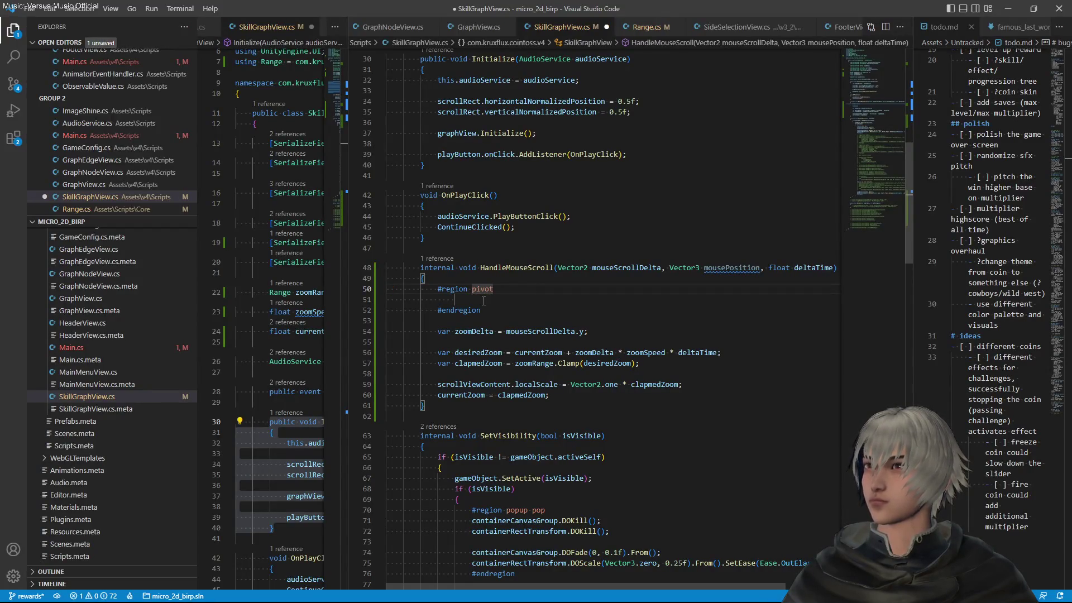
pyautogui.press('Tab')
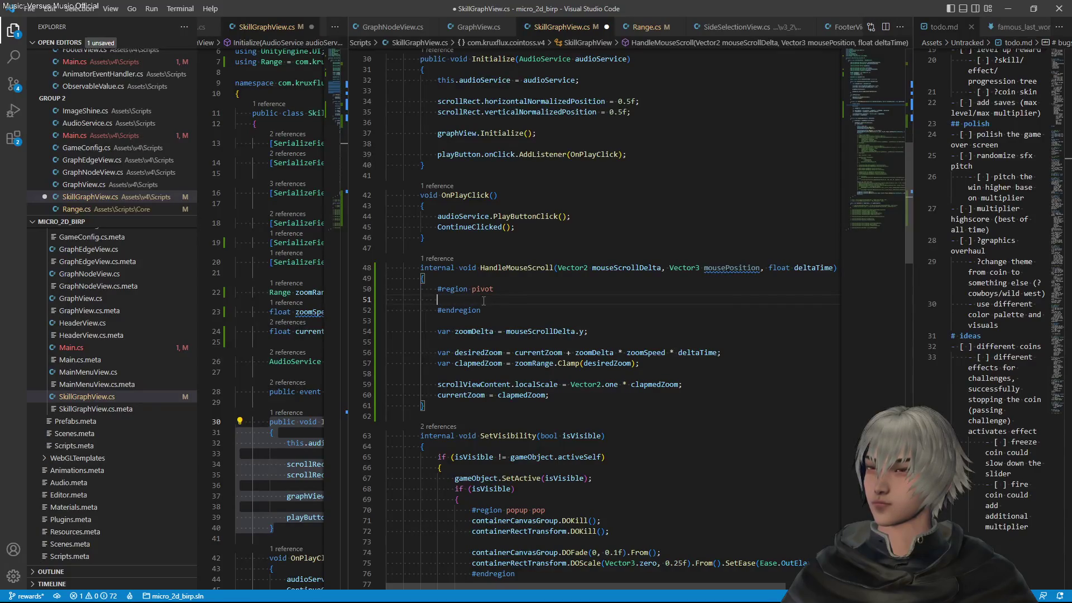
# Declare 'Vector2 localPoint;' inside the pivot region
pyautogui.write('Vector')
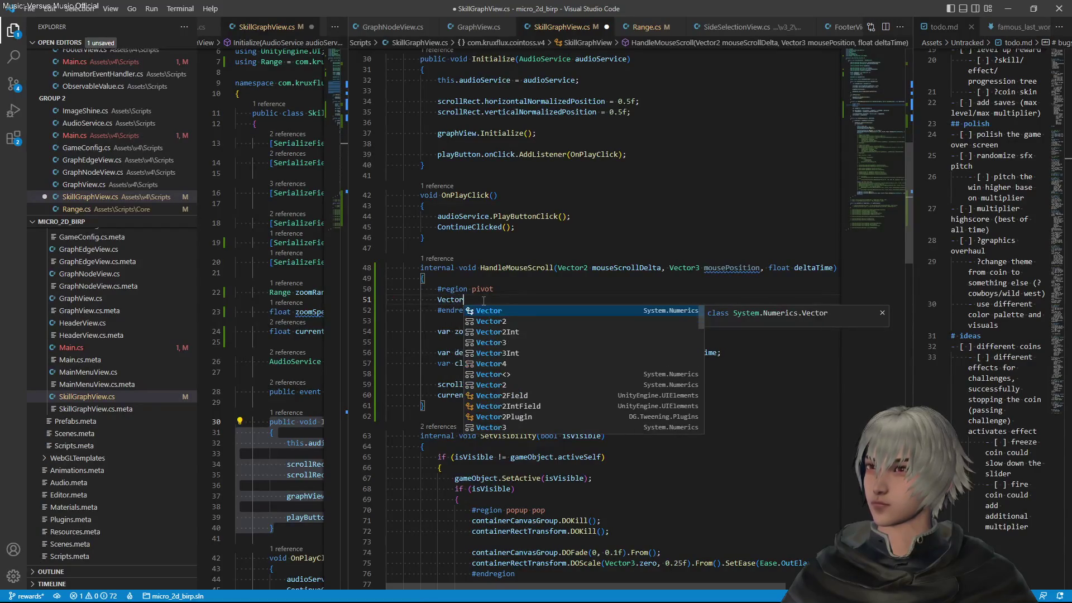
pyautogui.press('Down')
pyautogui.press('Return')
pyautogui.write('loc')
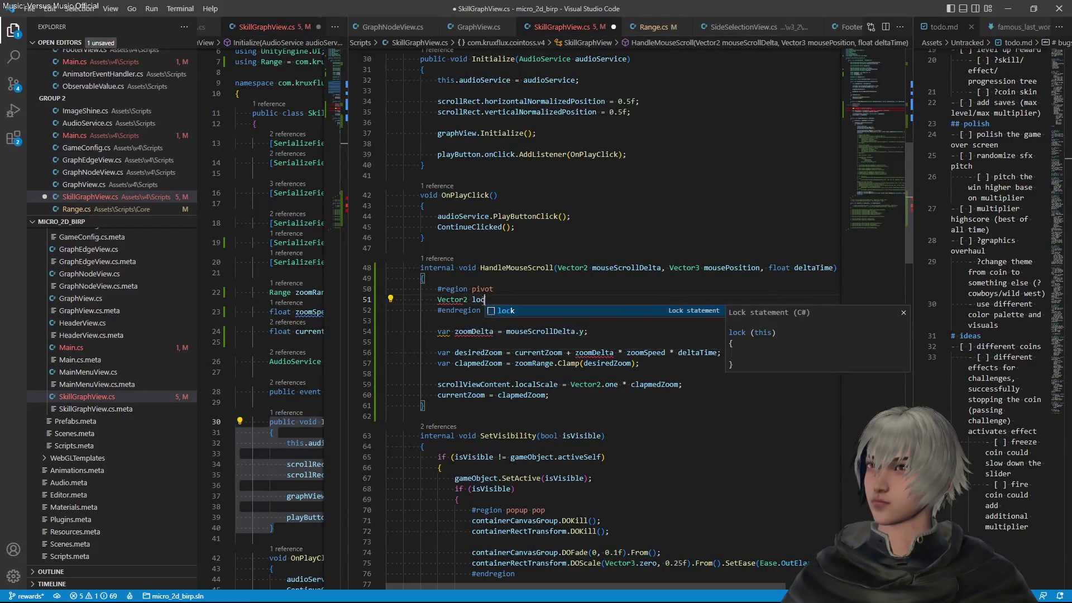
pyautogui.write('alPoint;')
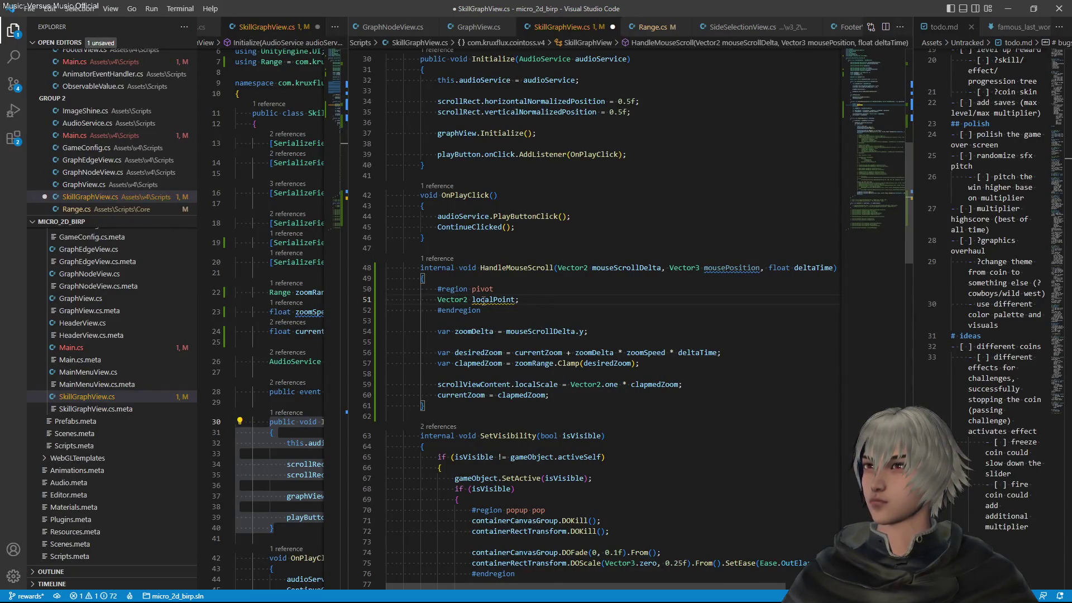
pyautogui.press('Return')
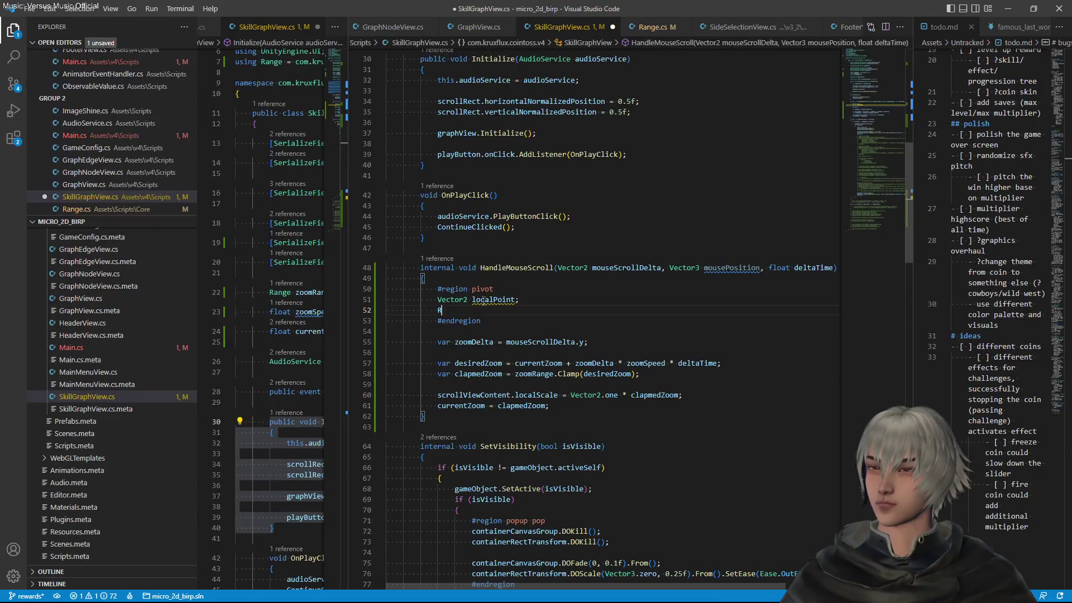
# Start a RectTransformUtility.ScreenPointToLocalPointInRectangle call with scrollViewContent as the first argument
pyautogui.write('ectTra')
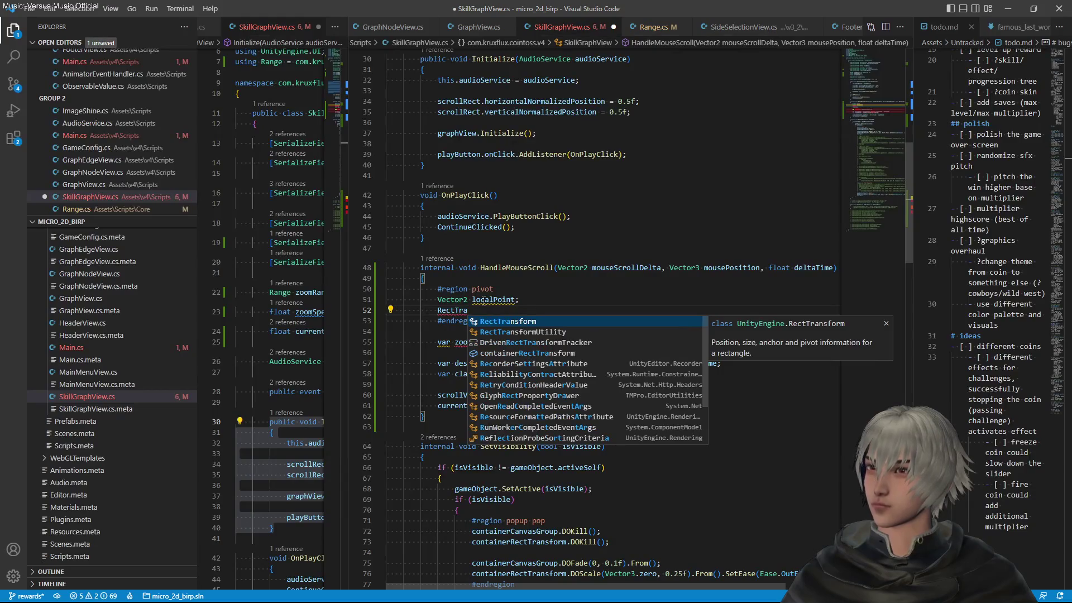
pyautogui.press('Down')
pyautogui.write('.')
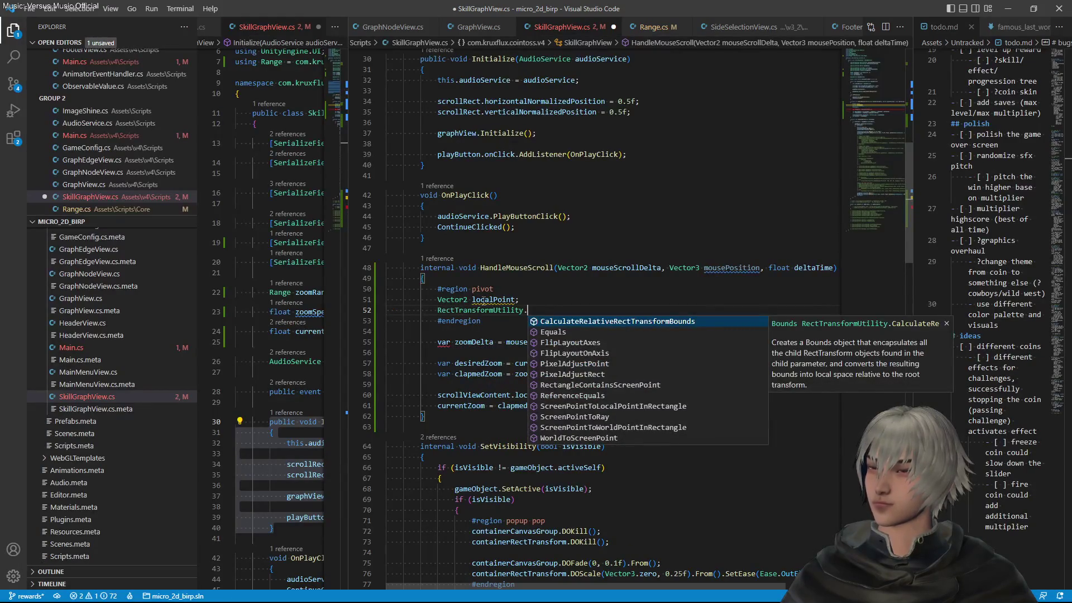
pyautogui.write('Scree')
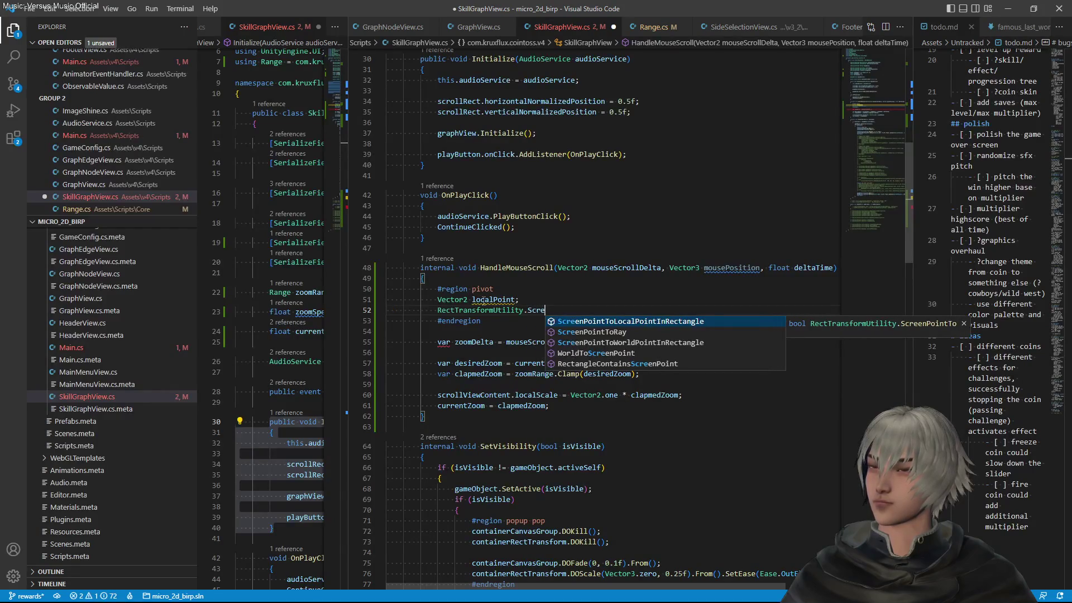
pyautogui.write('n')
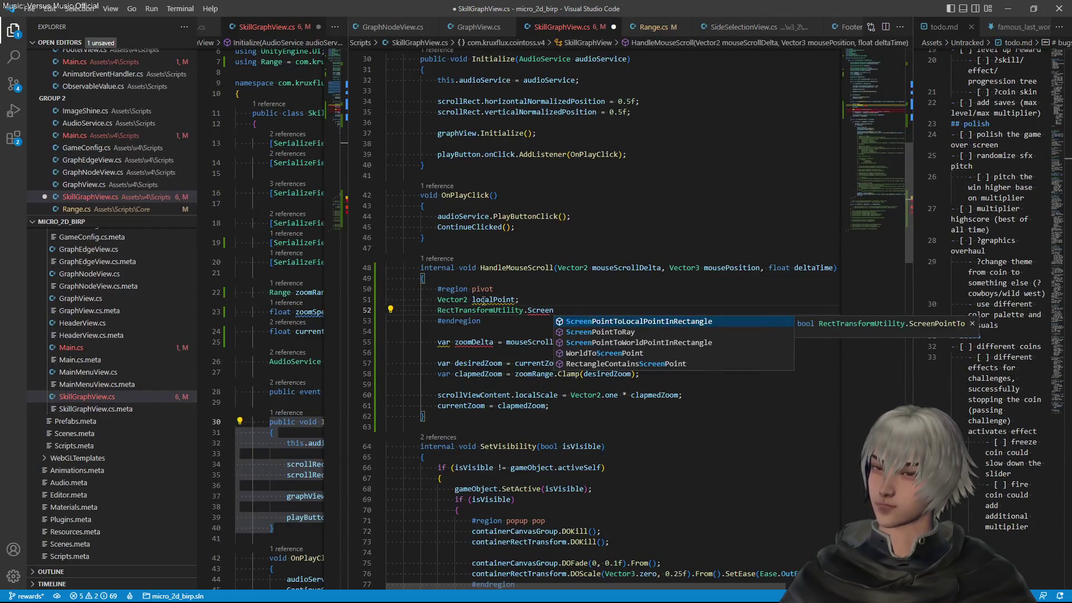
pyautogui.write('poi')
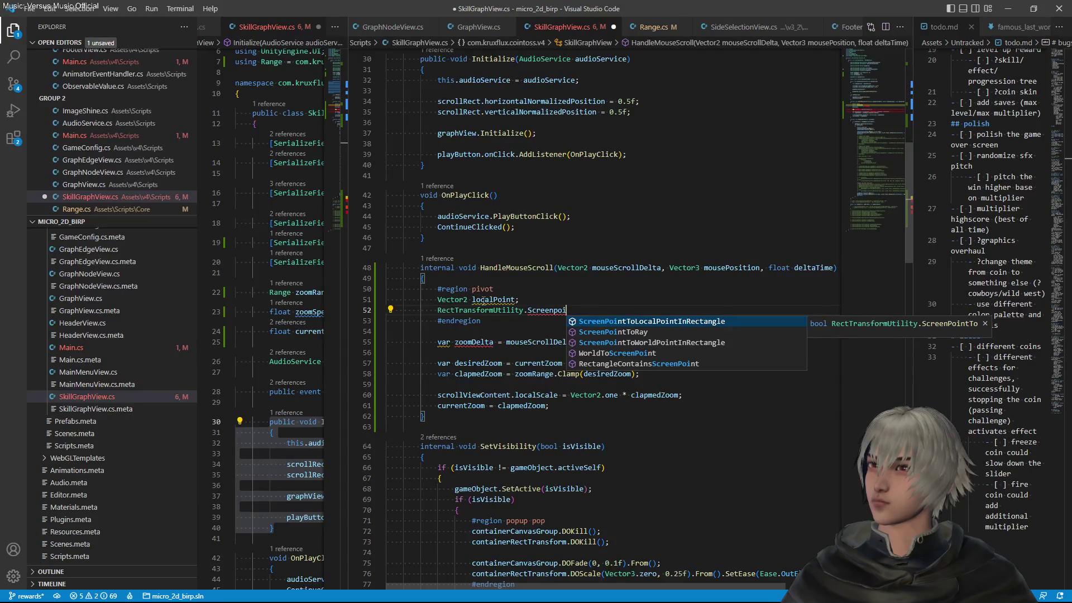
pyautogui.press('Tab')
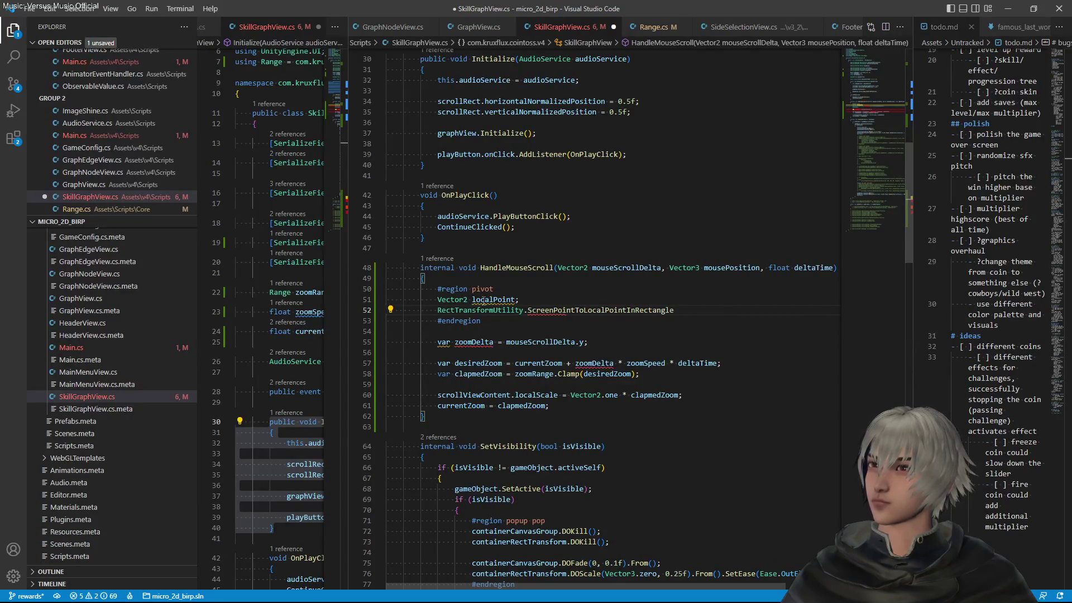
pyautogui.write('(')
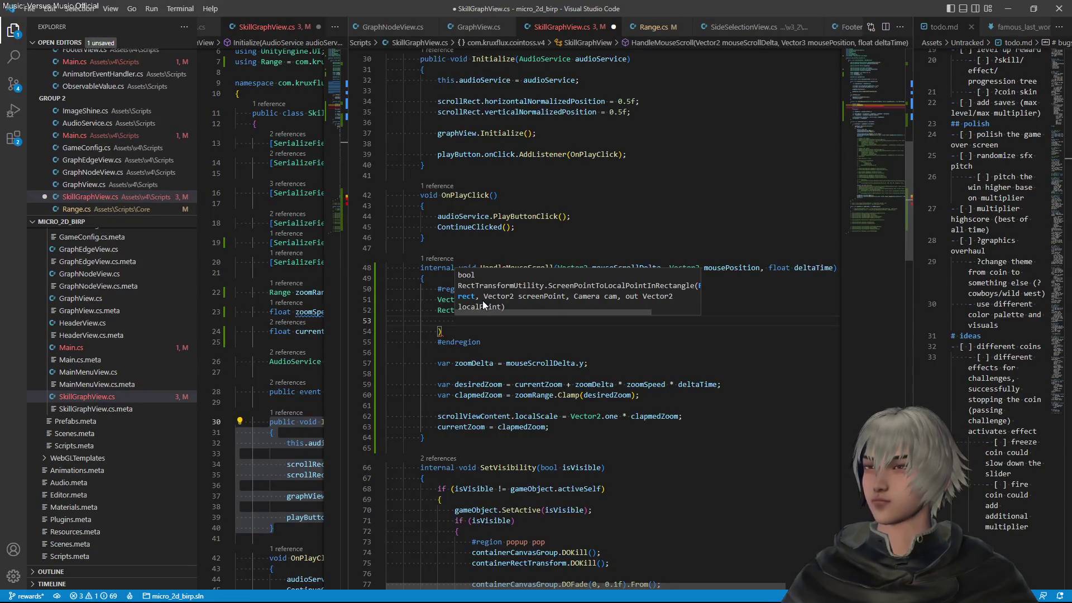
pyautogui.write('ski')
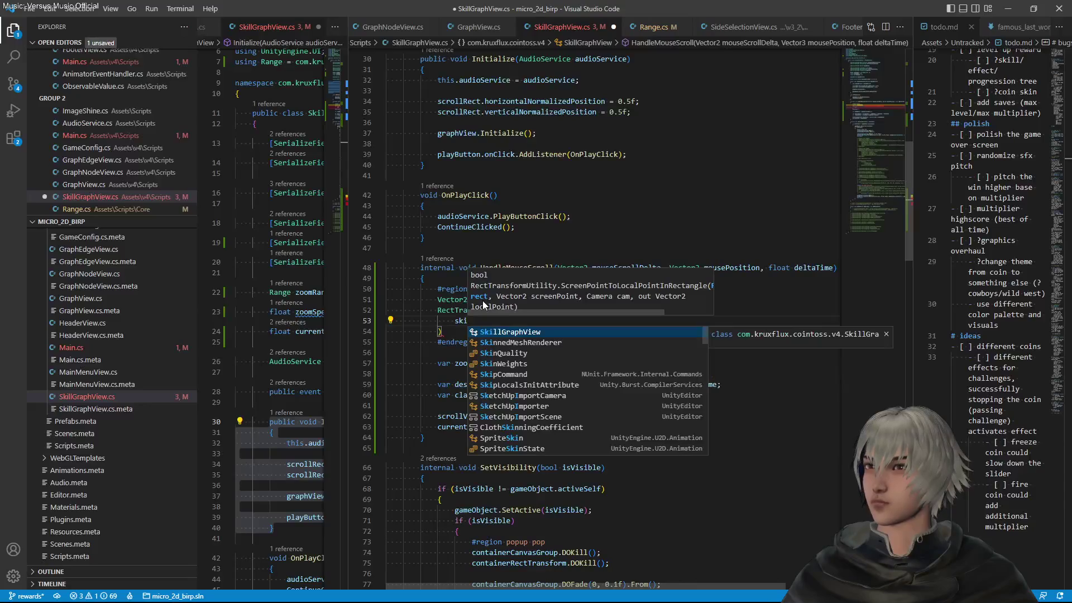
pyautogui.press('BackSpace')
pyautogui.press('BackSpace')
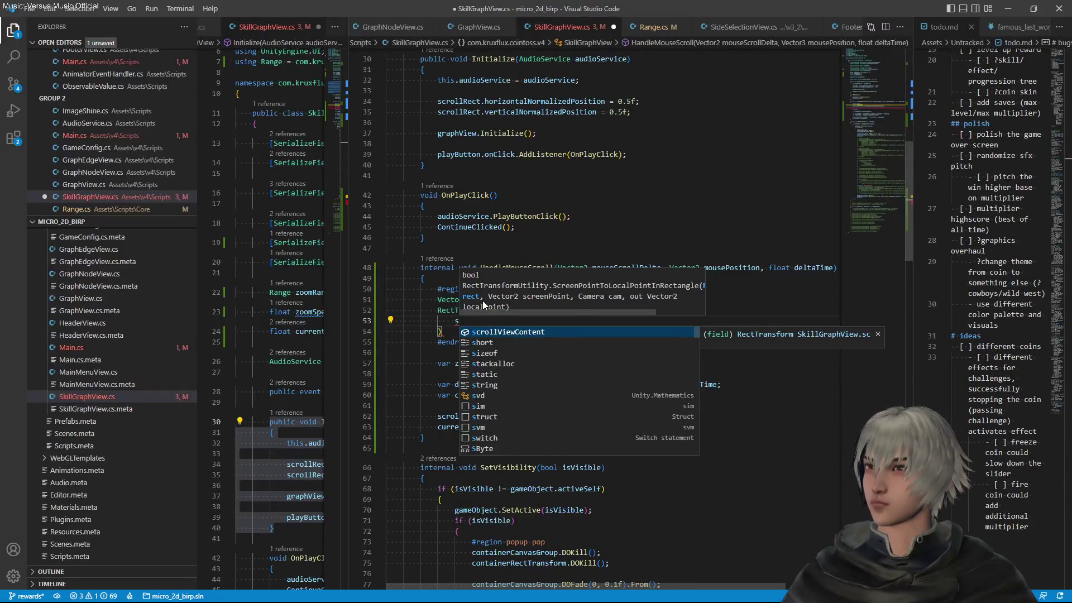
pyautogui.press('Tab')
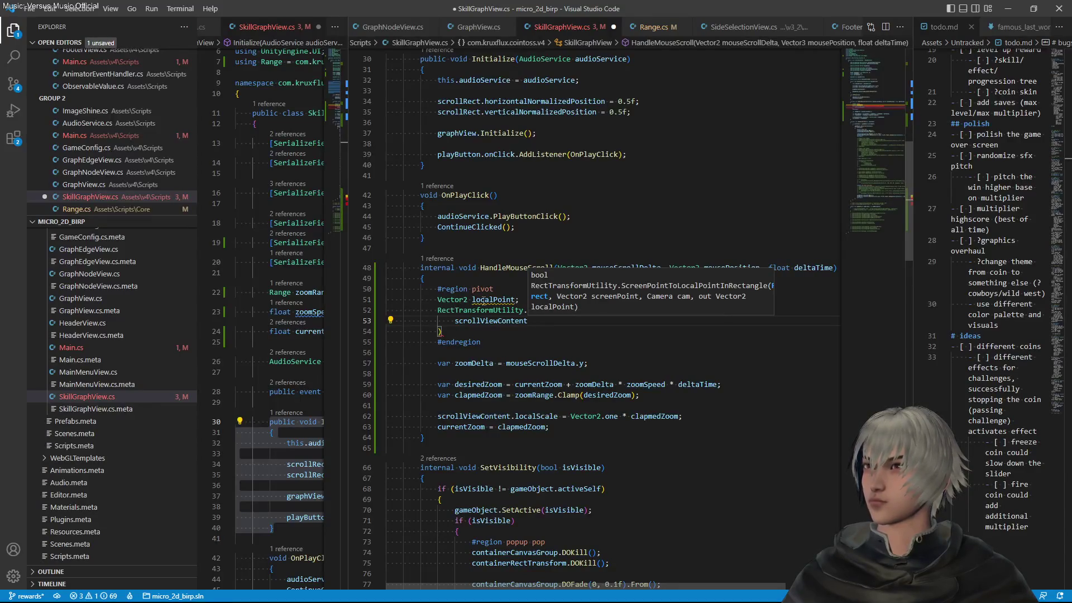
# Add mousePosition, null and out localPoint as the remaining arguments of the conversion call
pyautogui.write(', ')
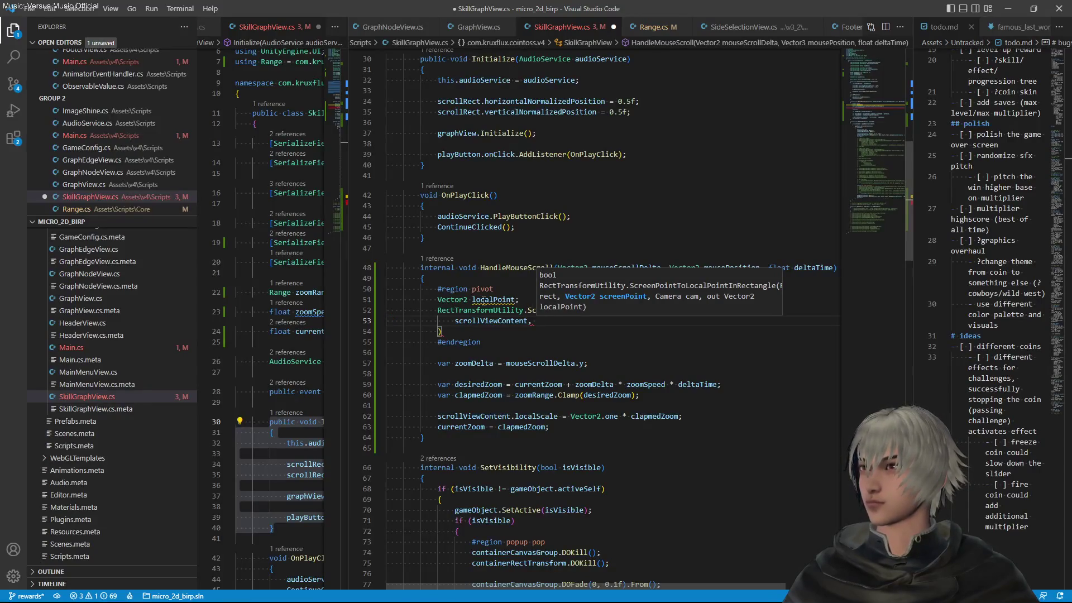
pyautogui.write('mou')
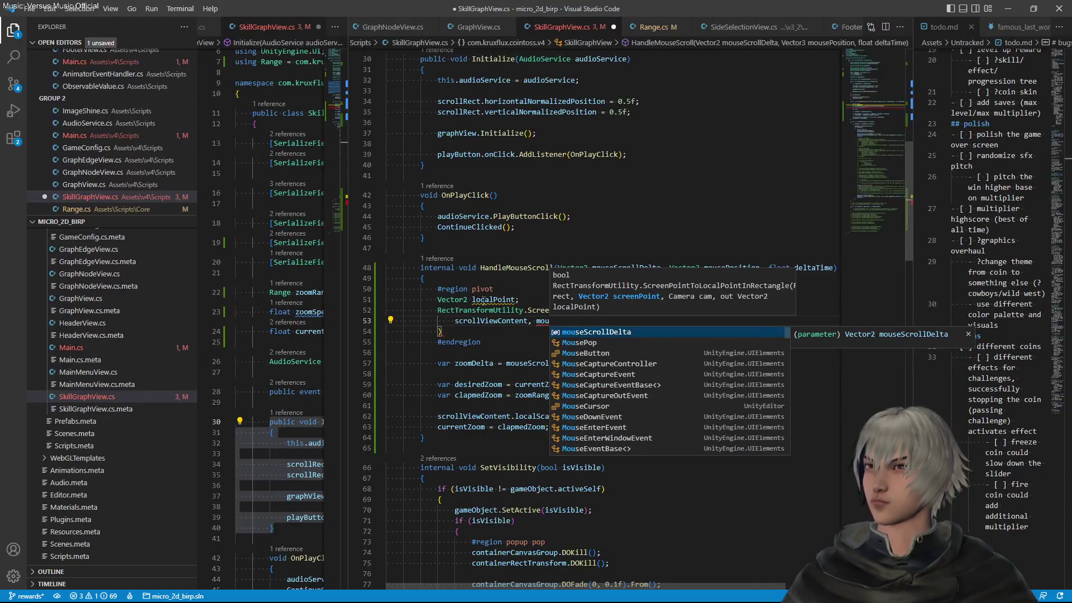
pyautogui.write('sepo')
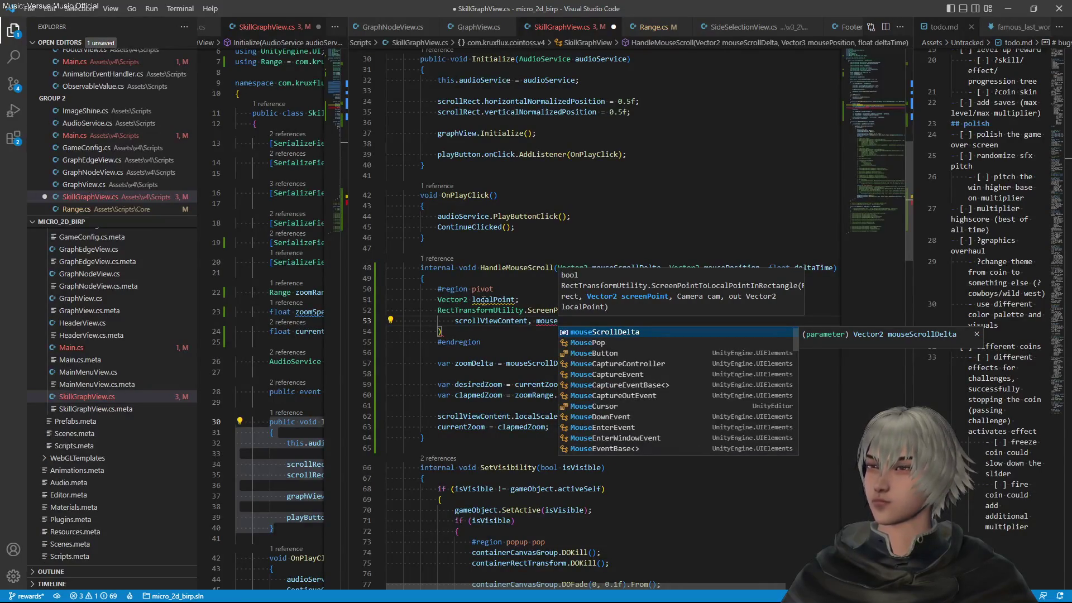
pyautogui.press('Tab')
pyautogui.write(', ')
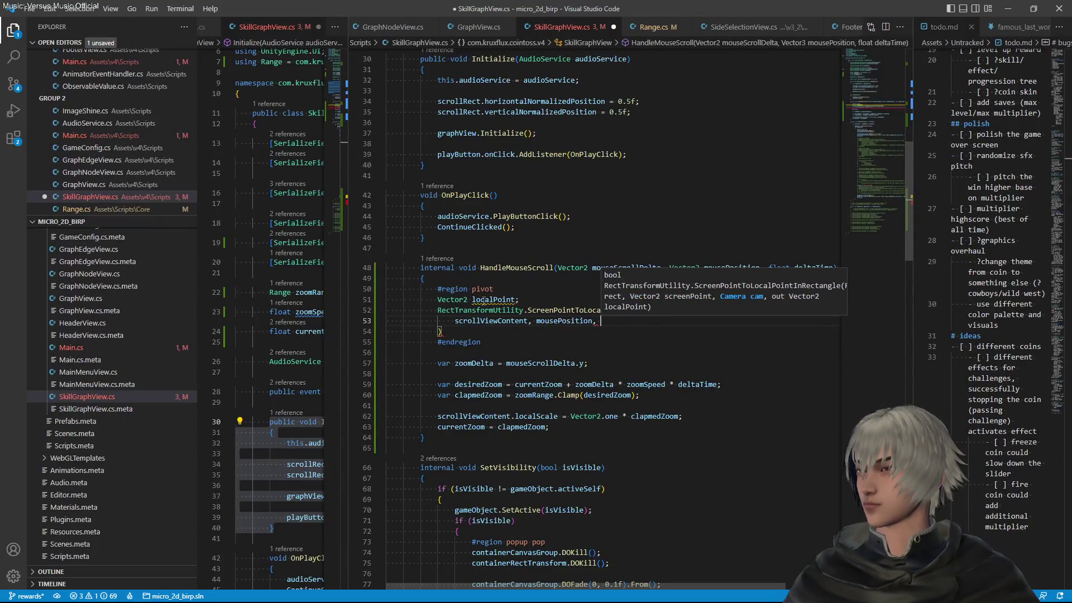
pyautogui.write('null,')
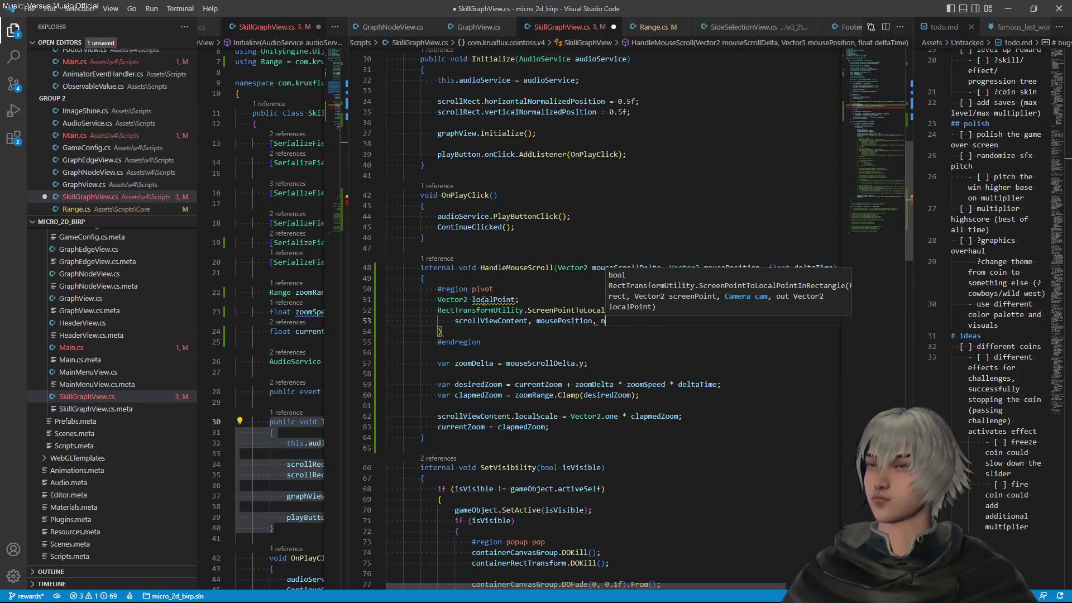
pyautogui.press('BackSpace')
pyautogui.write(', ')
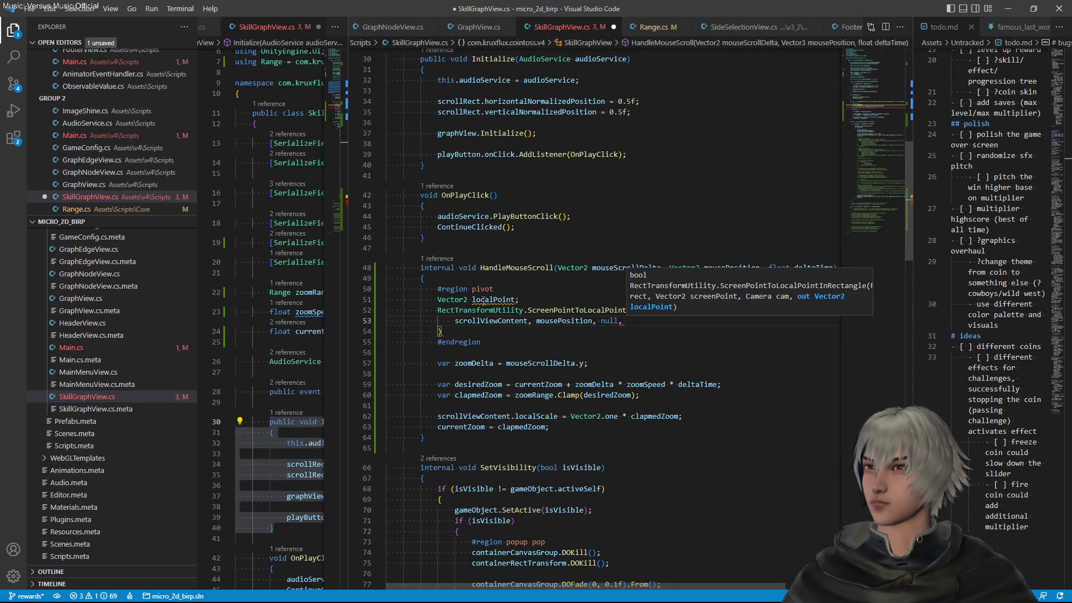
pyautogui.write('l')
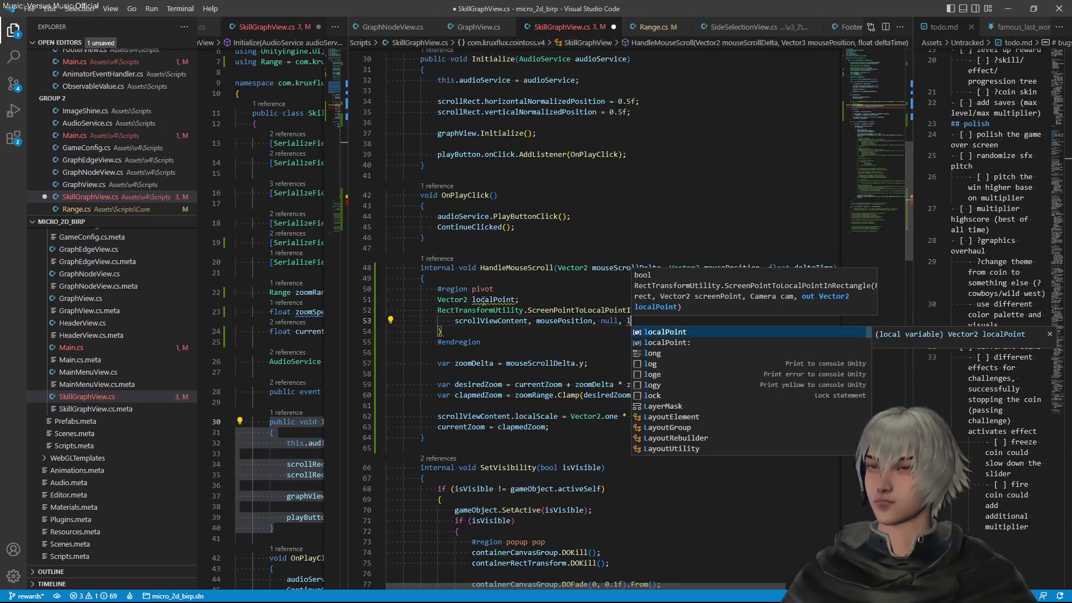
pyautogui.write('oca')
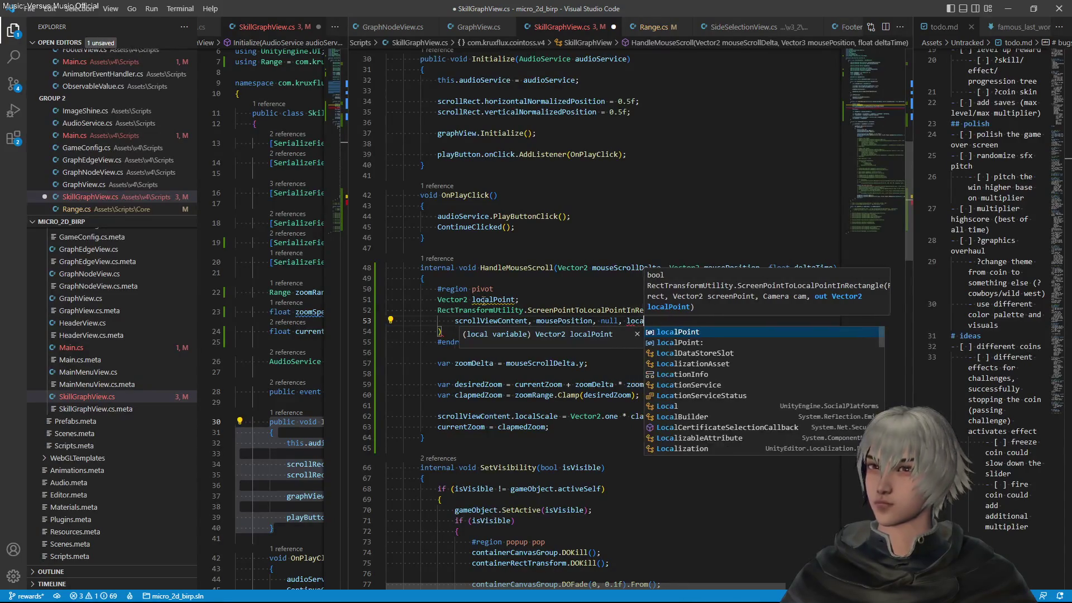
pyautogui.press('Tab')
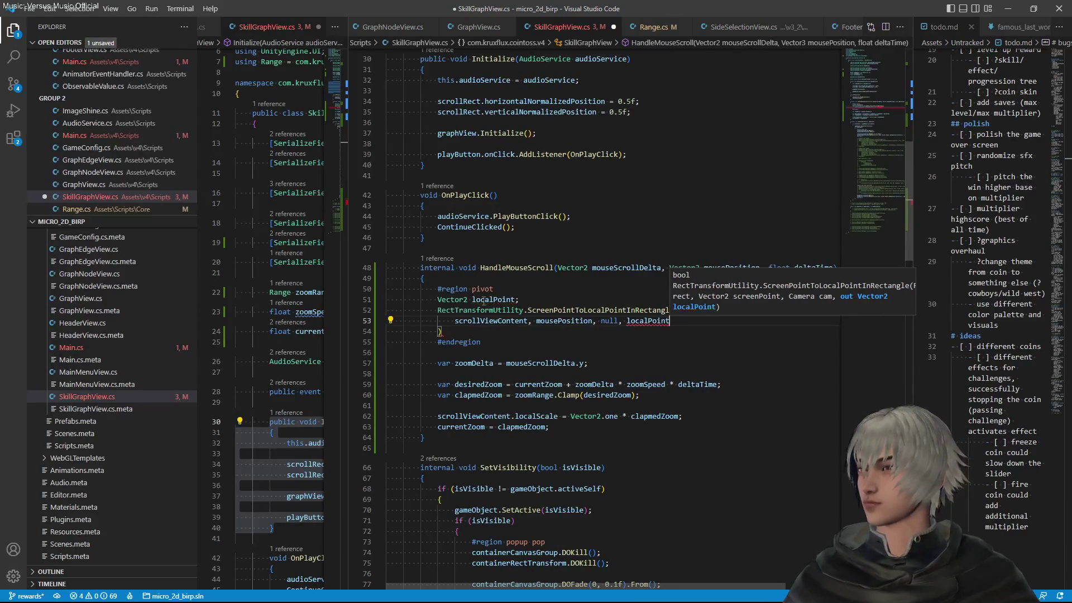
pyautogui.write(')')
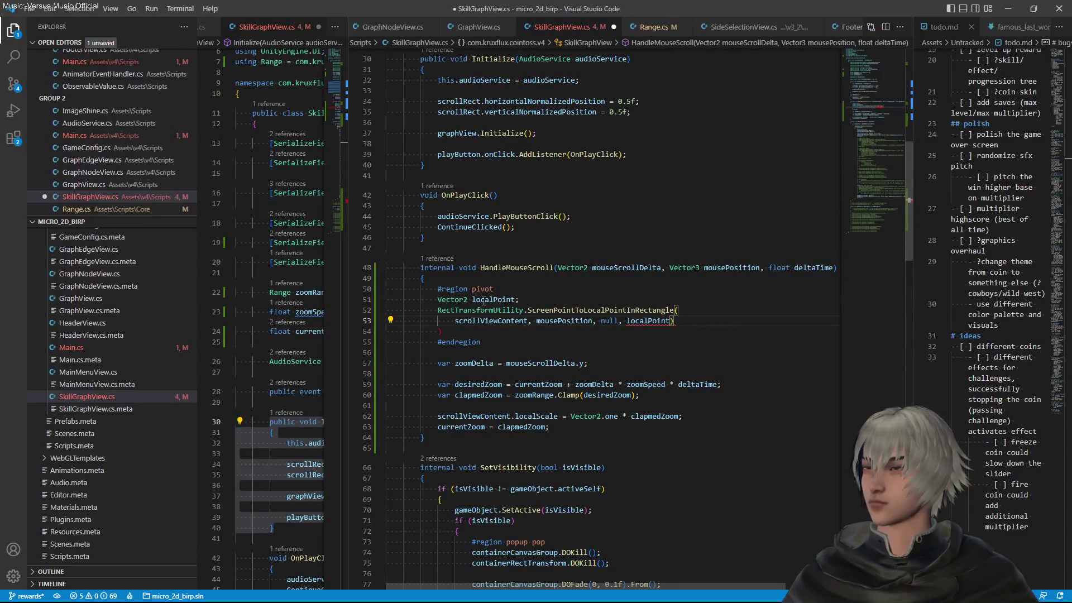
pyautogui.press('BackSpace')
pyautogui.press('Down')
pyautogui.press('Up')
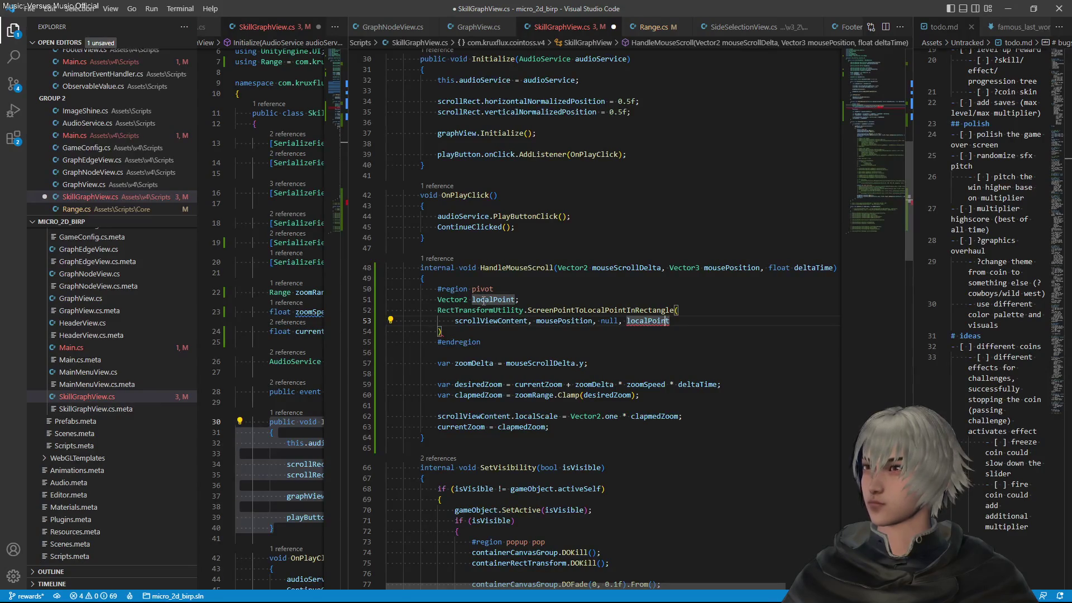
pyautogui.hotkey('ctrl', 'Left')
pyautogui.write('out')
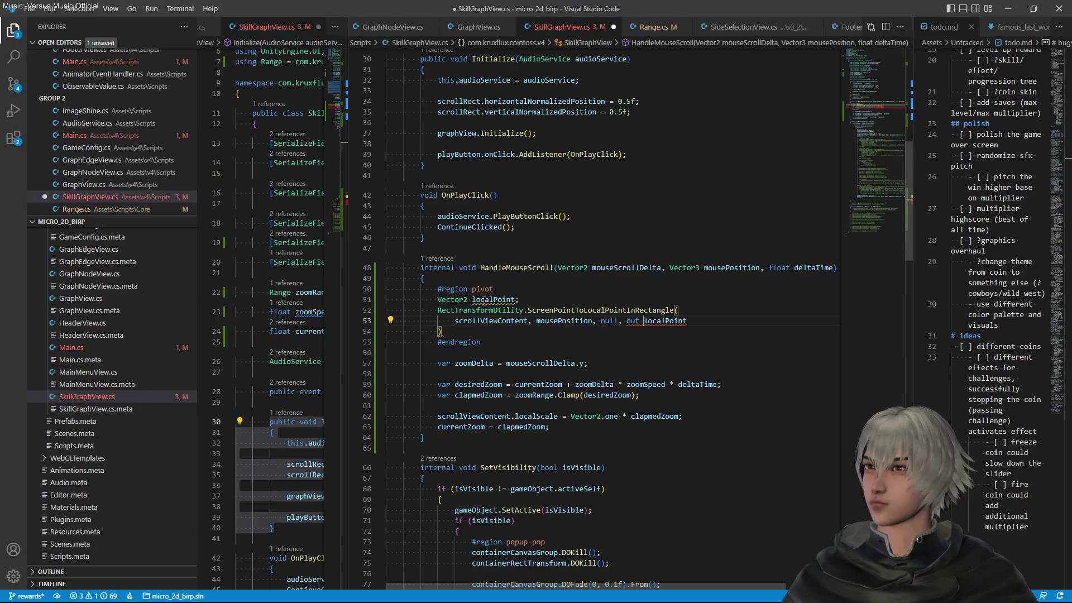
pyautogui.press('Down')
# End the ScreenPointToLocalPointInRectangle call with ';', save, and open a blank line after it
pyautogui.write(';')
pyautogui.hotkey('ctrl', 's')
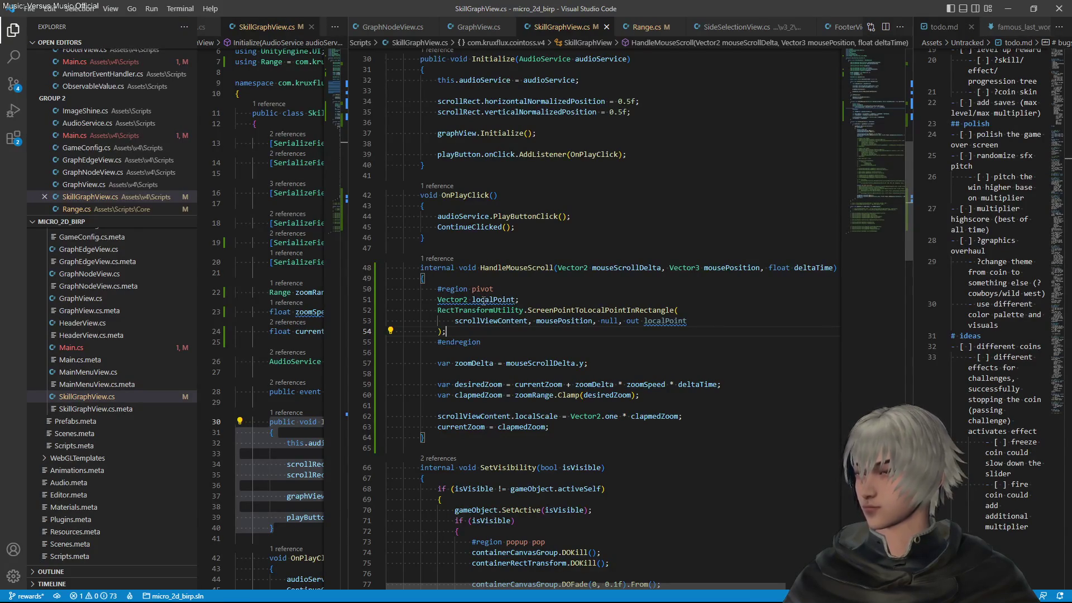
pyautogui.press('Return')
pyautogui.press('Return')
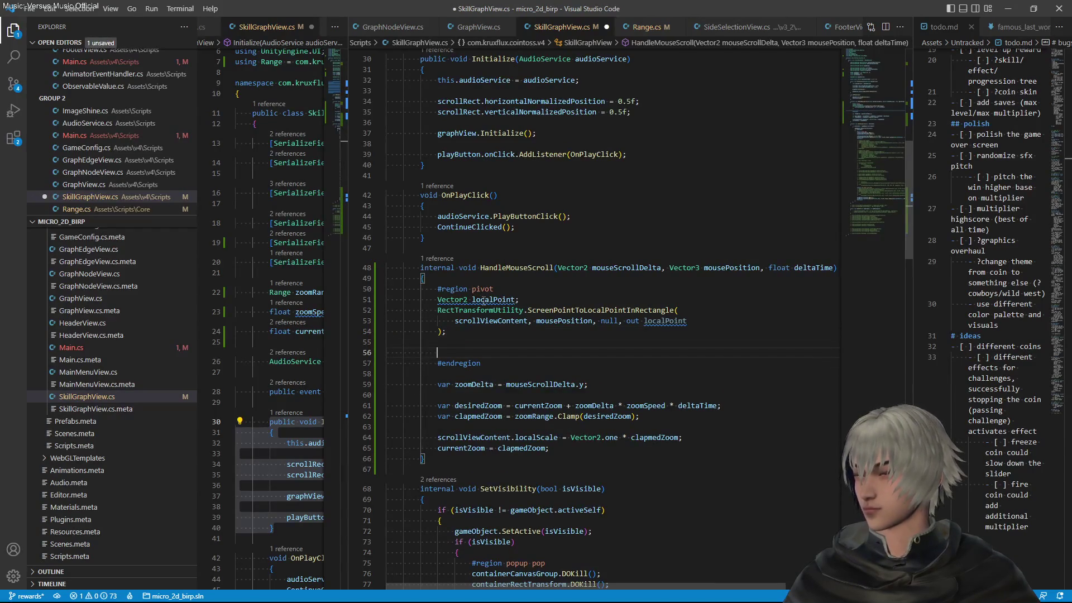
# Add 'var rect = scrollViewContent.rect;' below the conversion call
pyautogui.press('Up')
pyautogui.press('Up')
pyautogui.press('Up')
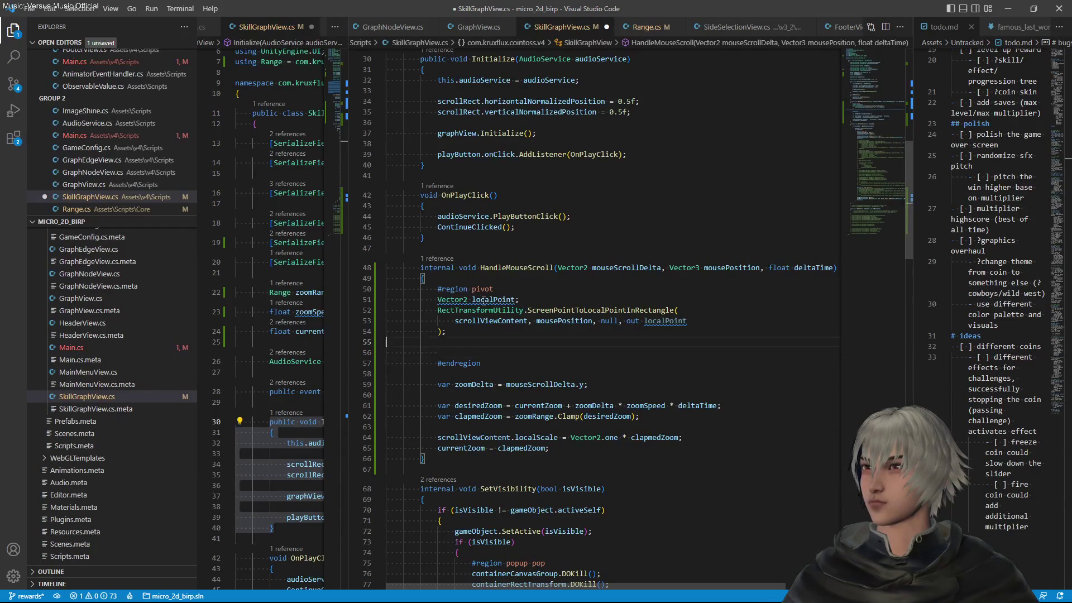
pyautogui.press('Home')
pyautogui.hotkey('ctrl', 'shift', 'Right')
pyautogui.hotkey('ctrl', 'c')
pyautogui.press('Down')
pyautogui.press('Down')
pyautogui.press('Down')
pyautogui.hotkey('ctrl', 'v')
pyautogui.write('Rect')
pyautogui.press('Home')
pyautogui.write('var')
pyautogui.hotkey('ctrl', 'shift', 'Right')
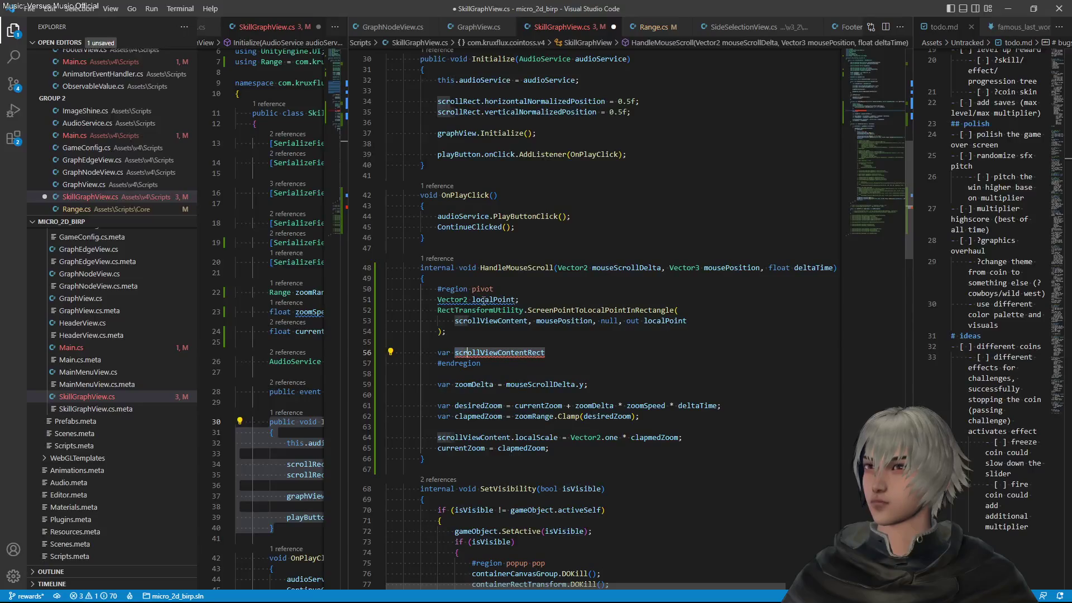
pyautogui.write('rect = s')
pyautogui.press('Tab')
pyautogui.write('.rect;')
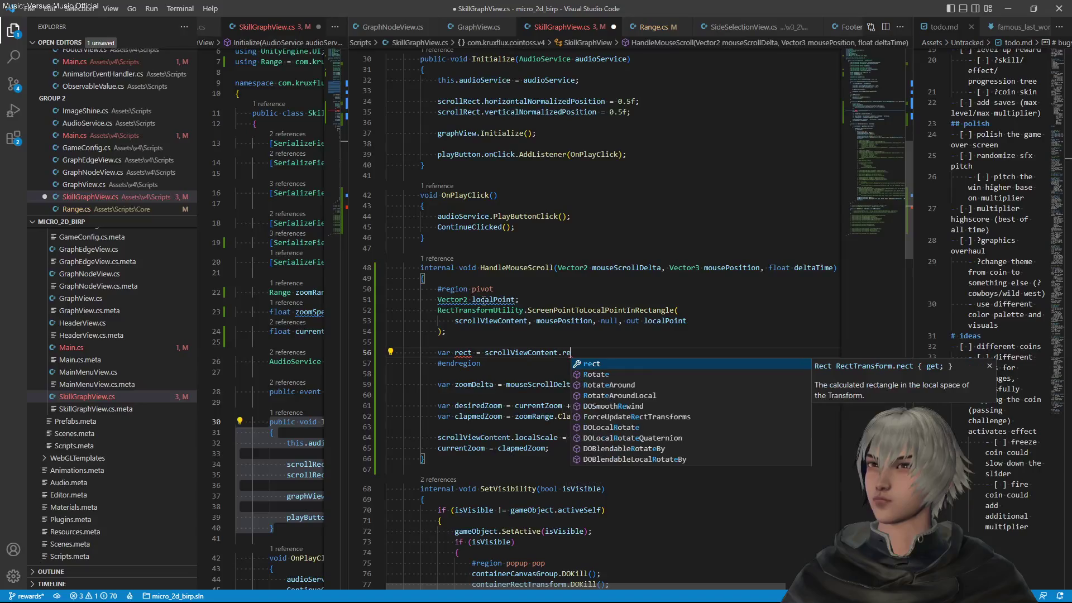
# Begin 'scrollViewContent.pivot = new Vector2(' with its arguments split onto a new line
pyautogui.press('Return')
pyautogui.press('Return')
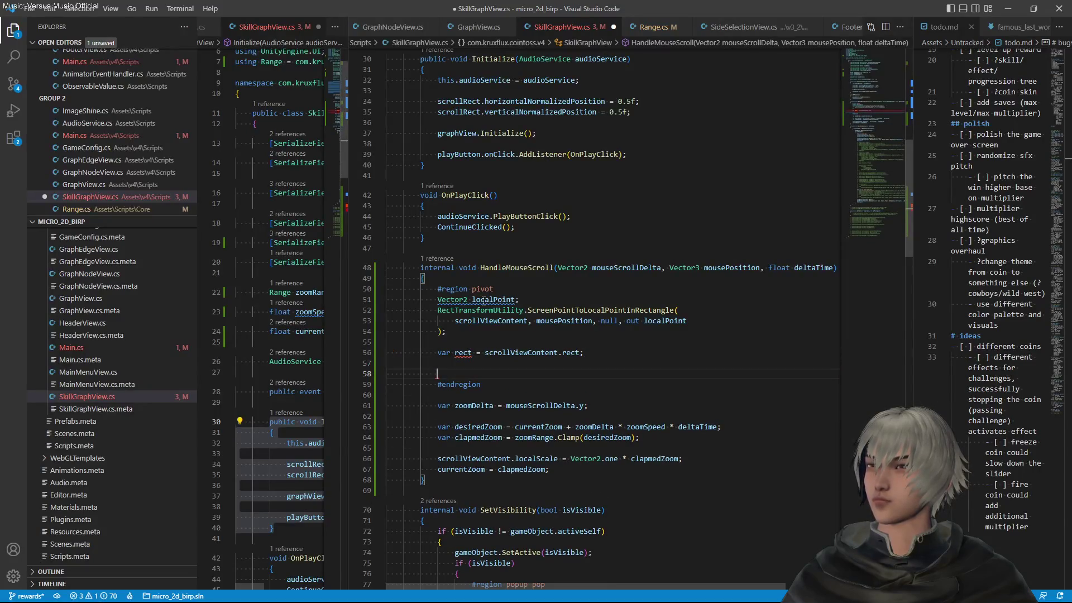
pyautogui.press('BackSpace')
pyautogui.write('scrollViewContent')
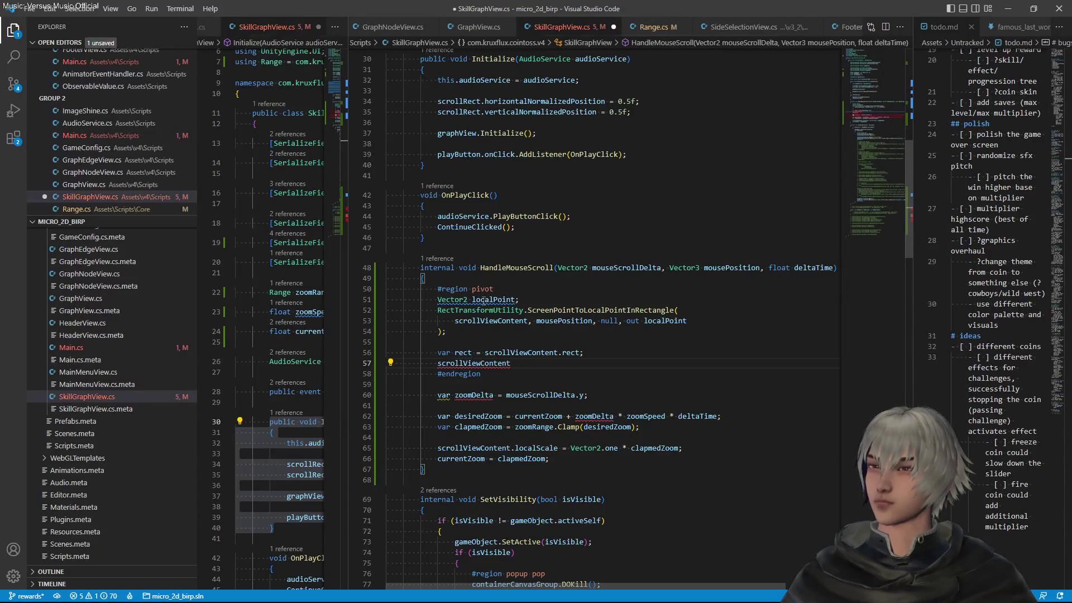
pyautogui.write('.pivot')
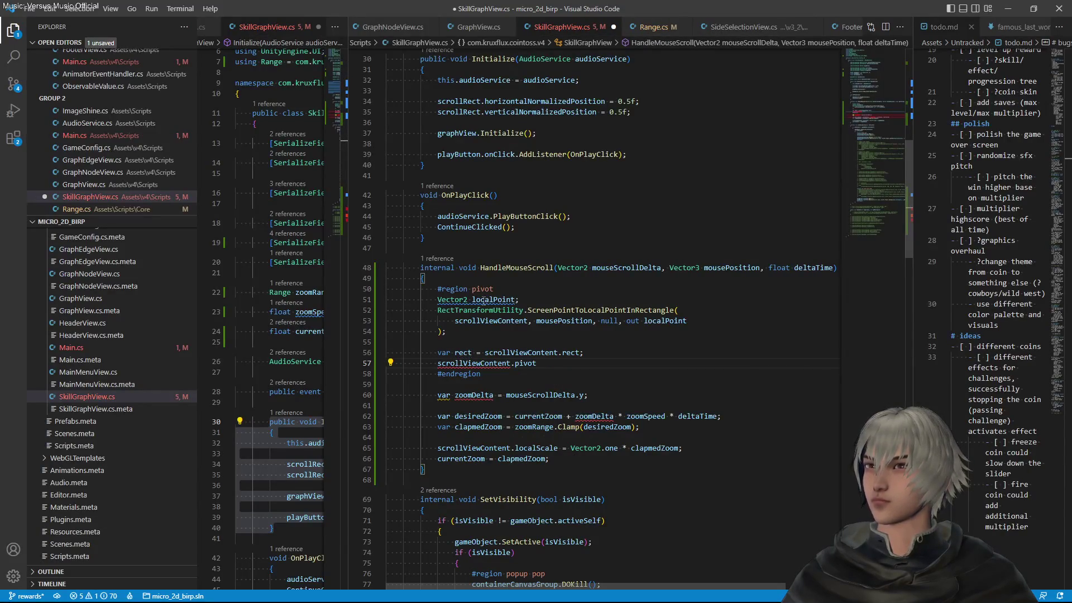
pyautogui.write(' = new')
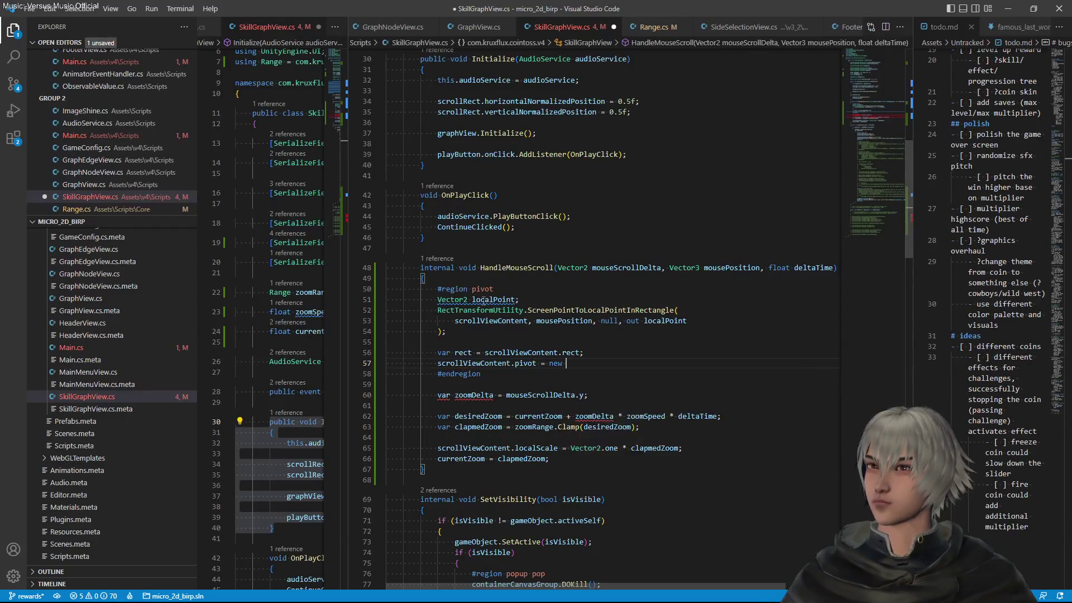
pyautogui.press('Tab')
pyautogui.write('(')
pyautogui.press('Return')
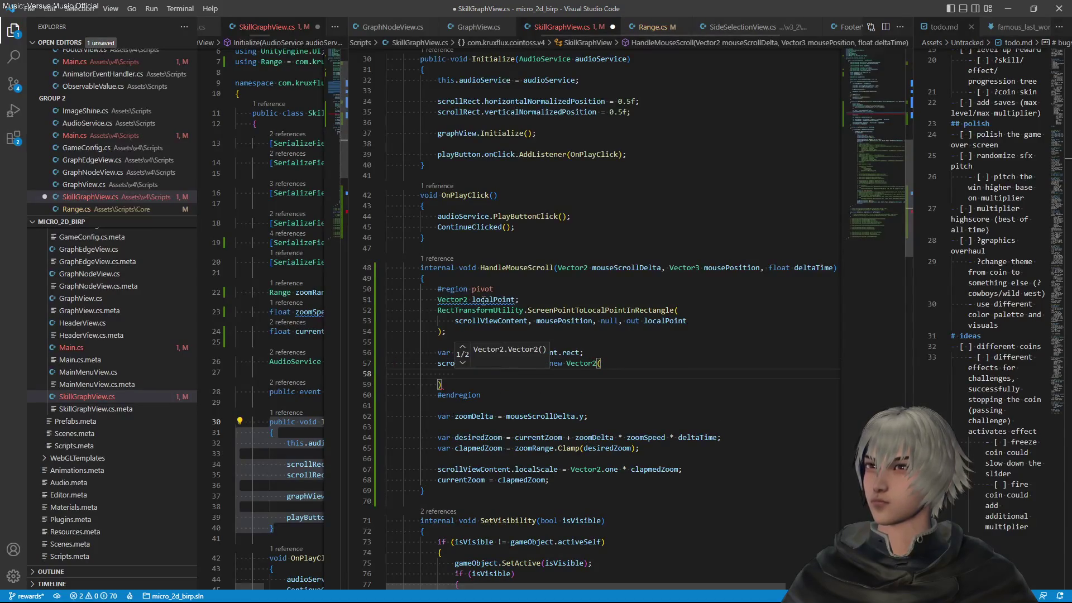
pyautogui.press('Down')
pyautogui.press('Escape')
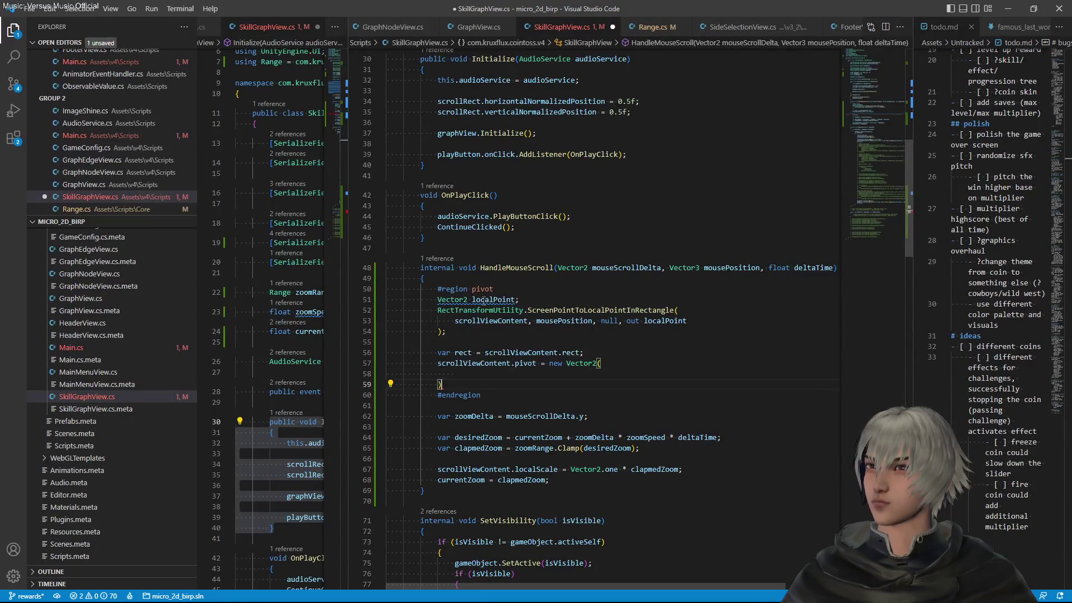
# Write Mathf.InverseLerp(rect.xMin, rect.xMax, localPoint.x) as the pivot's x component
pyautogui.write('Math')
pyautogui.press('Down')
pyautogui.press('Down')
pyautogui.press('Down')
pyautogui.press('Tab')
pyautogui.write('.')
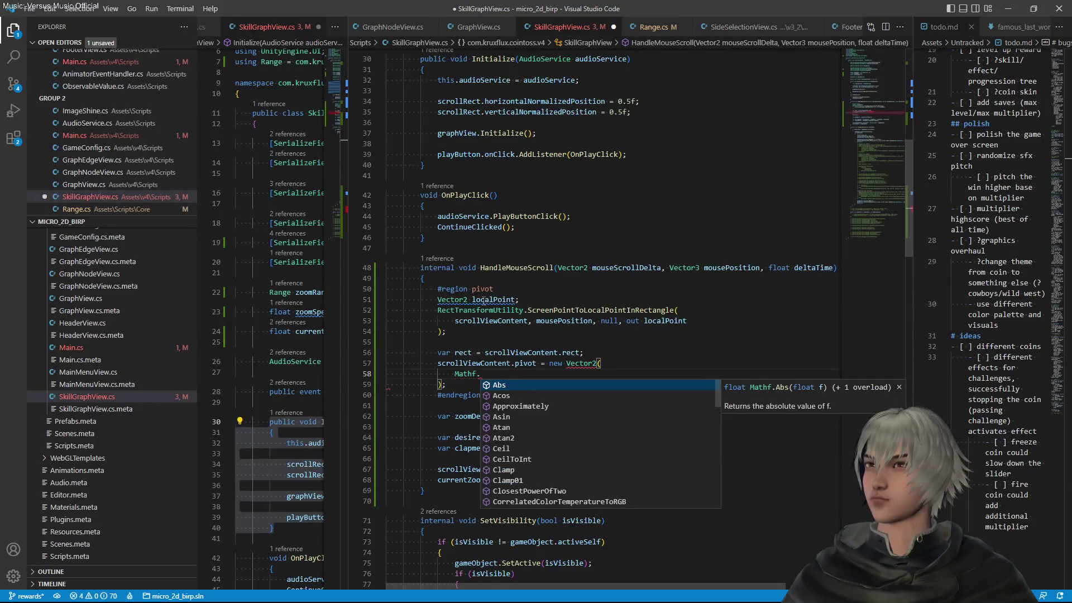
pyautogui.write('le')
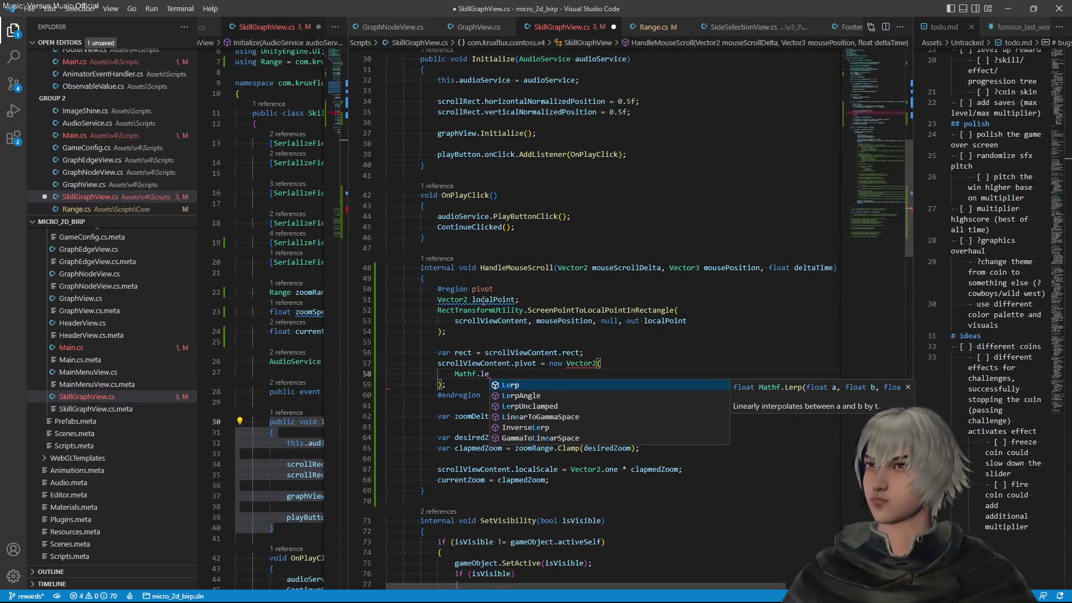
pyautogui.press('Down')
pyautogui.press('Down')
pyautogui.press('Down')
pyautogui.press('Down')
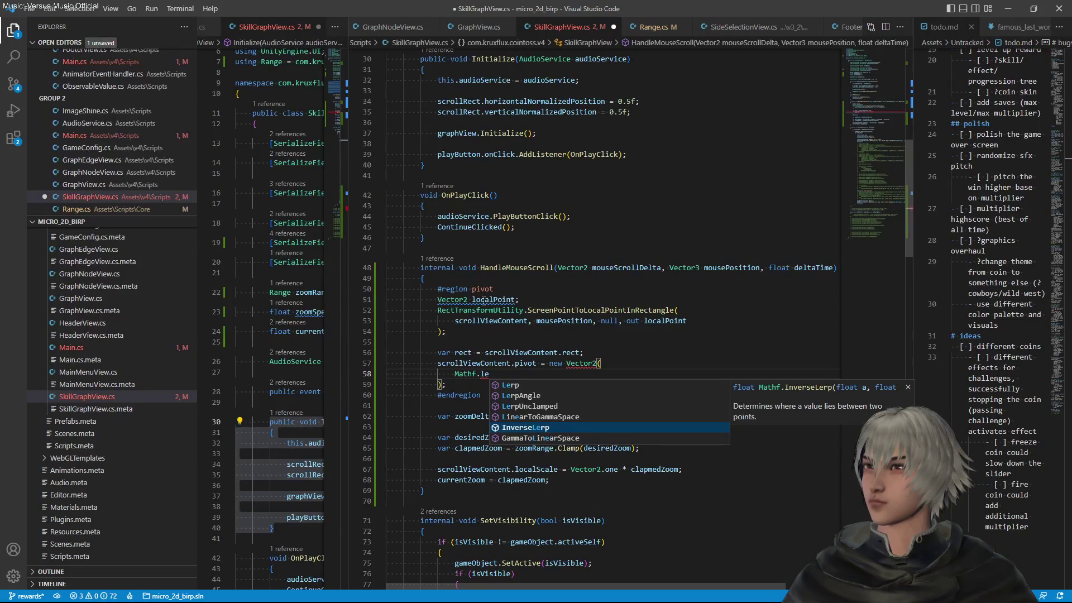
pyautogui.press('Tab')
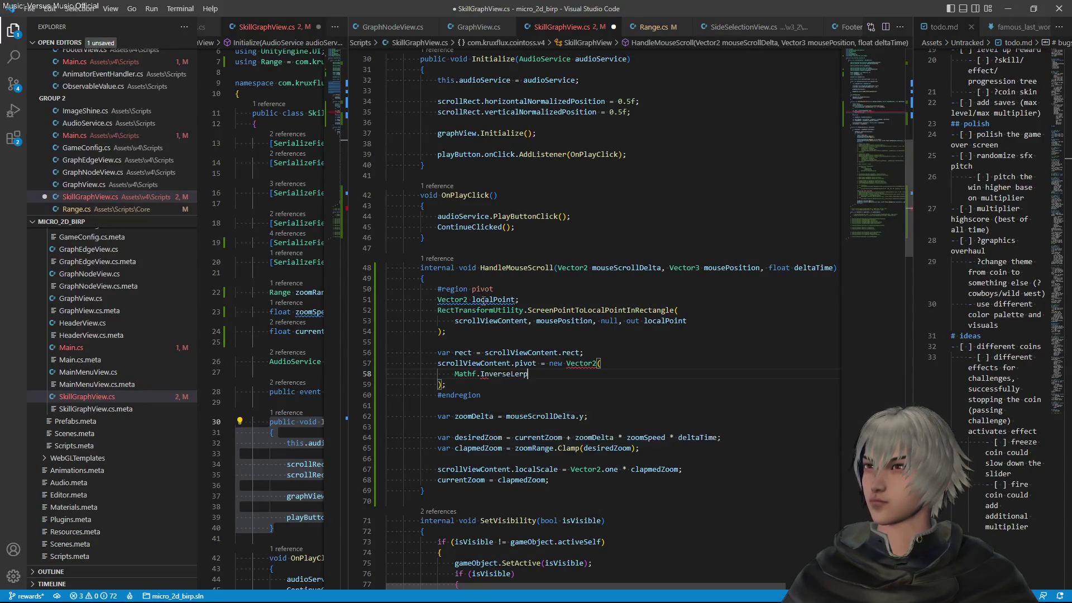
pyautogui.write('(')
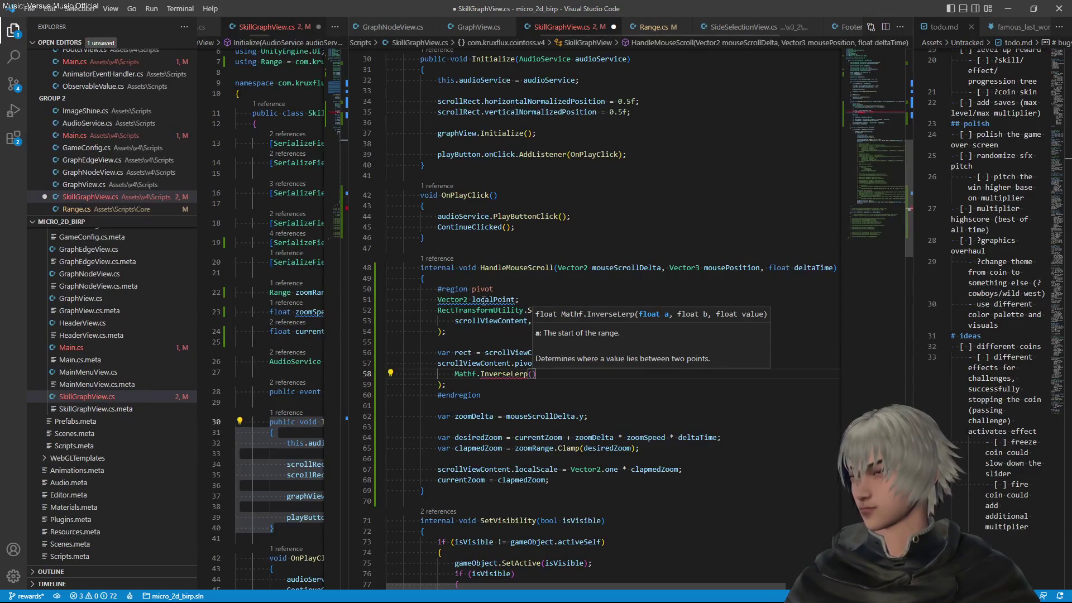
pyautogui.write('rect.mi')
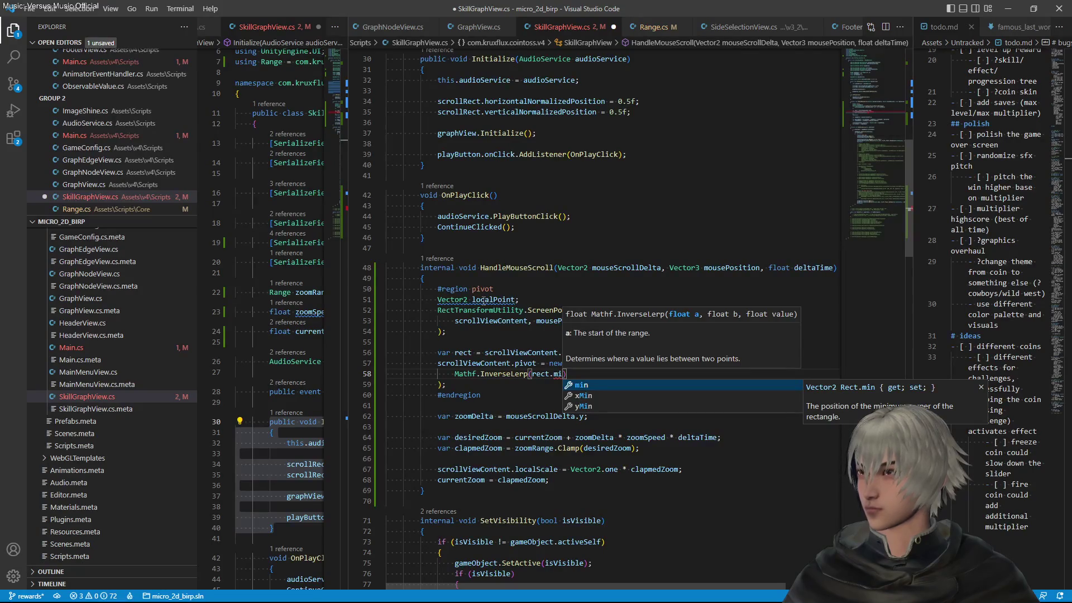
pyautogui.press('Down')
pyautogui.press('Tab')
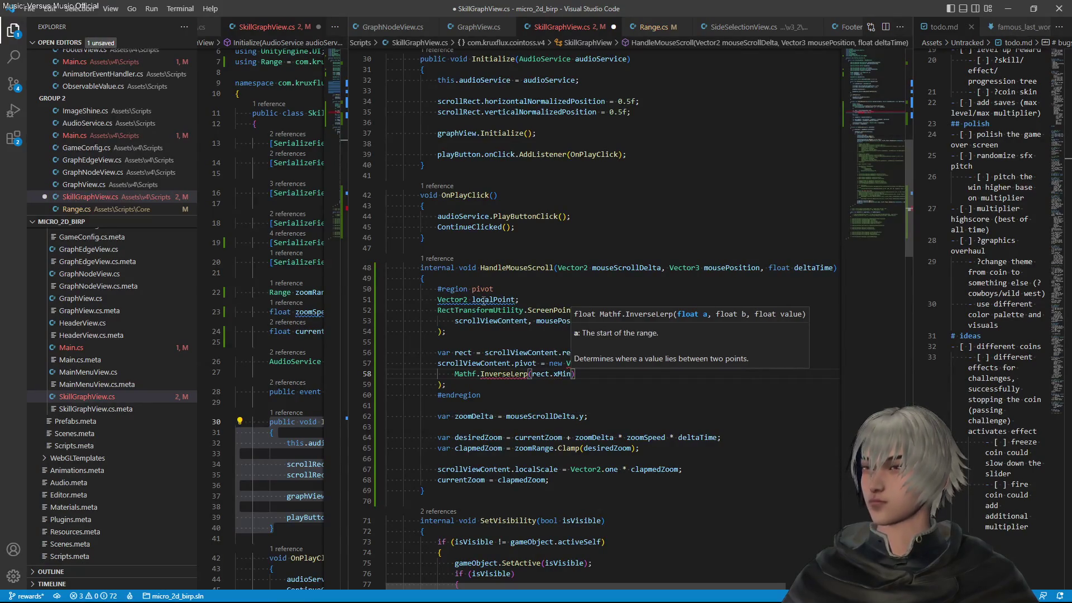
pyautogui.write(', ')
pyautogui.write('rex')
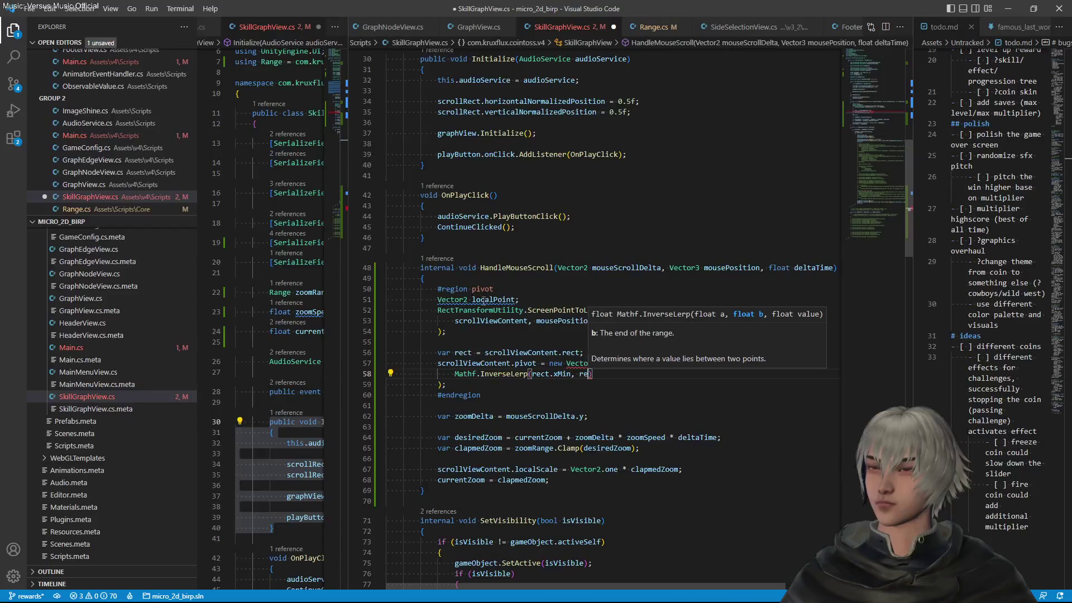
pyautogui.press('BackSpace')
pyautogui.write('ct.x')
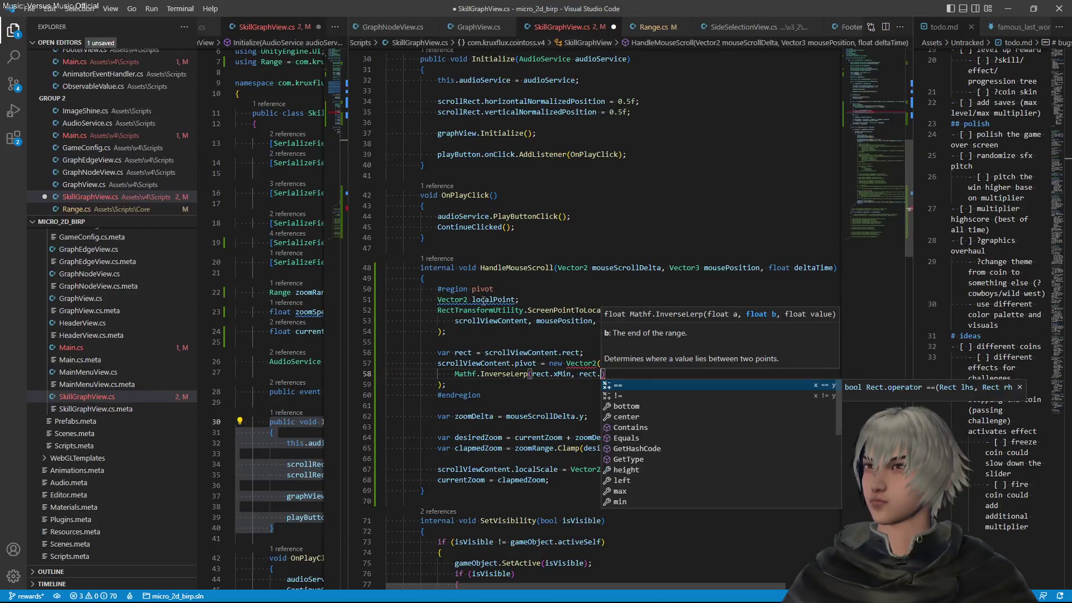
pyautogui.press('Down')
pyautogui.press('Tab')
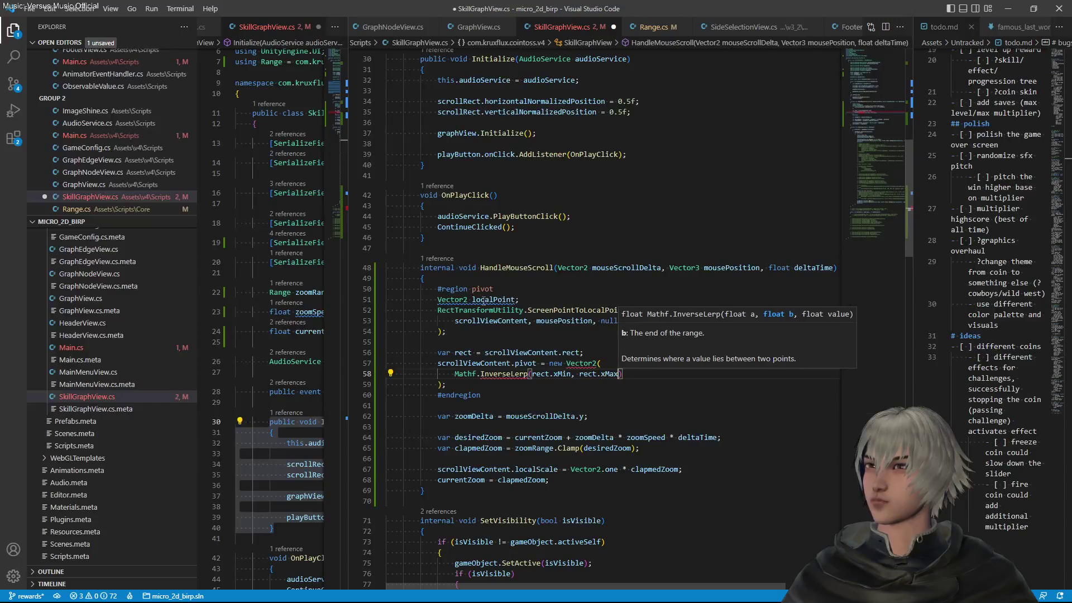
pyautogui.write(', ')
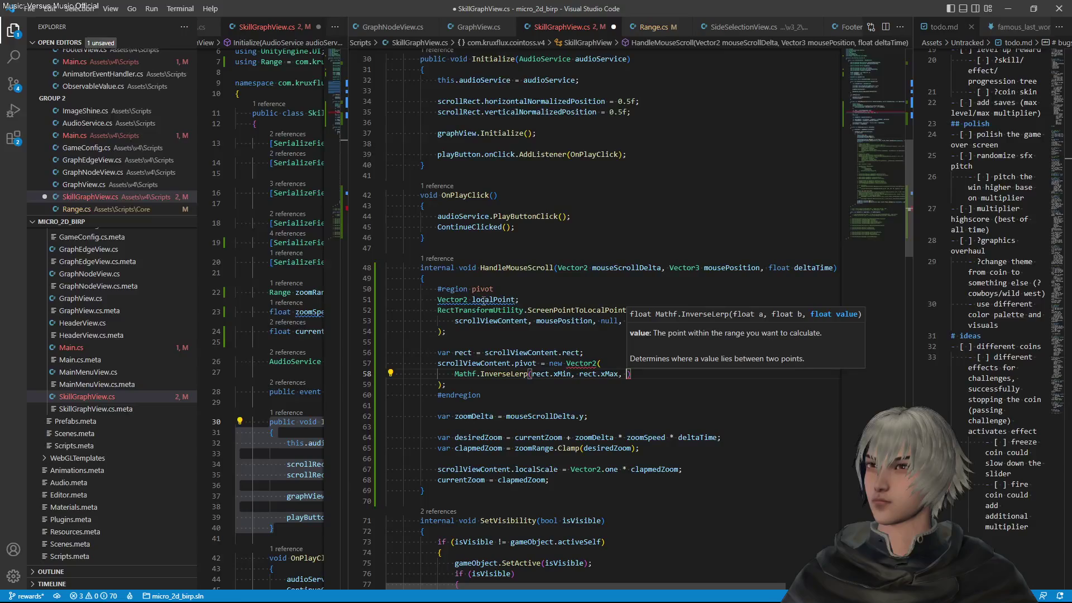
pyautogui.write('loca')
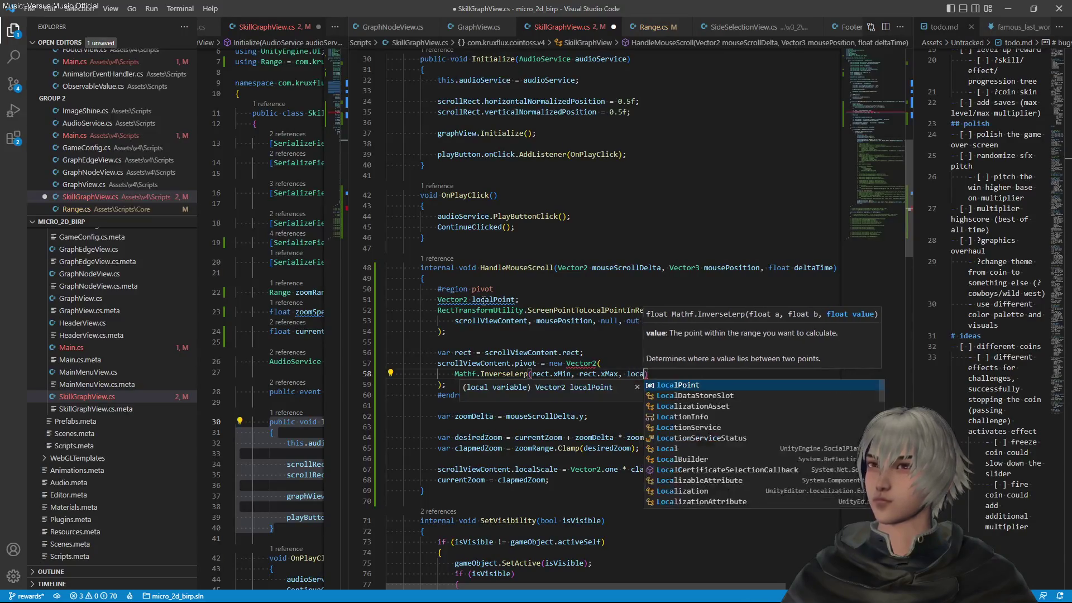
pyautogui.press('Tab')
pyautogui.write('.x')
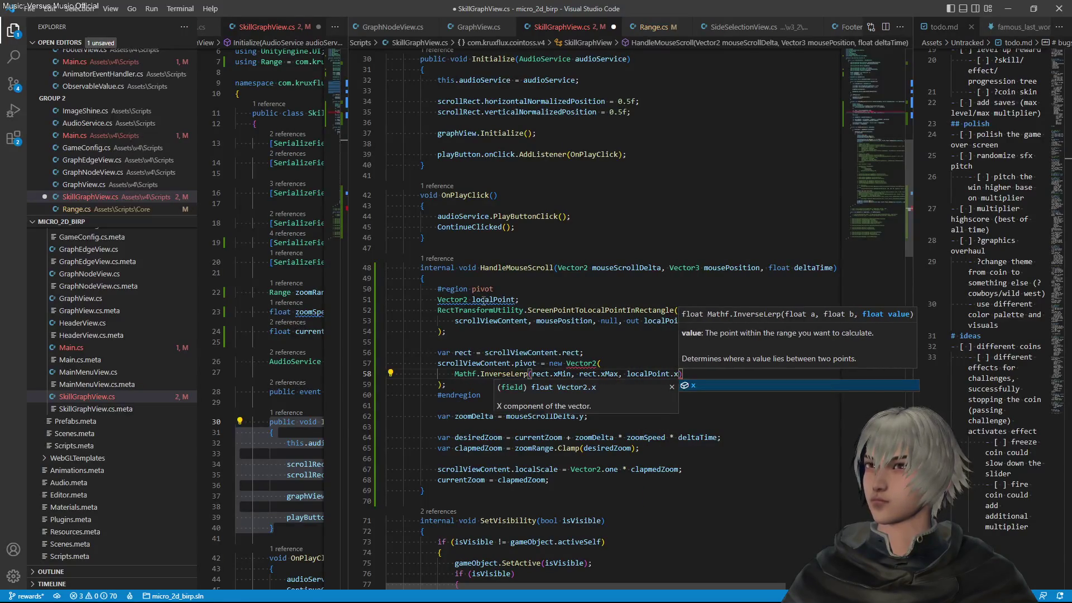
# Duplicate the InverseLerp line and change its xMin and xMax to yMin and yMax
pyautogui.press('Right')
pyautogui.hotkey('shift', 'alt', 'Down')
pyautogui.write(',')
pyautogui.press('Left')
pyautogui.press('Left')
pyautogui.press('Left')
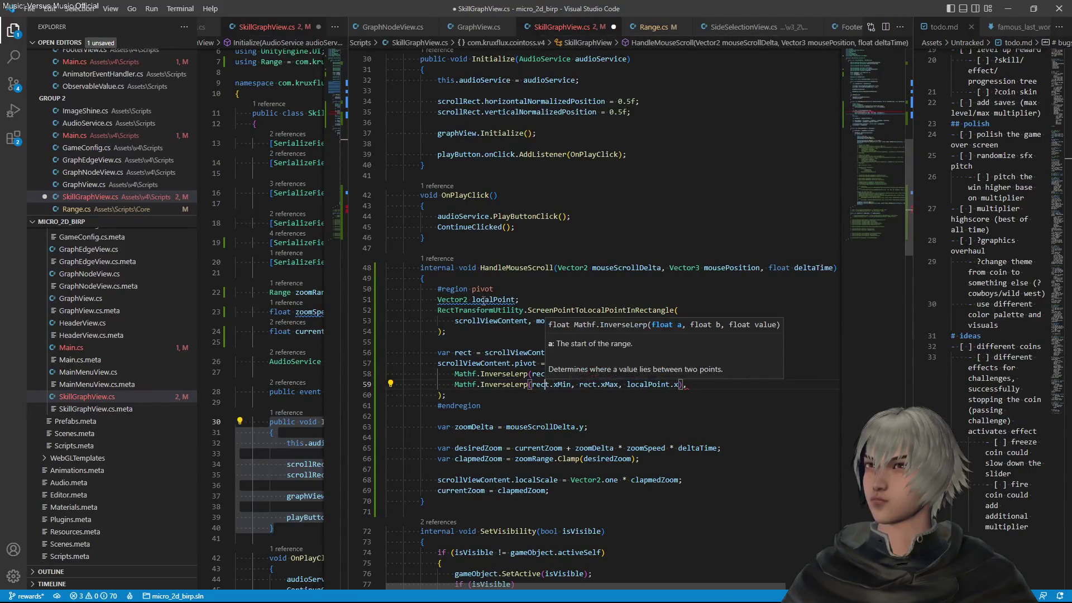
pyautogui.hotkey('shift', 'Right')
pyautogui.hotkey('ctrl', 'd')
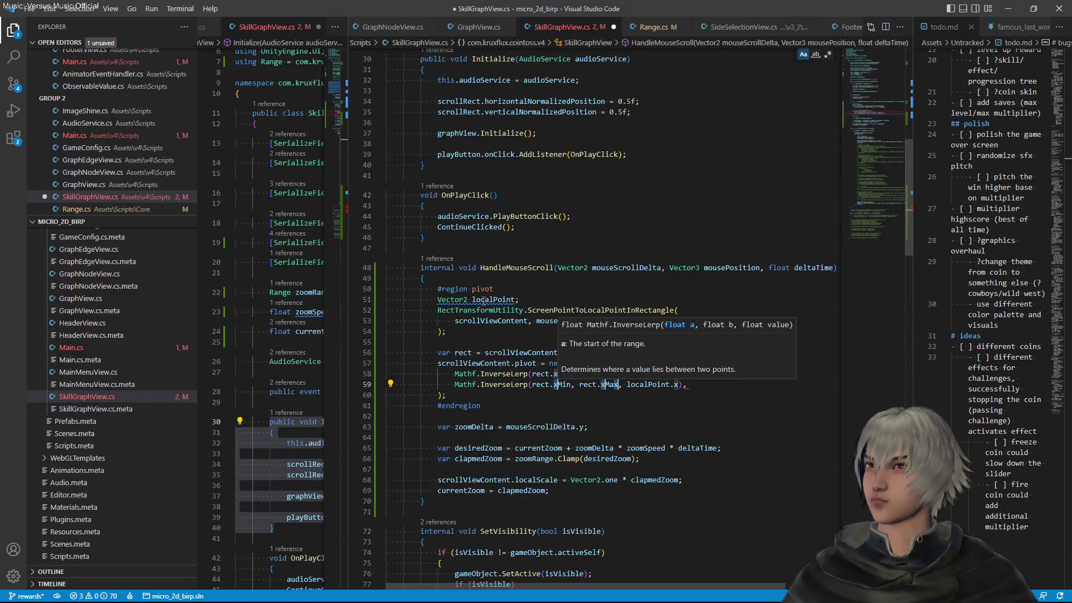
pyautogui.press('Escape')
pyautogui.click(551, 404)
pyautogui.click(553, 384)
pyautogui.hotkey('shift', 'Right')
pyautogui.hotkey('ctrl', 'd')
pyautogui.write('y')
# Change localPoint.x to localPoint.y on the copy, remove its trailing comma, and save
pyautogui.click(677, 384)
pyautogui.press('BackSpace')
pyautogui.write('y')
pyautogui.click(711, 387)
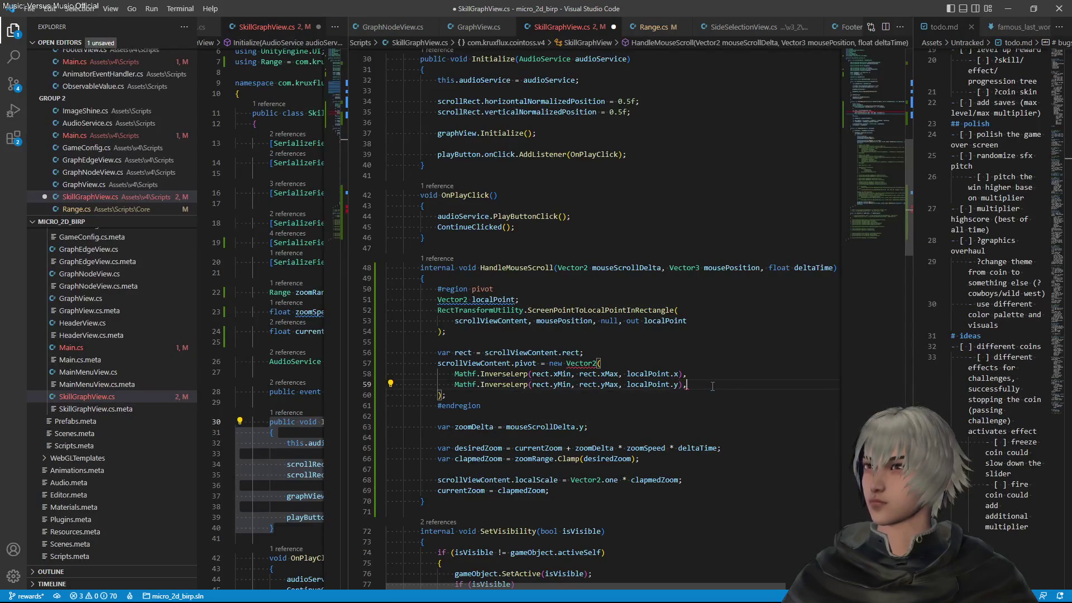
pyautogui.press('BackSpace')
pyautogui.hotkey('ctrl', 's')
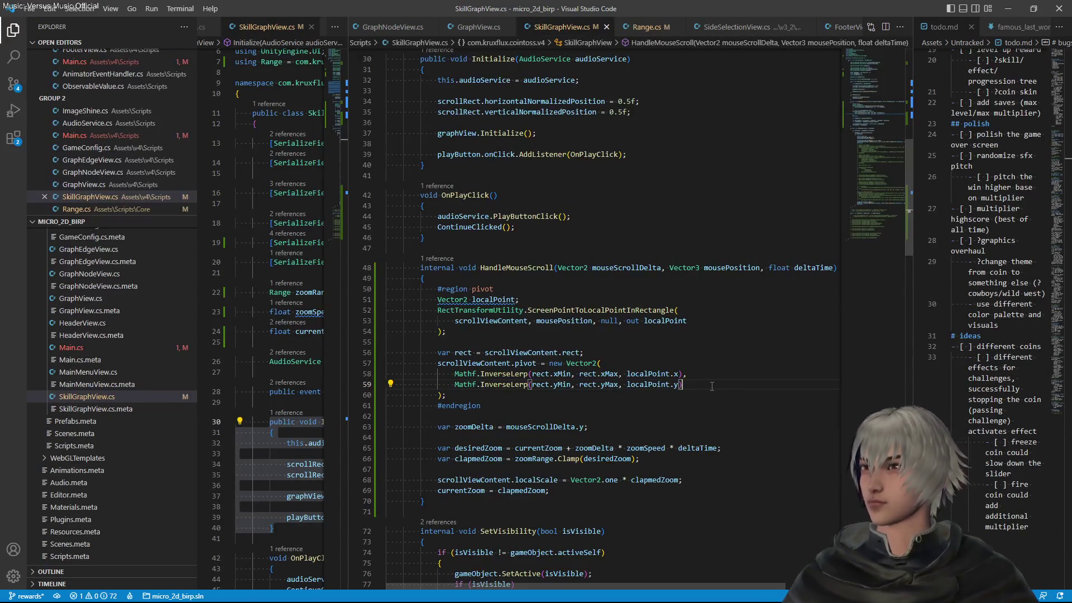
# Check where localPoint and scrollViewContent are used in the script
pyautogui.click(705, 338)
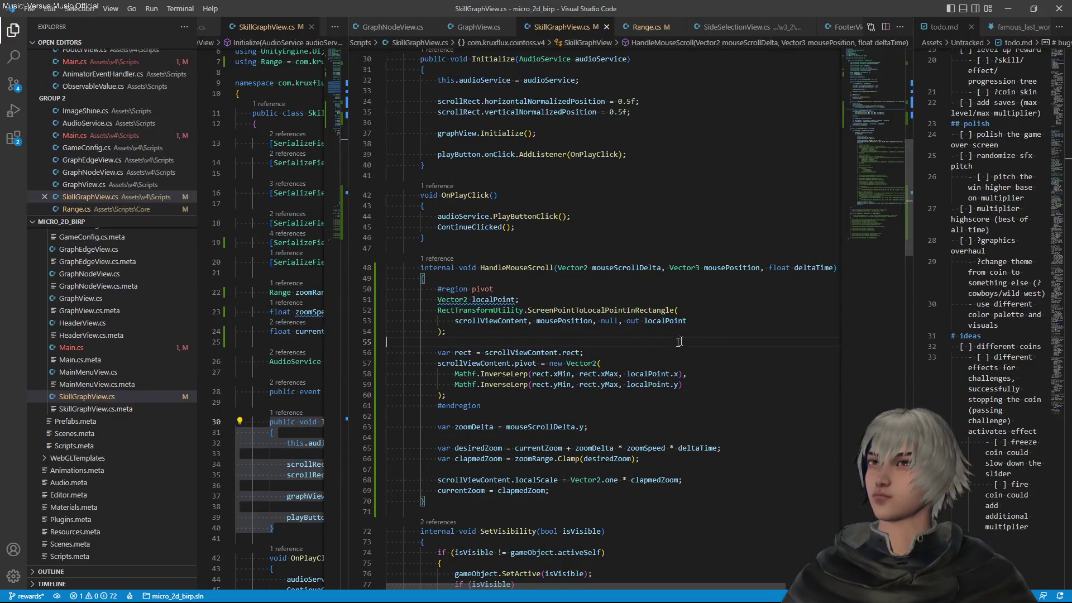
pyautogui.click(493, 300)
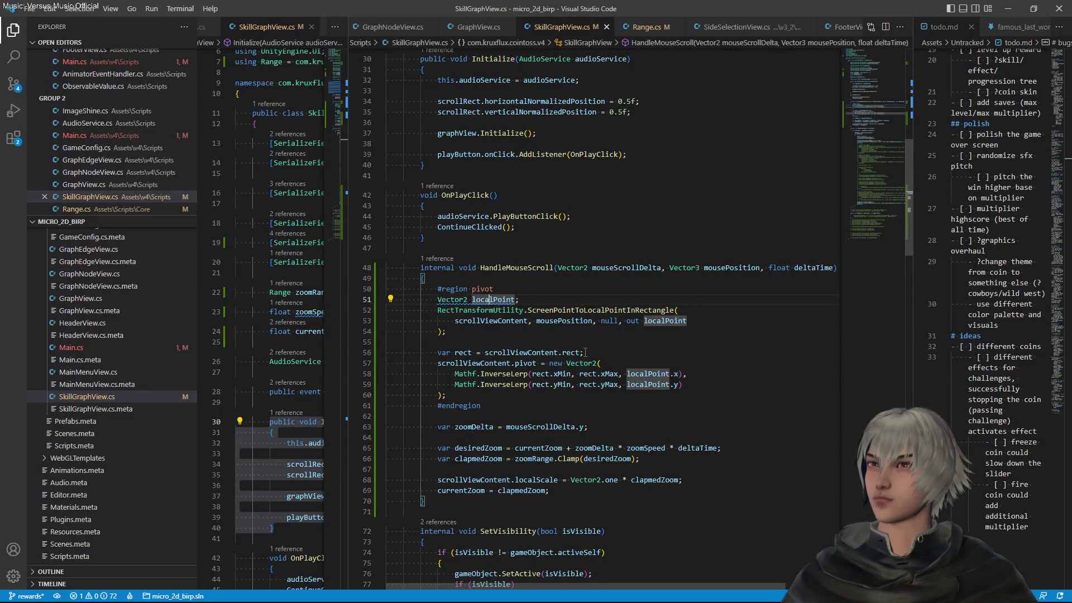
pyautogui.click(499, 364)
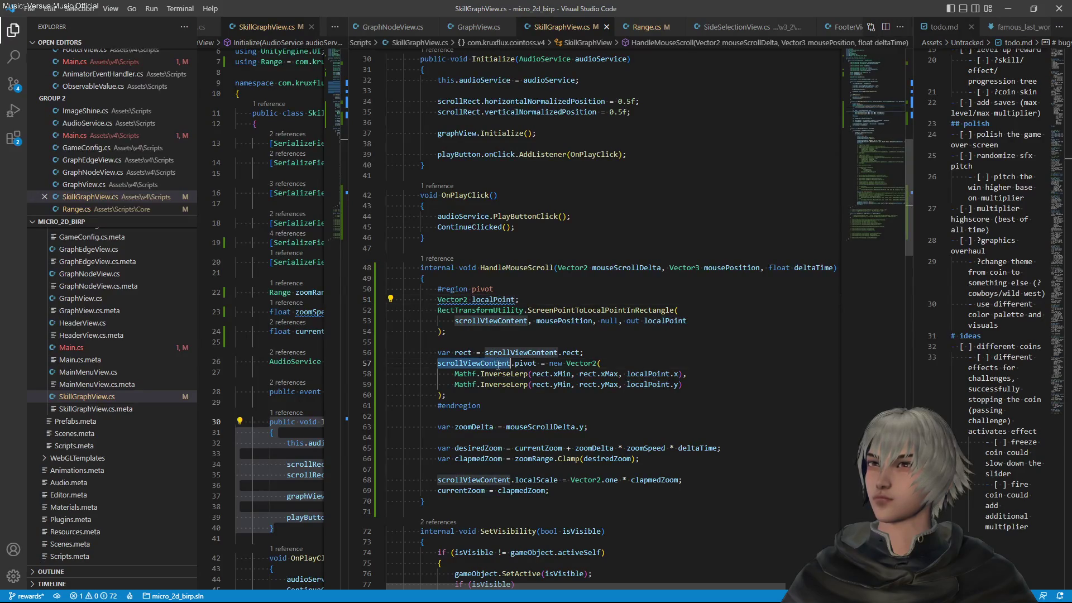
pyautogui.moveTo(505, 299)
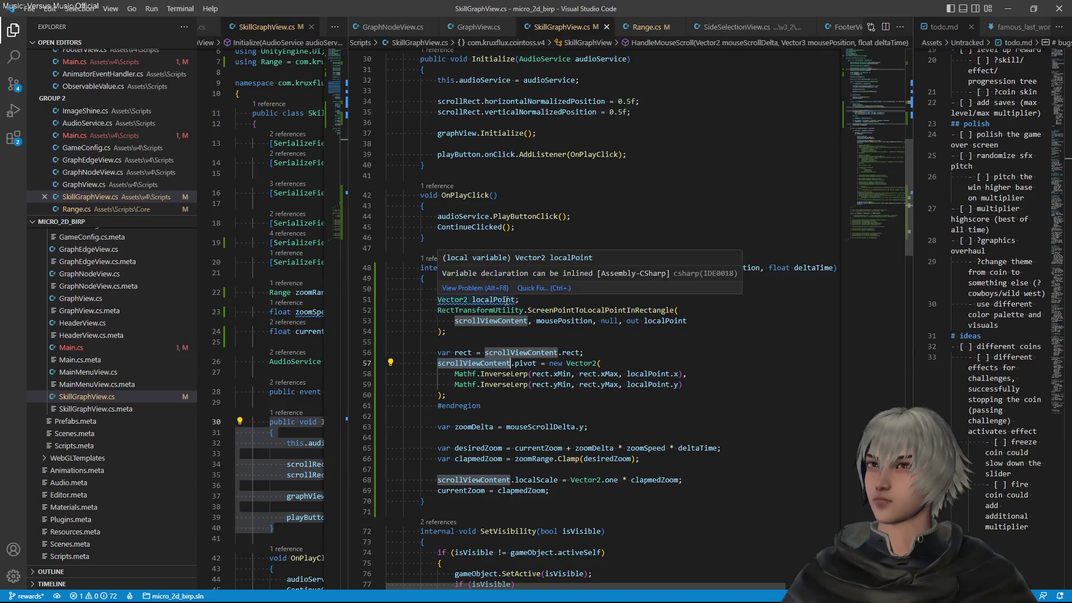
# Inline the localPoint declaration into the out argument via the quick-fix menu
pyautogui.click(505, 300)
pyautogui.hotkey('ctrl', '.')
pyautogui.press('Return')
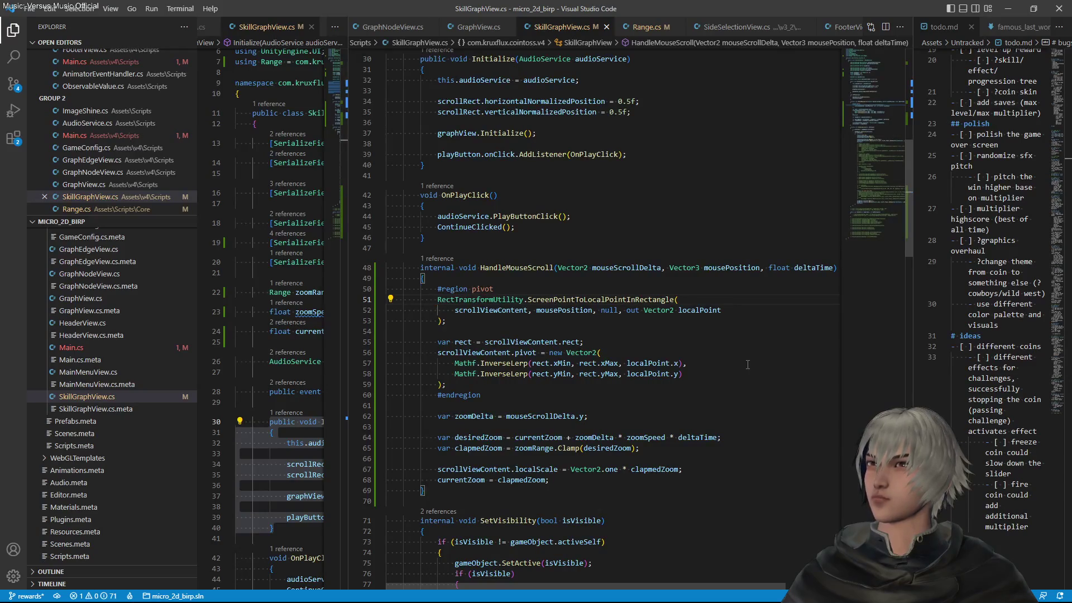
# Make the ScreenPointToLocalPointInRectangle call an if condition and brace the pivot lines under it
pyautogui.moveTo(632, 299)
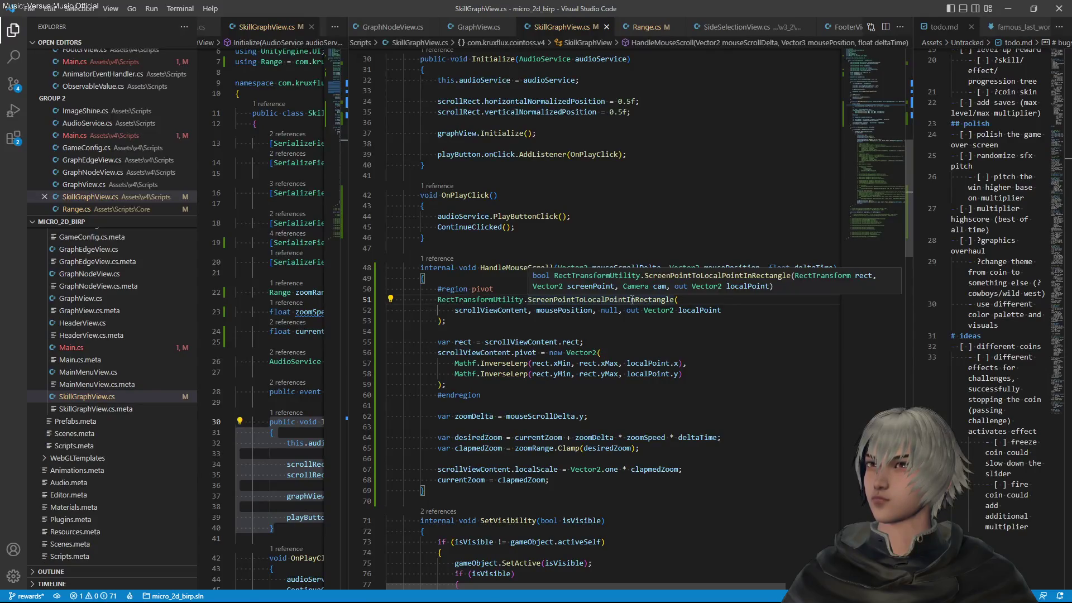
pyautogui.write('if')
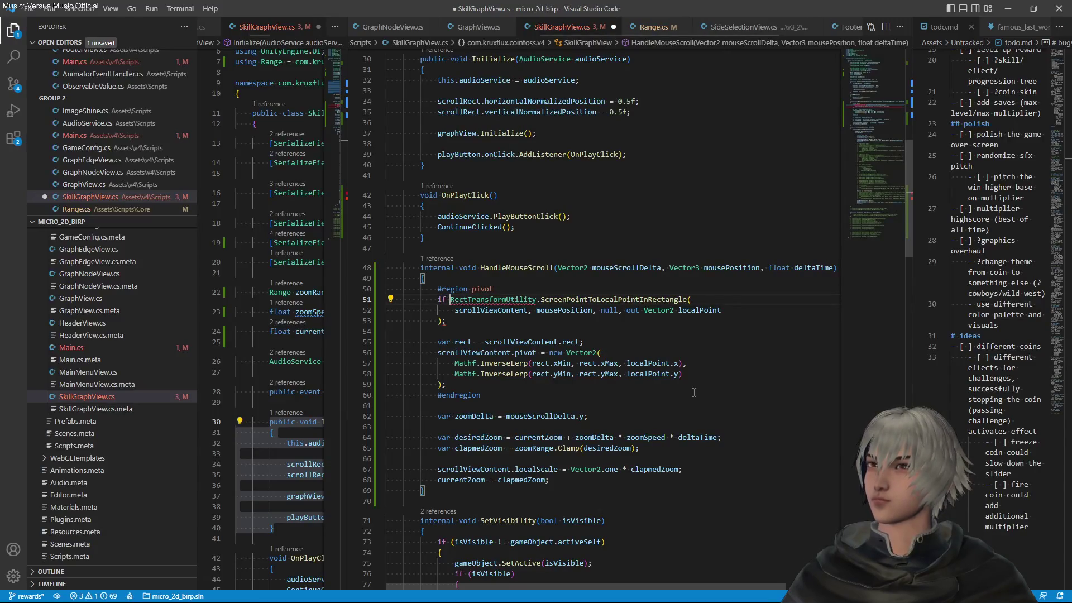
pyautogui.hotkey('shift', 'Down')
pyautogui.hotkey('shift', 'Down')
pyautogui.write('(')
pyautogui.press('Right')
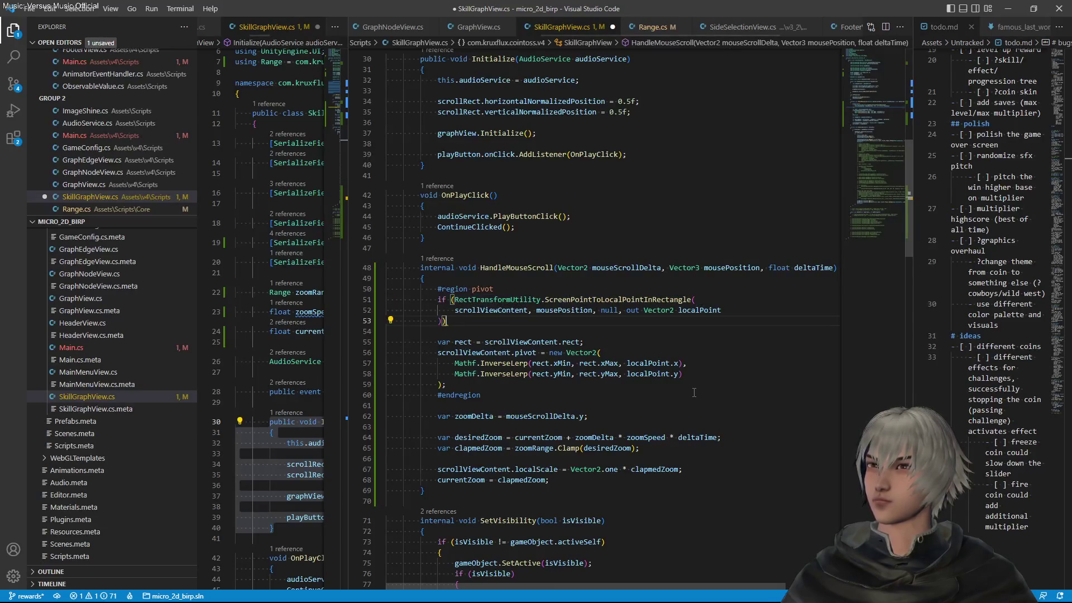
pyautogui.hotkey('shift', 'Down')
pyautogui.hotkey('shift', 'Down')
pyautogui.hotkey('shift', 'Down')
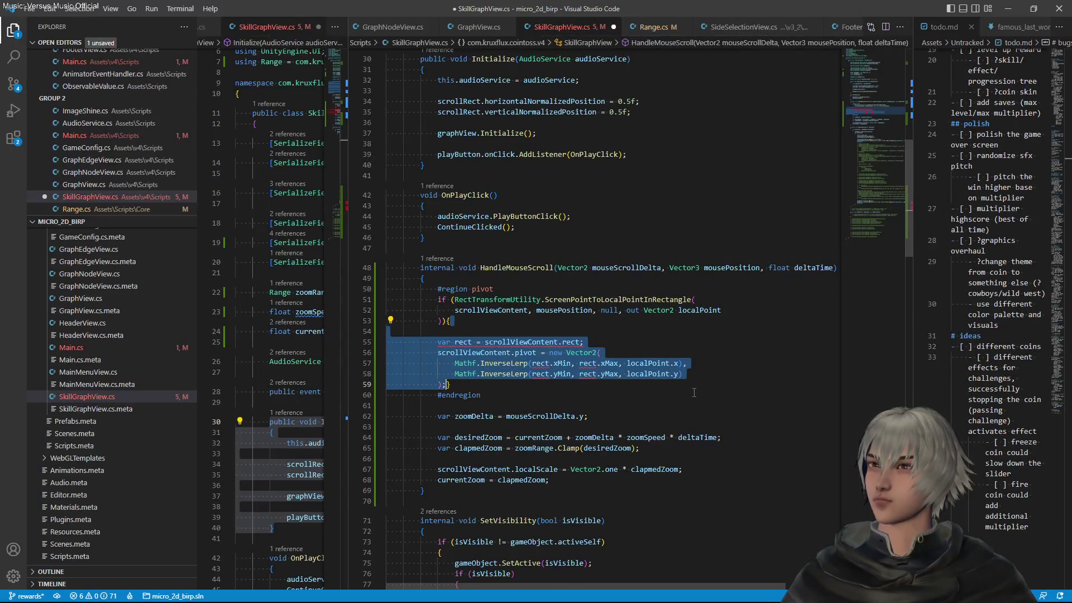
pyautogui.hotkey('ctrl', 'k')
pyautogui.hotkey('ctrl', 'f')
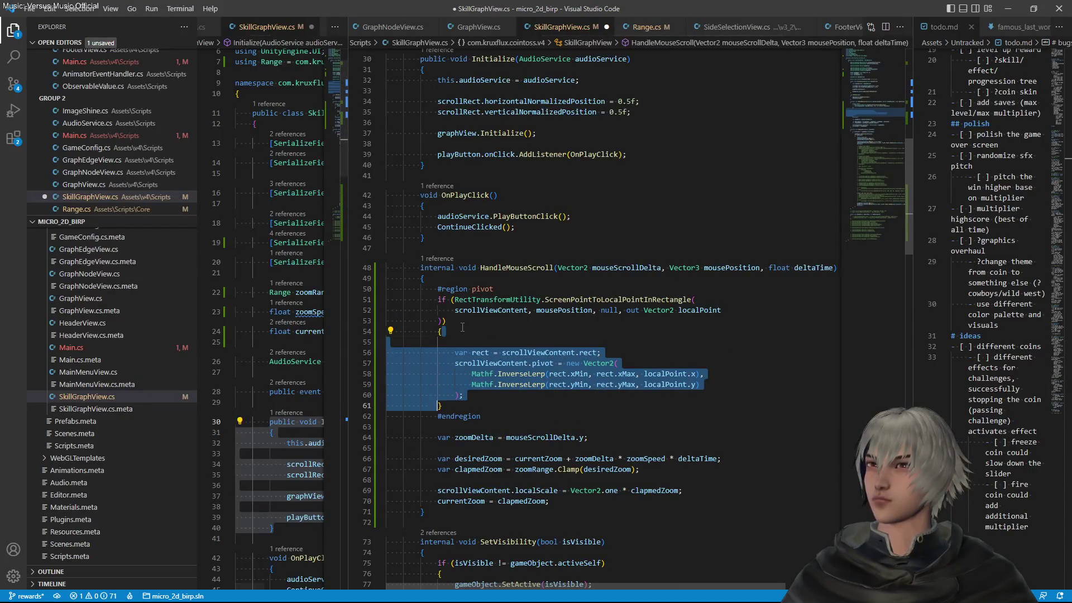
pyautogui.press('Left')
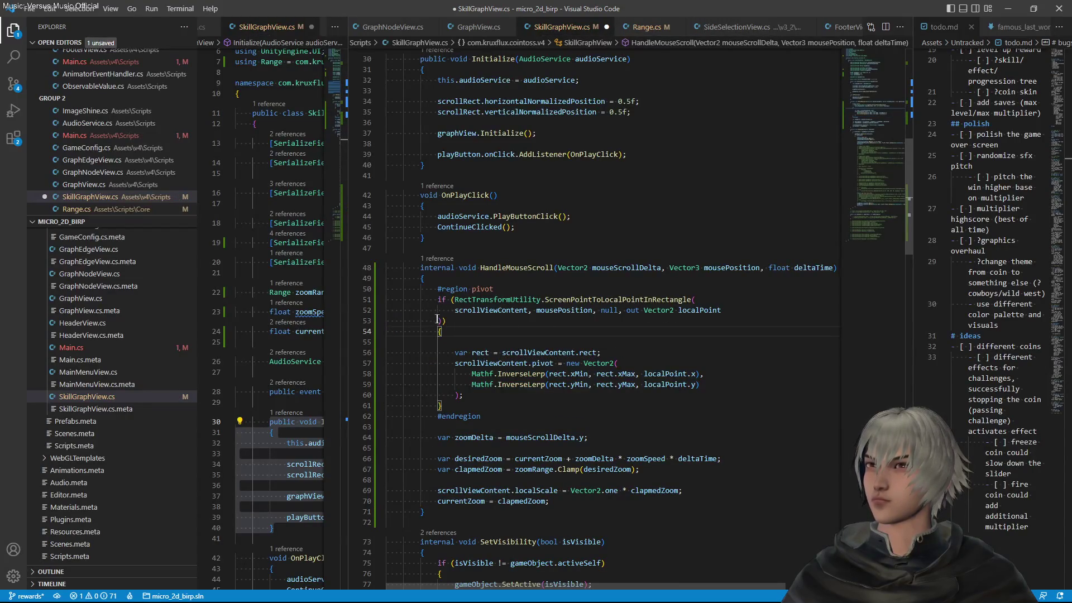
# Keep the closing parenthesis on its own line, save, and delete the block's blank first line
pyautogui.press('Up')
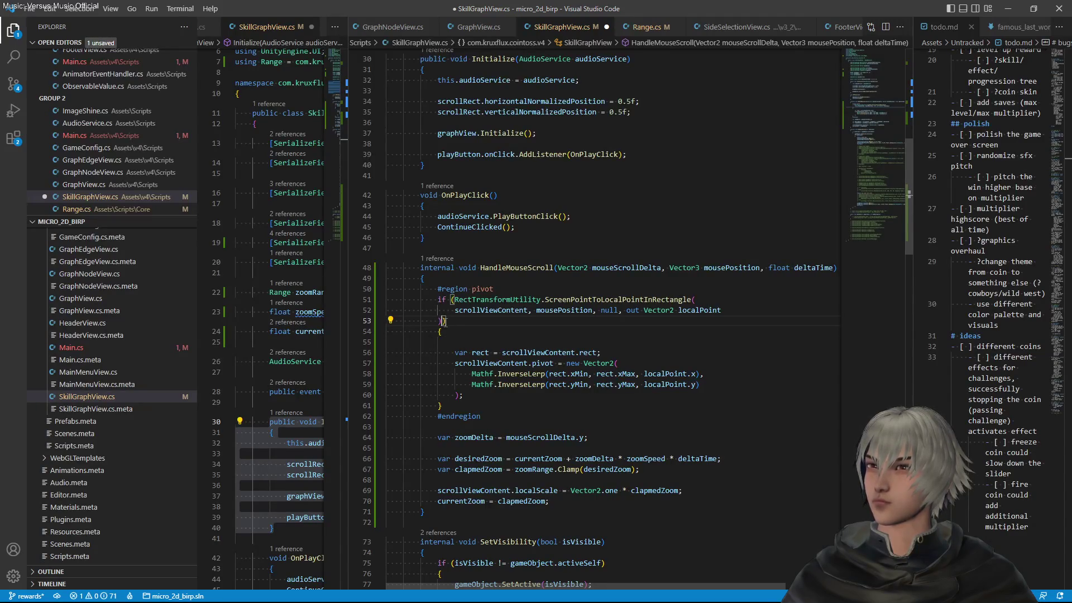
pyautogui.press('Up')
pyautogui.press('End')
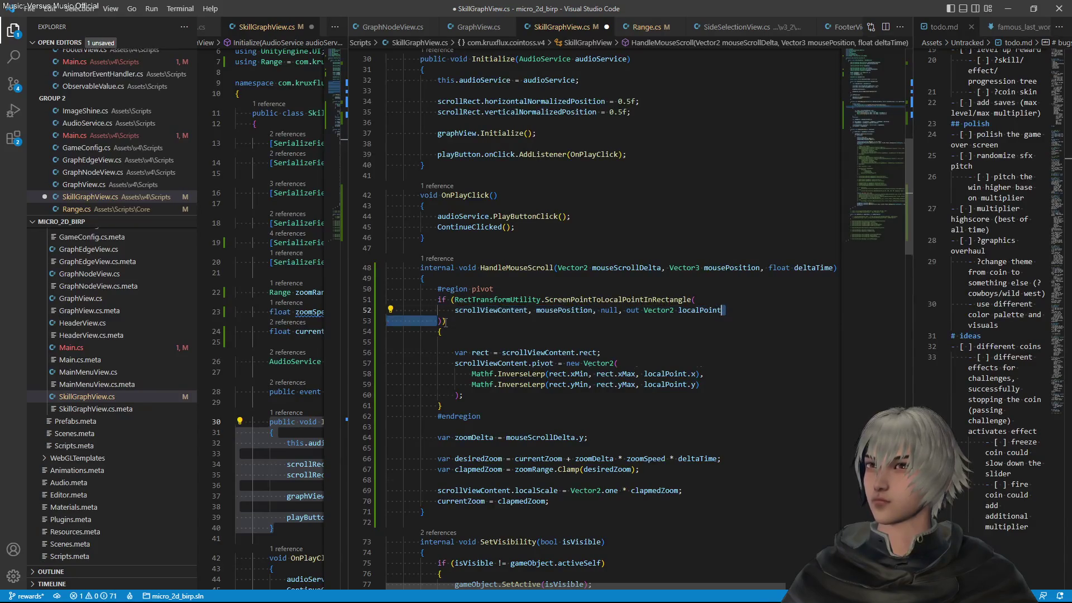
pyautogui.hotkey('ctrl', 'Delete')
pyautogui.hotkey('ctrl', 'z')
pyautogui.hotkey('ctrl', 's')
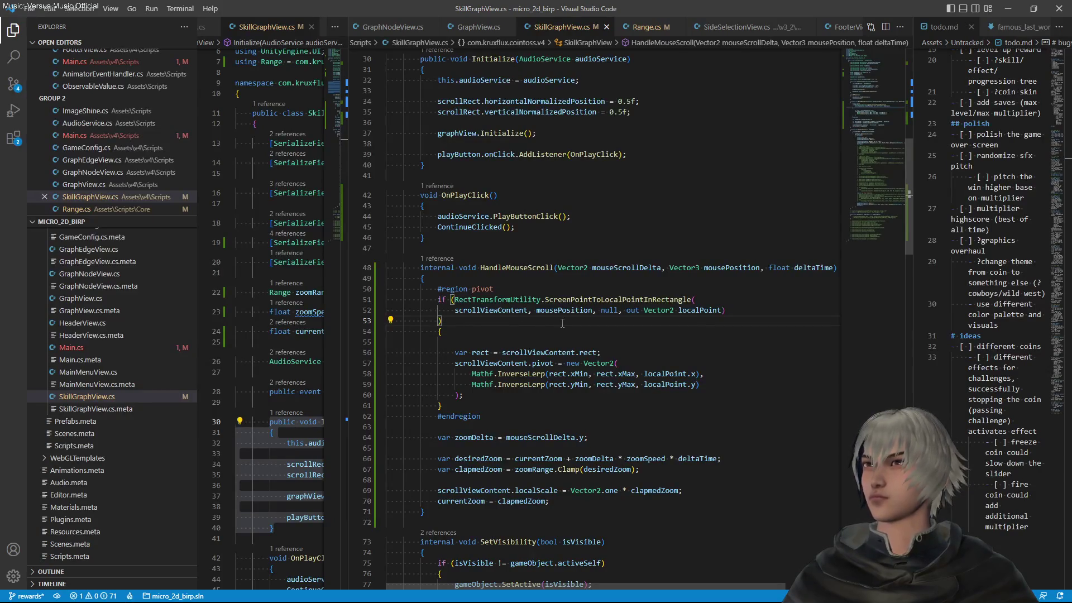
pyautogui.click(491, 339)
pyautogui.press('BackSpace')
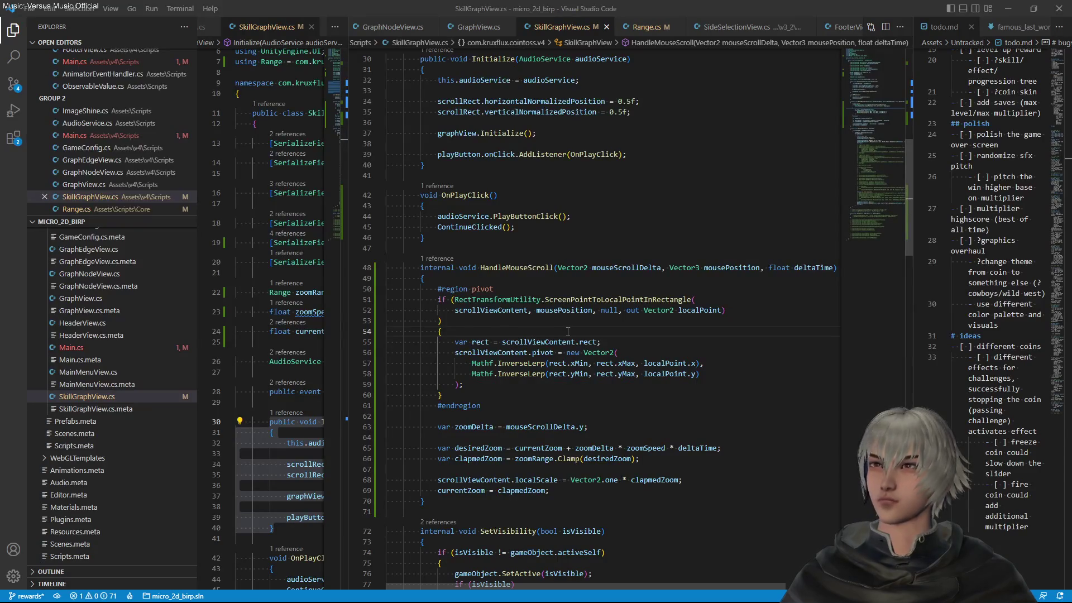
pyautogui.hotkey('alt', 'Tab')
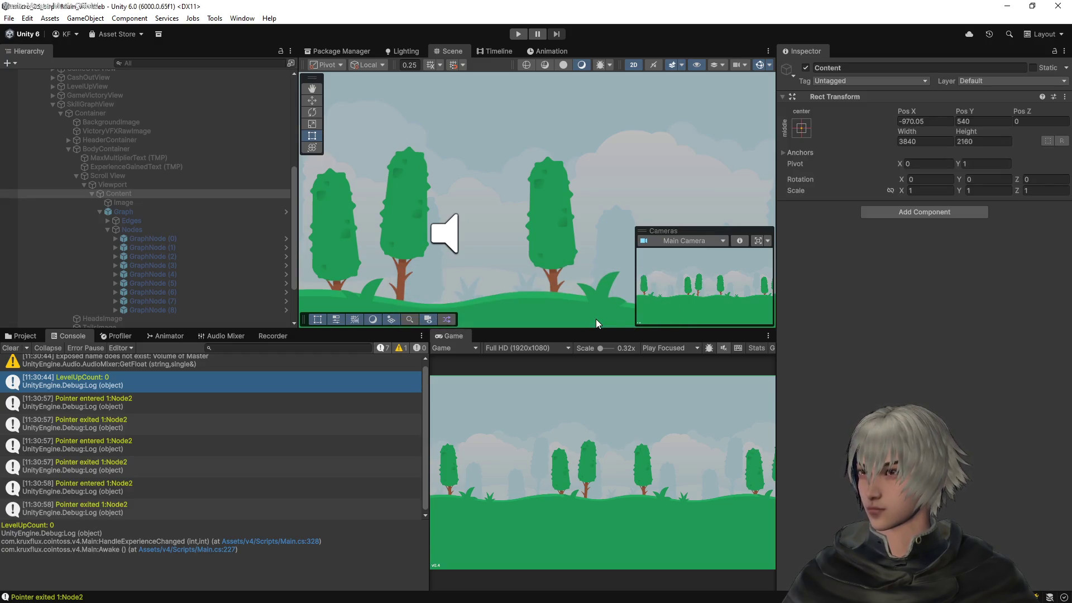
# Play the coin game, open the skill graph, scroll-zoom it, then stop Play mode
pyautogui.click(515, 35)
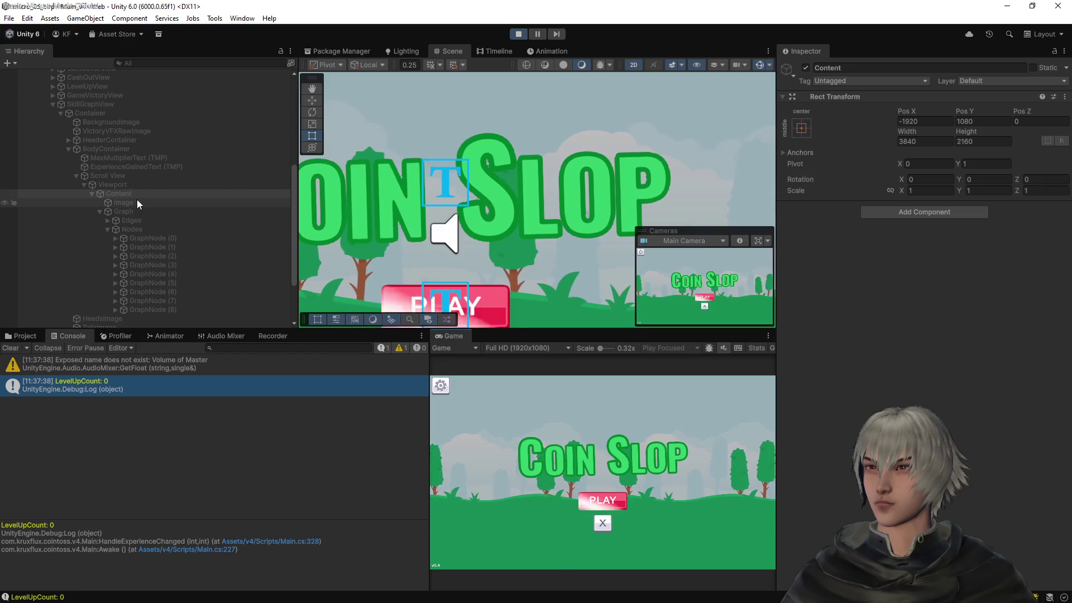
pyautogui.scroll(-5, 539, 189)
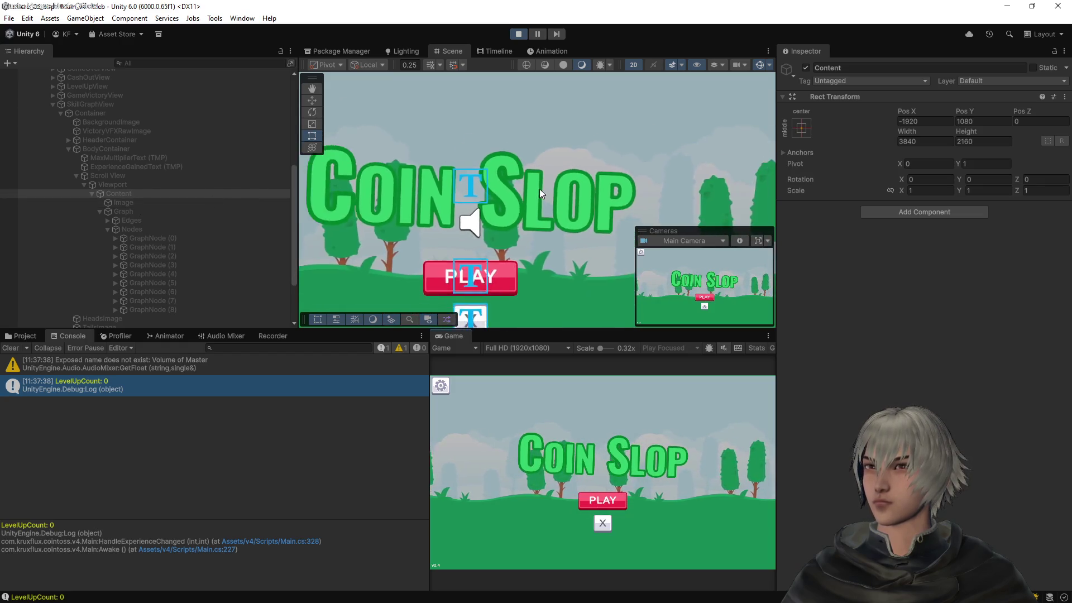
pyautogui.click(601, 498)
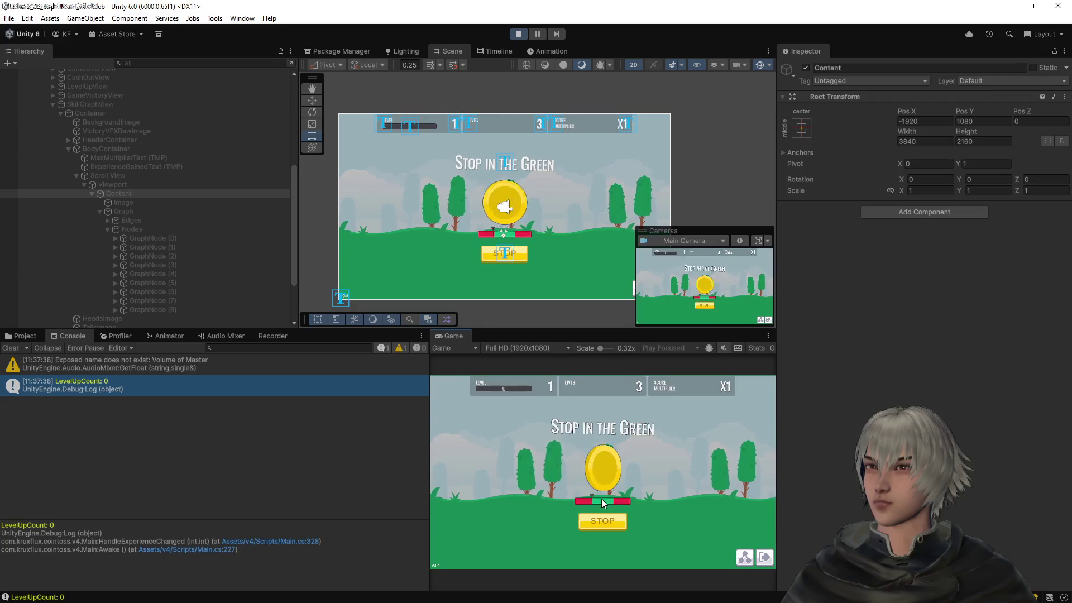
pyautogui.click(744, 565)
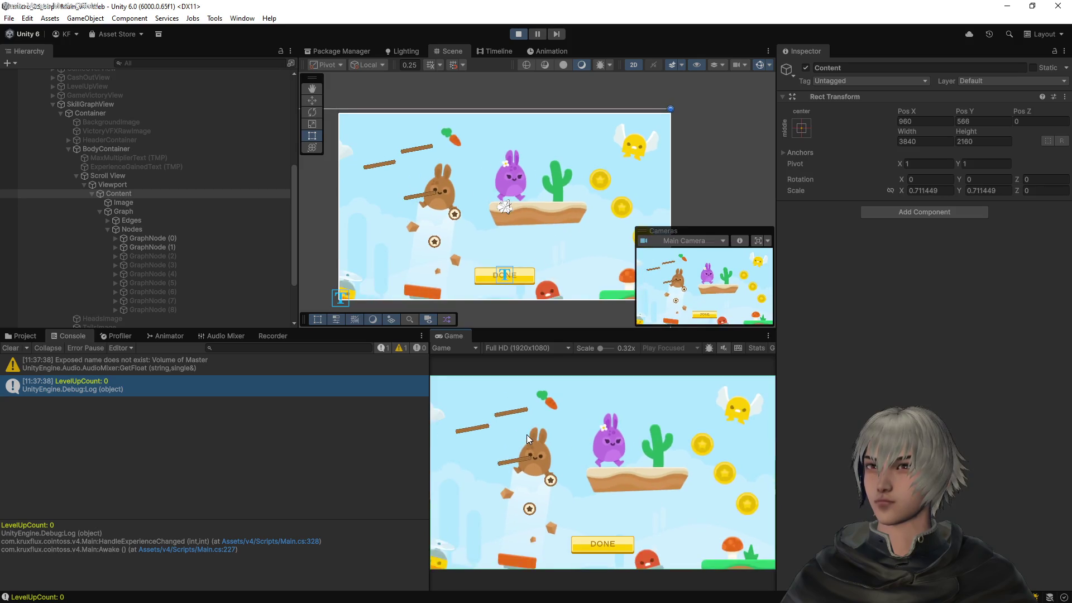
pyautogui.scroll(-3, 528, 440)
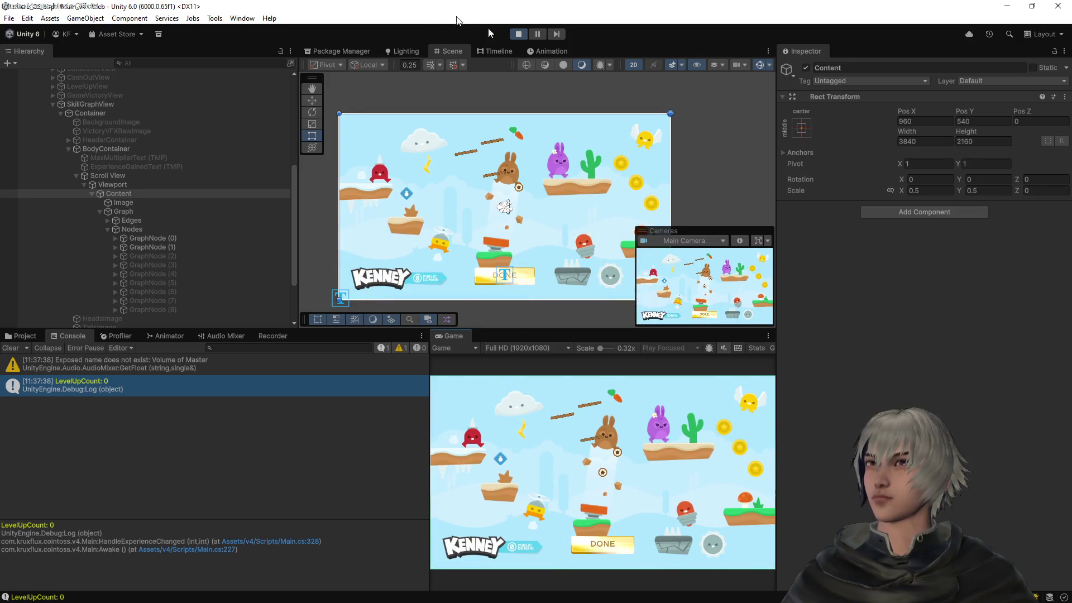
pyautogui.click(514, 33)
pyautogui.hotkey('alt', 'Tab')
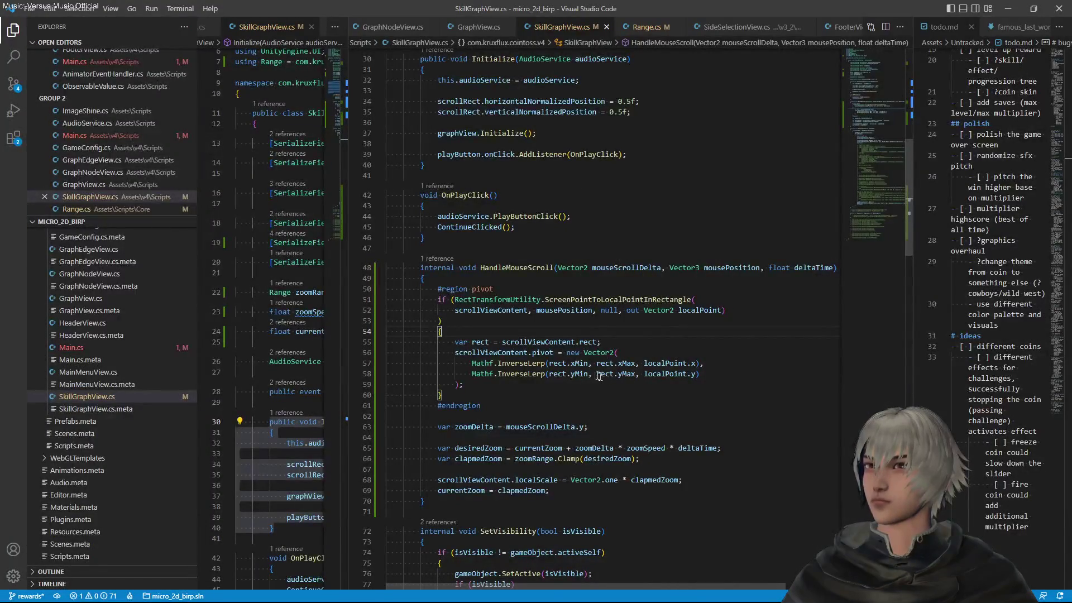
# Delete 'Inverse' from both pivot calls on lines 57–58 so they use Mathf.Lerp
pyautogui.click(498, 363)
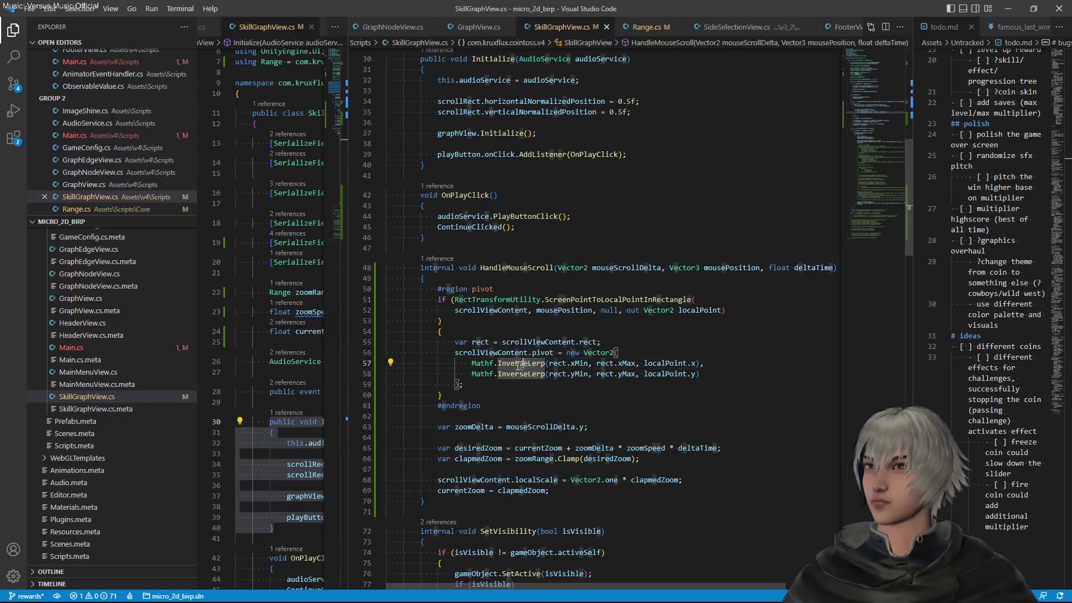
pyautogui.moveTo(497, 363); pyautogui.dragTo(528, 375)
pyautogui.hotkey('ctrl', 'f')
pyautogui.press('BackSpace')
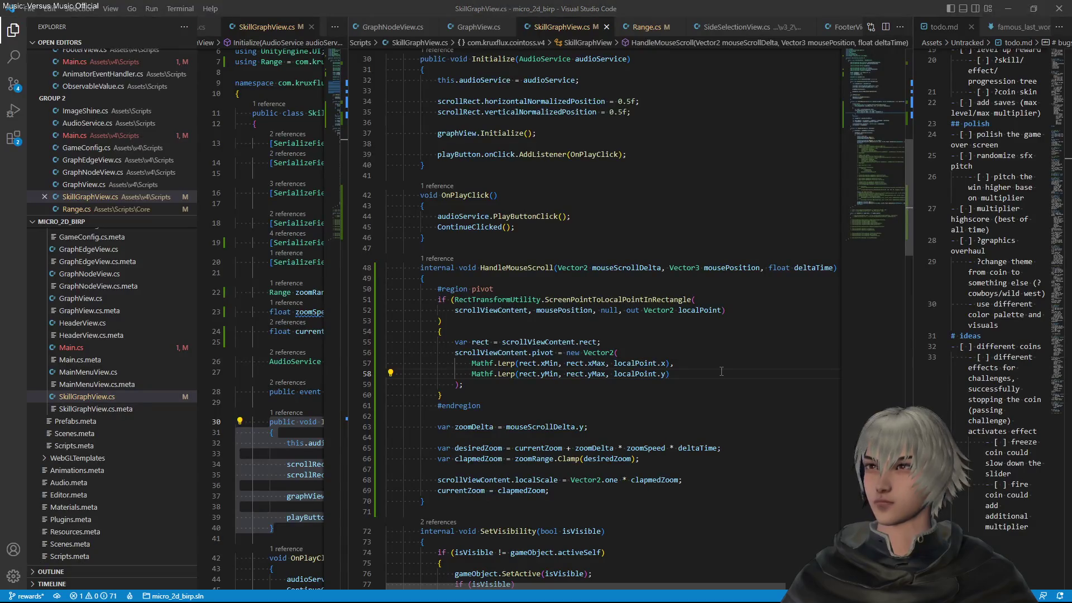
pyautogui.hotkey('alt', 'Tab')
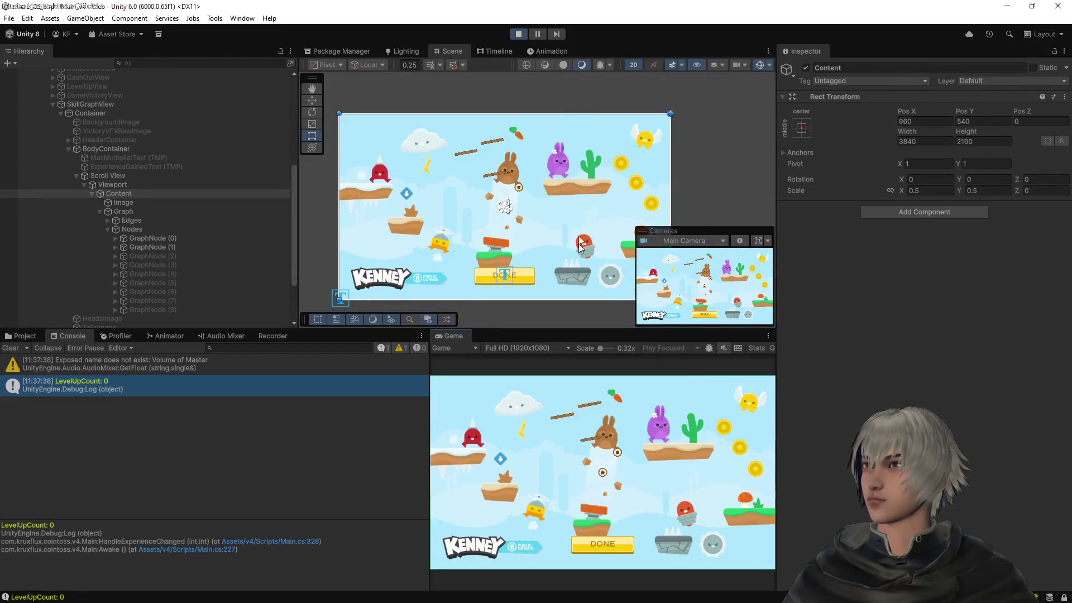
# Retest the skill-graph zoom with Lerp, seeing Content's pivot and position go NaN, then stop Play
pyautogui.click(512, 34)
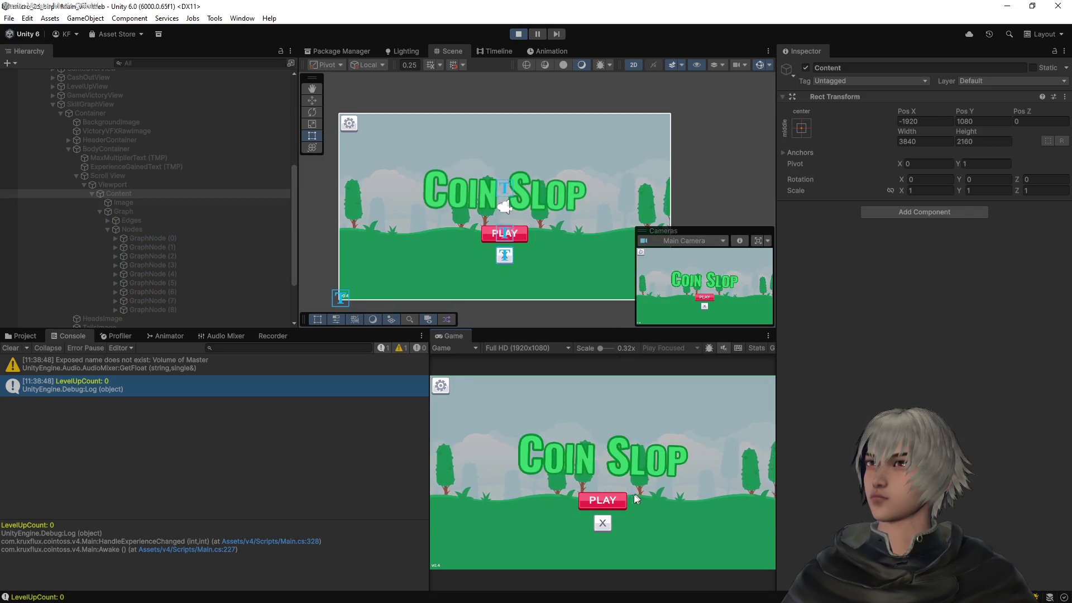
pyautogui.click(603, 500)
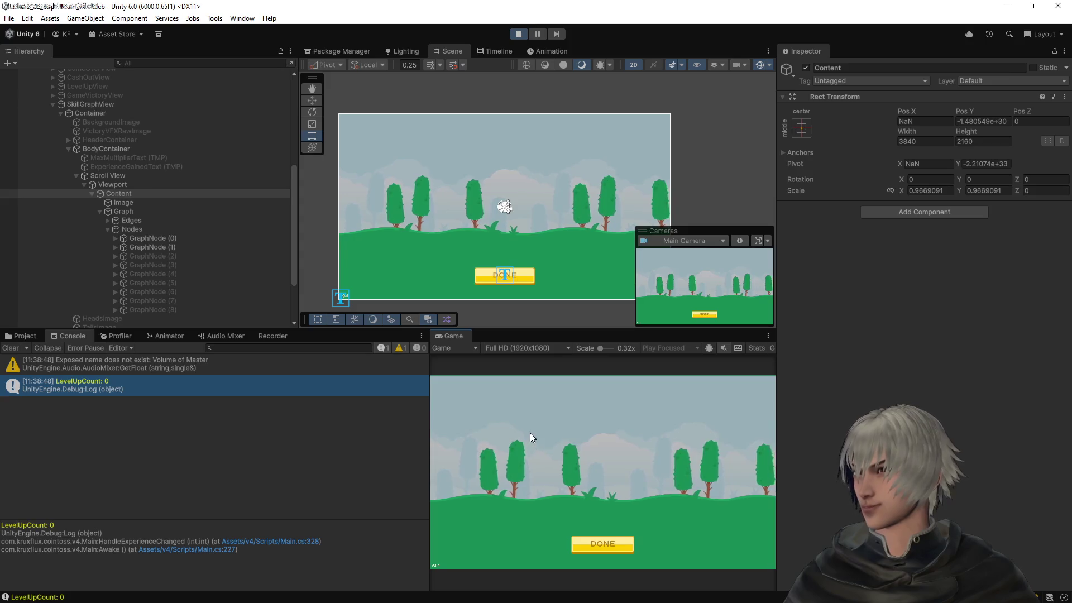
pyautogui.click(518, 33)
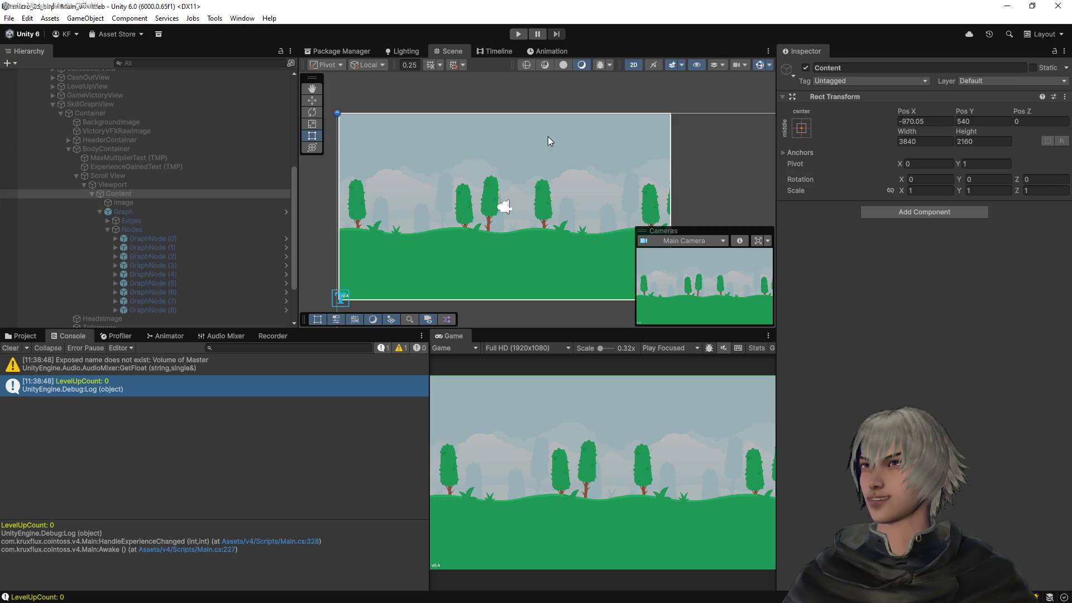
pyautogui.hotkey('alt', 'Tab')
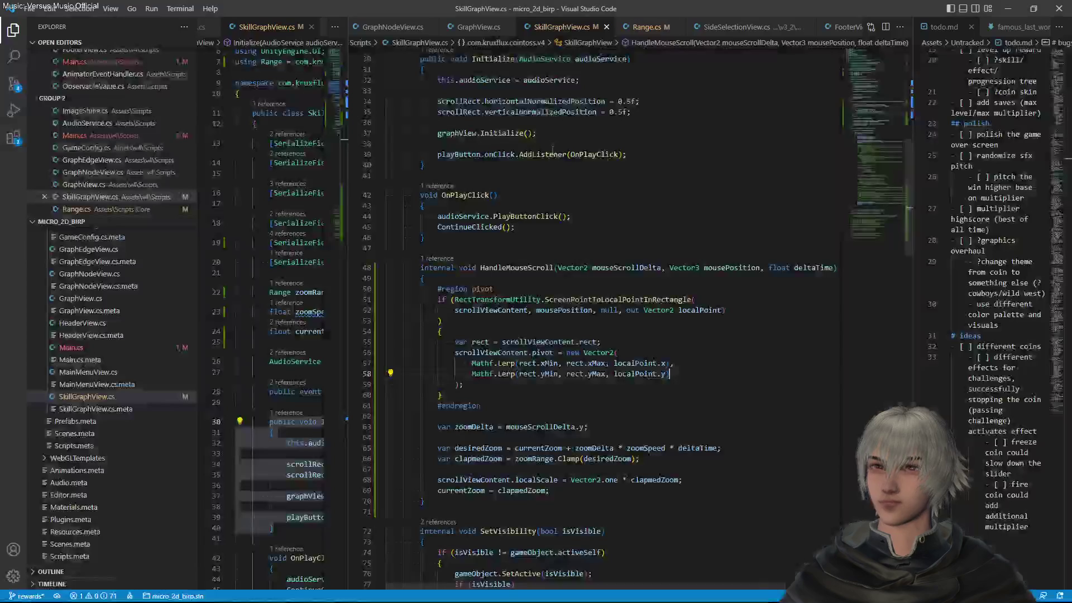
# Put 'Inverse' back before Lerp on lines 57 and 58 and save SkillGraphView.cs
pyautogui.click(498, 364)
pyautogui.keyDown('alt'); pyautogui.click(499, 374); pyautogui.keyUp('alt')
pyautogui.write('Inverse')
pyautogui.moveTo(524, 365)
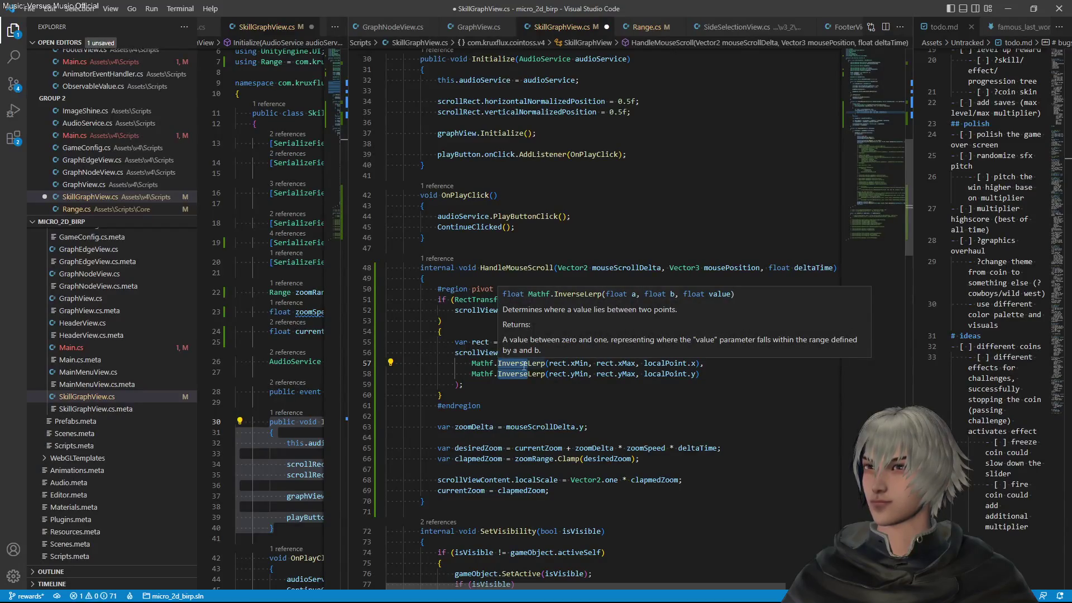
pyautogui.press('Escape')
pyautogui.press('Down')
pyautogui.press('Down')
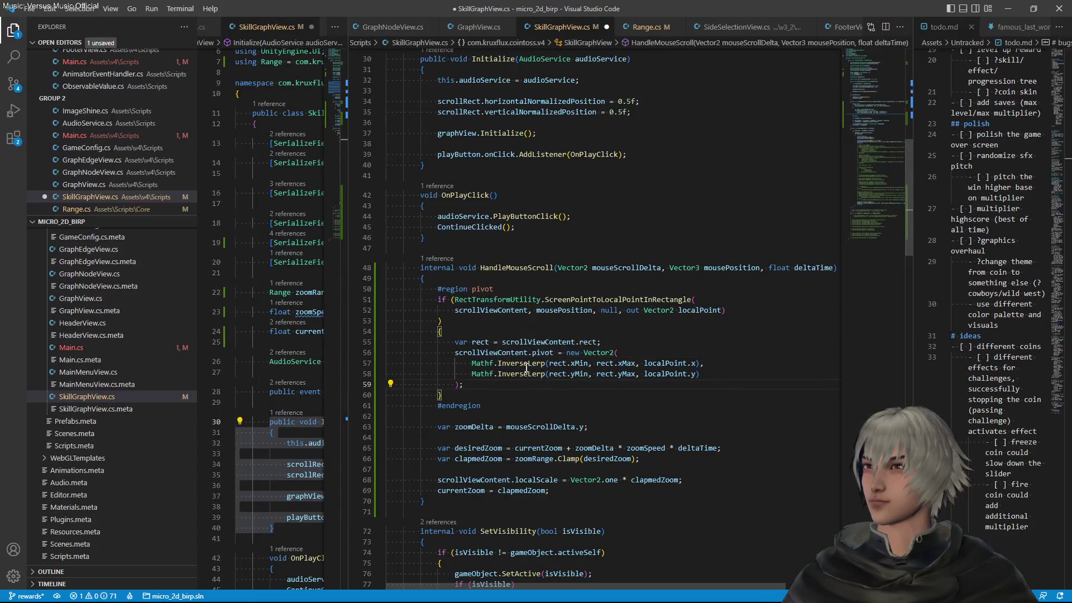
pyautogui.click(523, 363)
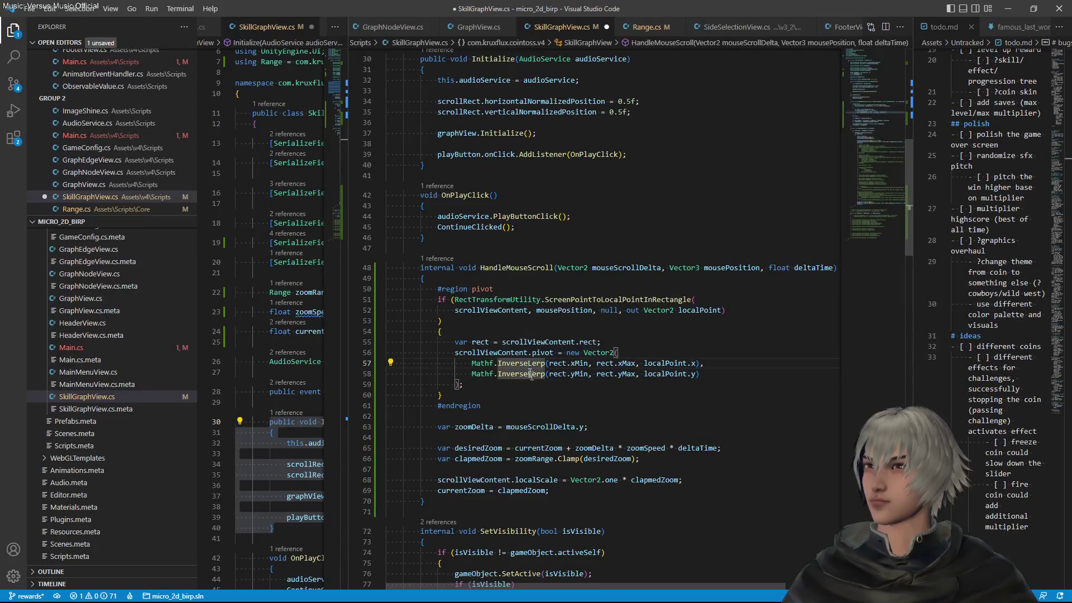
pyautogui.hotkey('ctrl', 's')
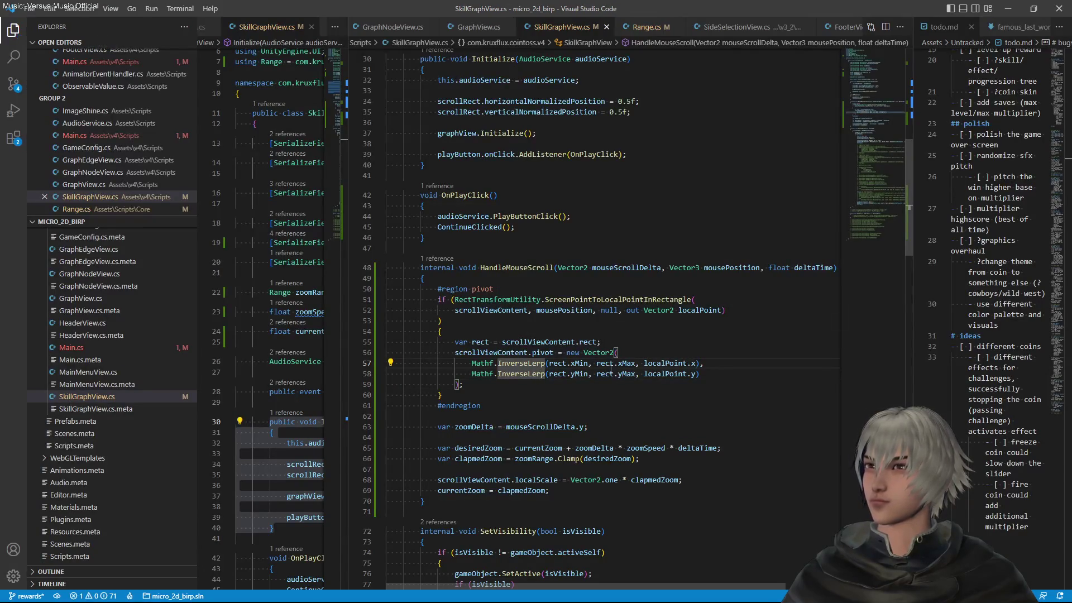
pyautogui.hotkey('alt', 'Tab')
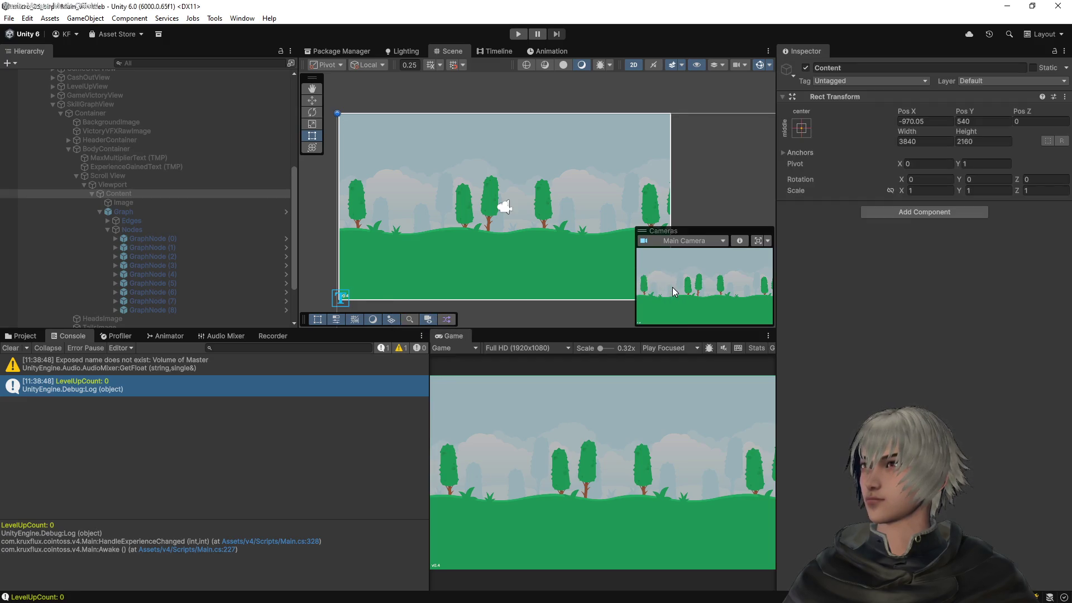
# Play-test the restored InverseLerp zoom by scrolling up and down on the skill graph
pyautogui.click(525, 35)
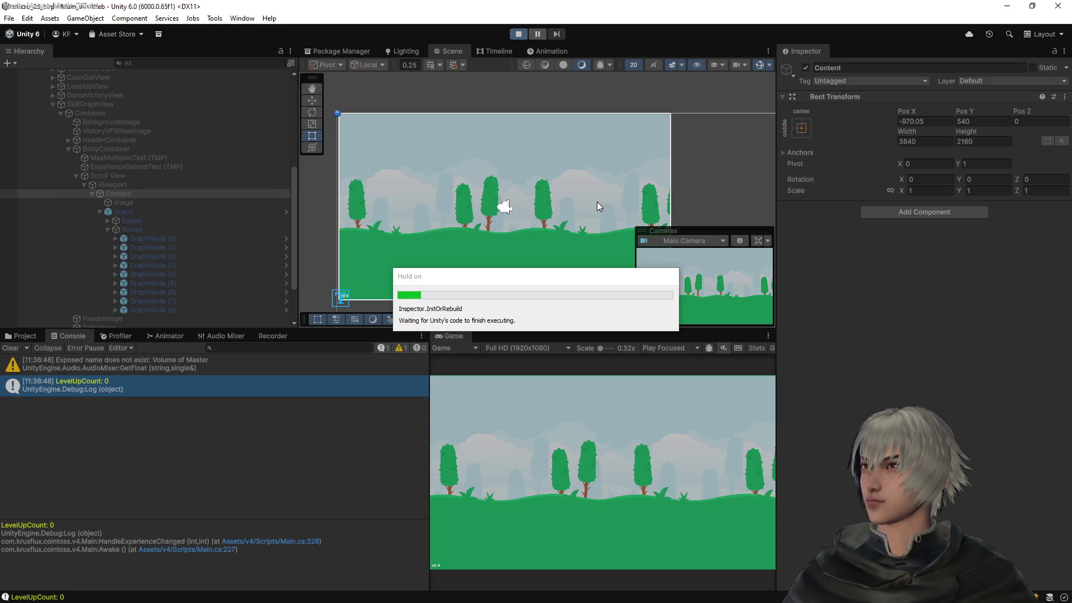
pyautogui.click(603, 500)
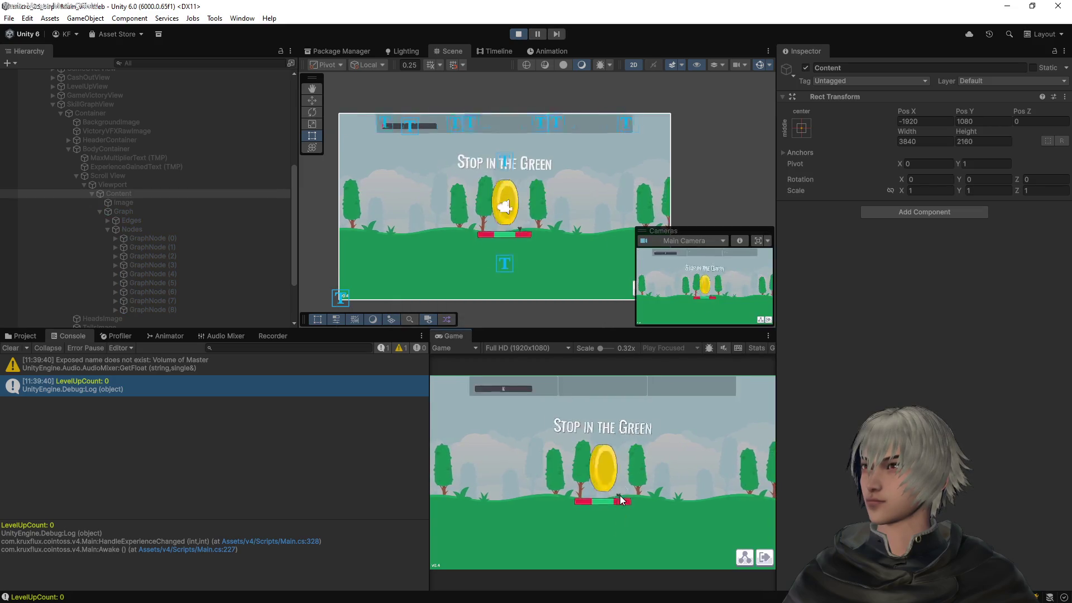
pyautogui.click(744, 556)
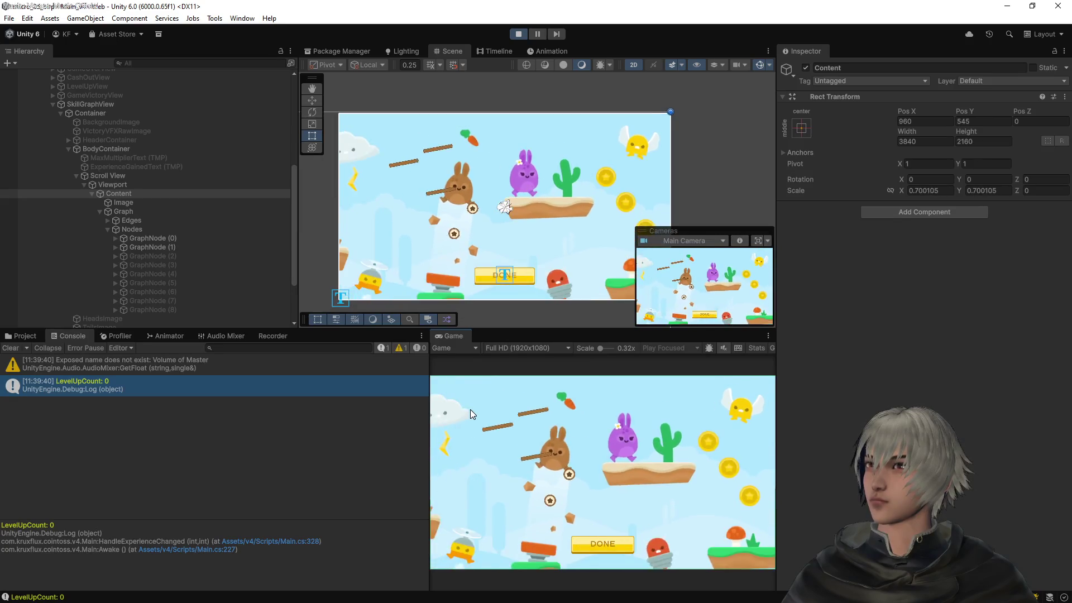
pyautogui.scroll(3, 474, 456)
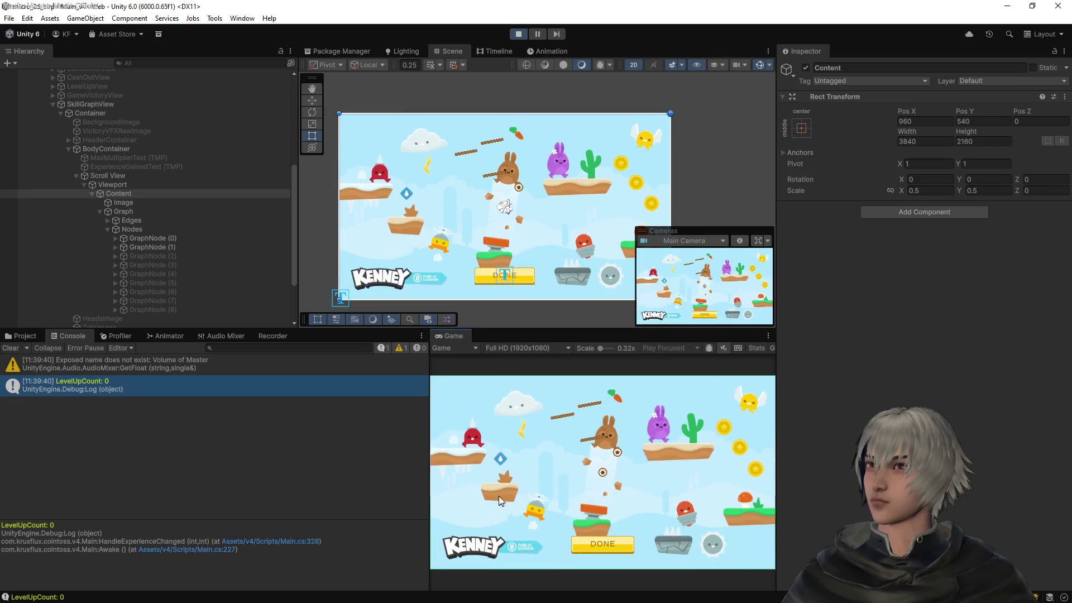
pyautogui.scroll(-3, 732, 444)
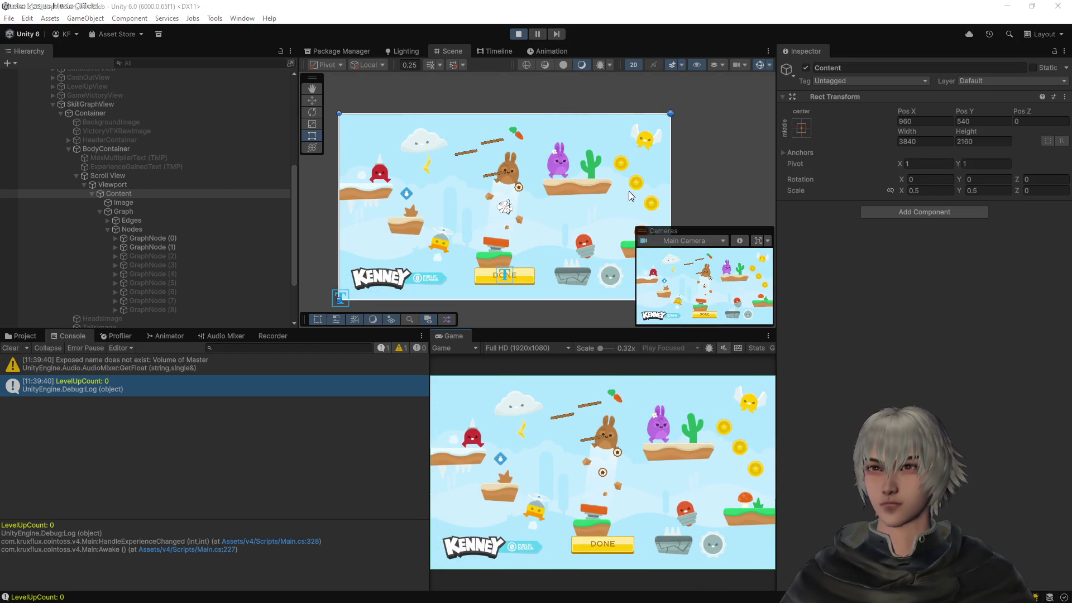
# Bring up SkillGraphView.cs in the code editor and scroll to HandleMouseScroll
pyautogui.hotkey('alt', 'Tab')
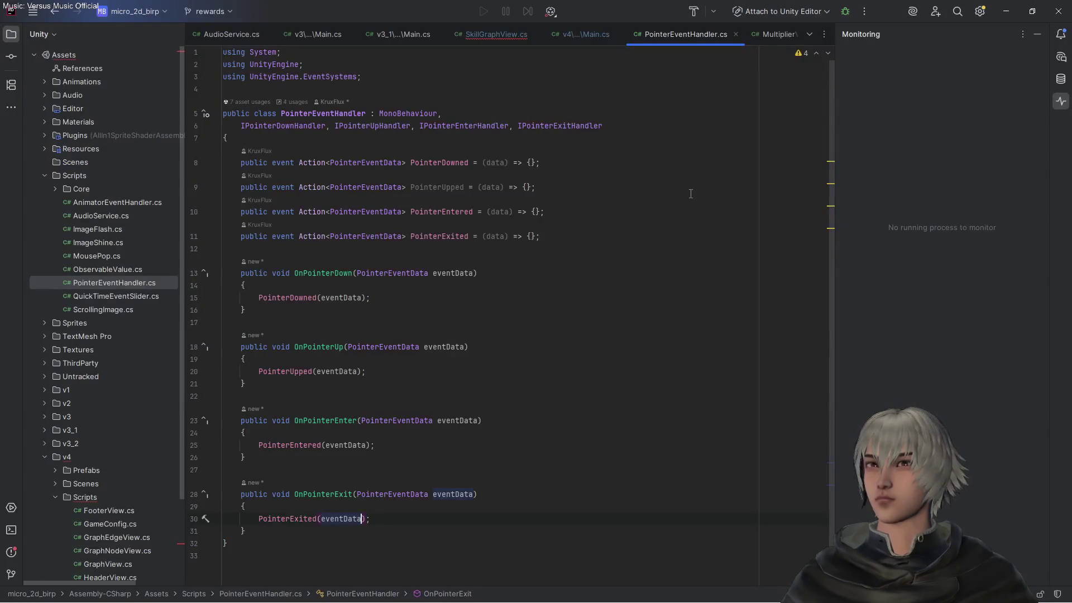
pyautogui.click(510, 34)
pyautogui.scroll(-10, 552, 314)
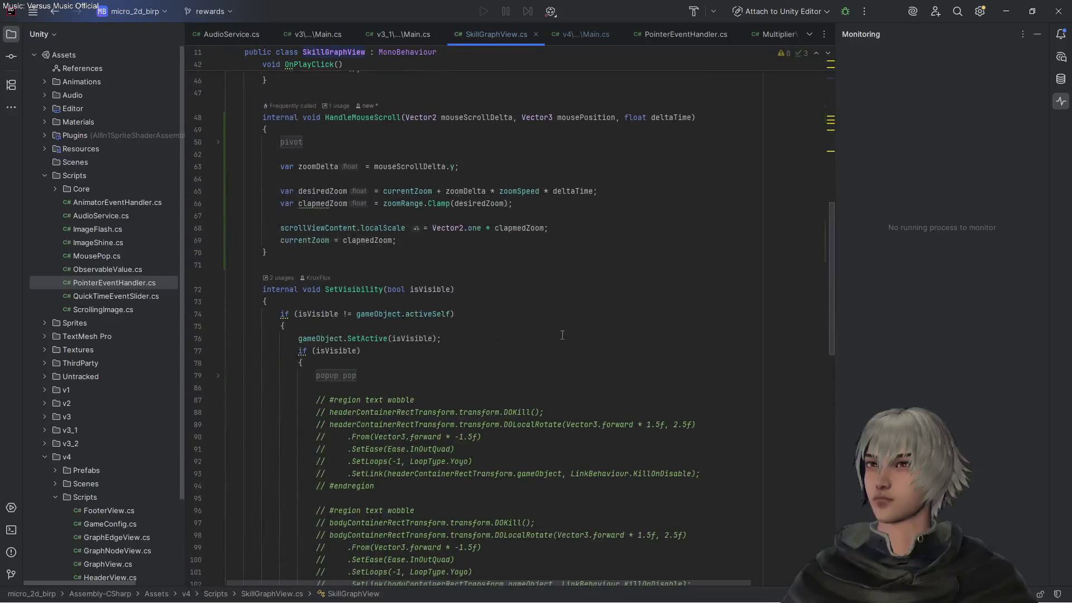
# Expand the collapsed pivot region and set a breakpoint on the point-conversion if-check
pyautogui.click(219, 144)
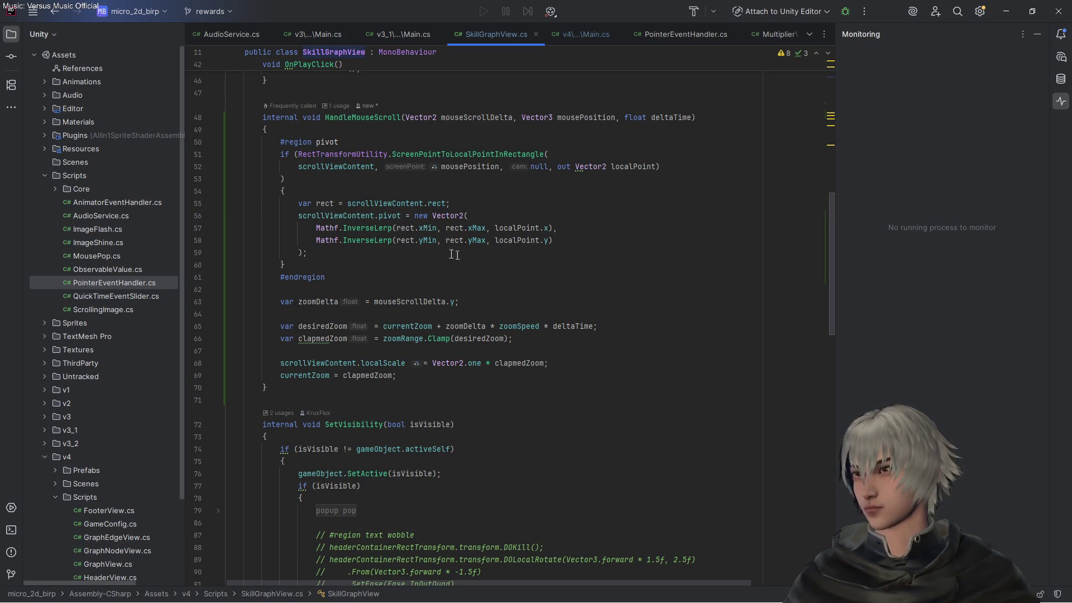
pyautogui.click(198, 155)
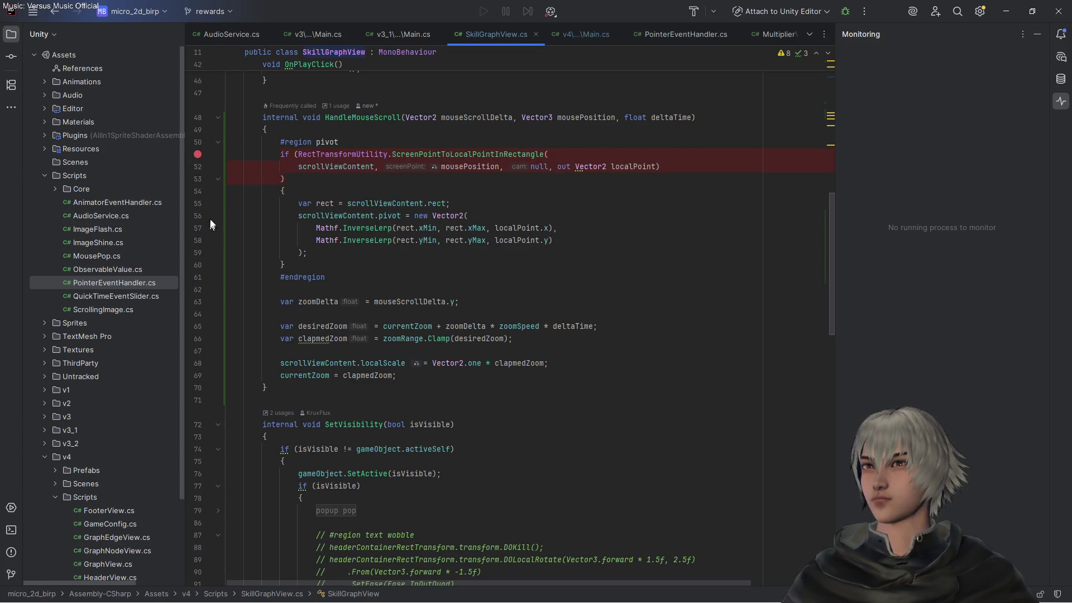
# Add a breakpoint on the rect line, removing an accidental one on the pivot assignment
pyautogui.click(199, 207)
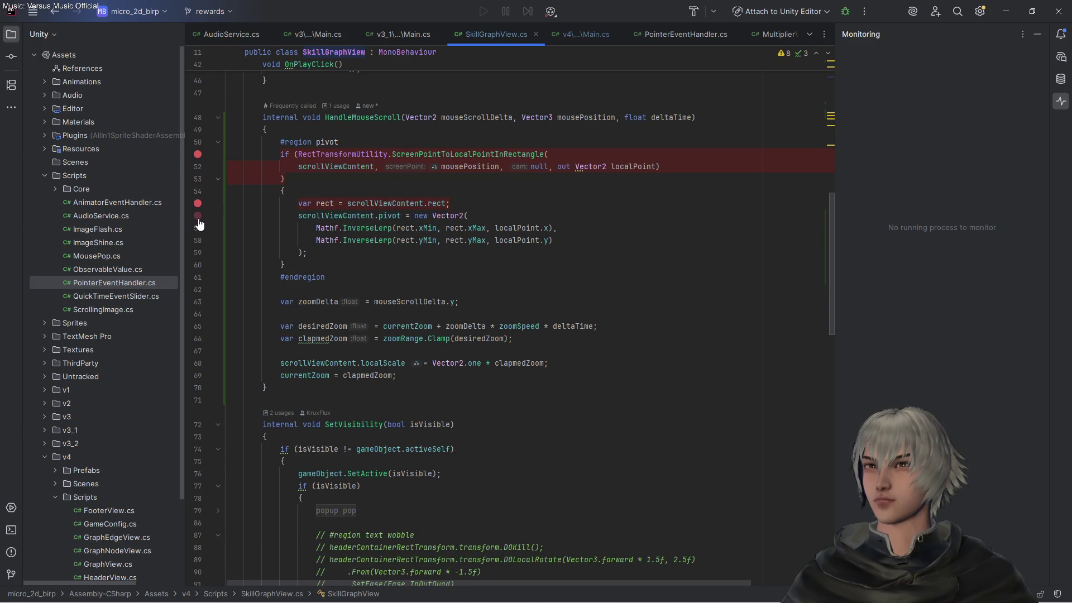
pyautogui.click(198, 219)
pyautogui.click(198, 216)
# Add a new 'var pivot =' line below the rect line
pyautogui.click(471, 204)
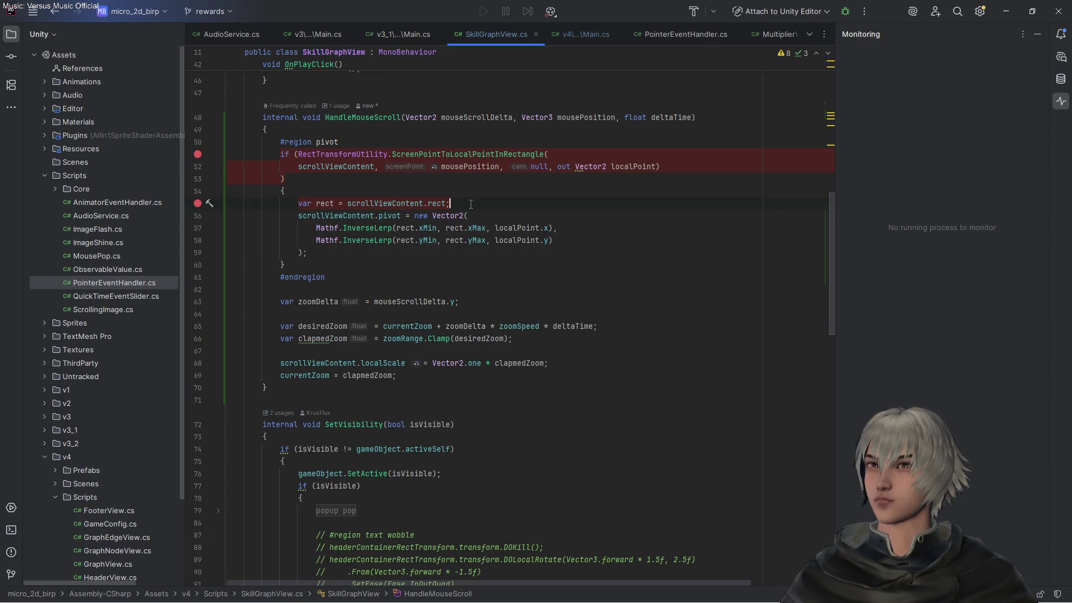
pyautogui.press('Return')
pyautogui.write('var ')
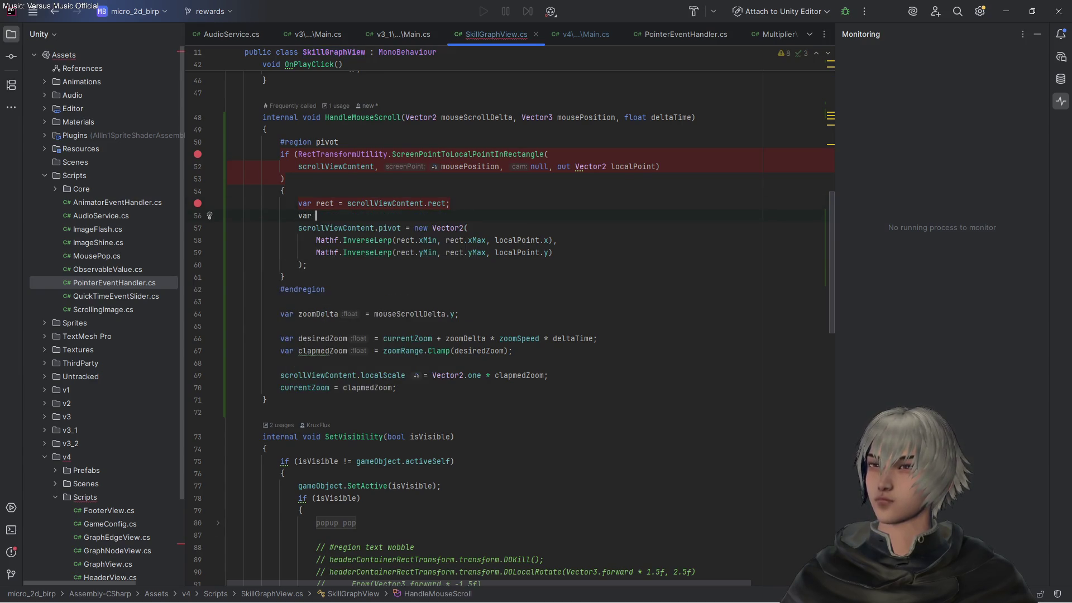
pyautogui.write('pivot =')
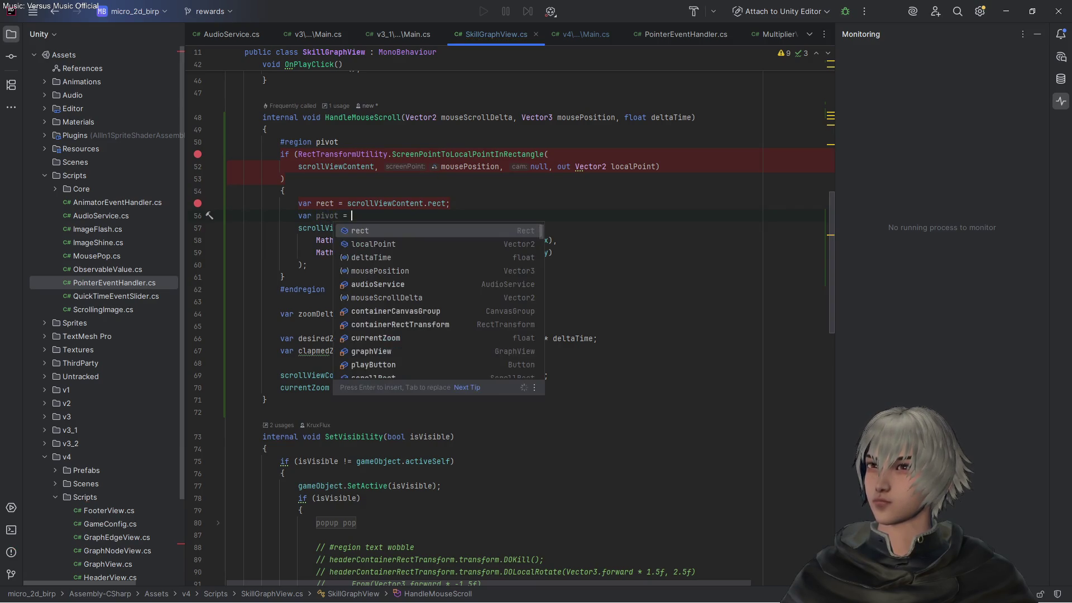
pyautogui.press('Escape')
pyautogui.press('Down')
pyautogui.press('Down')
pyautogui.press('Up')
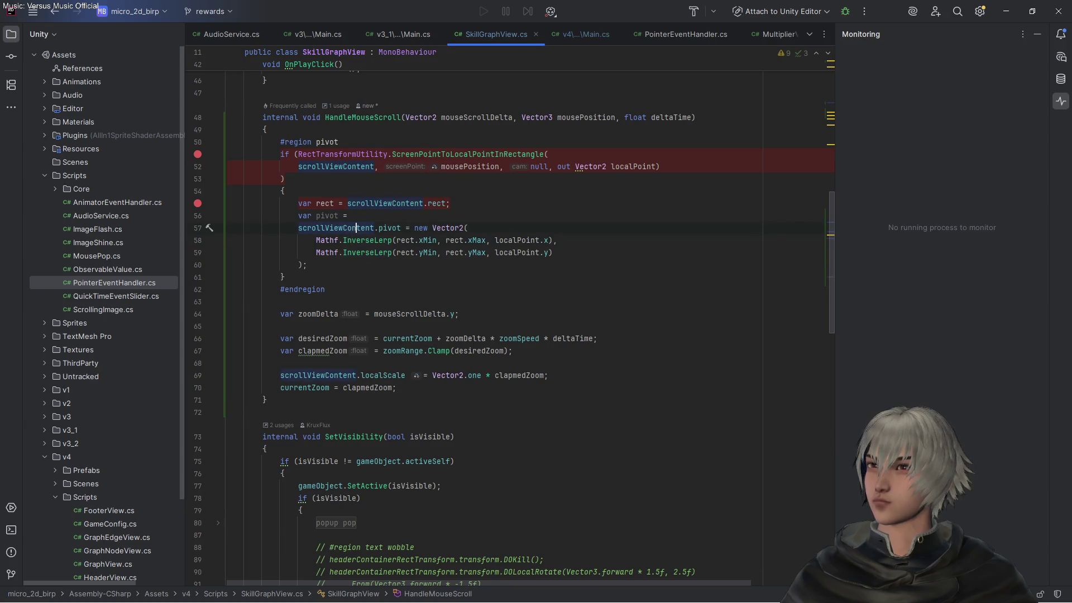
# Move the new Vector2 expression into var pivot, assign scrollViewContent.pivot = pivot, and attach the debugger
pyautogui.click(415, 228)
pyautogui.moveTo(414, 228)
pyautogui.mouseDown()
pyautogui.moveTo(424, 252)
pyautogui.moveTo(302, 264)
pyautogui.mouseUp()
pyautogui.hotkey('ctrl', 'x')
pyautogui.press('Up')
pyautogui.press('End')
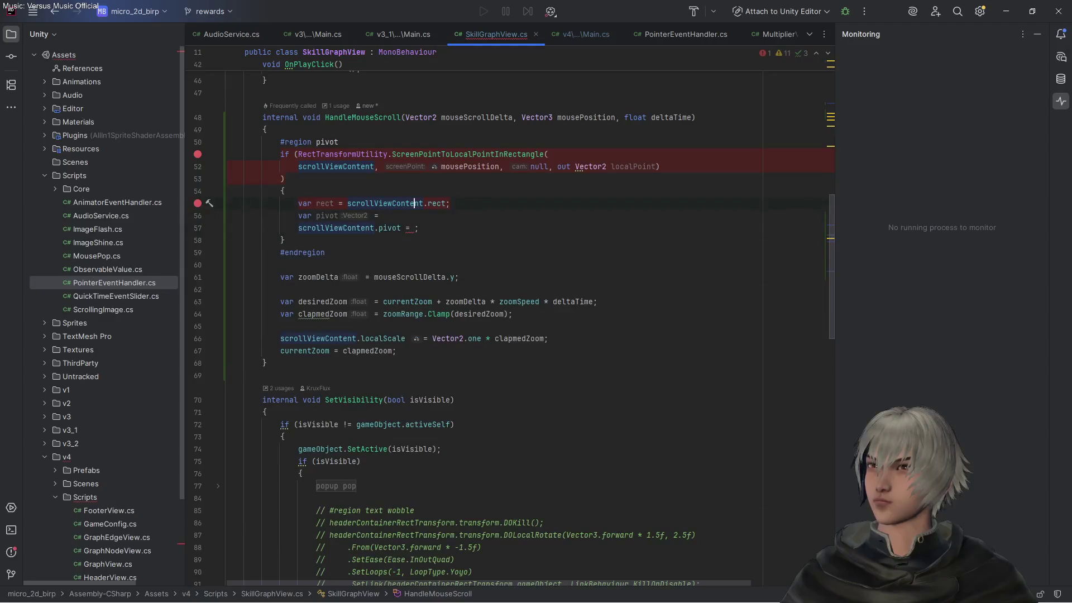
pyautogui.hotkey('ctrl', 'v')
pyautogui.write(';')
pyautogui.click(415, 264)
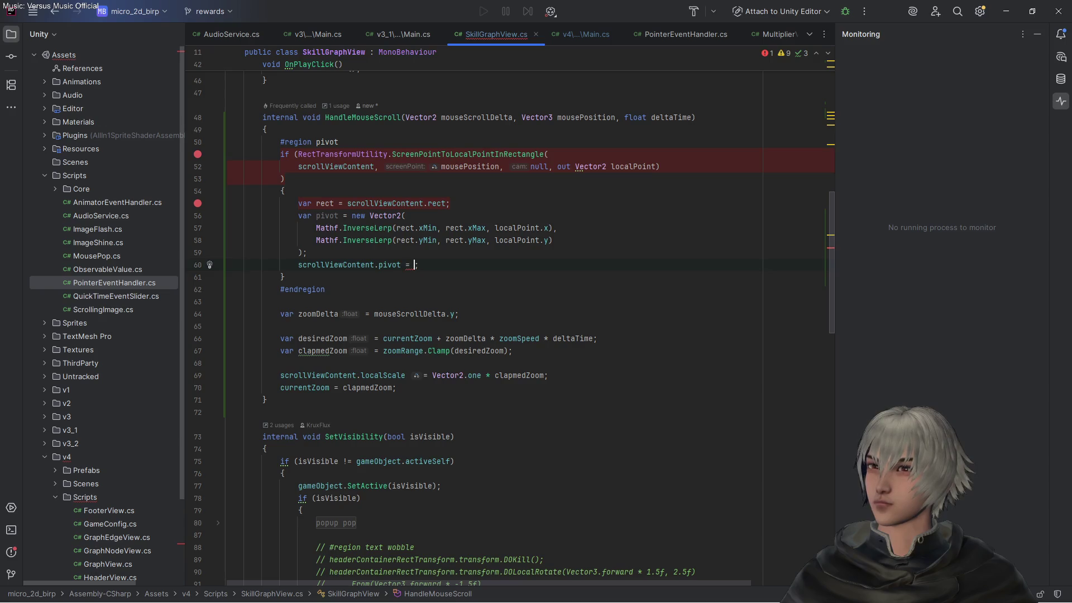
pyautogui.write('pivot;')
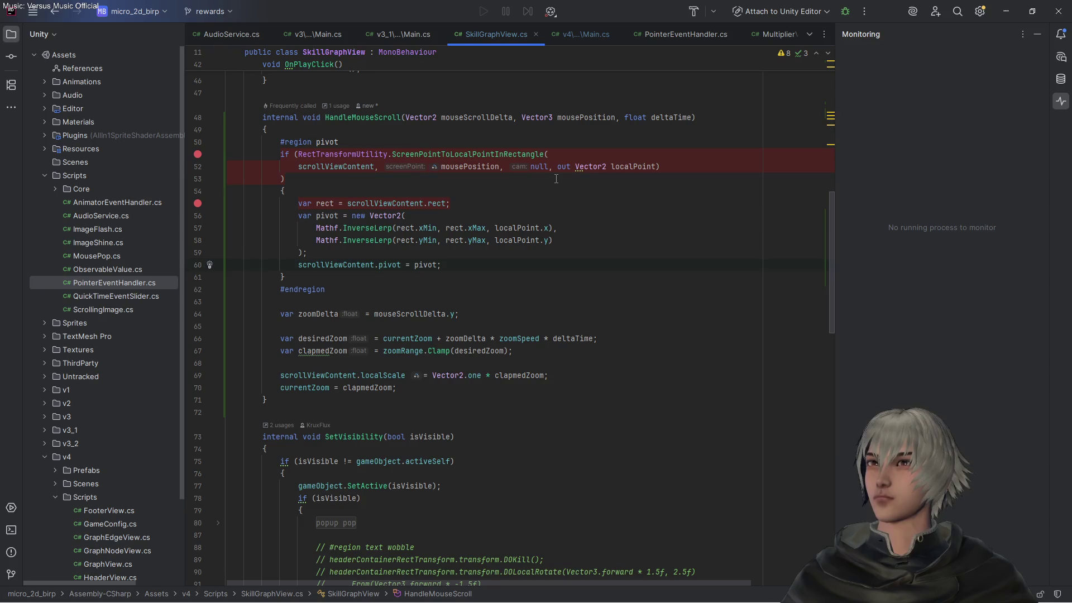
pyautogui.click(845, 11)
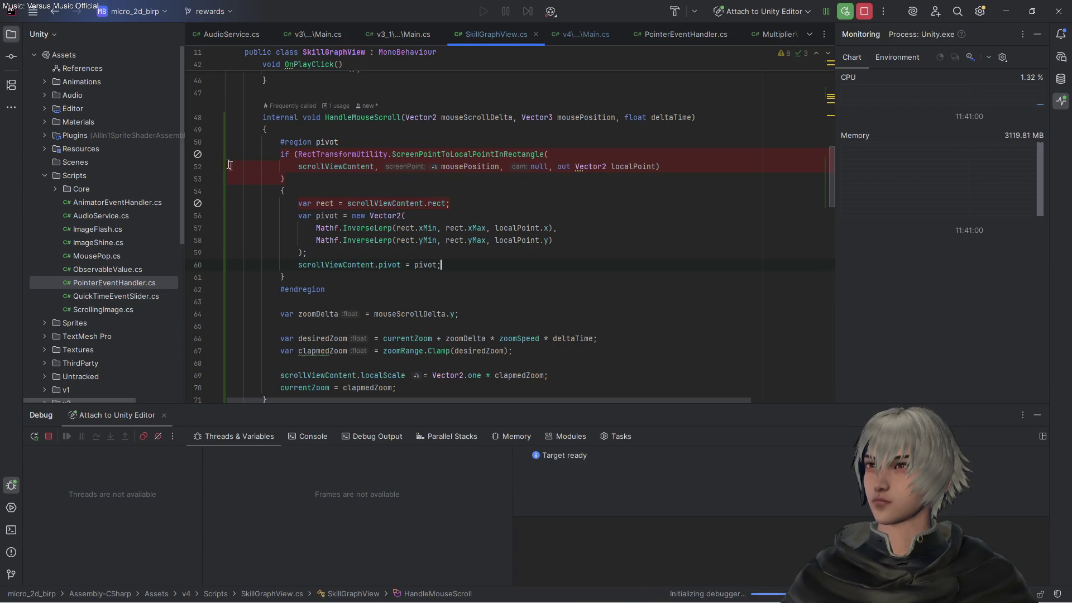
# Re-toggle the unverified breakpoints on lines 51 and 55, then return to Unity's running game
pyautogui.moveTo(198, 159)
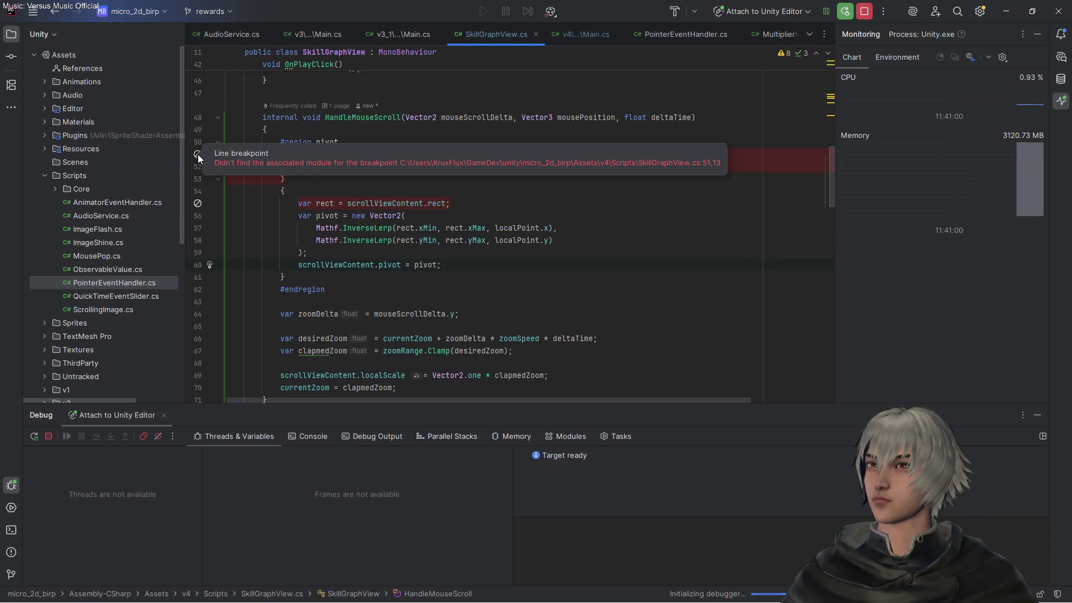
pyautogui.click(198, 155)
pyautogui.click(197, 155)
pyautogui.click(197, 204)
pyautogui.click(198, 204)
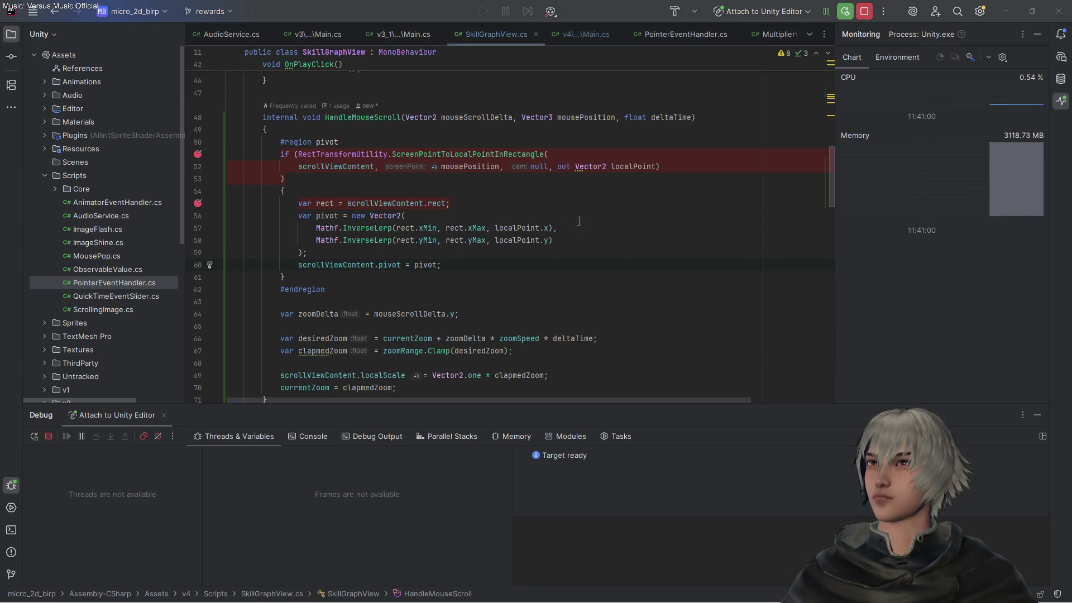
pyautogui.hotkey('alt', 'Tab')
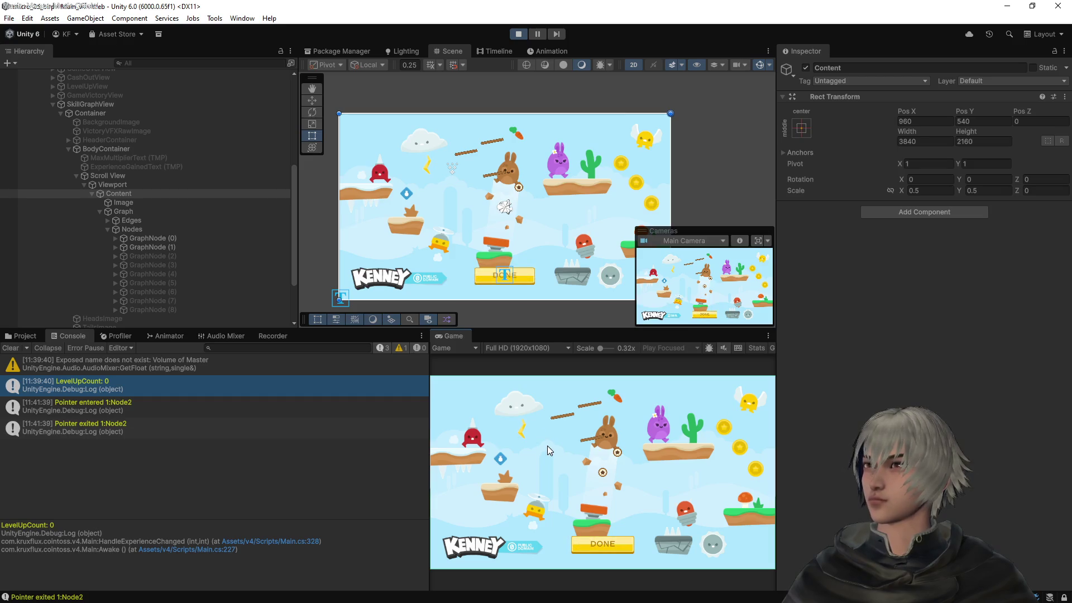
# Zoom in the Game view to hit the HandleMouseScroll breakpoint and check mouseScrollDelta is (0, 1)
pyautogui.scroll(1, 547, 446)
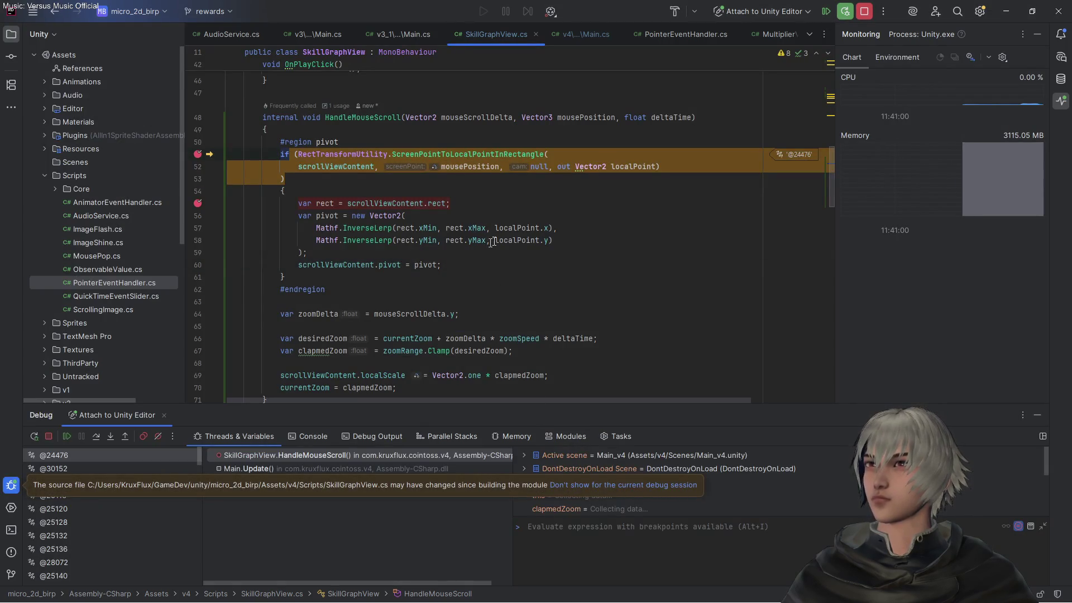
pyautogui.moveTo(512, 240)
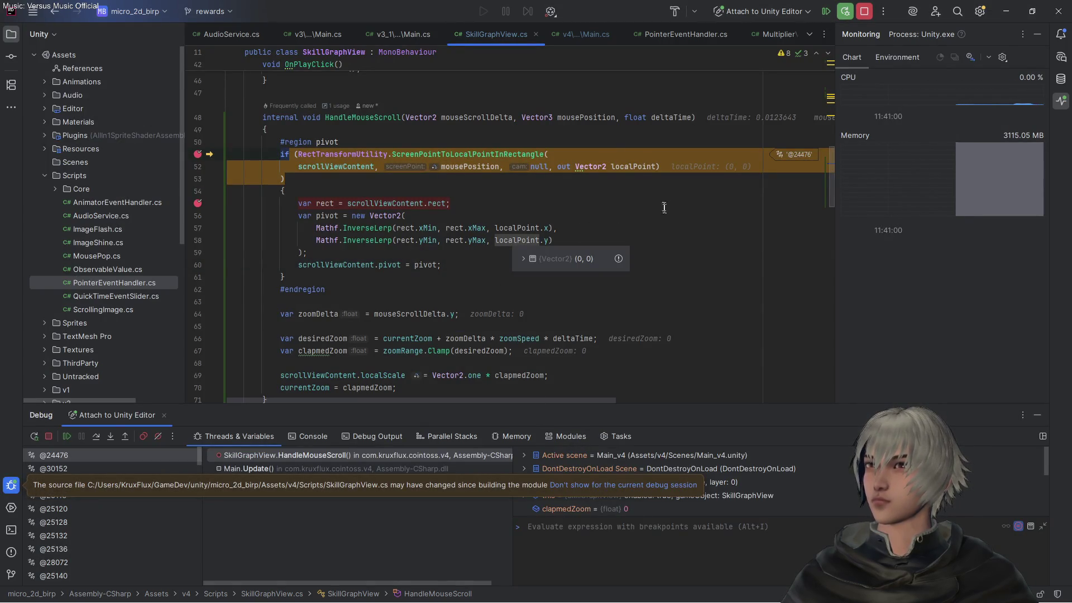
pyautogui.moveTo(594, 117)
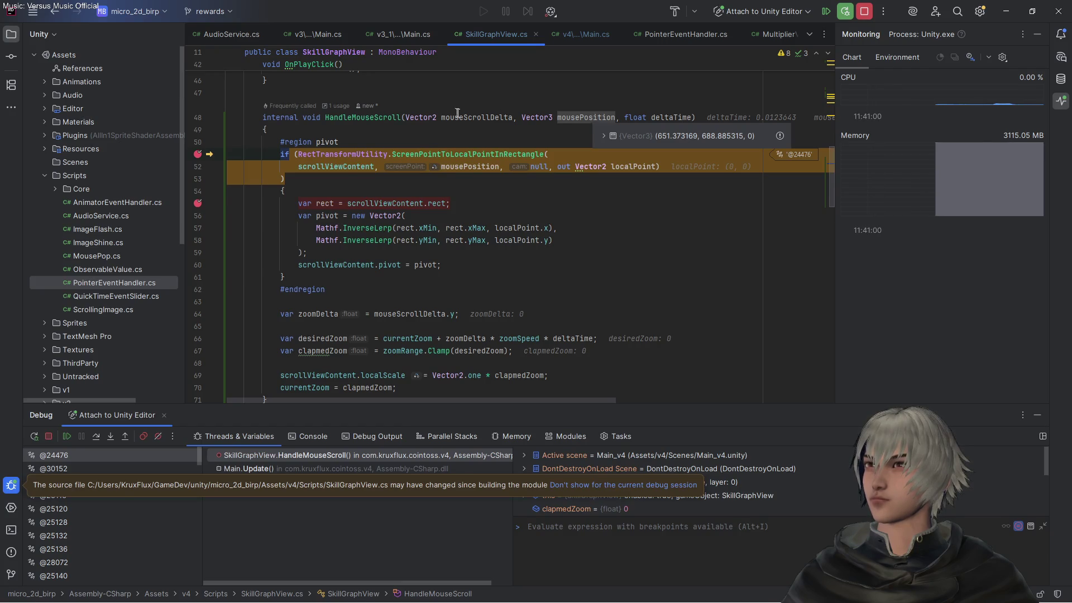
pyautogui.moveTo(461, 114)
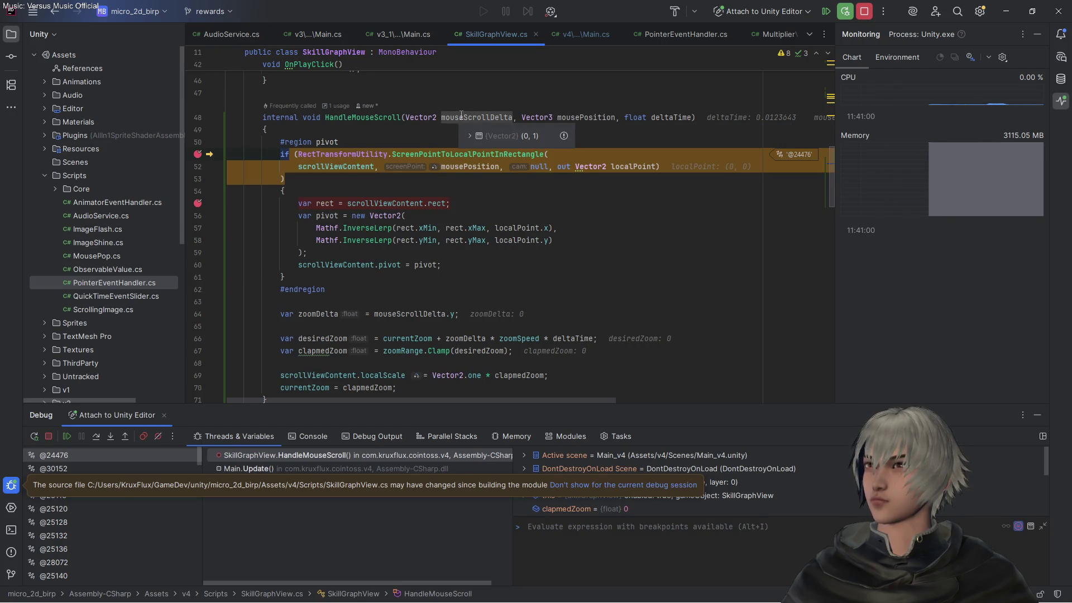
pyautogui.click(470, 136)
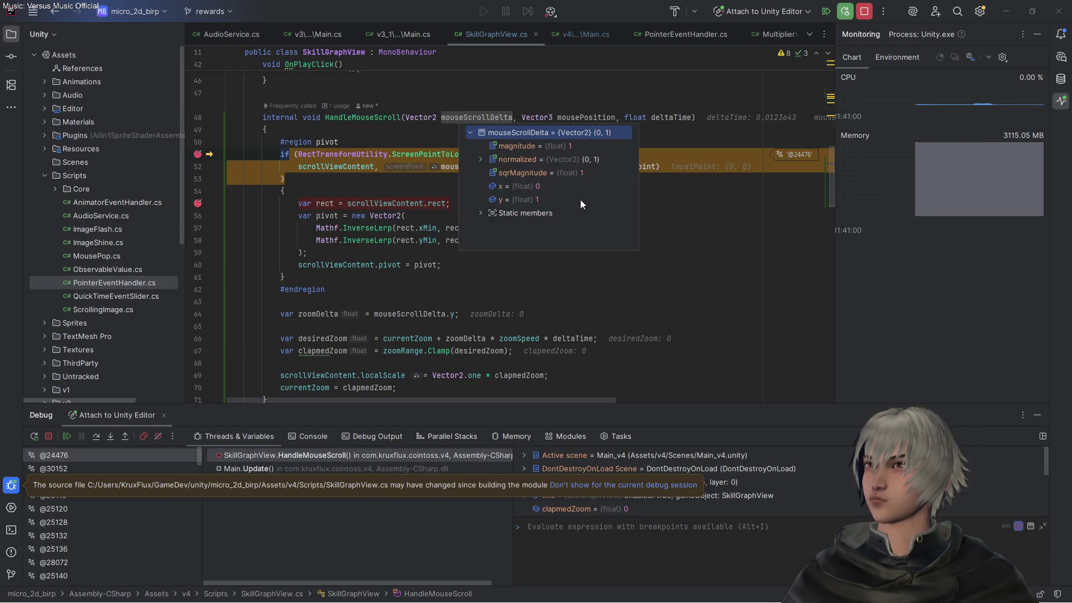
pyautogui.click(470, 133)
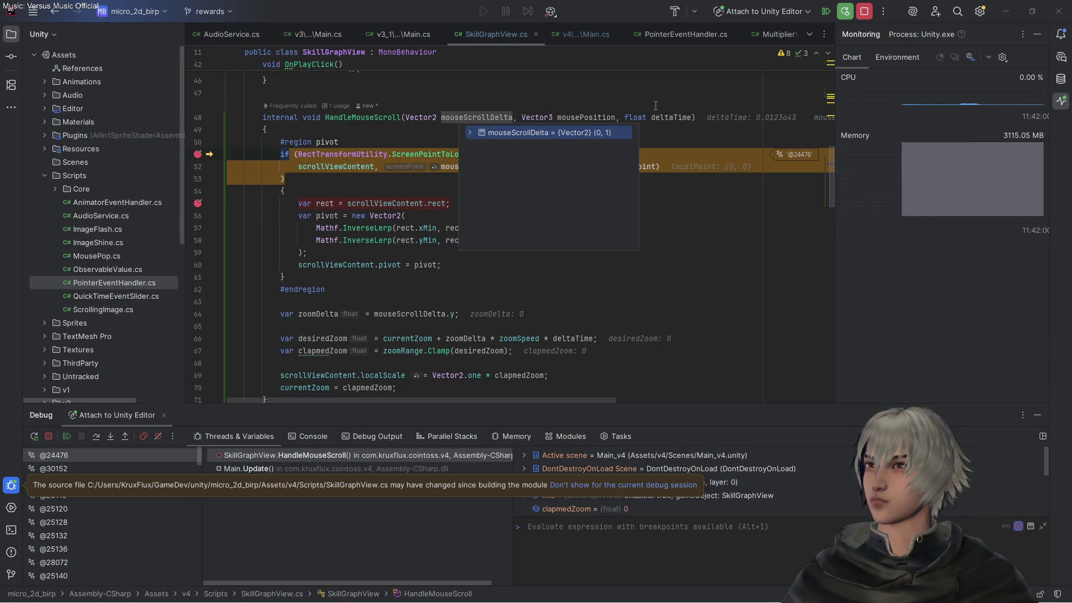
# Check mousePosition, then step over the screen-to-local point conversion call
pyautogui.moveTo(663, 118)
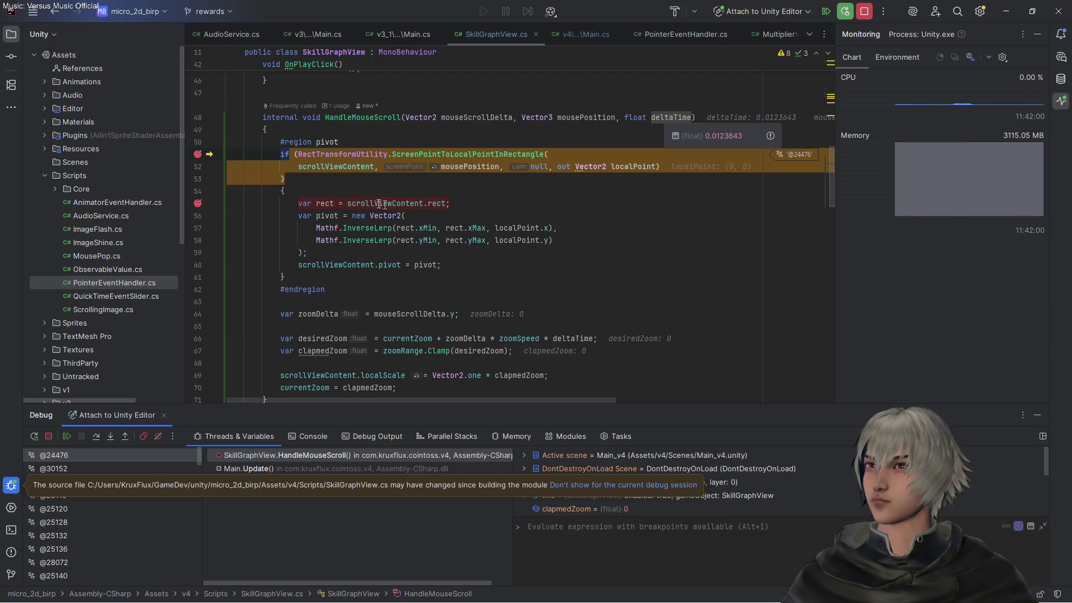
pyautogui.moveTo(471, 162)
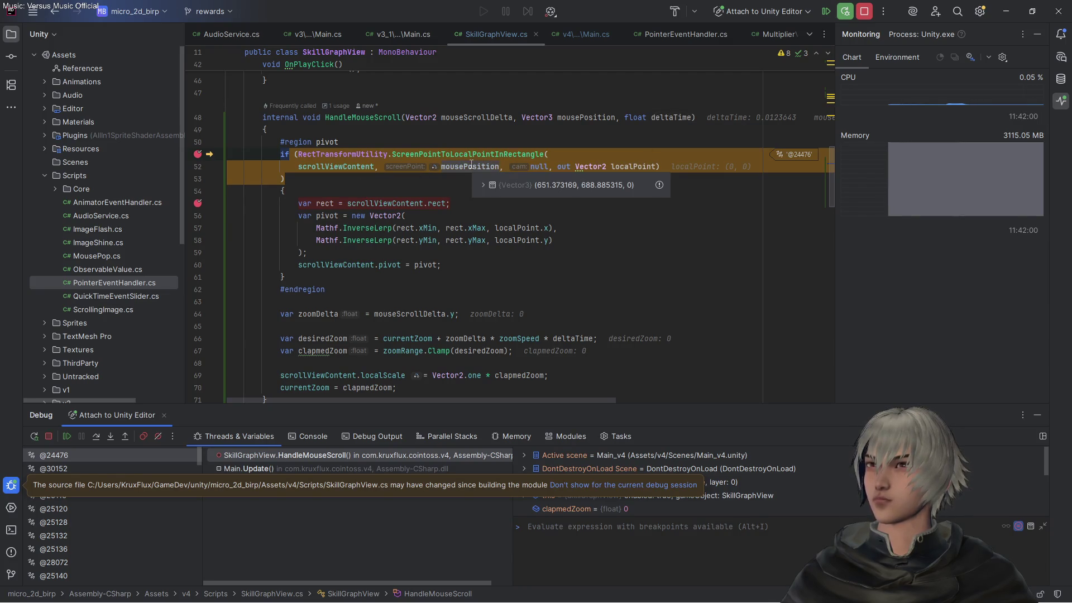
pyautogui.moveTo(645, 166)
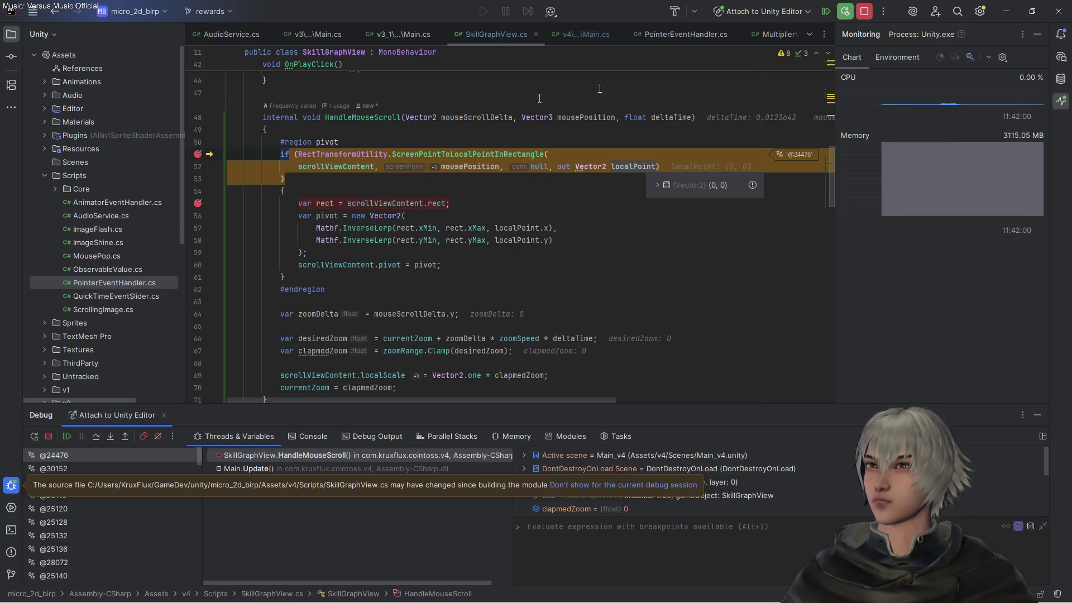
pyautogui.click(96, 437)
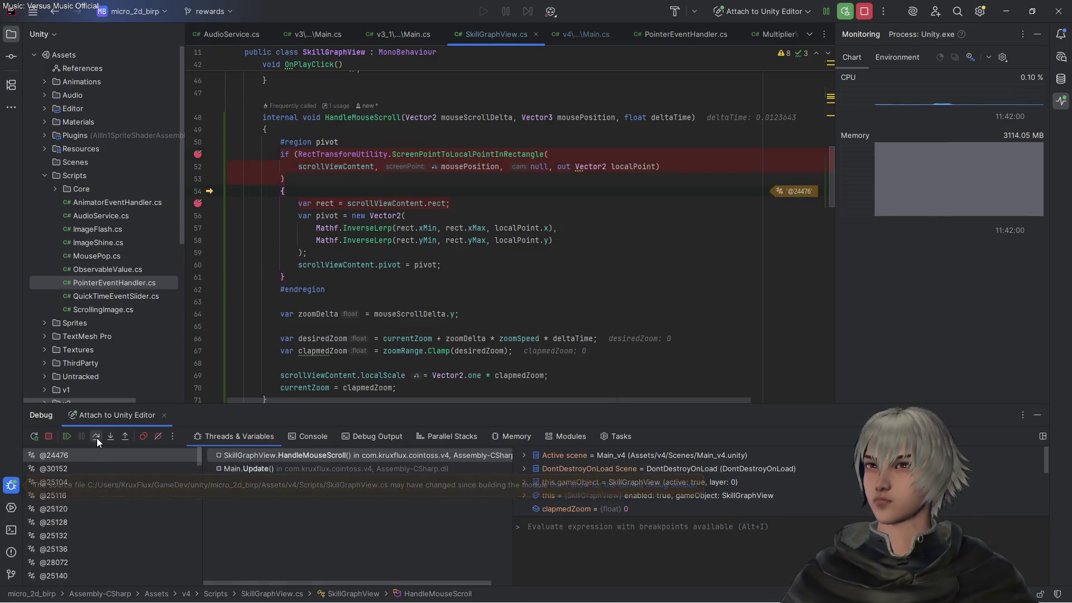
# Step past the rect assignment and read localPoint as (138776.594, 147719.219), outside the 3840×2160 rect
pyautogui.click(96, 438)
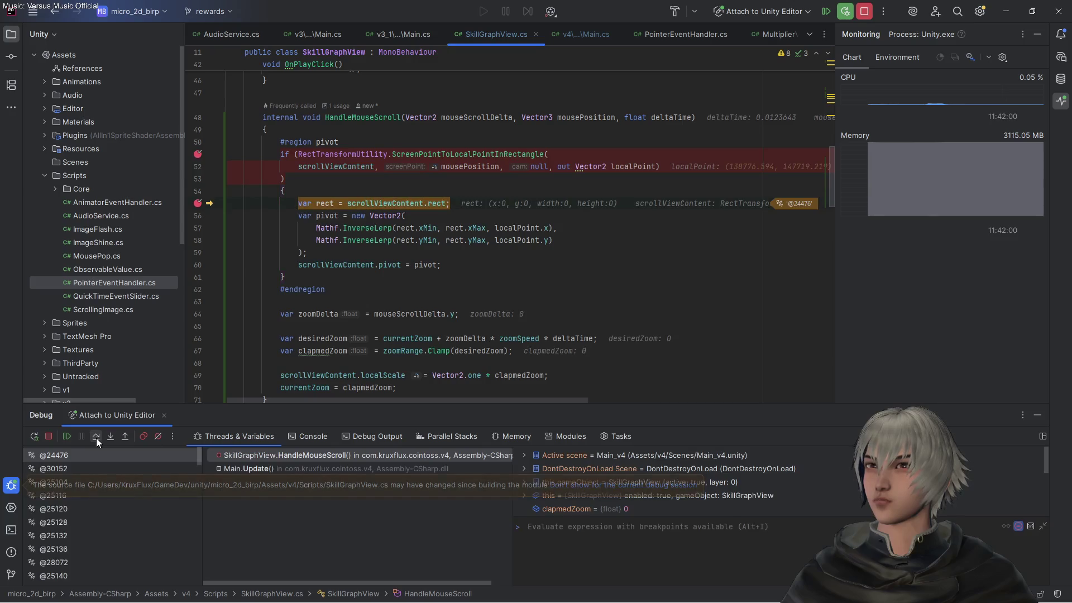
pyautogui.click(96, 438)
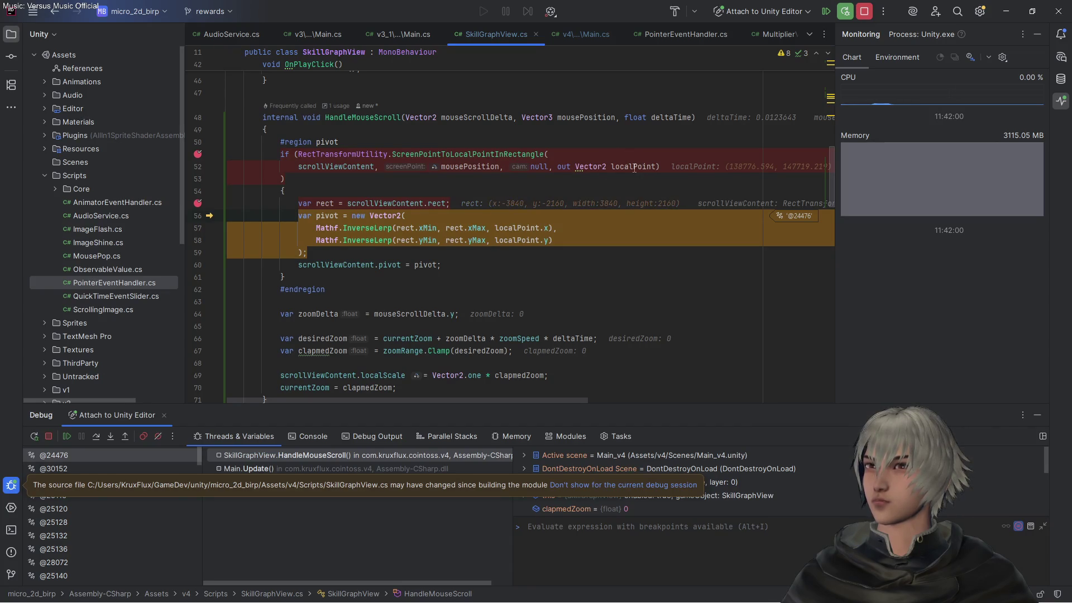
pyautogui.moveTo(634, 168)
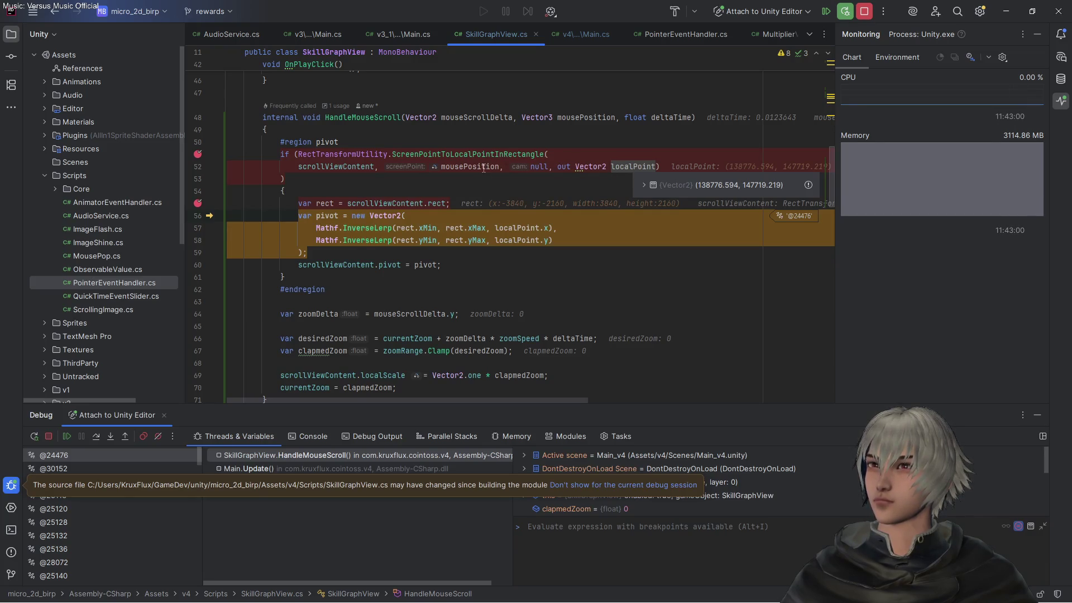
pyautogui.moveTo(484, 167)
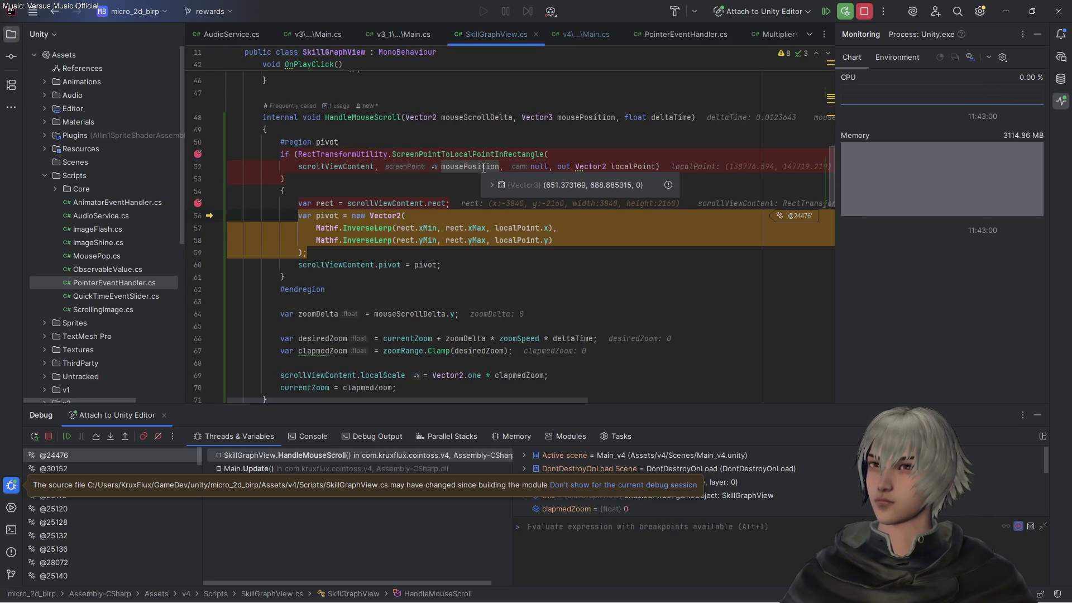
# Stop the Attach to Unity Editor debug session and return to the running Unity Editor
pyautogui.click(1004, 12)
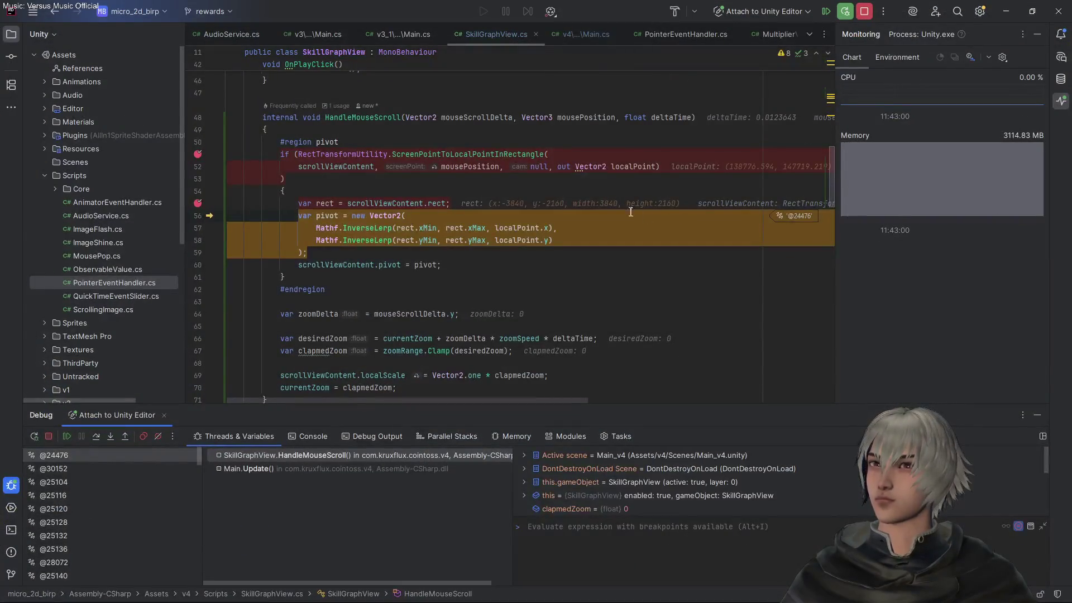
pyautogui.moveTo(459, 152)
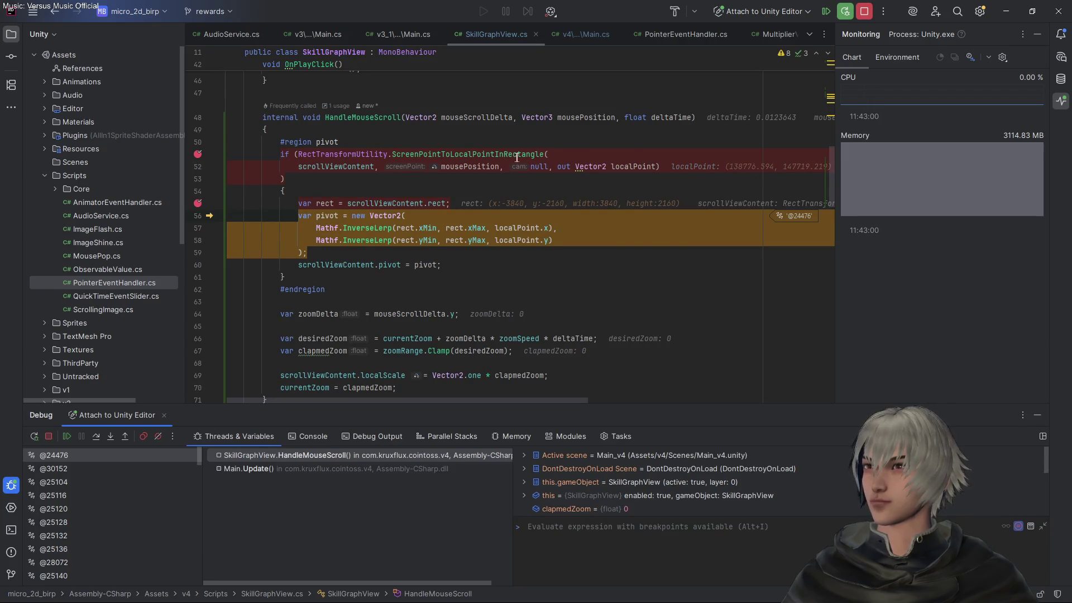
pyautogui.moveTo(516, 156)
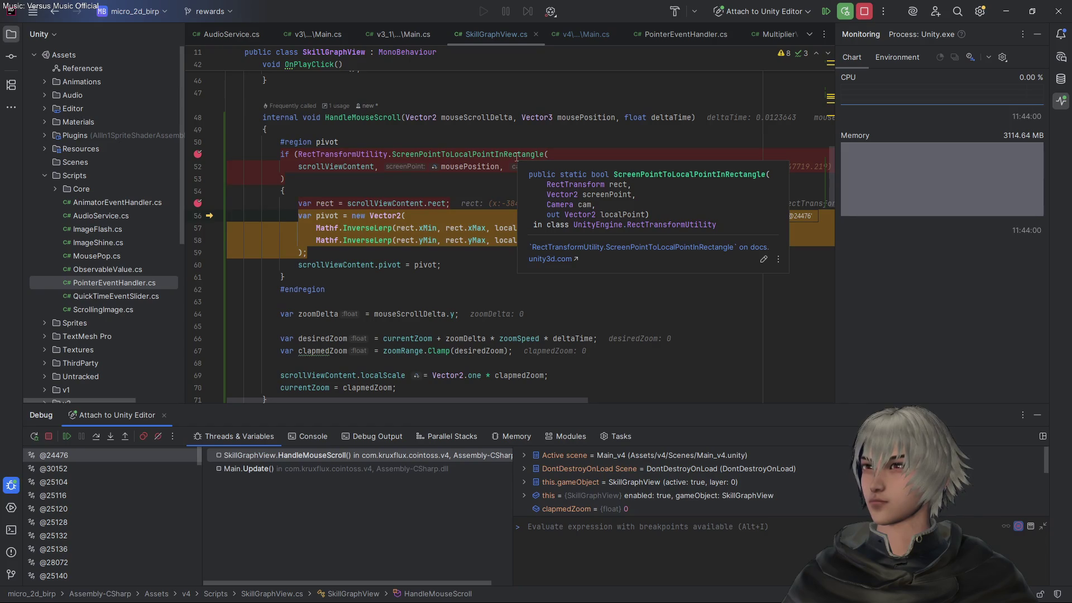
pyautogui.click(865, 12)
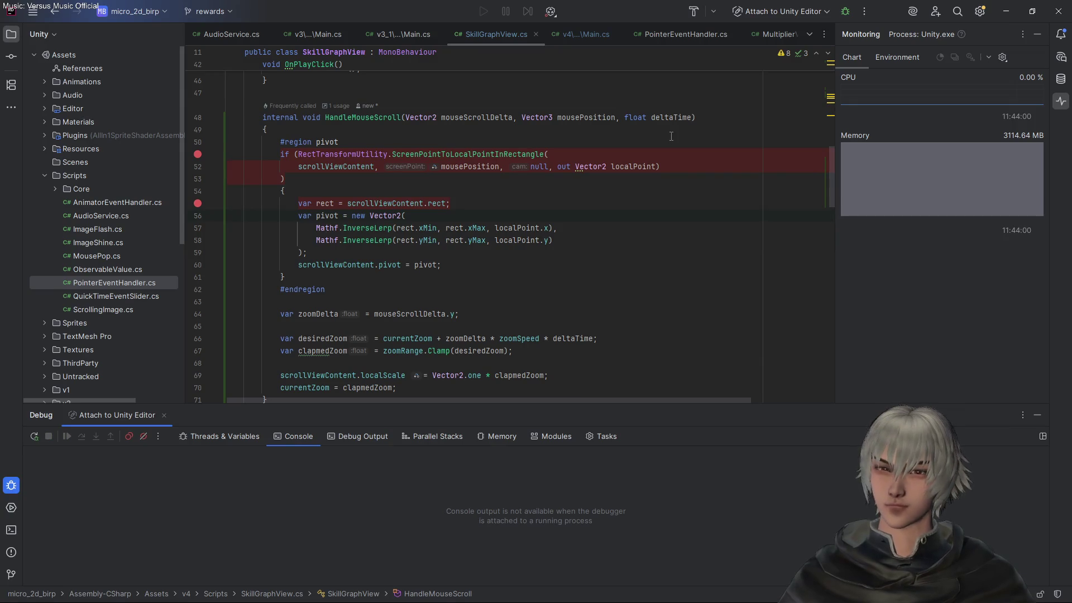
pyautogui.hotkey('alt', 'Tab')
# Exit Play mode and search the Hierarchy for Camera
pyautogui.scroll(5, 161, 182)
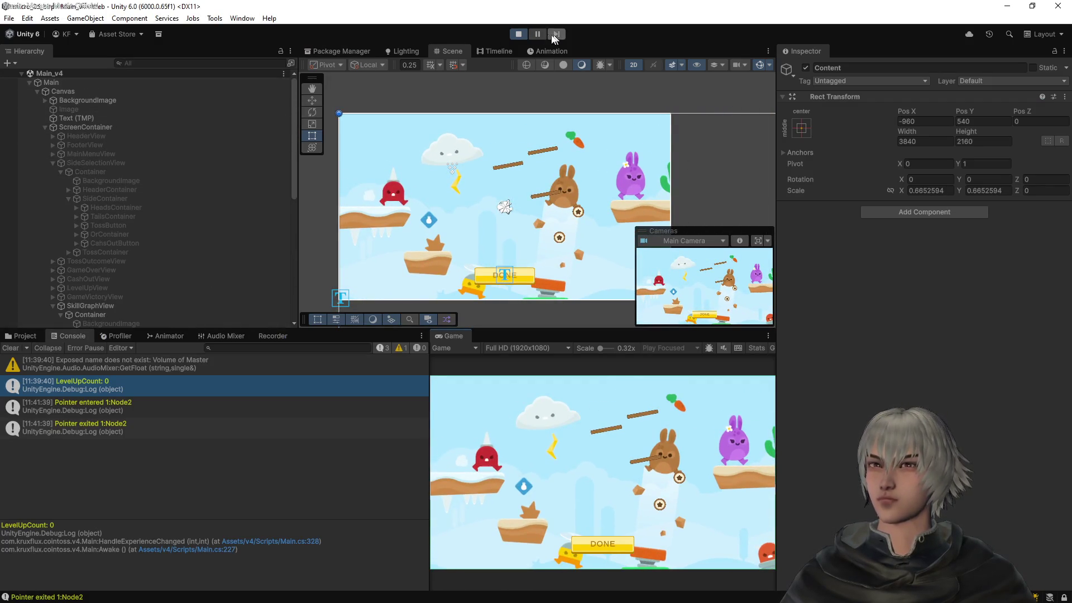
pyautogui.click(518, 34)
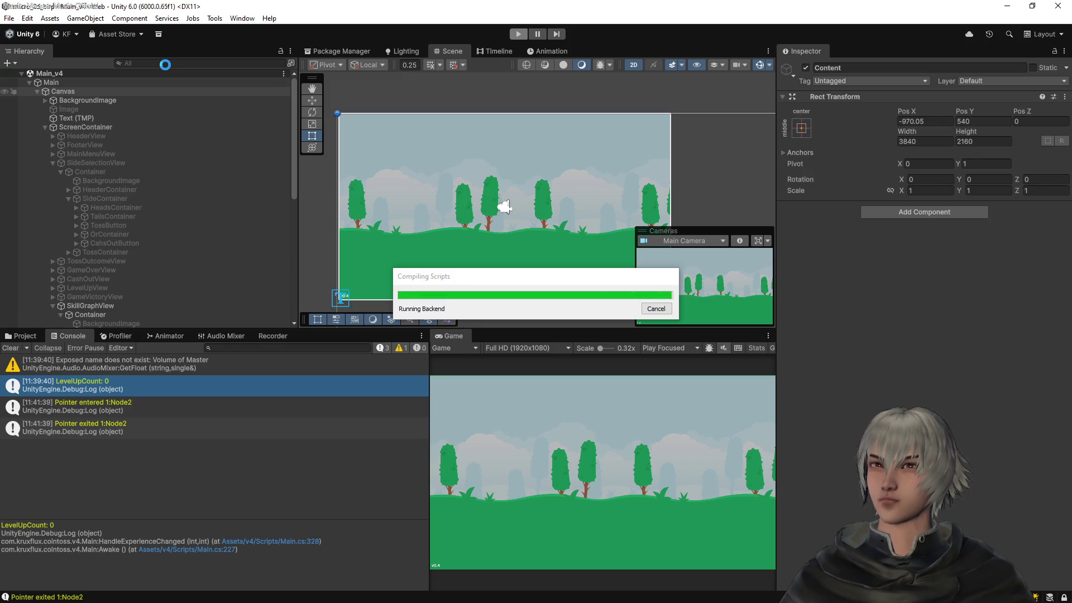
pyautogui.click(166, 65)
pyautogui.write('Camera')
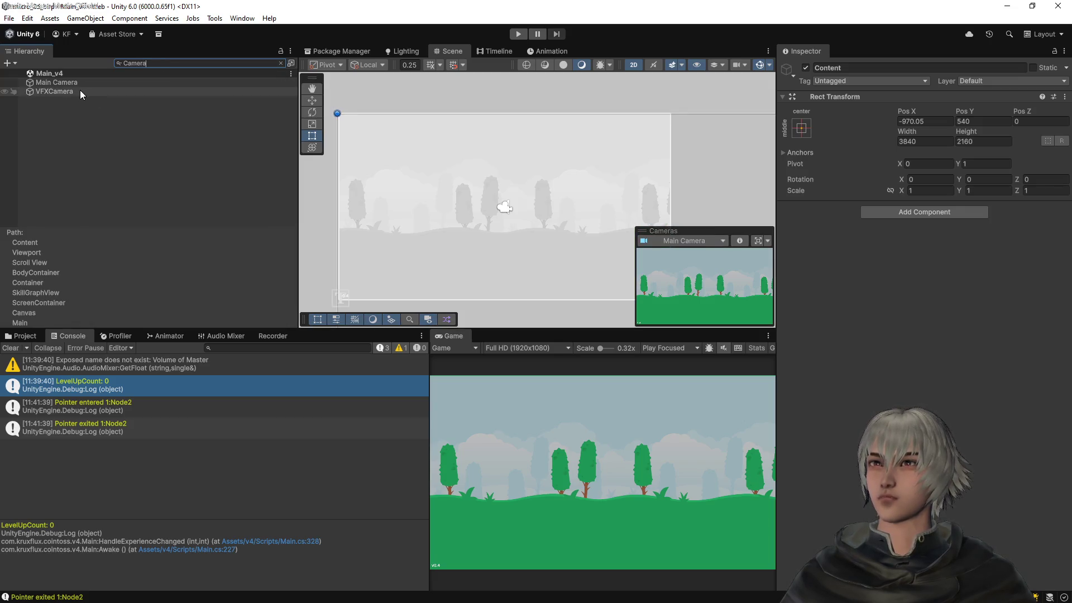
# Compare the VFXCamera and Main Camera settings in the Inspector
pyautogui.click(80, 92)
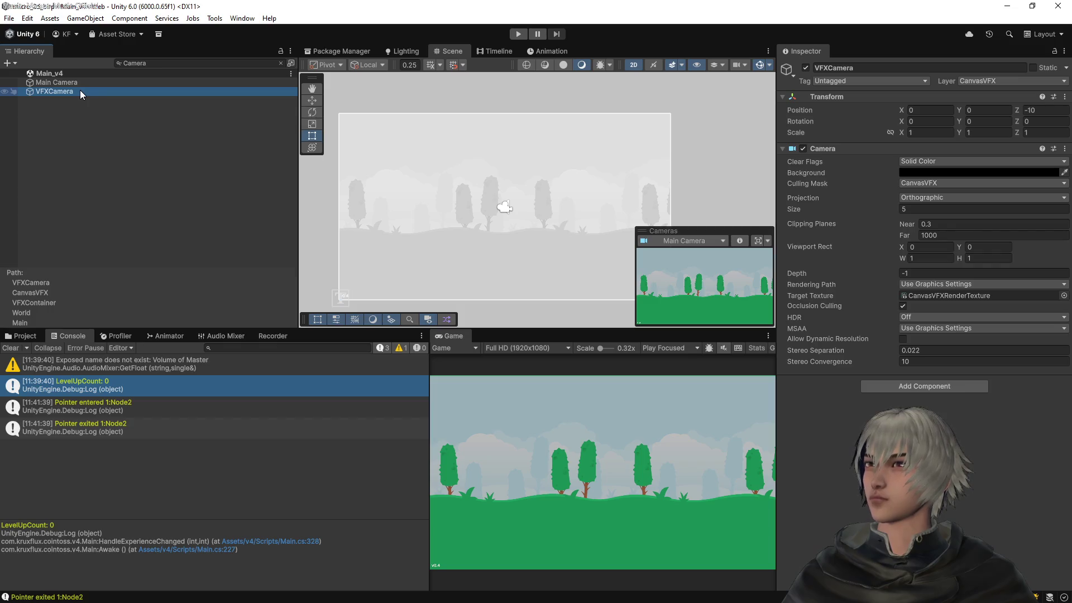
pyautogui.click(79, 82)
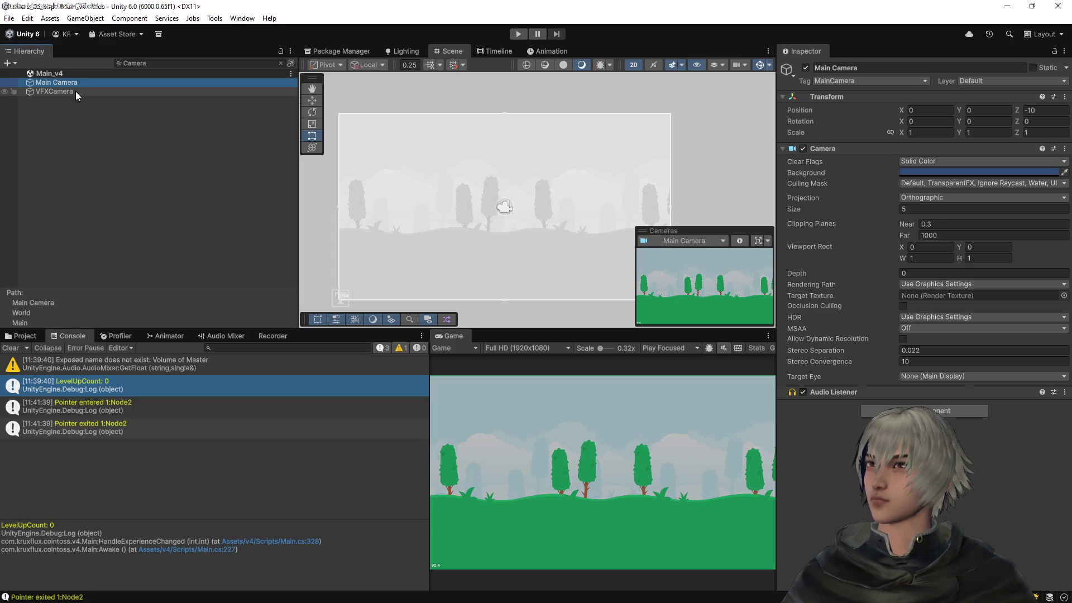
pyautogui.click(68, 96)
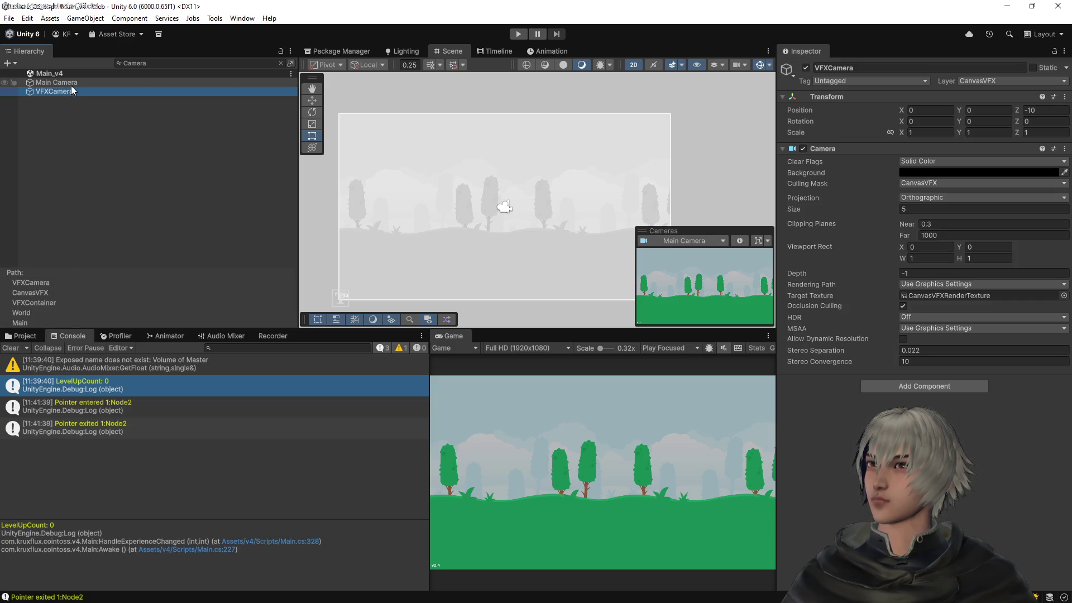
pyautogui.click(72, 83)
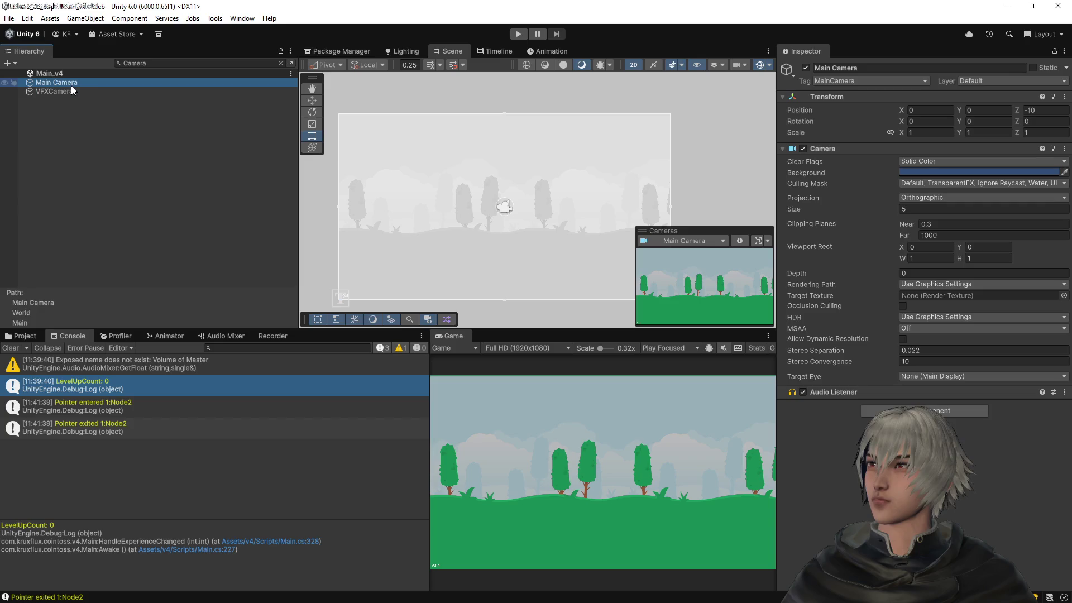
# Clear the Hierarchy search and locate Main Camera under World
pyautogui.click(280, 64)
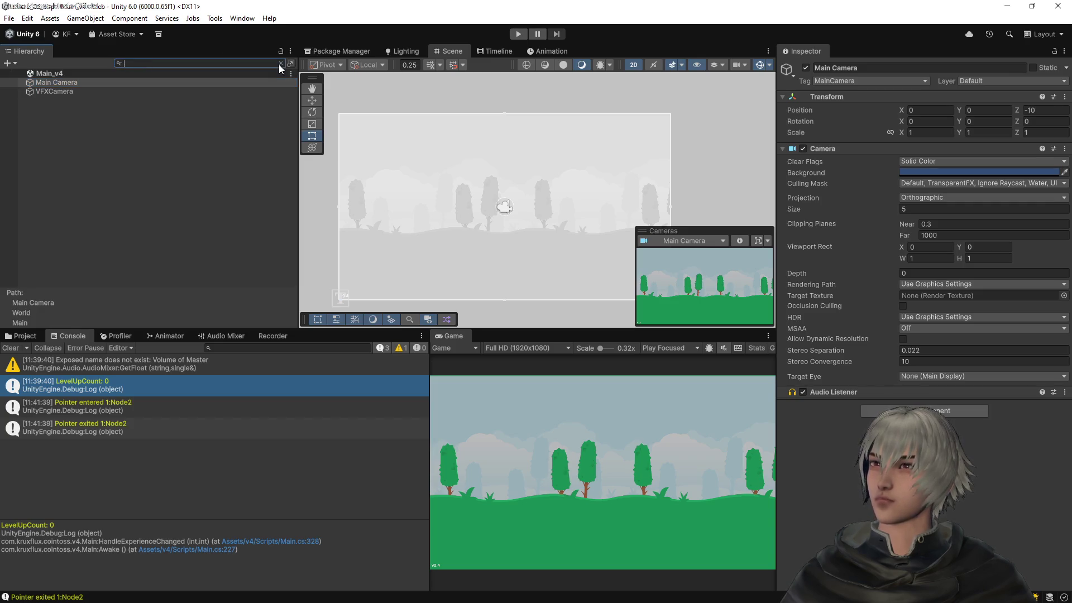
pyautogui.scroll(-5, 143, 196)
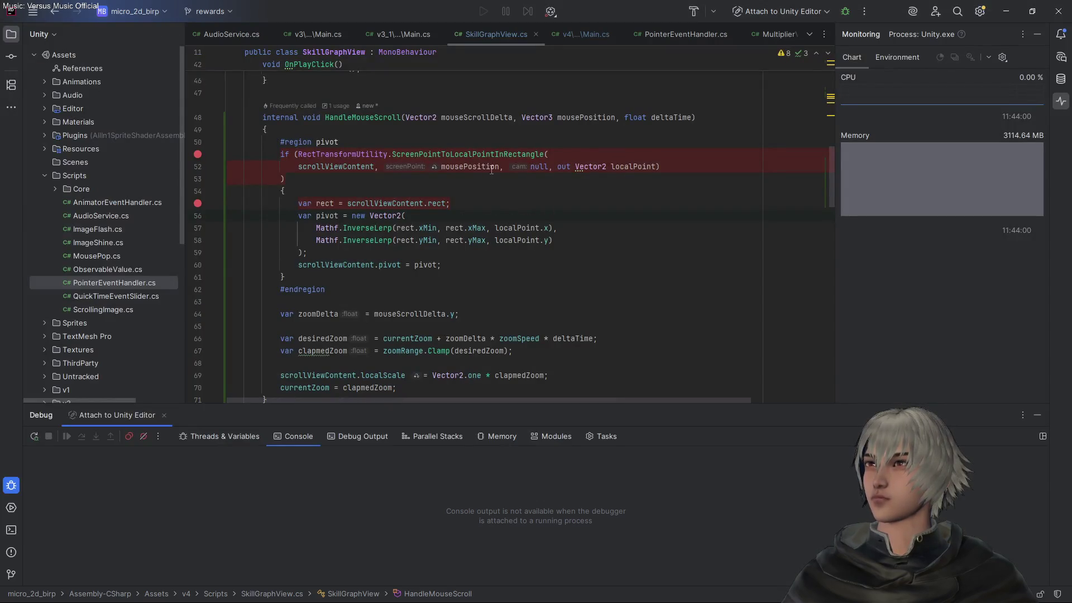
pyautogui.scroll(15, 492, 170)
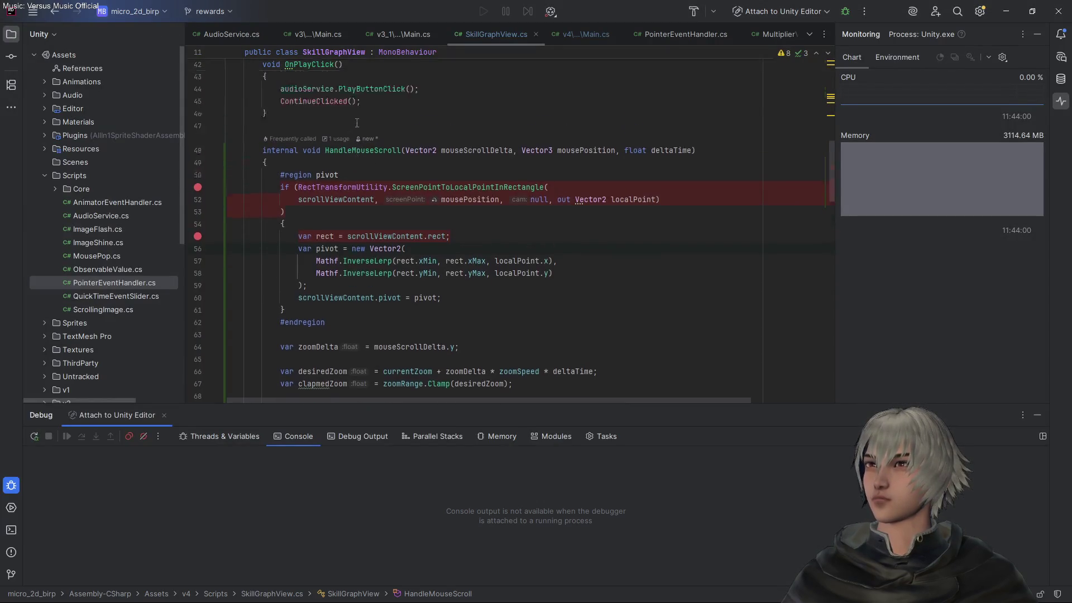
# Duplicate the graphView field into a [SerializeField] Camera mainCamera field
pyautogui.click(427, 224)
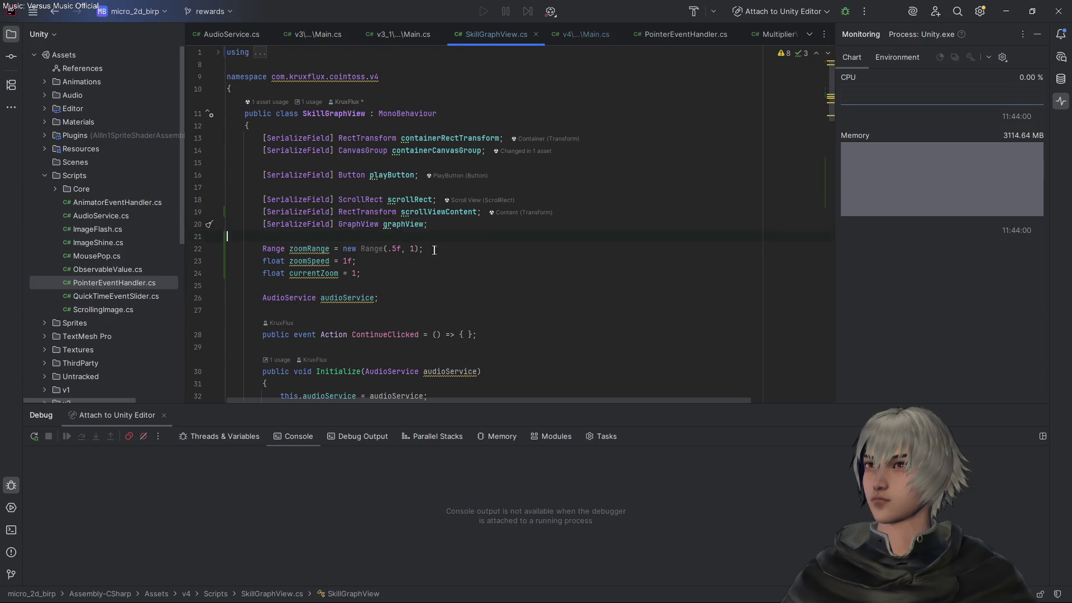
pyautogui.hotkey('ctrl', 'd')
pyautogui.press('Down')
pyautogui.doubleClick(358, 236)
pyautogui.write('Came')
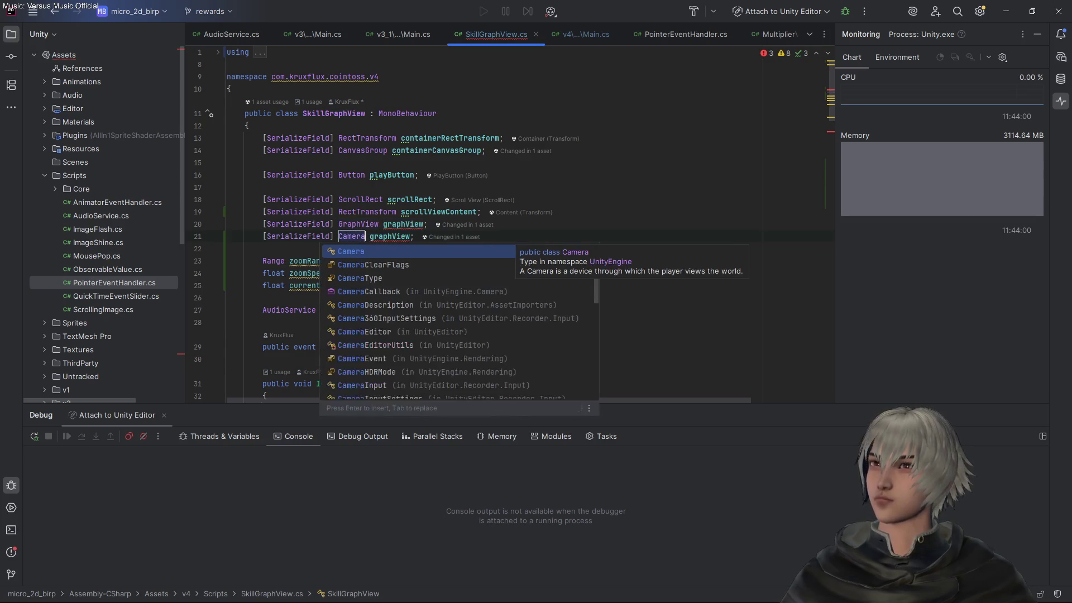
pyautogui.press('Return')
pyautogui.write('mainCame')
pyautogui.press('Return')
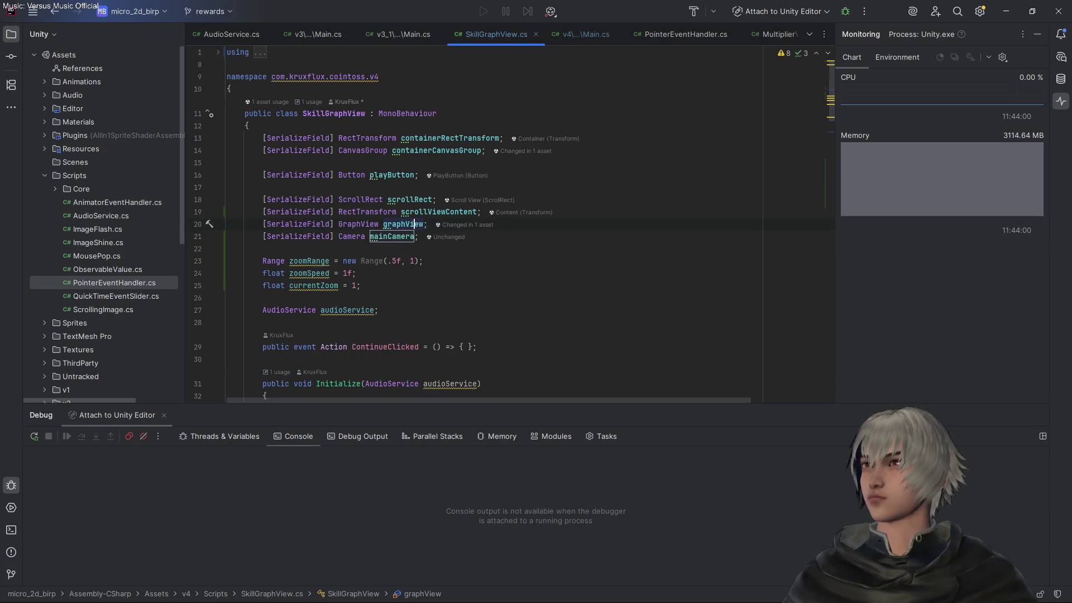
pyautogui.hotkey('ctrl', 'alt', 'Return')
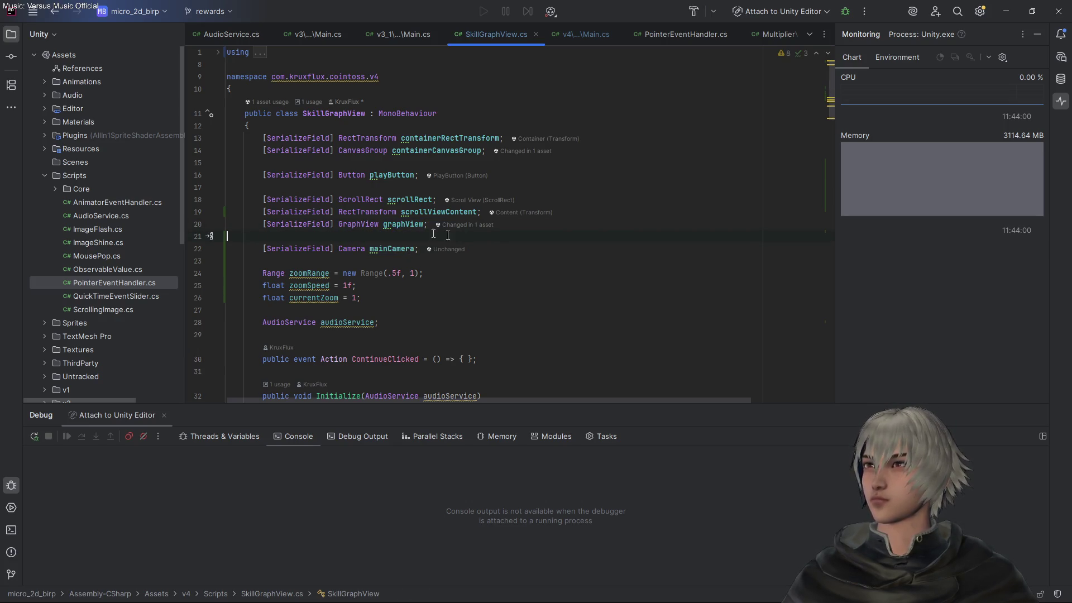
# Replace null with mainCamera in the ScreenPointToLocalPointInRectangle call
pyautogui.scroll(-5, 531, 239)
pyautogui.scroll(-10, 532, 239)
pyautogui.doubleClick(551, 150)
pyautogui.write('mainCamera')
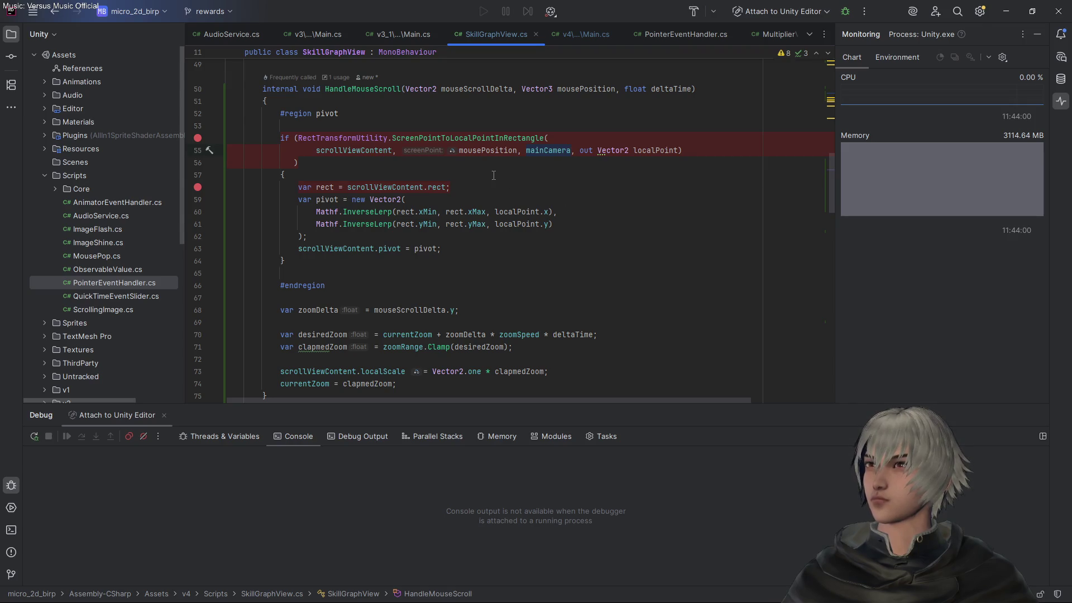
pyautogui.scroll(7, 494, 175)
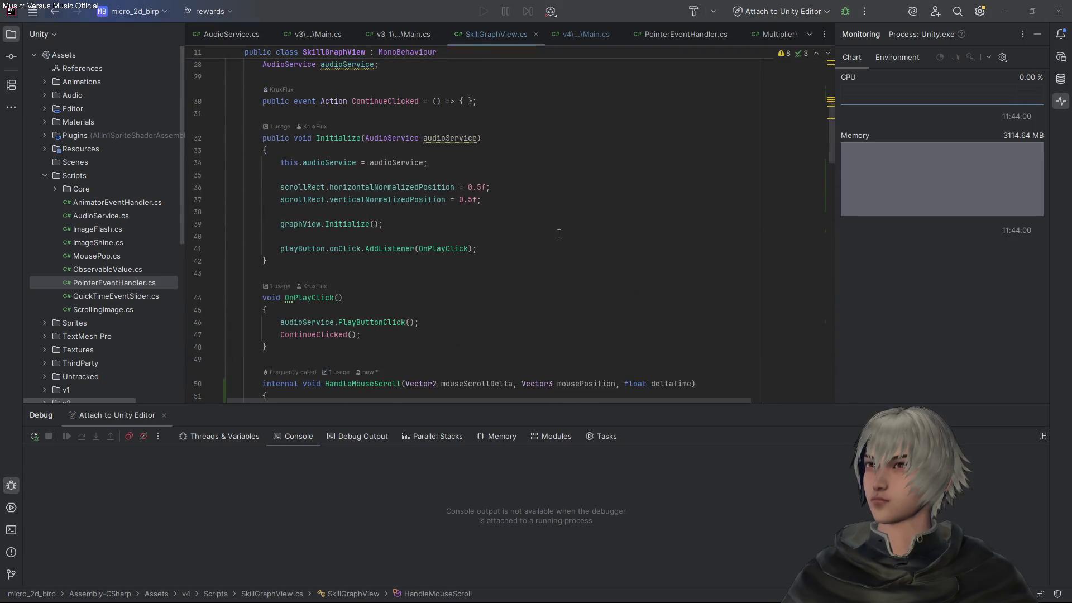
pyautogui.hotkey('alt', 'Tab')
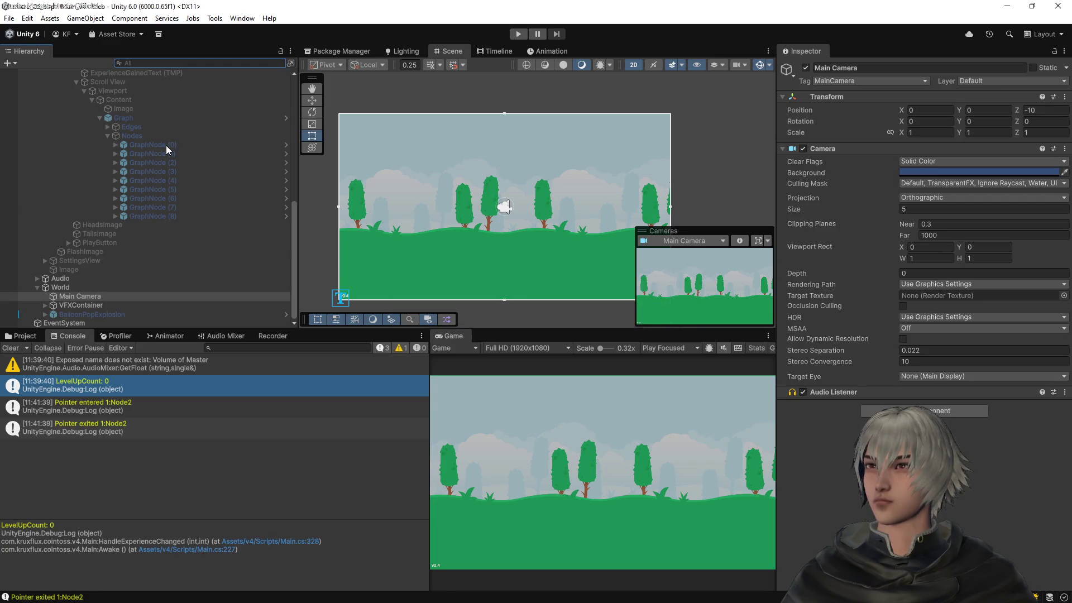
# Drag Main Camera into SkillGraphView's Main Camera field and save the scene
pyautogui.scroll(6, 122, 160)
pyautogui.scroll(-2, 123, 159)
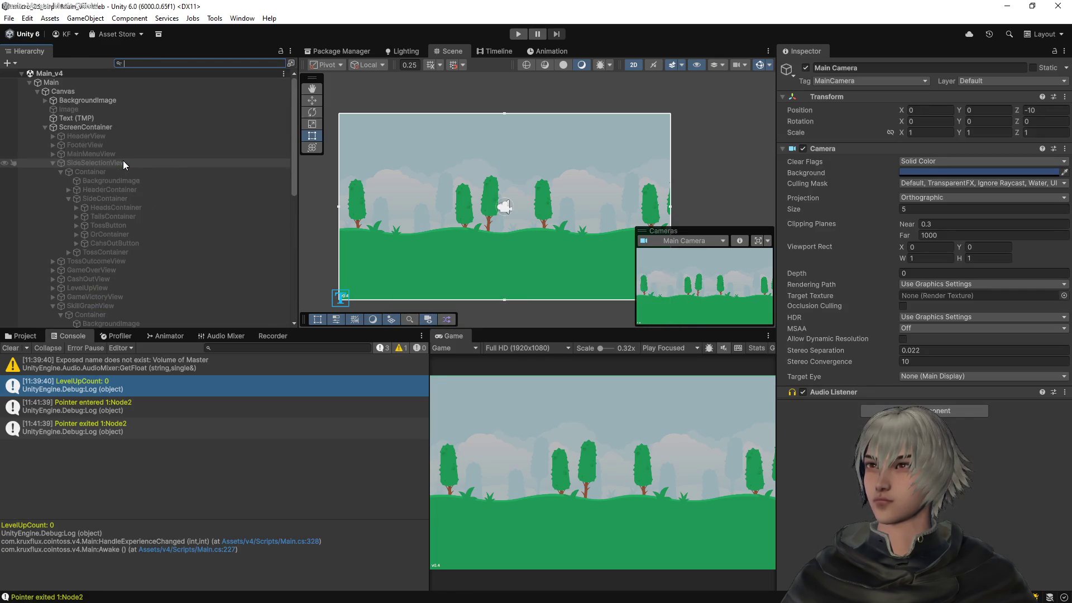
pyautogui.scroll(-2, 123, 160)
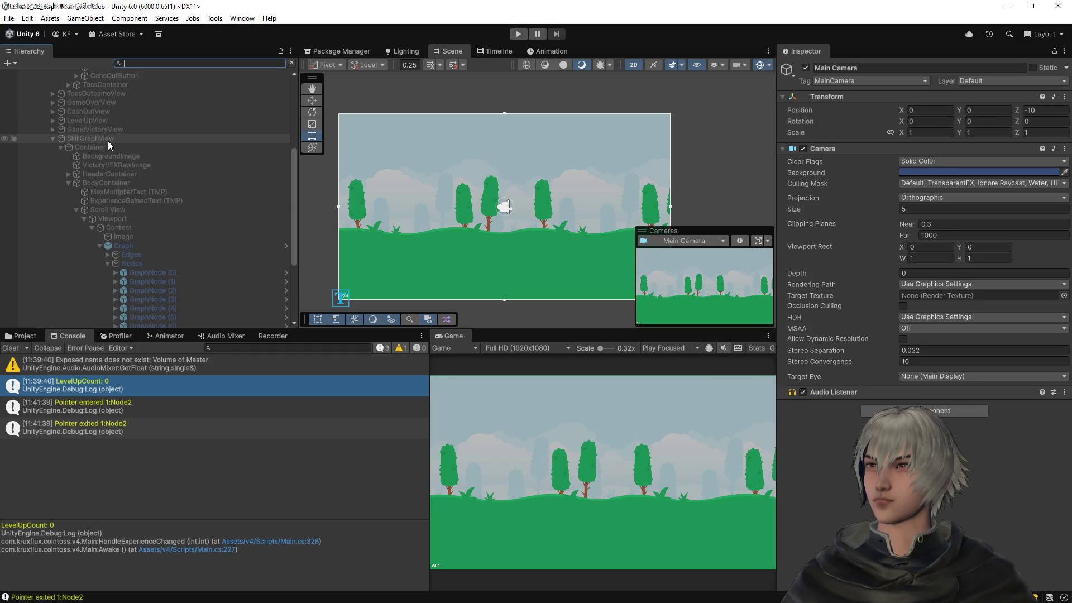
pyautogui.click(108, 141)
pyautogui.scroll(-5, 124, 239)
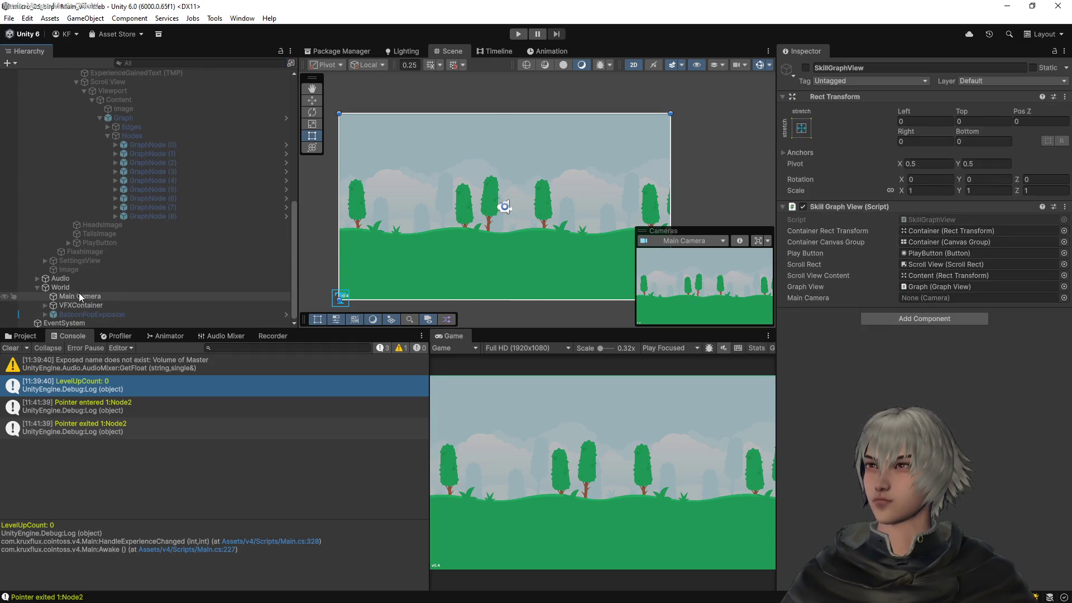
pyautogui.moveTo(80, 296); pyautogui.dragTo(950, 300)
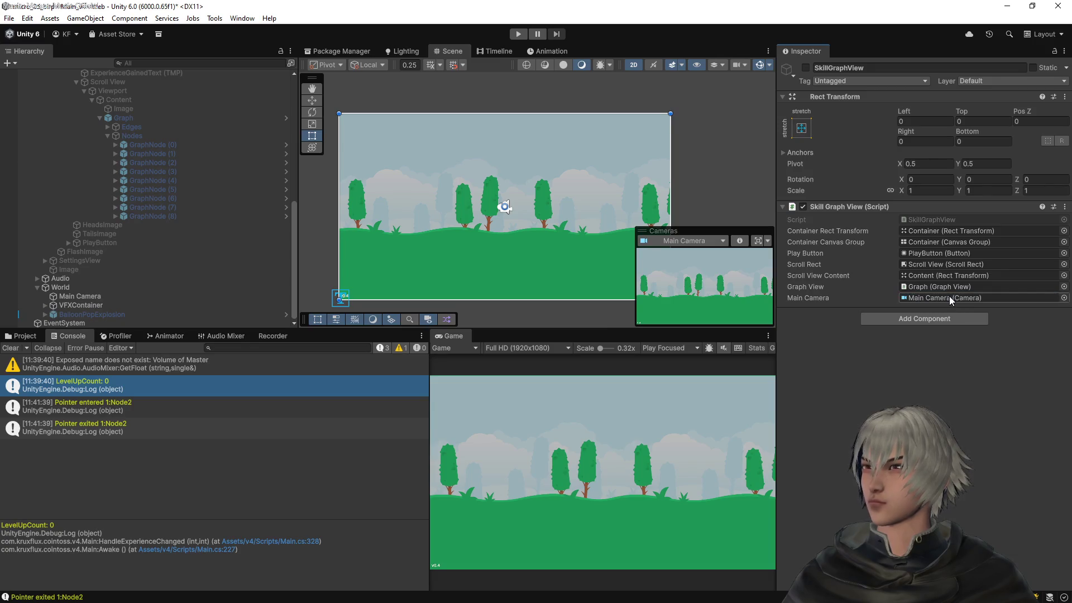
pyautogui.hotkey('ctrl', 's')
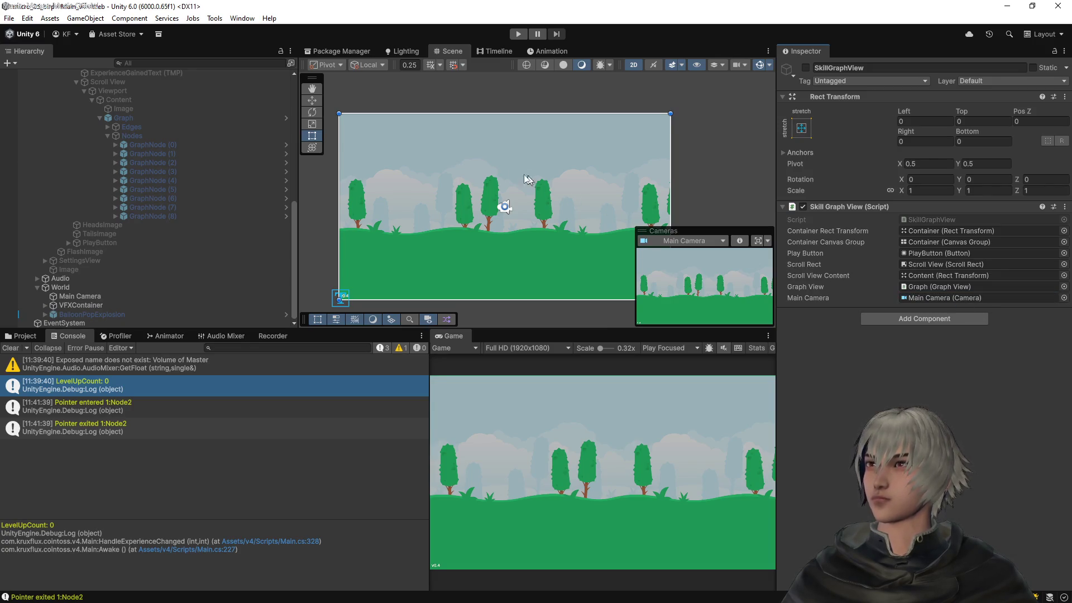
pyautogui.click(519, 34)
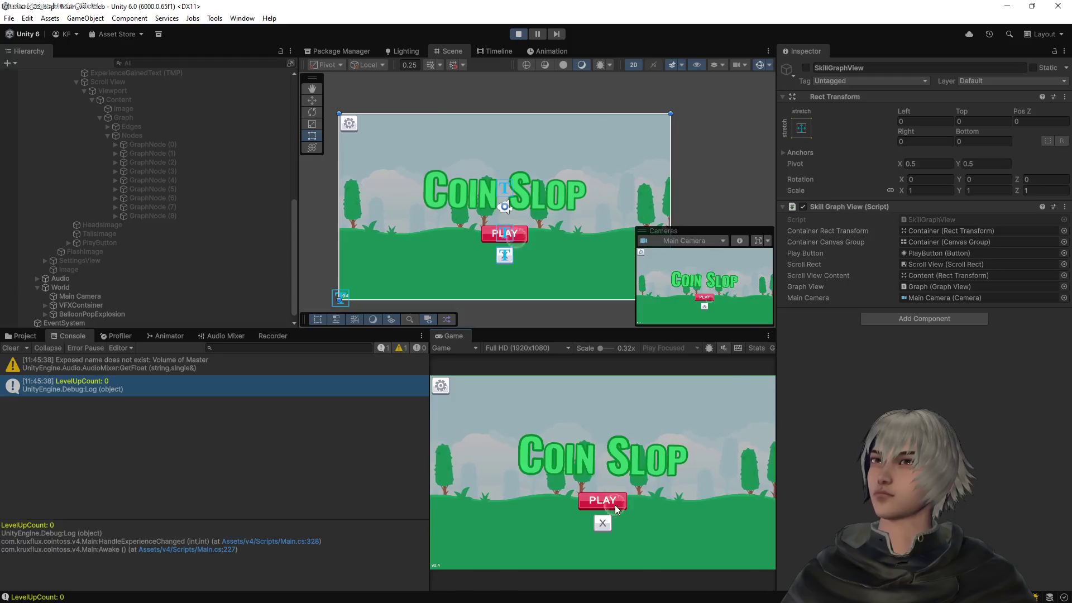
# Start the game from the Coin Slop title screen, reach the skill graph, and select Content
pyautogui.click(615, 505)
pyautogui.click(617, 500)
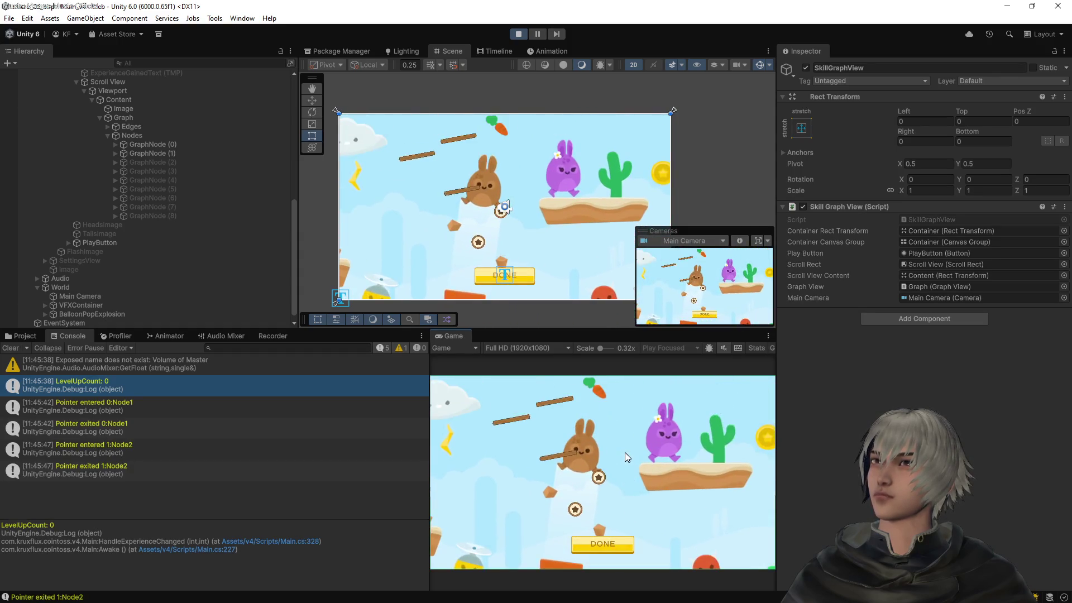
pyautogui.scroll(5, 113, 183)
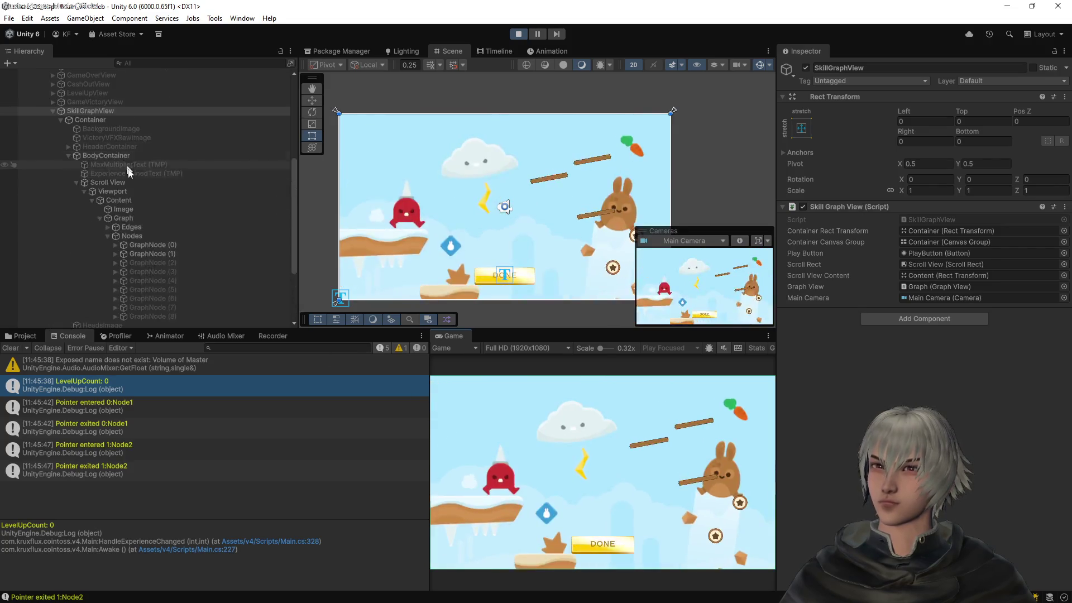
pyautogui.click(119, 200)
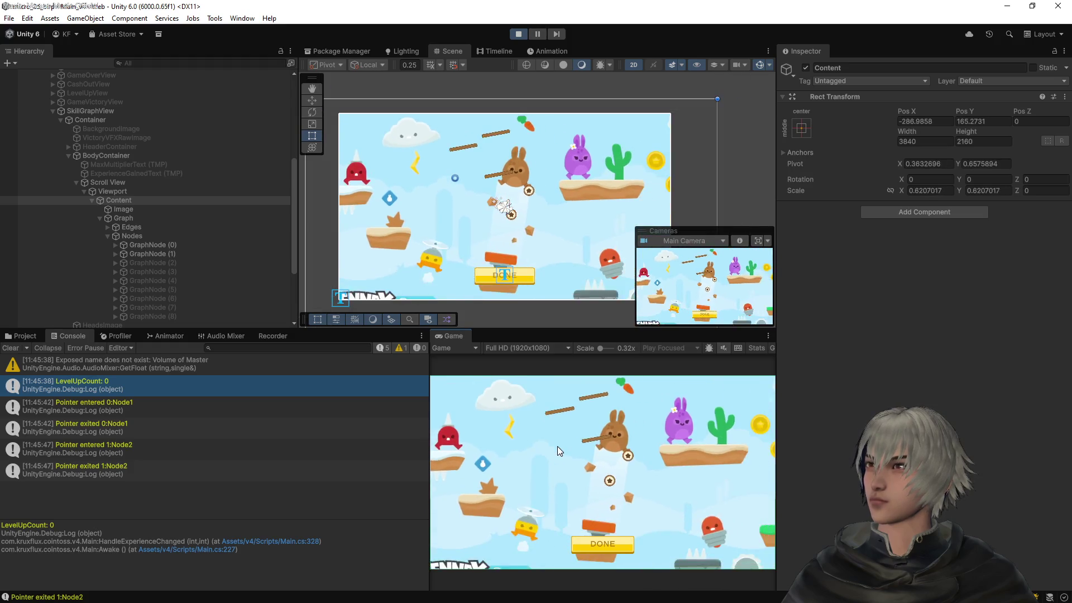
# Zoom the skill graph in and out repeatedly, ending near 0.64 scale with pivot about (0.26, 1)
pyautogui.scroll(5, 716, 449)
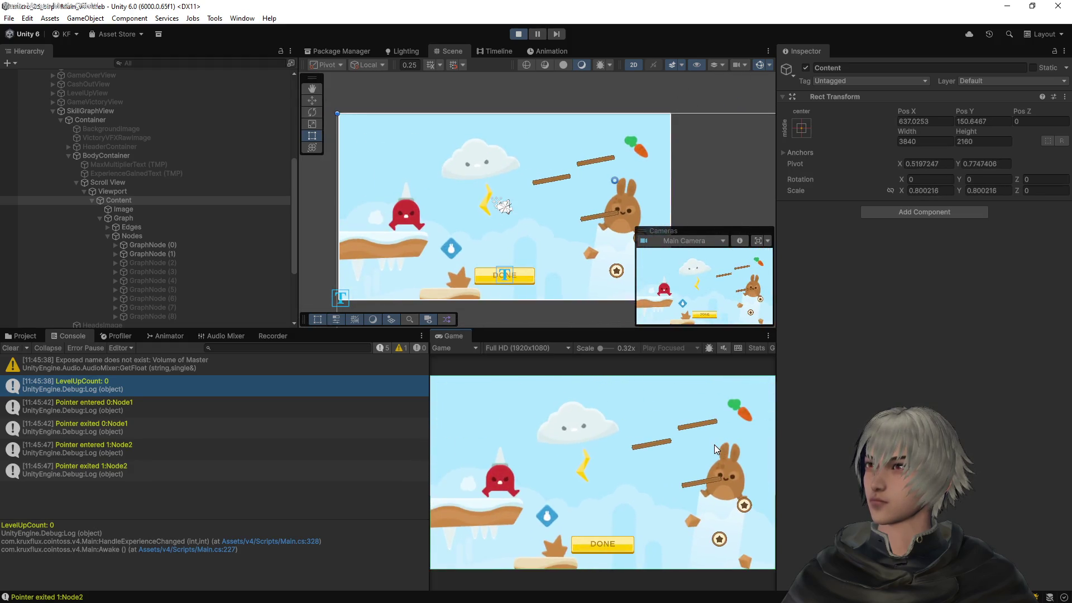
pyautogui.scroll(-5, 714, 444)
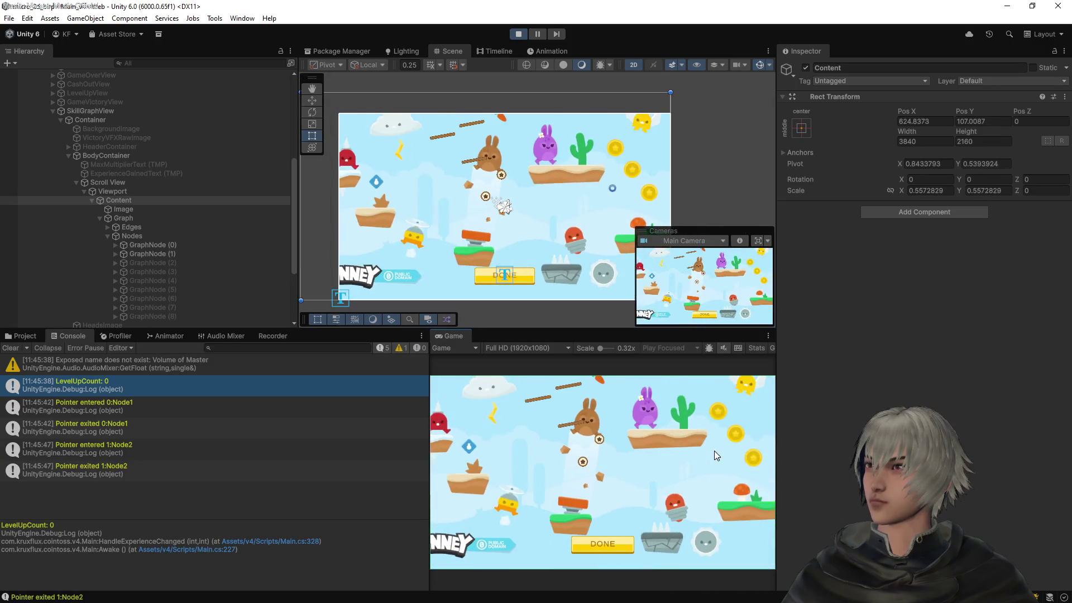
pyautogui.scroll(2, 715, 451)
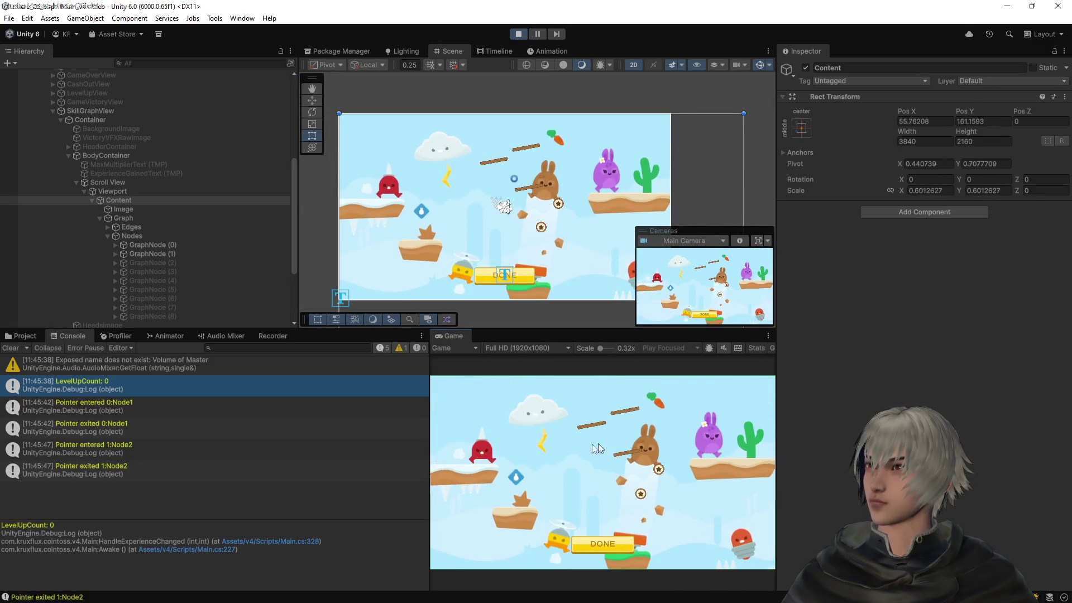
pyautogui.scroll(-1, 508, 471)
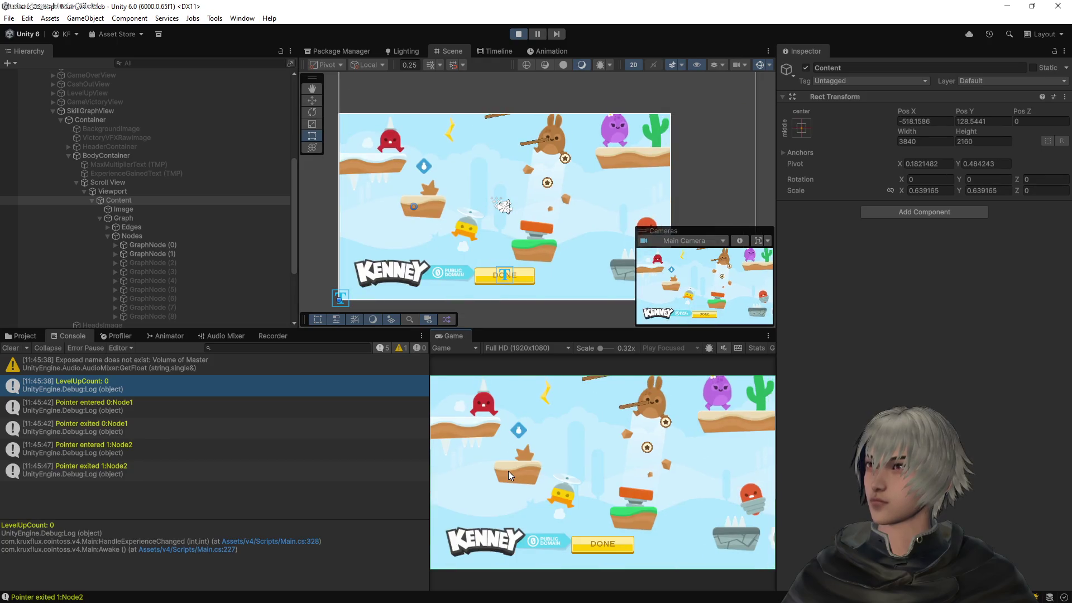
pyautogui.scroll(-1, 725, 480)
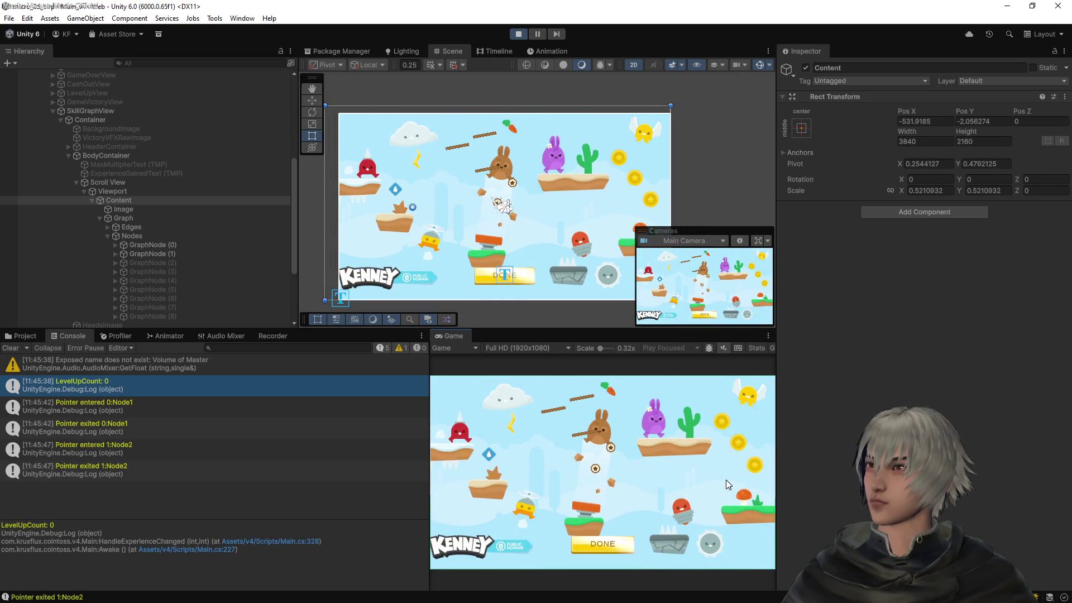
pyautogui.scroll(3, 726, 480)
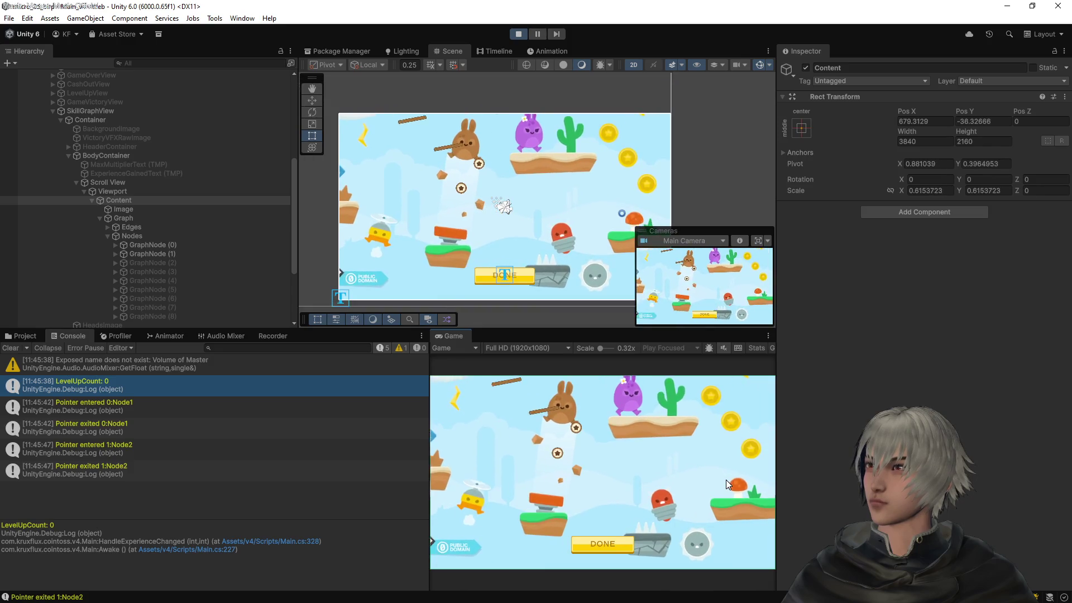
pyautogui.scroll(-3, 725, 480)
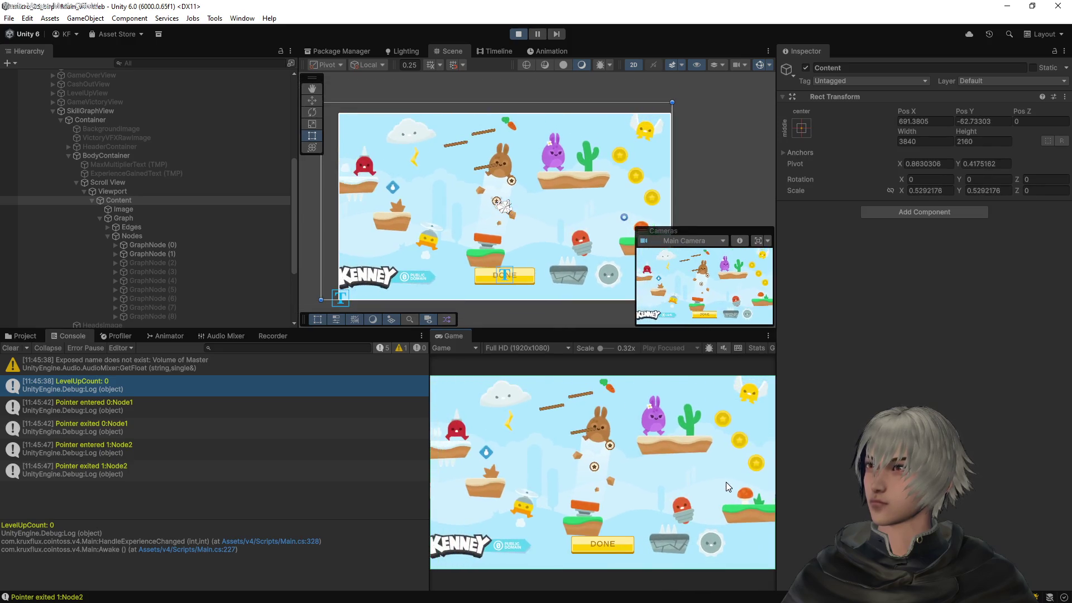
pyautogui.scroll(3, 725, 481)
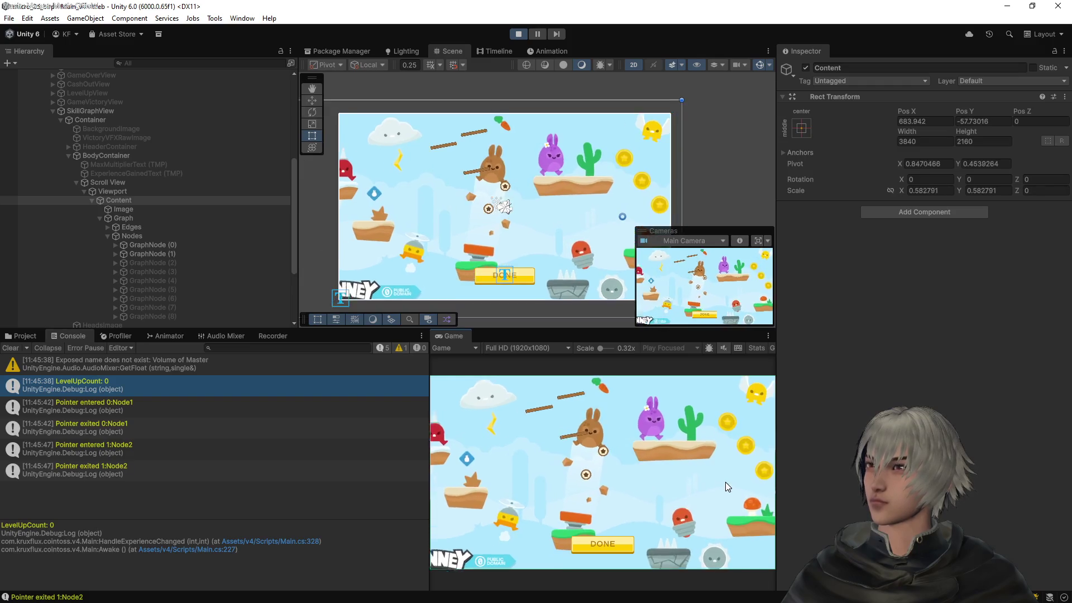
pyautogui.scroll(3, 725, 482)
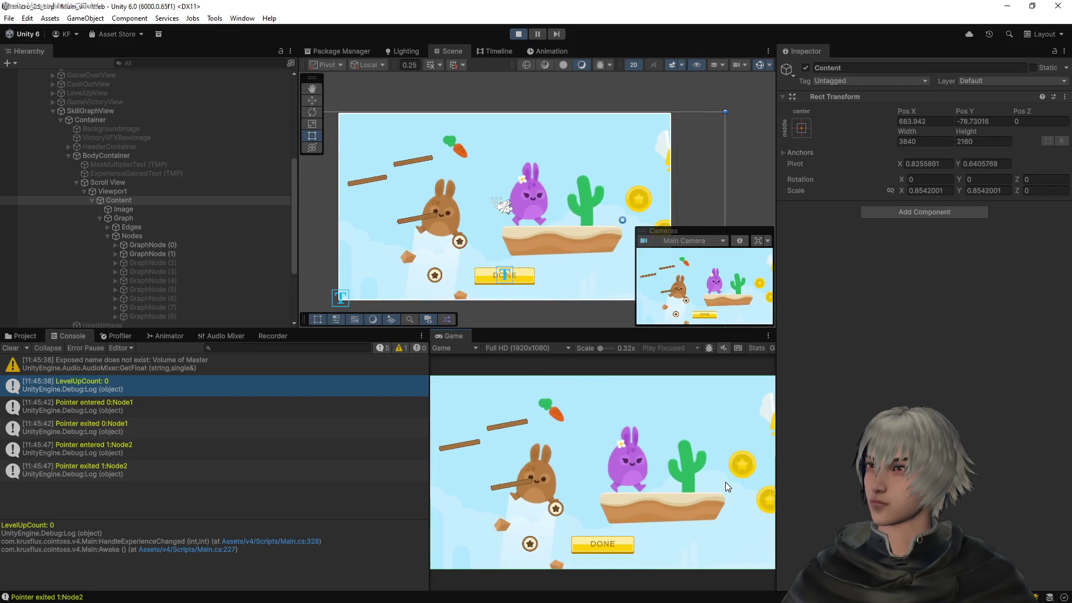
pyautogui.scroll(1, 726, 481)
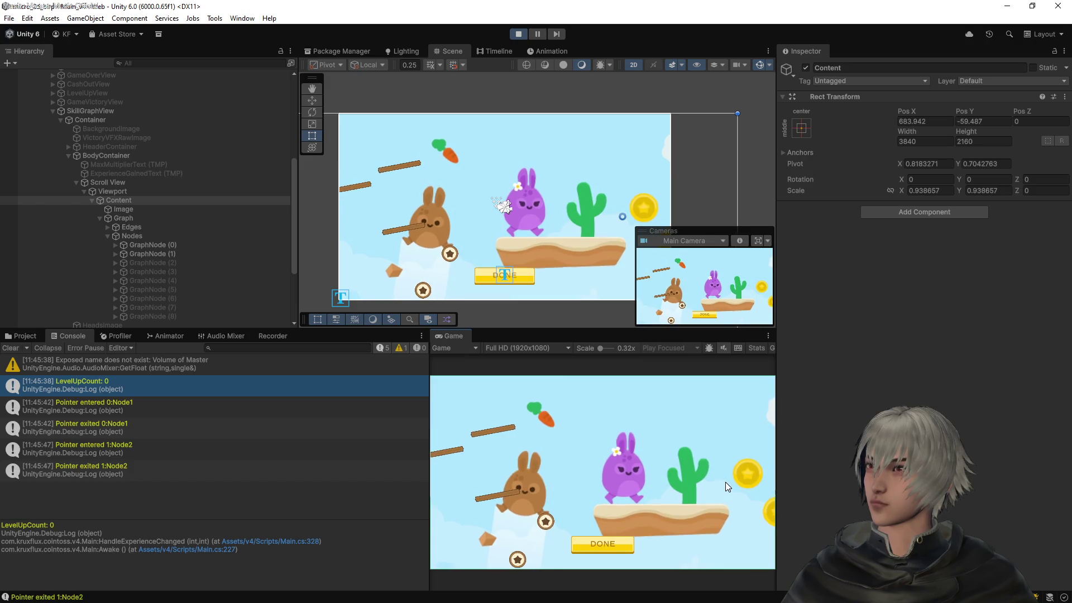
pyautogui.scroll(-3, 725, 481)
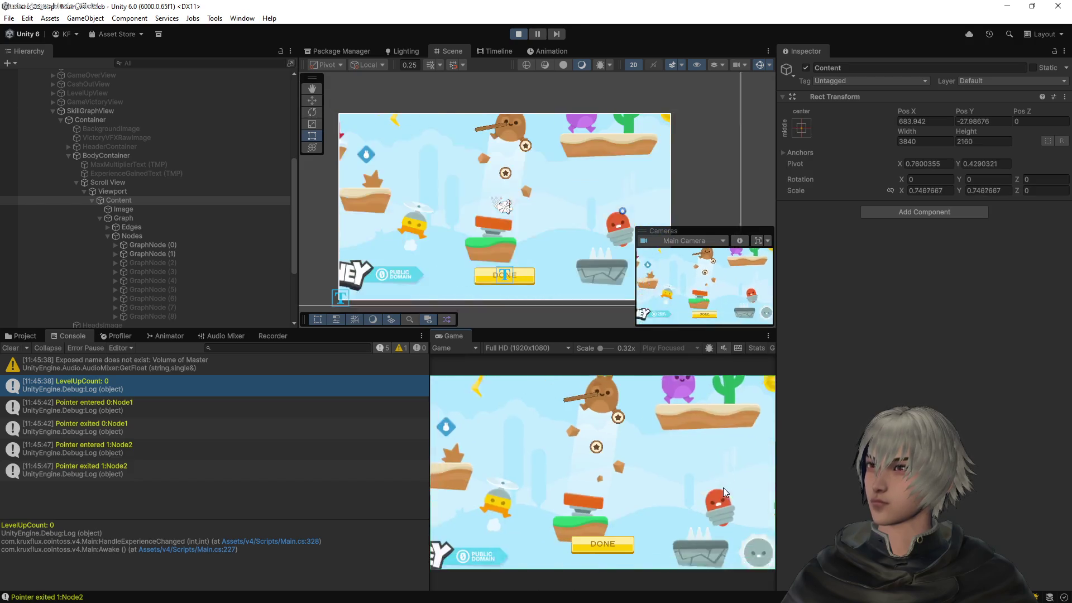
pyautogui.scroll(-2, 615, 464)
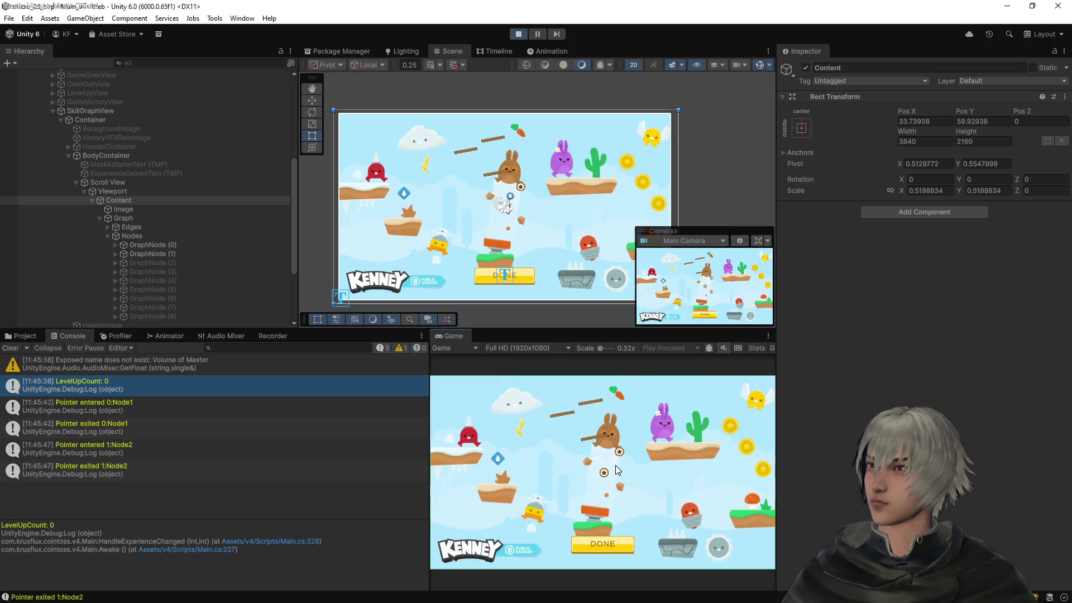
pyautogui.scroll(4, 615, 468)
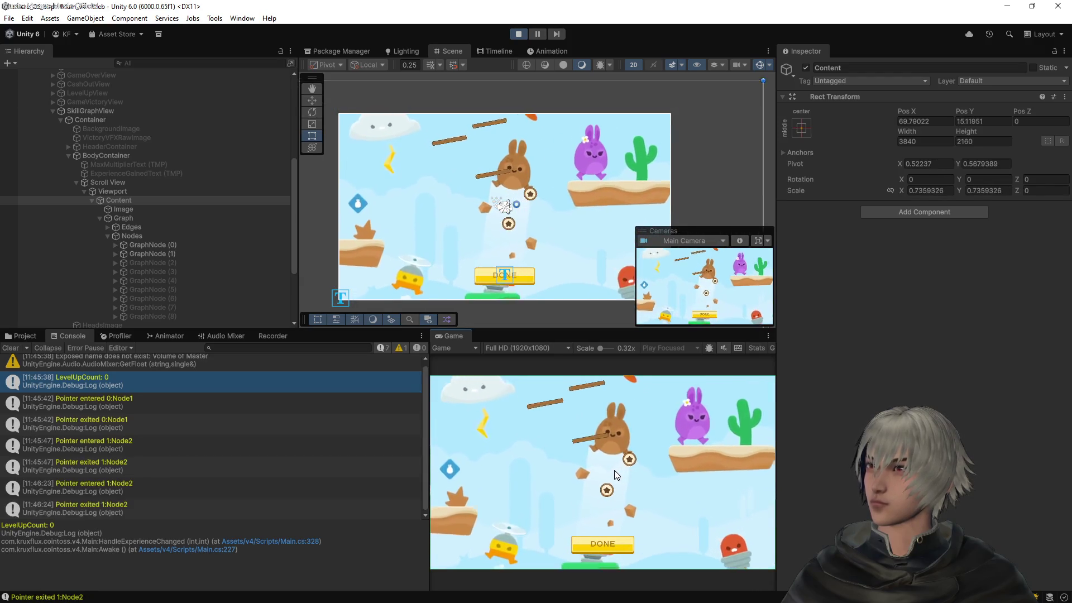
pyautogui.scroll(1, 599, 467)
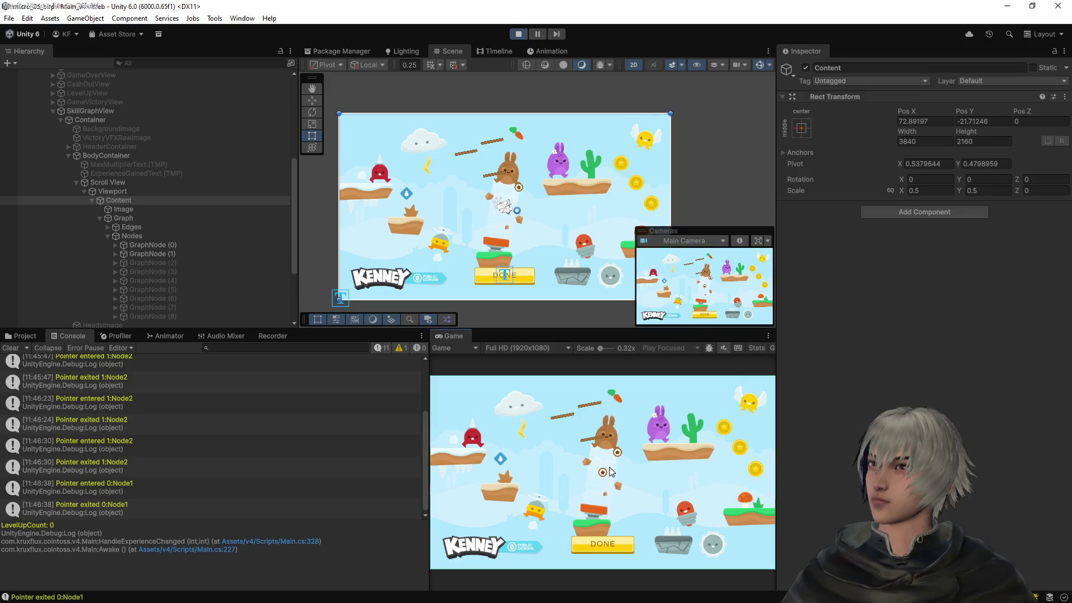
pyautogui.scroll(1, 610, 472)
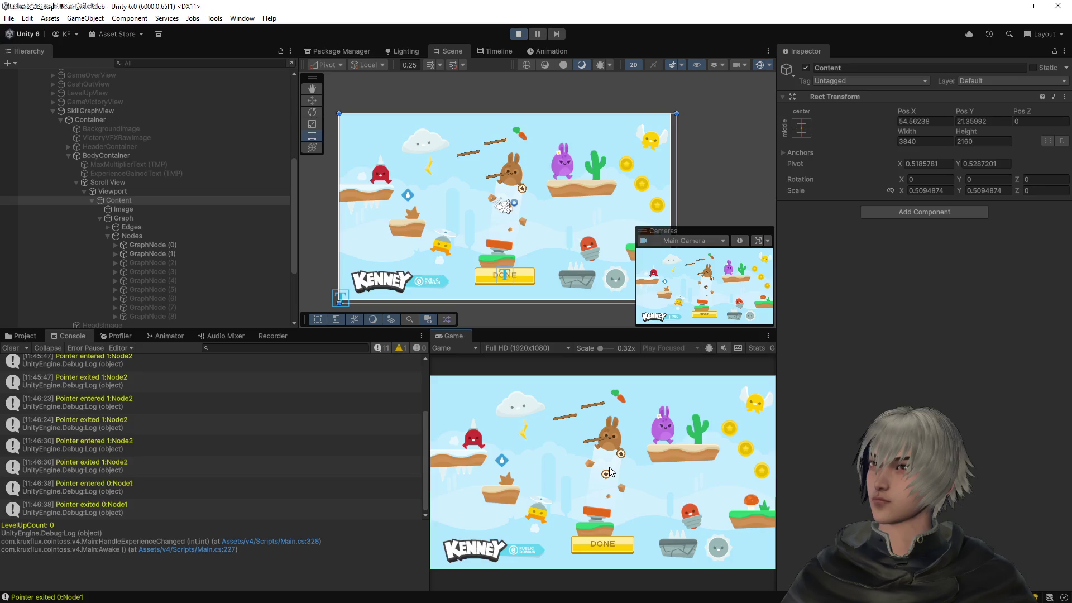
pyautogui.scroll(2, 609, 466)
pyautogui.scroll(2, 523, 464)
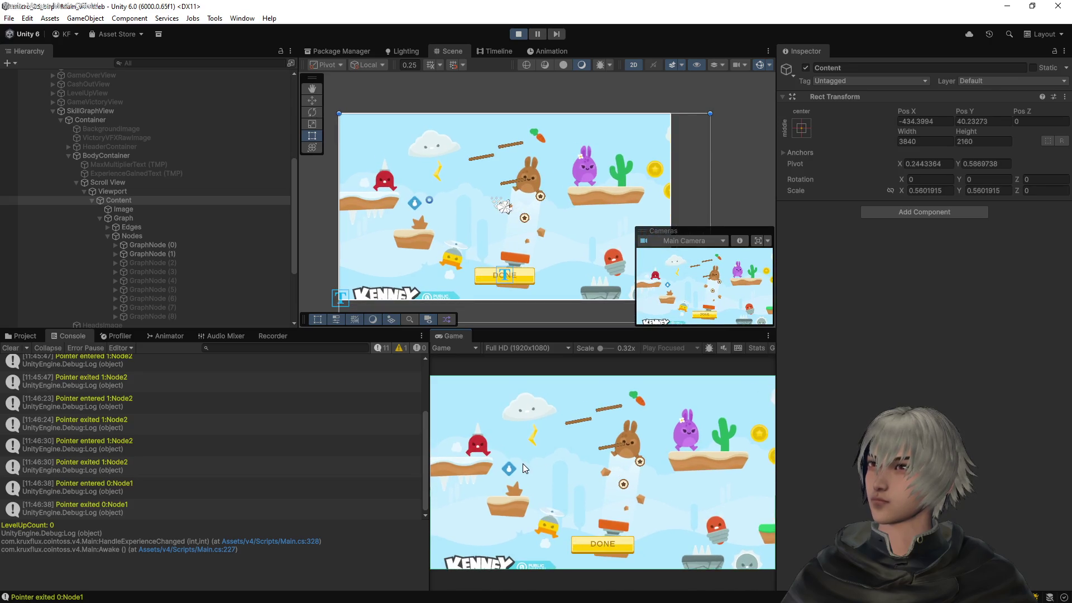
pyautogui.scroll(1, 522, 463)
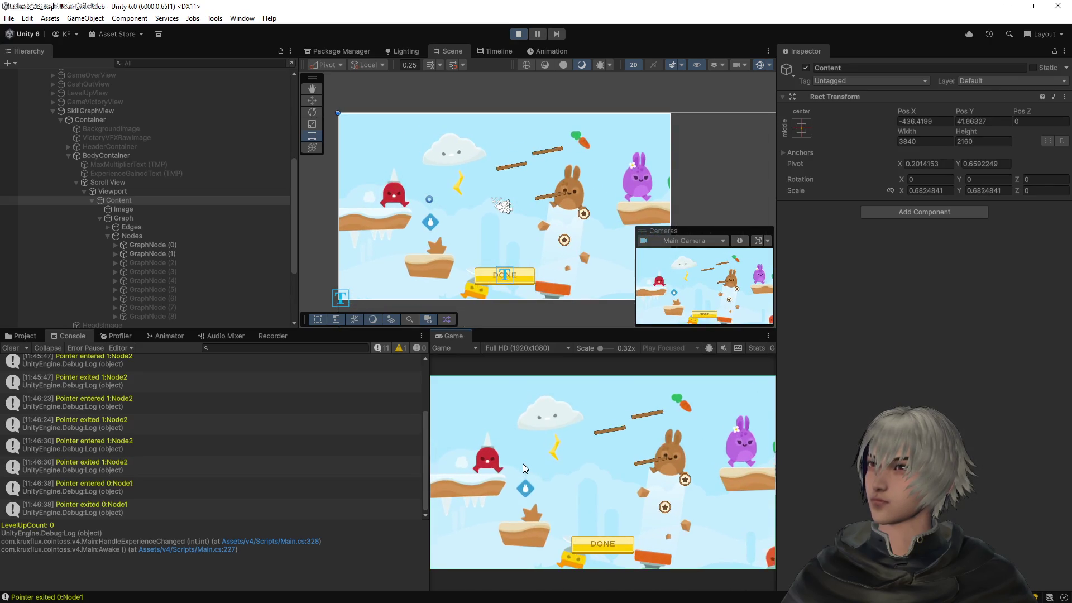
pyautogui.scroll(1, 711, 469)
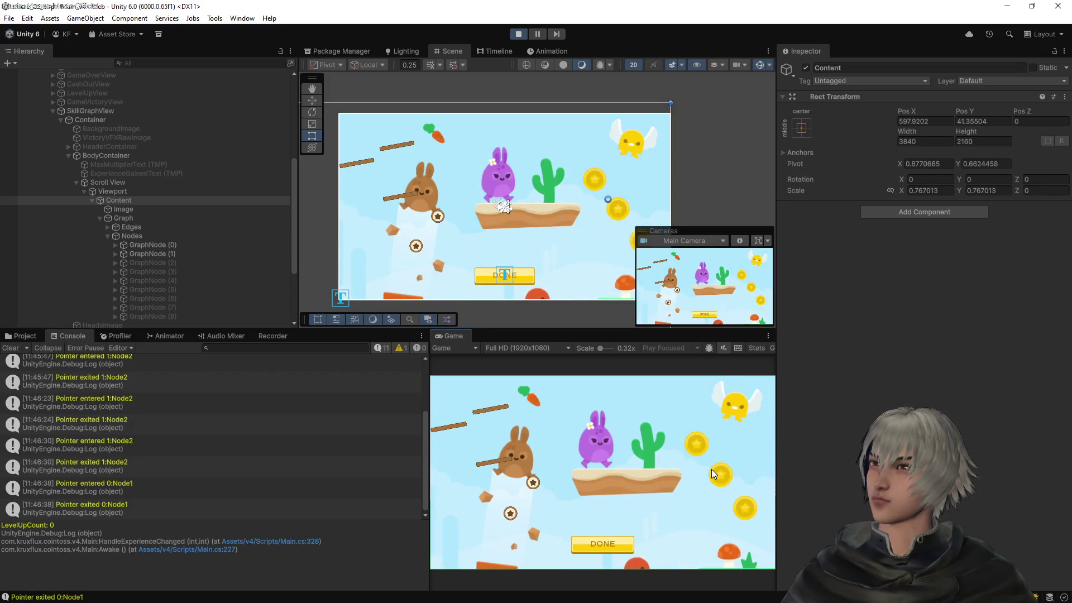
pyautogui.scroll(1, 480, 474)
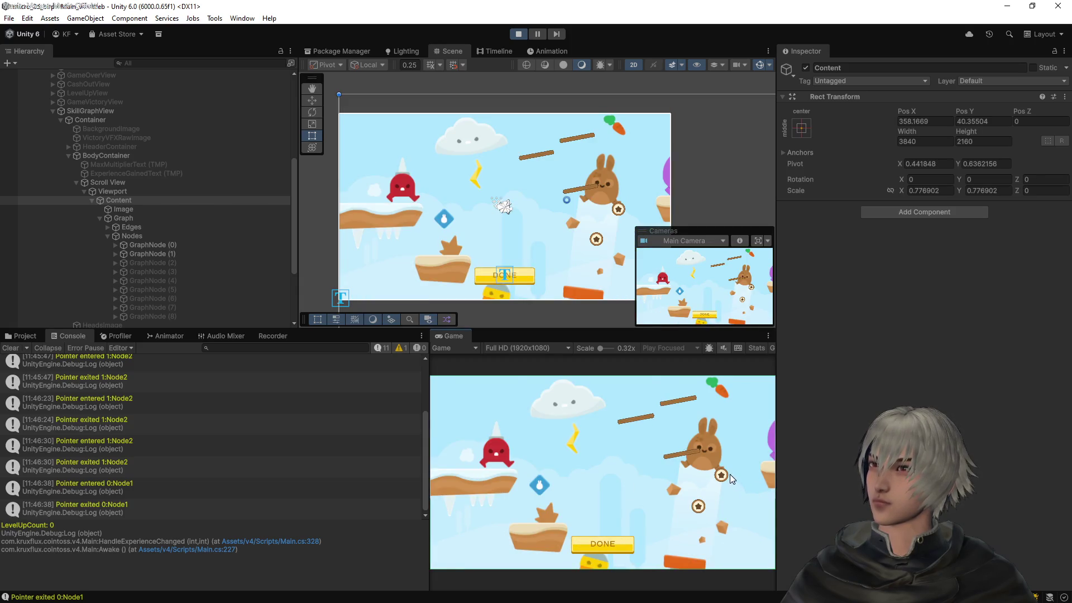
pyautogui.scroll(2, 532, 474)
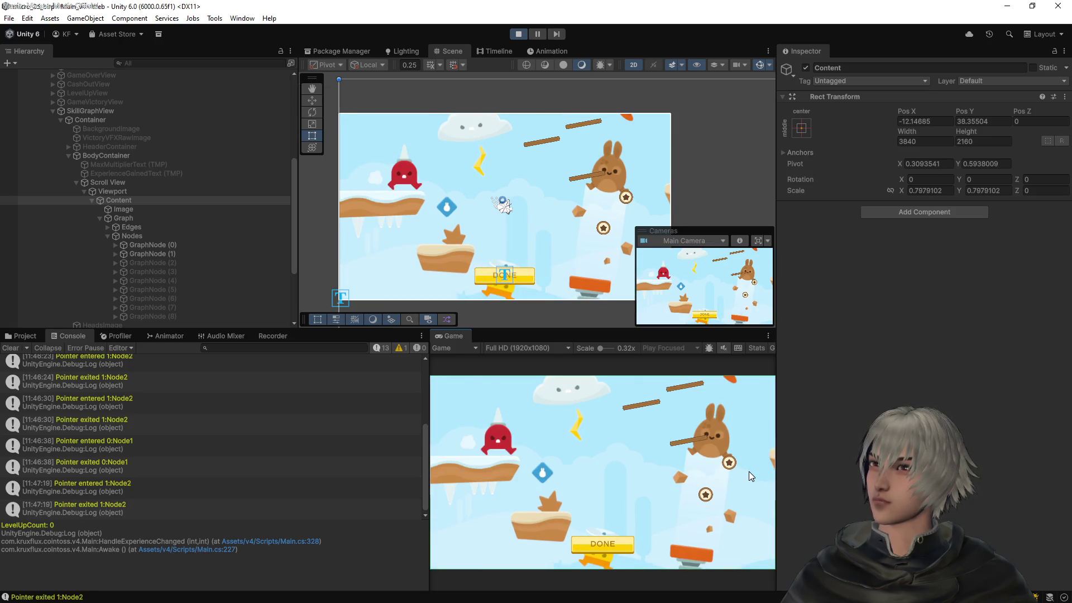
pyautogui.scroll(1, 749, 476)
pyautogui.scroll(1, 560, 477)
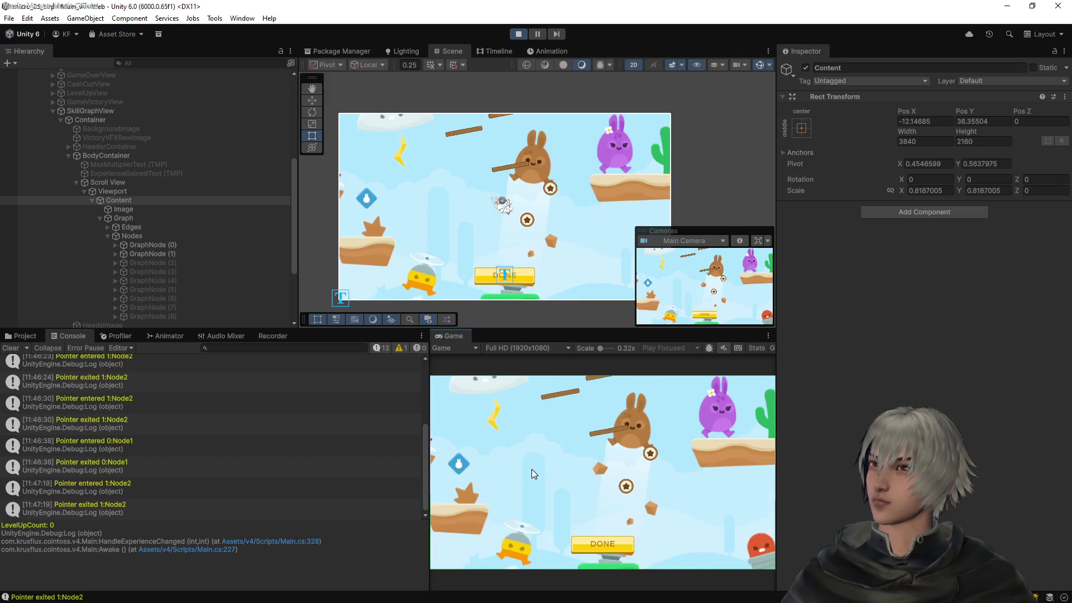
pyautogui.scroll(1, 724, 475)
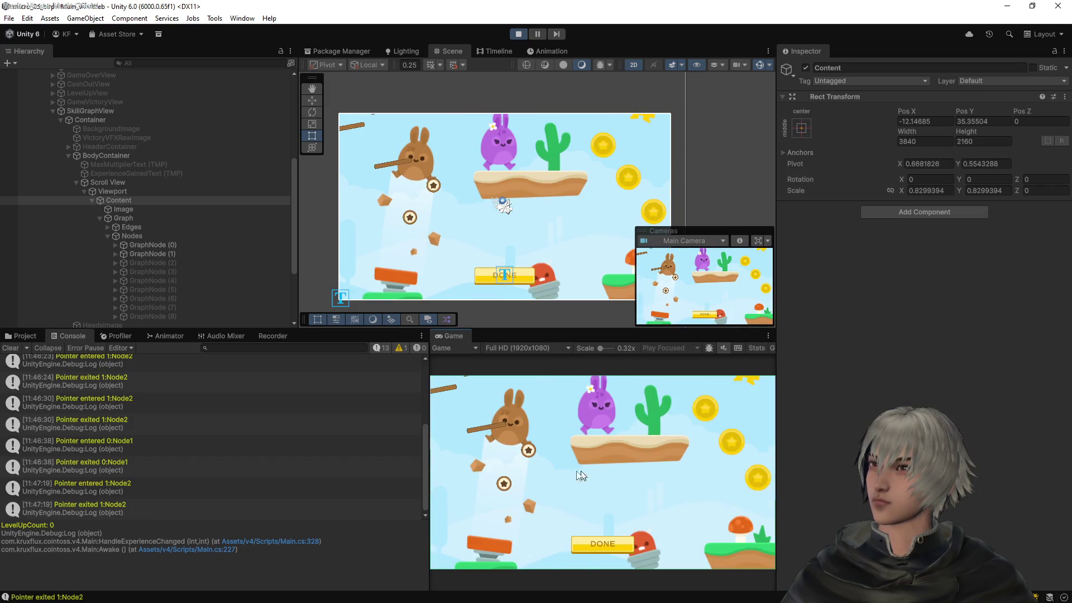
pyautogui.scroll(1, 521, 469)
pyautogui.scroll(1, 718, 478)
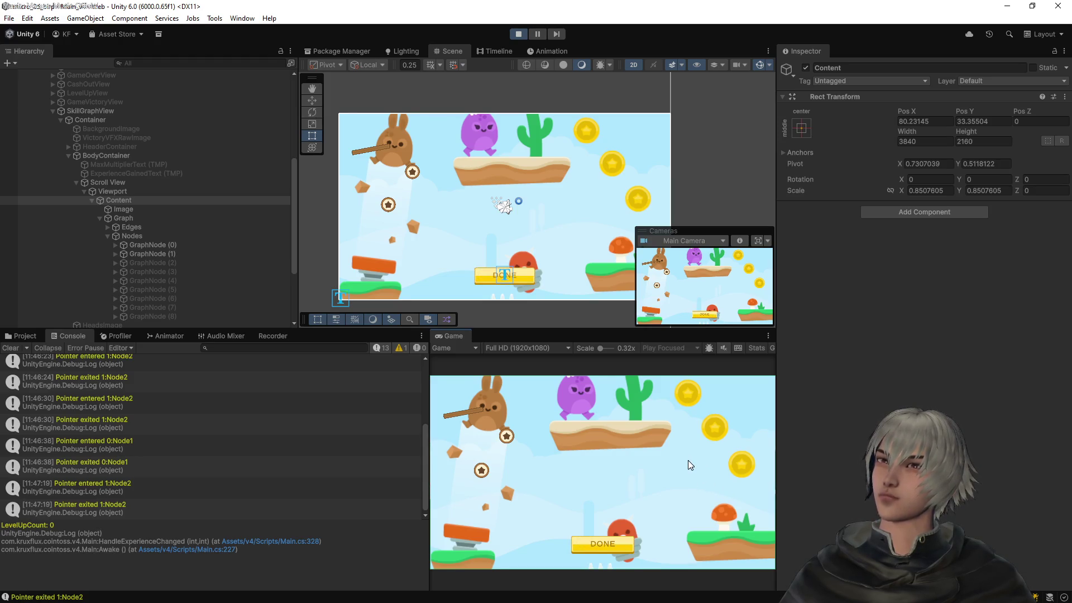
pyautogui.scroll(3, 688, 460)
pyautogui.scroll(-5, 688, 460)
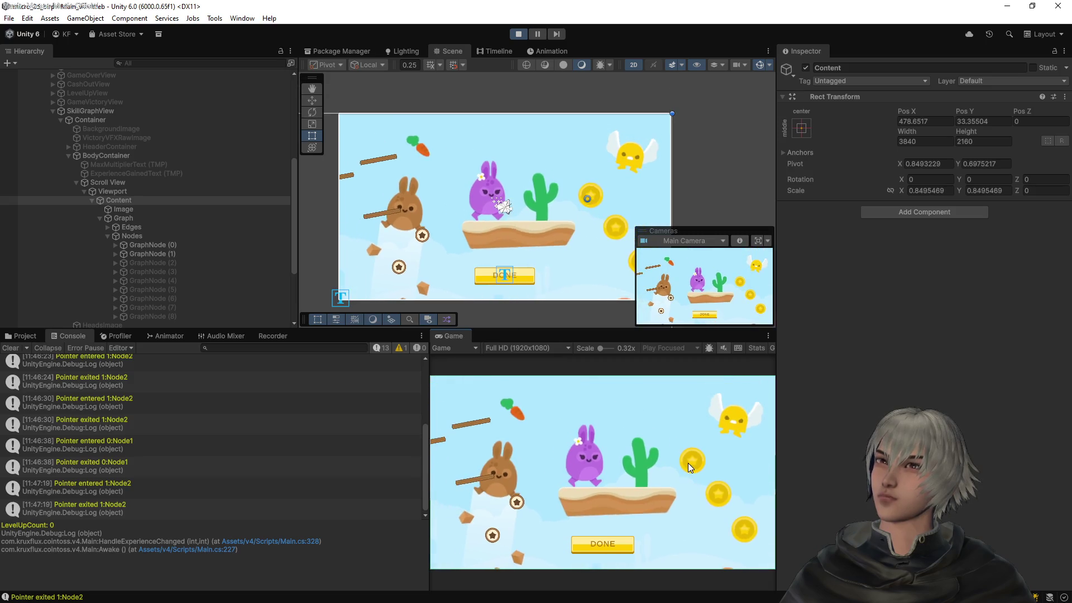
pyautogui.scroll(-10, 688, 464)
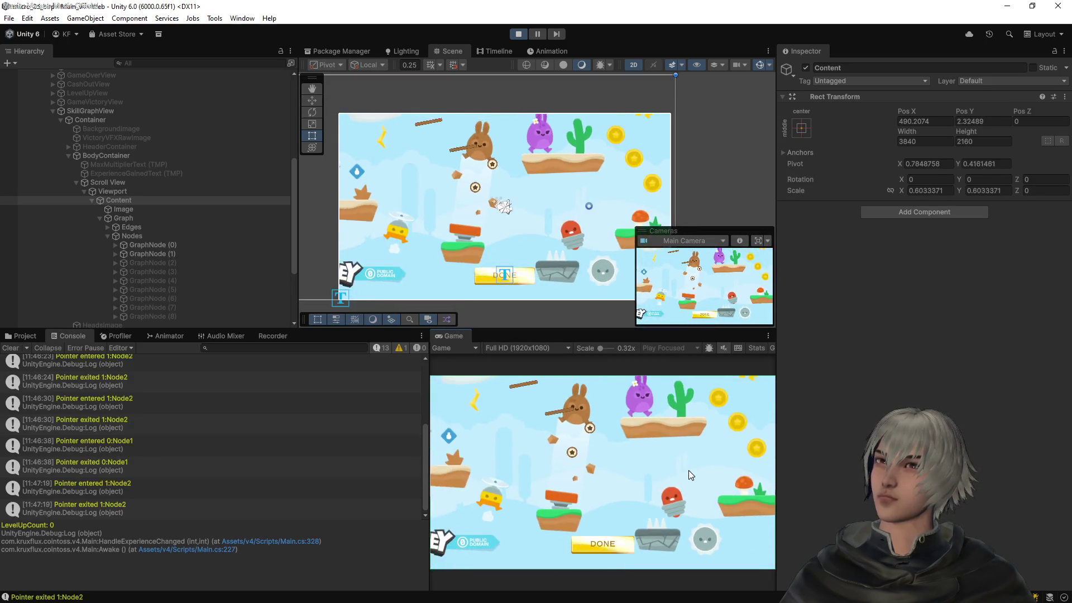
pyautogui.scroll(8, 687, 475)
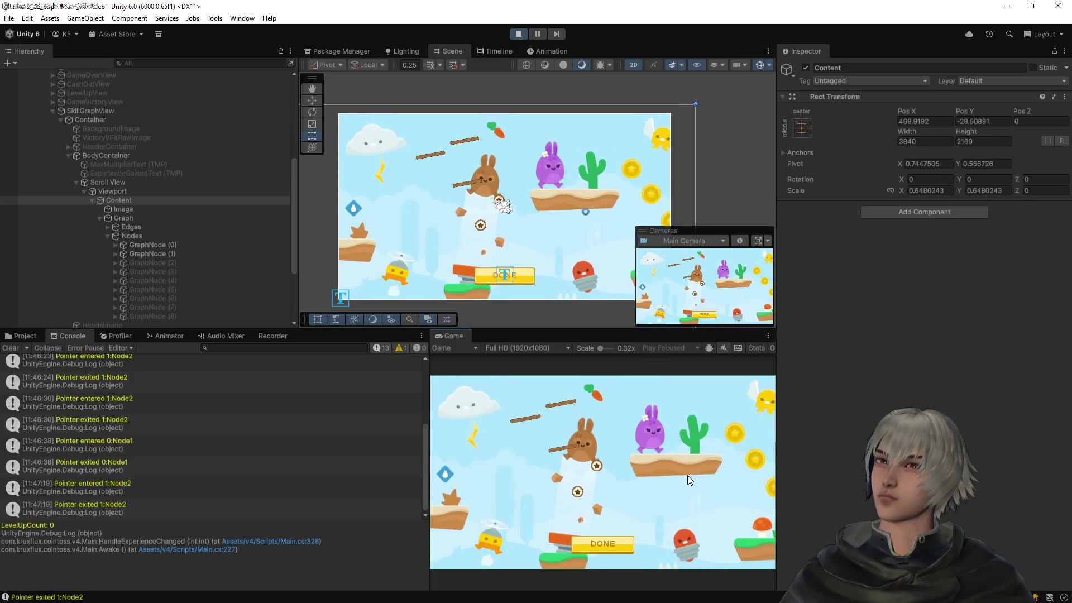
pyautogui.scroll(8, 688, 474)
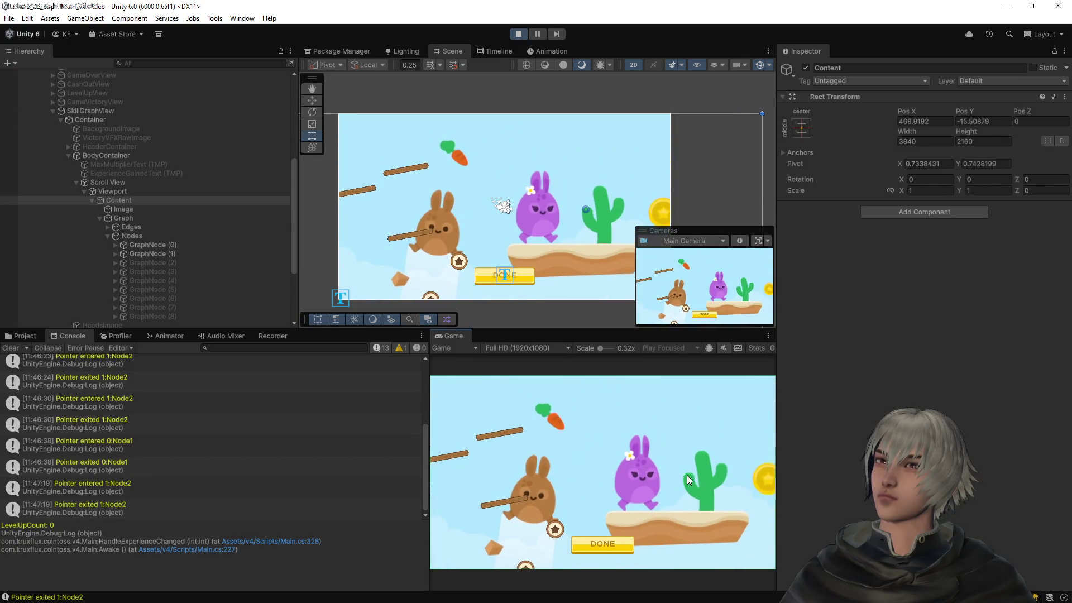
pyautogui.scroll(-12, 686, 474)
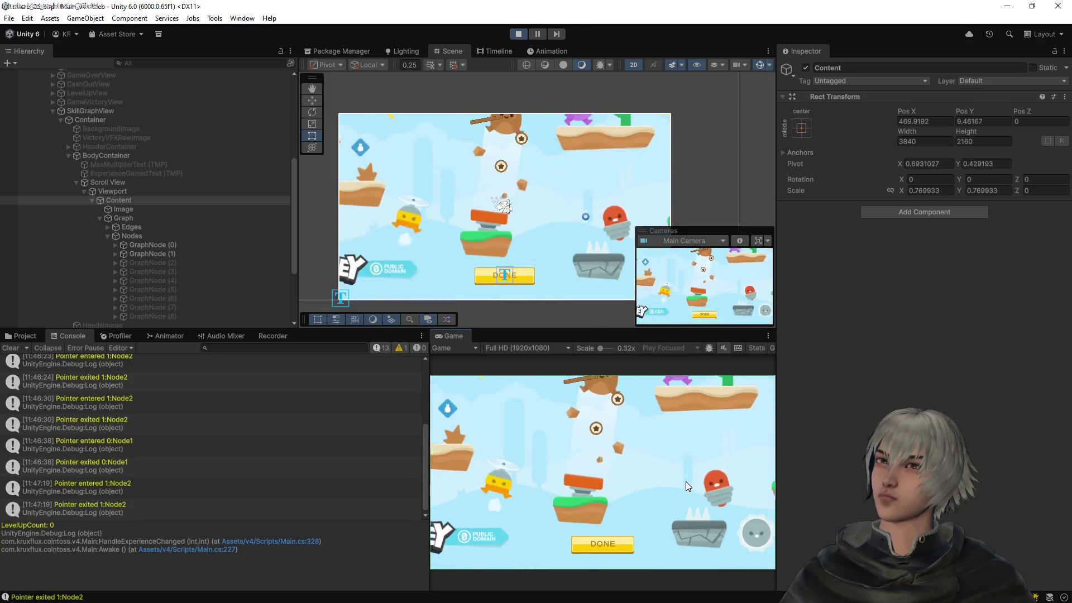
pyautogui.scroll(-3, 685, 483)
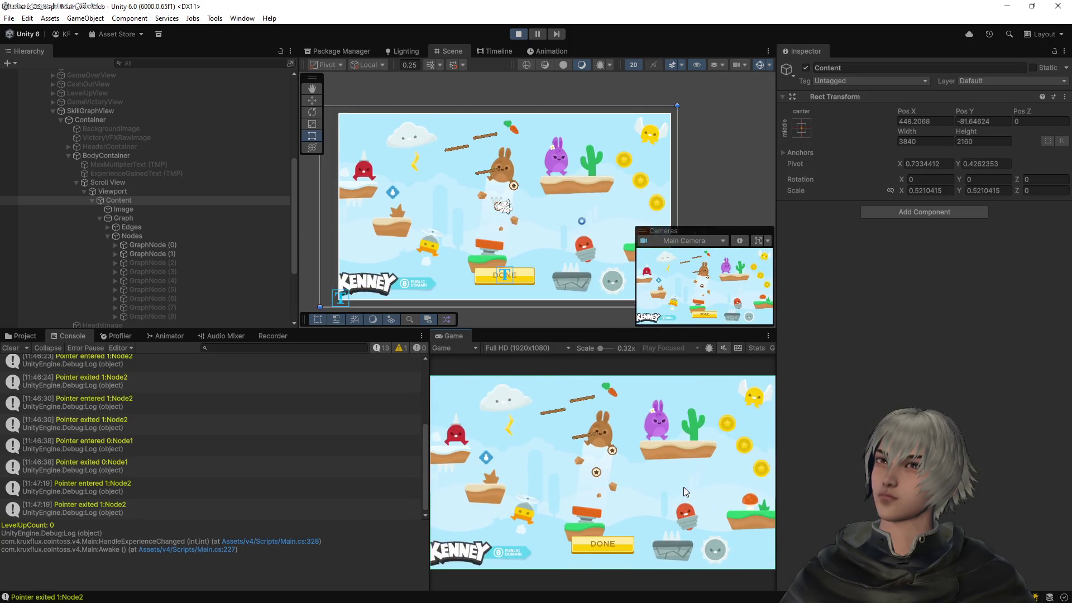
pyautogui.scroll(2, 685, 491)
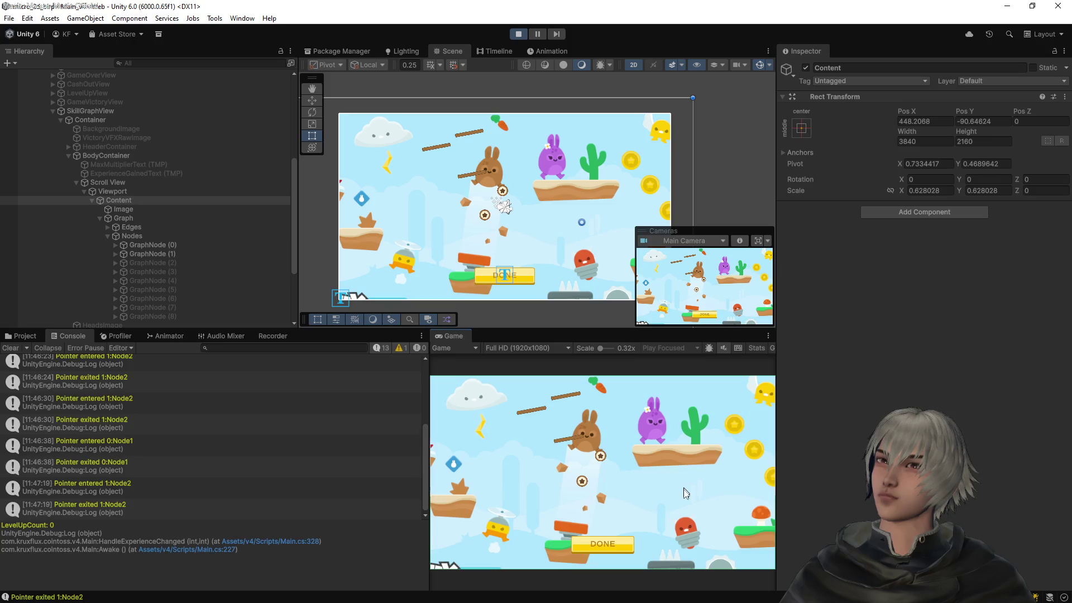
pyautogui.scroll(6, 683, 491)
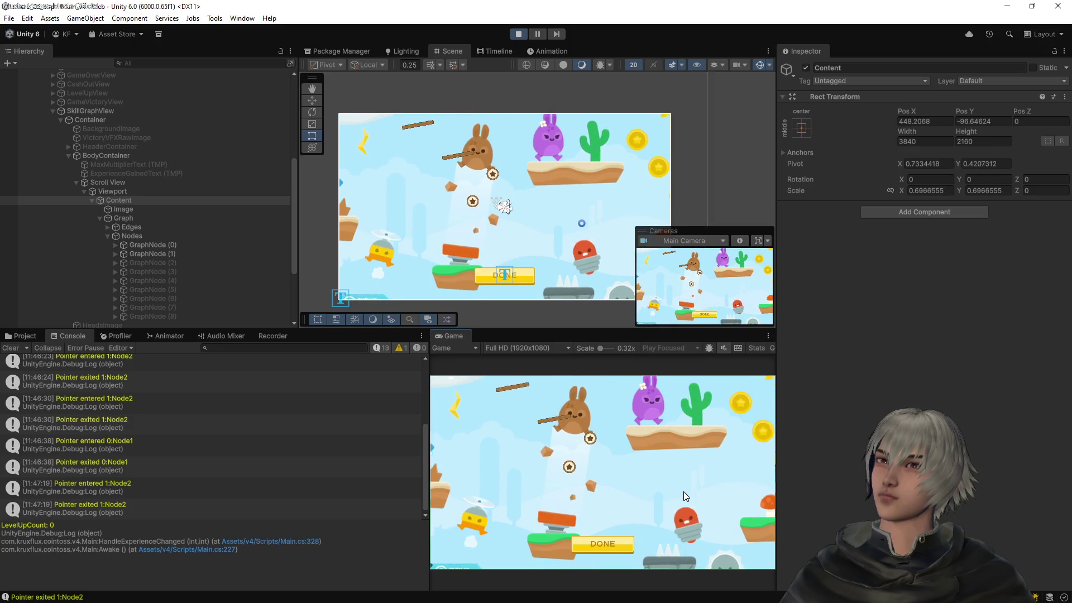
pyautogui.scroll(8, 683, 491)
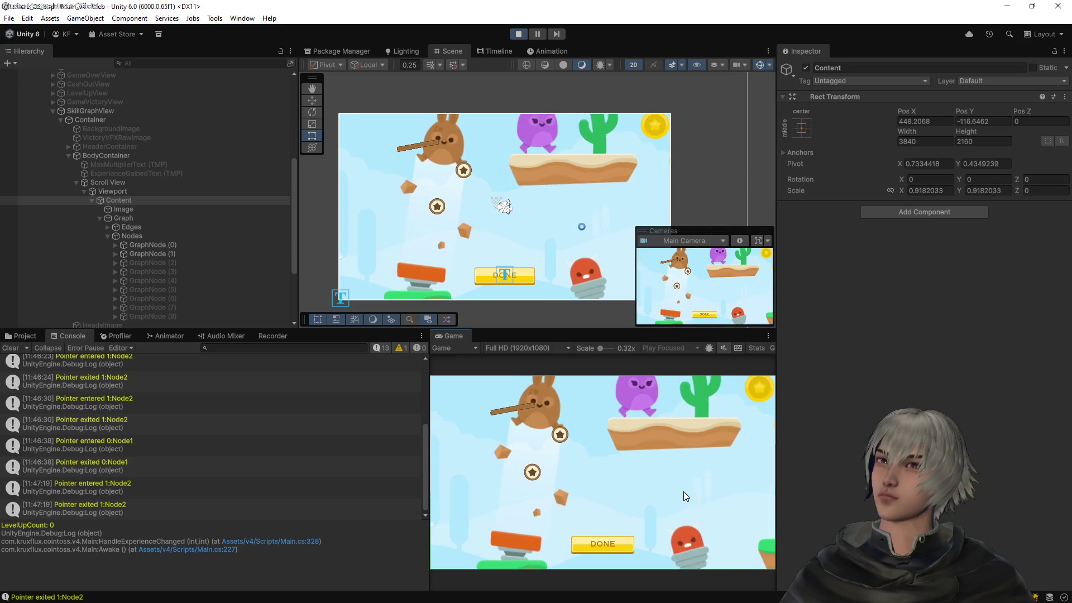
pyautogui.scroll(5, 684, 492)
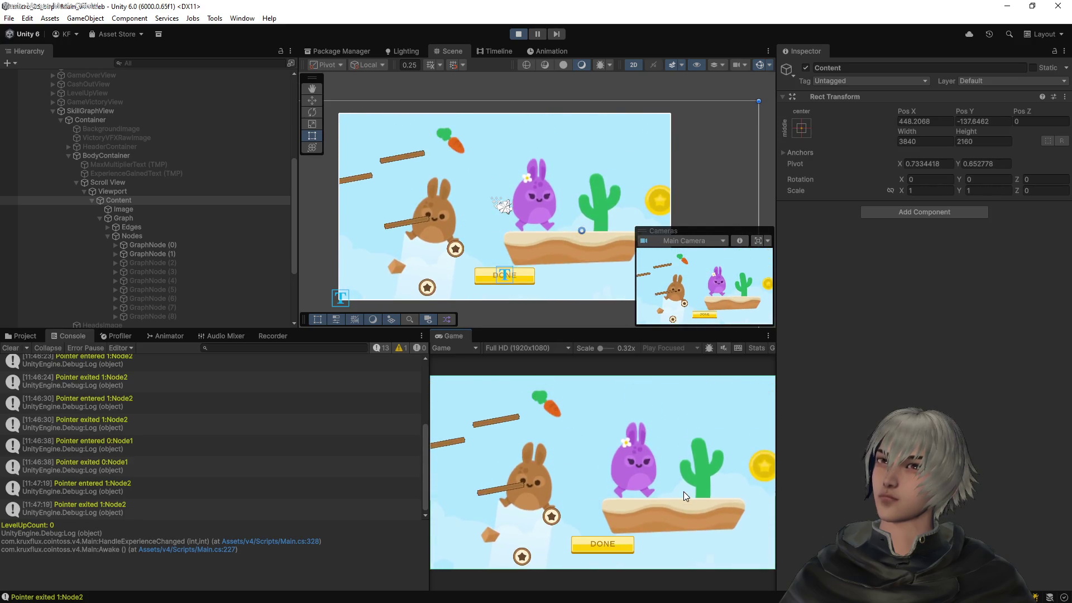
pyautogui.scroll(-10, 683, 491)
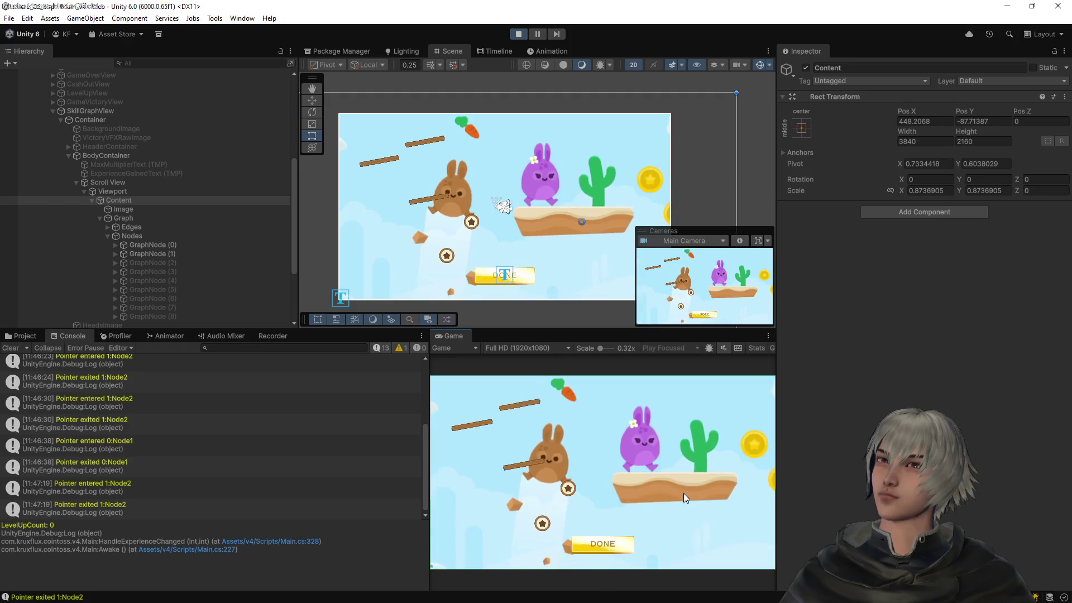
pyautogui.scroll(-5, 680, 501)
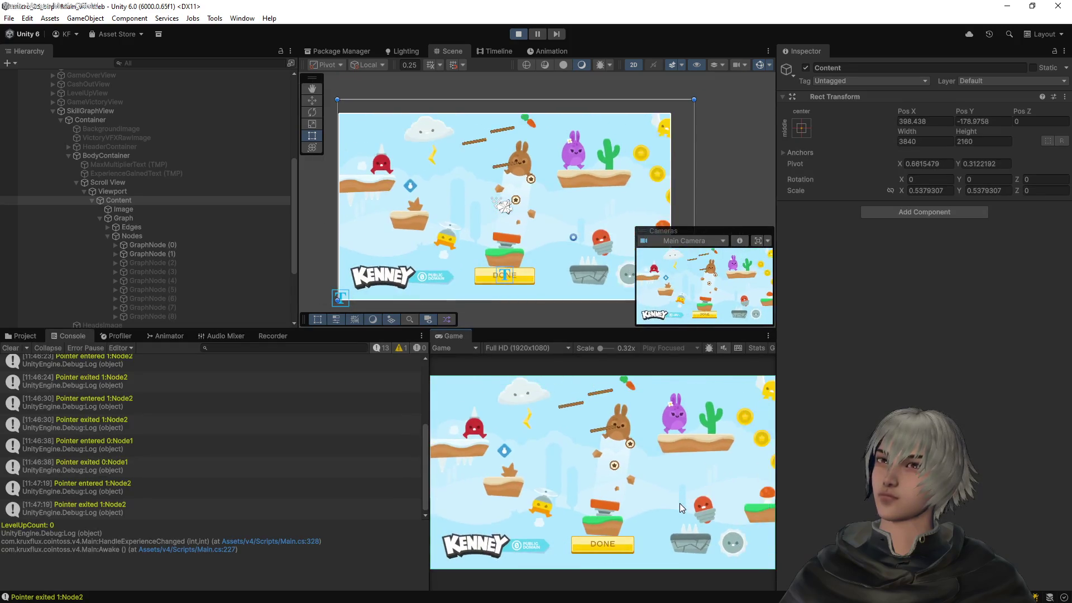
pyautogui.scroll(10, 678, 505)
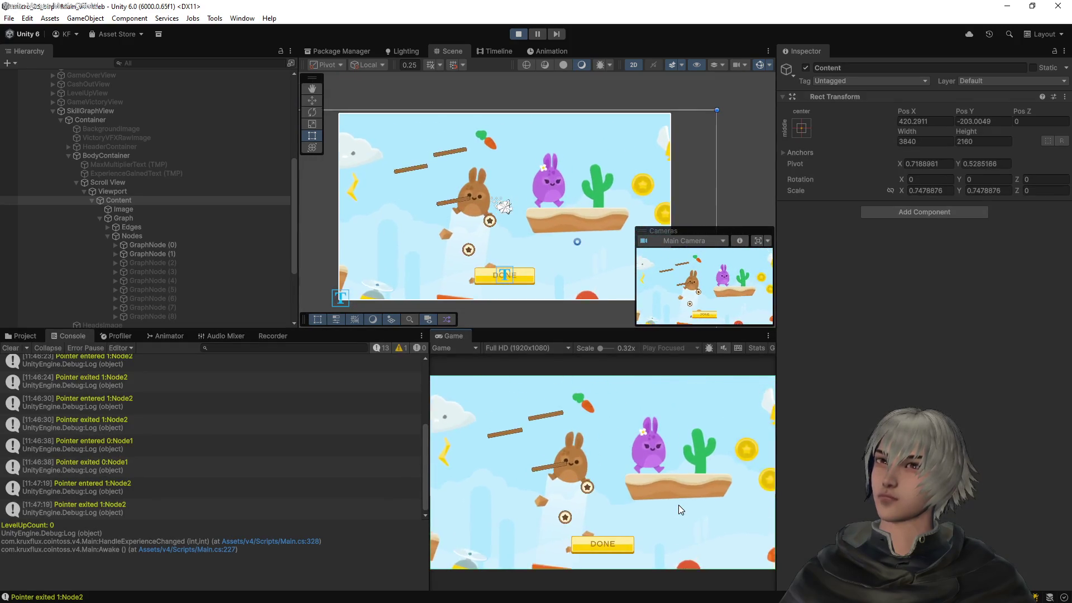
pyautogui.scroll(-5, 678, 505)
pyautogui.scroll(-5, 680, 506)
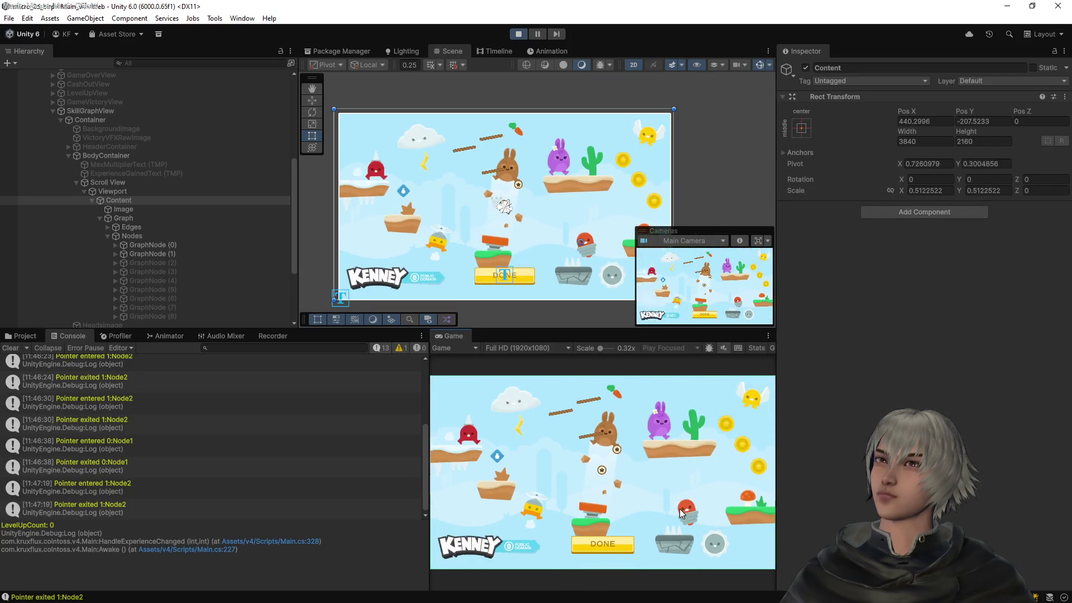
pyautogui.scroll(2, 610, 483)
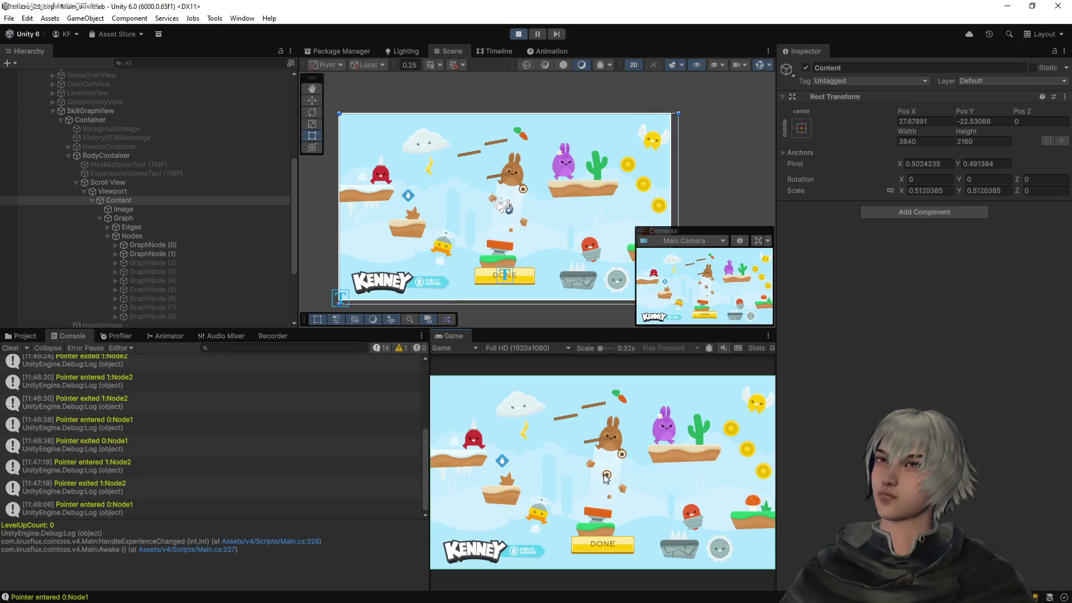
pyautogui.scroll(2, 620, 488)
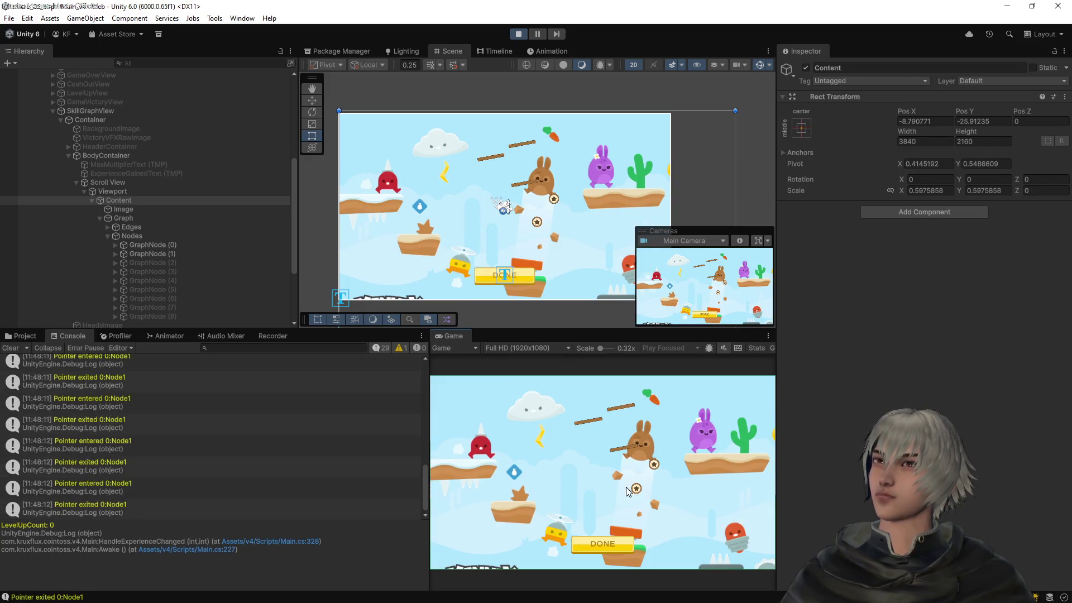
pyautogui.scroll(1, 636, 494)
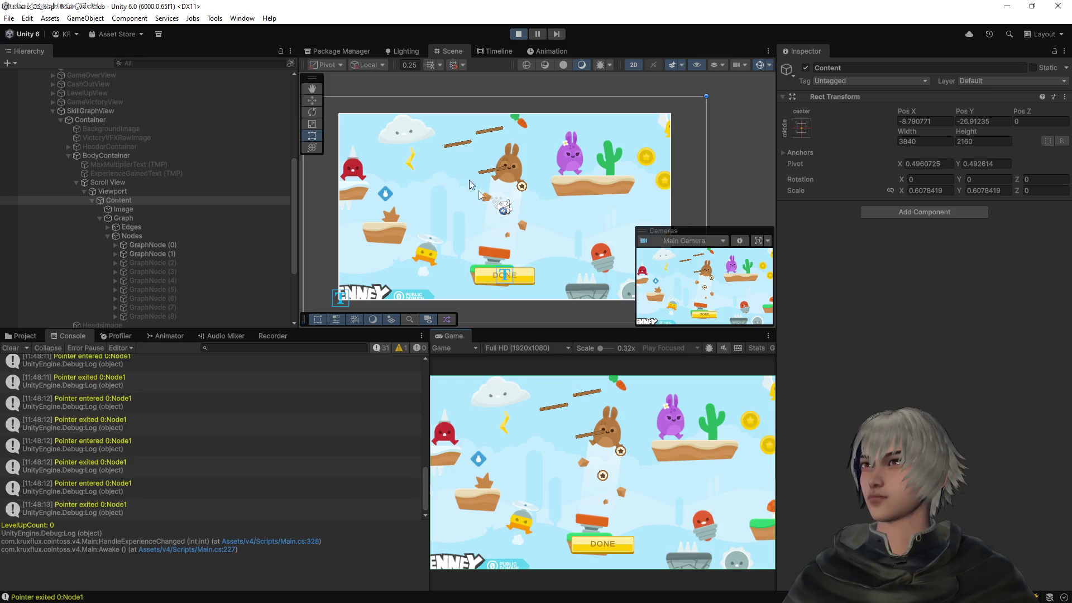
pyautogui.scroll(-1, 510, 220)
# Zoom back in over different spots until Content reaches scale 1, pivot near (0.54, 0.54)
pyautogui.scroll(3, 510, 222)
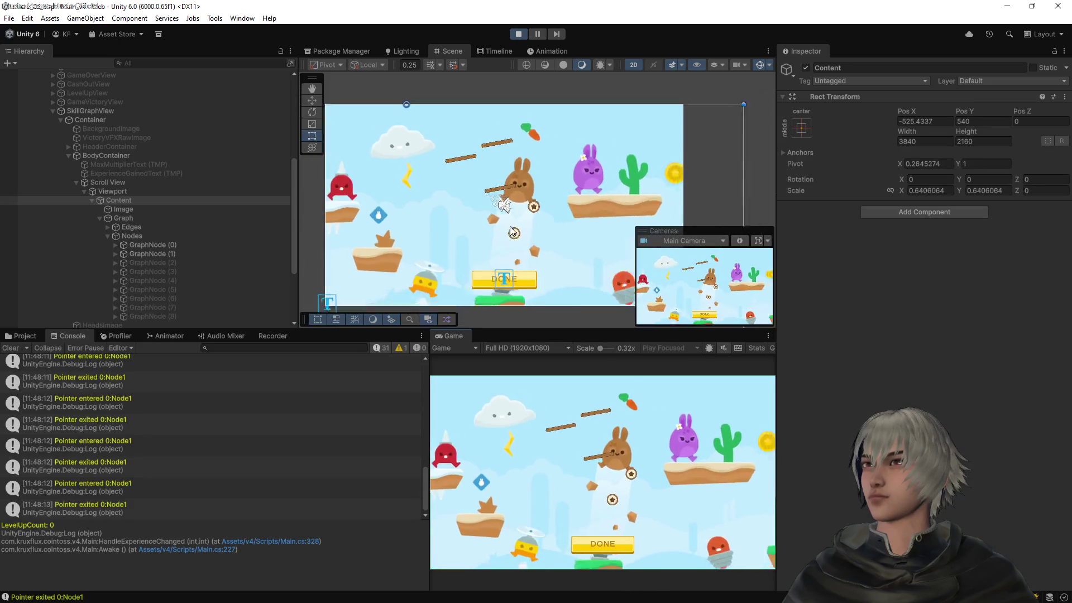
pyautogui.scroll(-4, 510, 227)
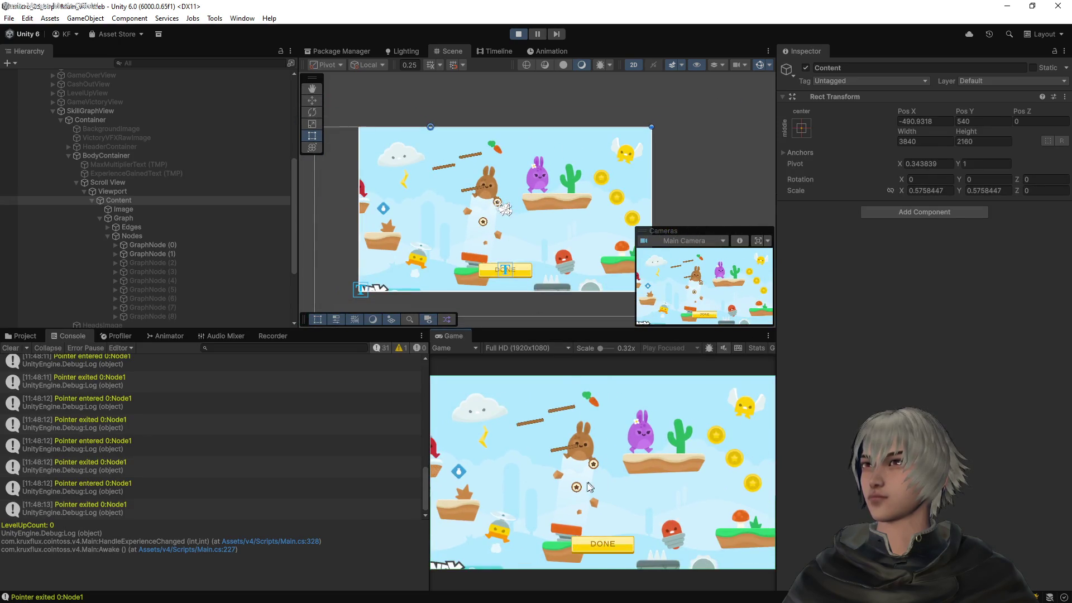
pyautogui.scroll(1, 583, 488)
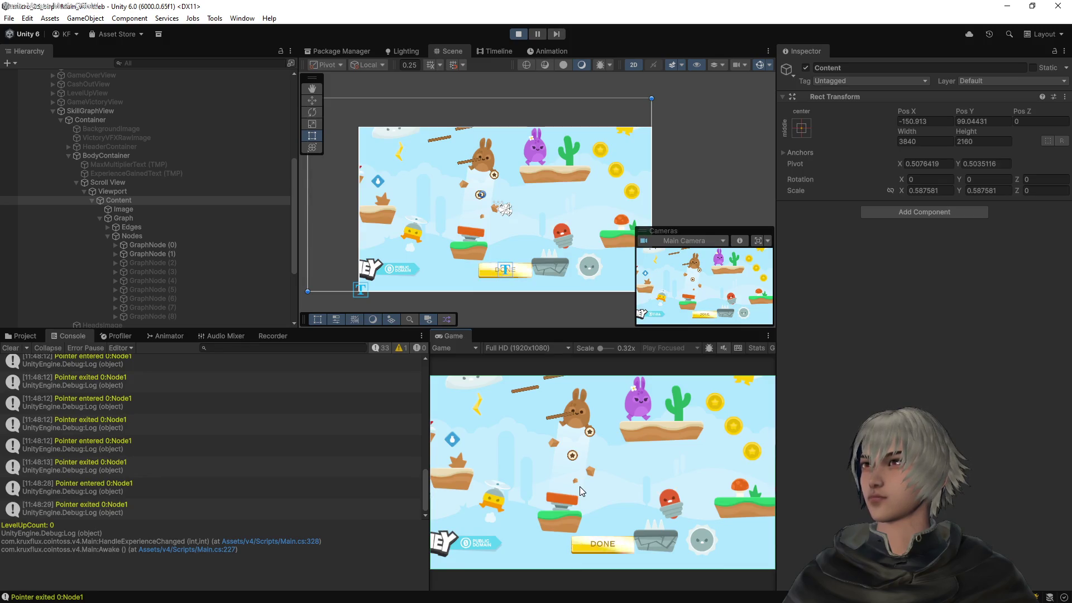
pyautogui.scroll(2, 574, 457)
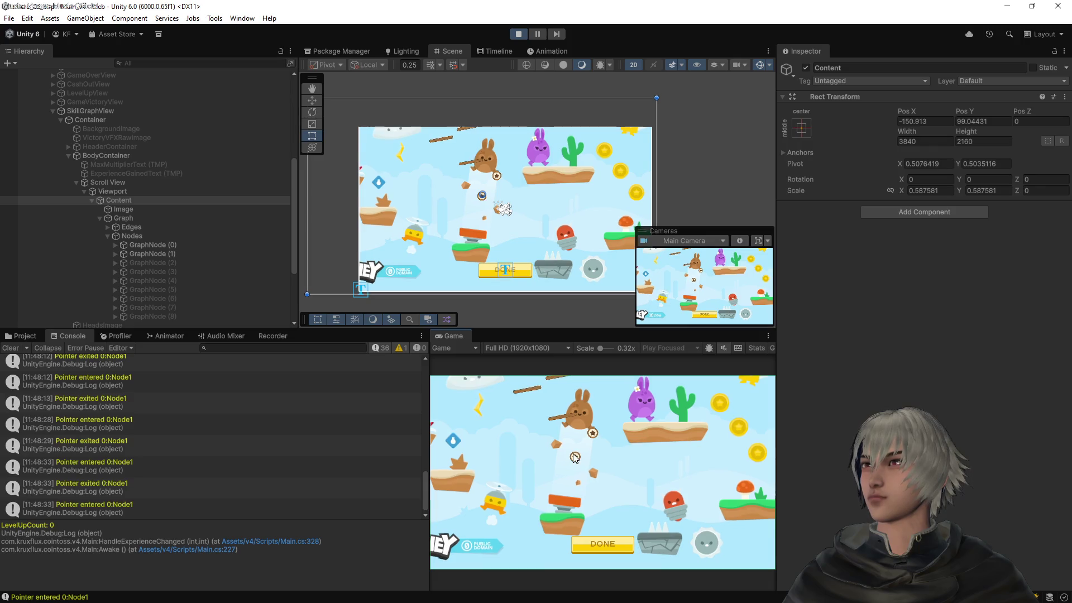
pyautogui.scroll(3, 575, 458)
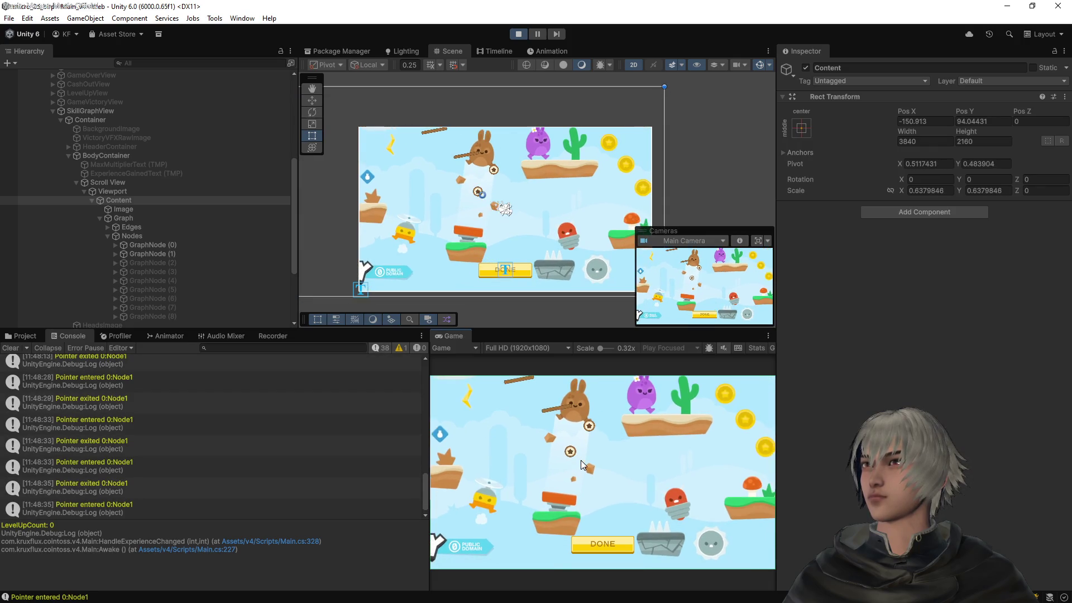
pyautogui.scroll(2, 581, 463)
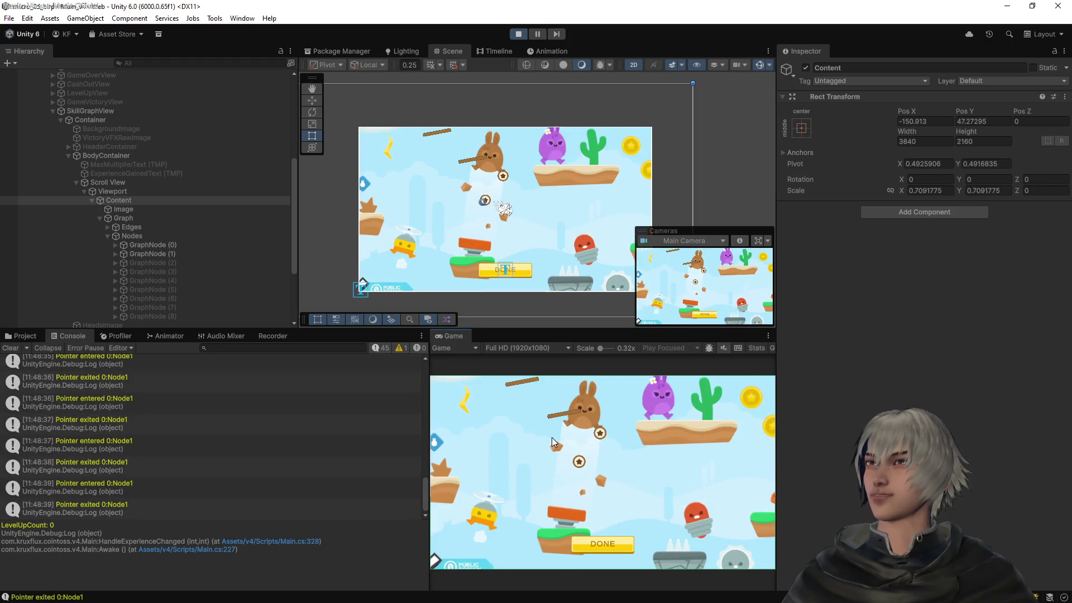
pyautogui.scroll(1, 580, 466)
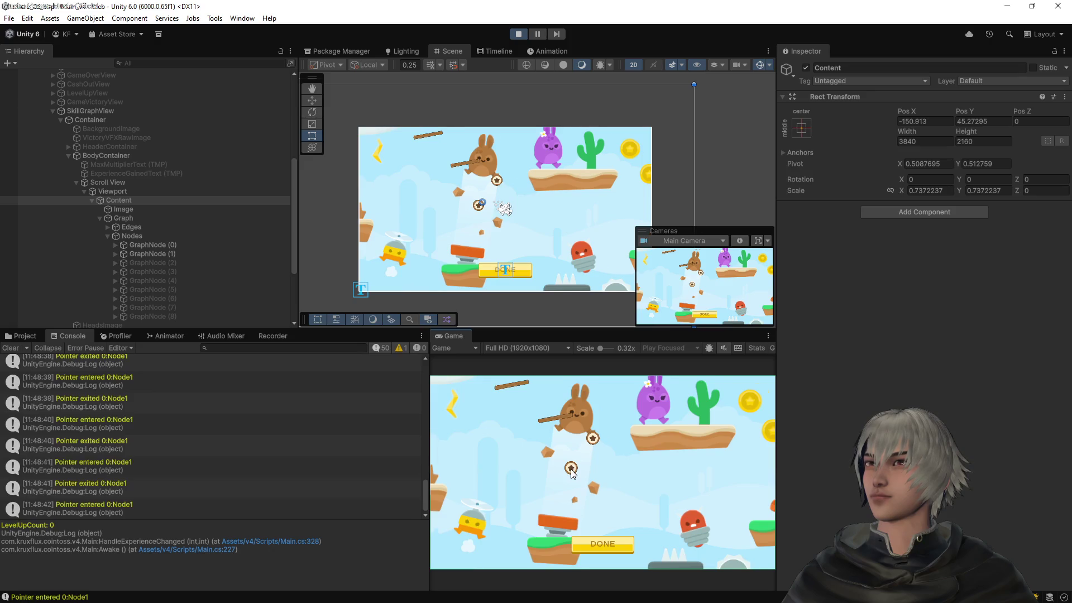
pyautogui.scroll(2, 579, 466)
pyautogui.scroll(4, 578, 464)
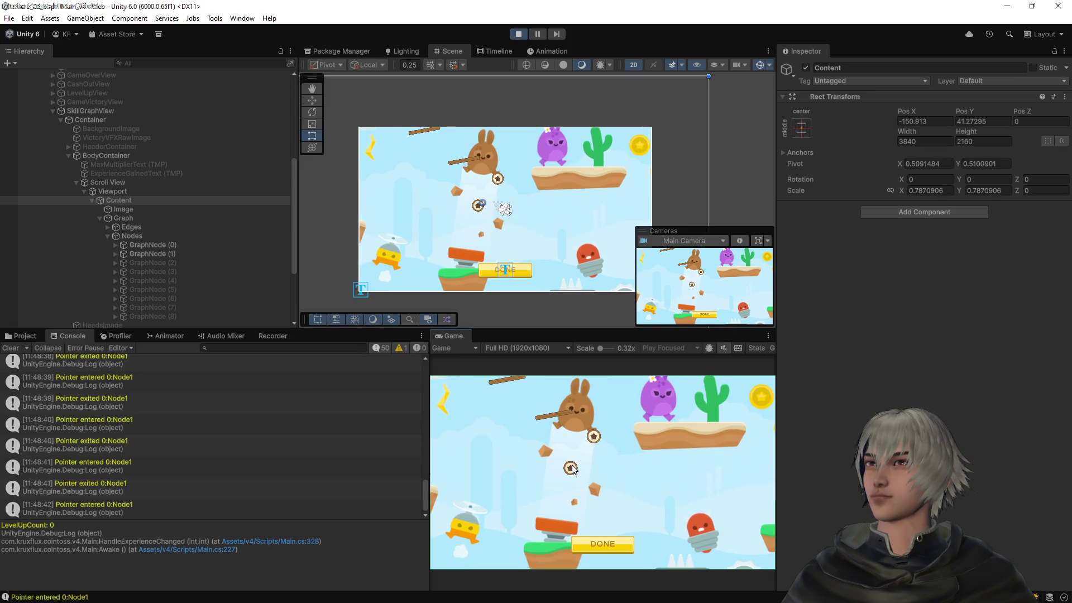
pyautogui.scroll(3, 578, 472)
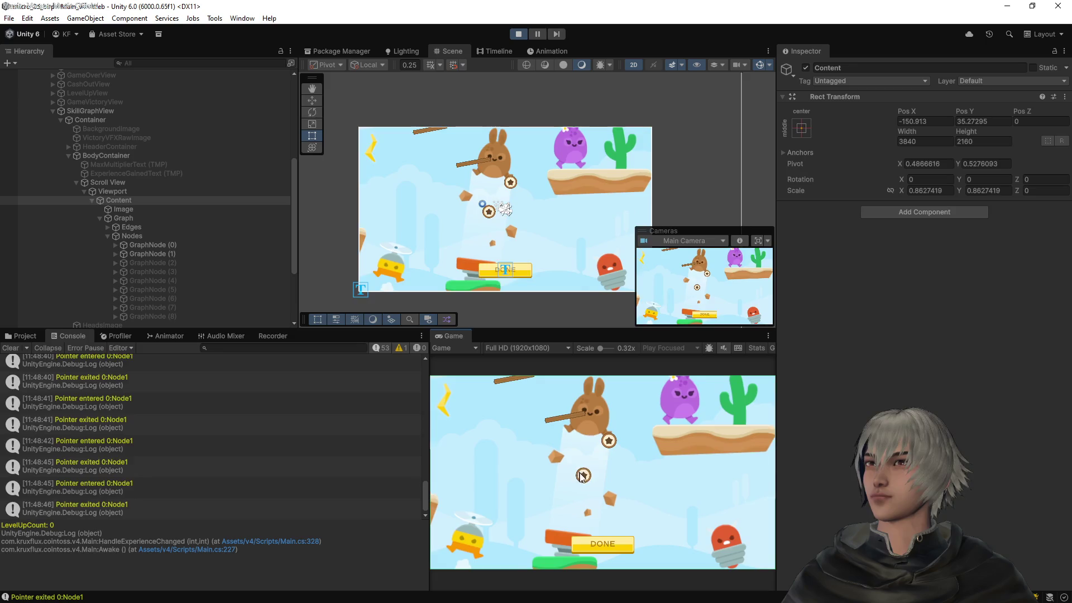
pyautogui.scroll(2, 577, 465)
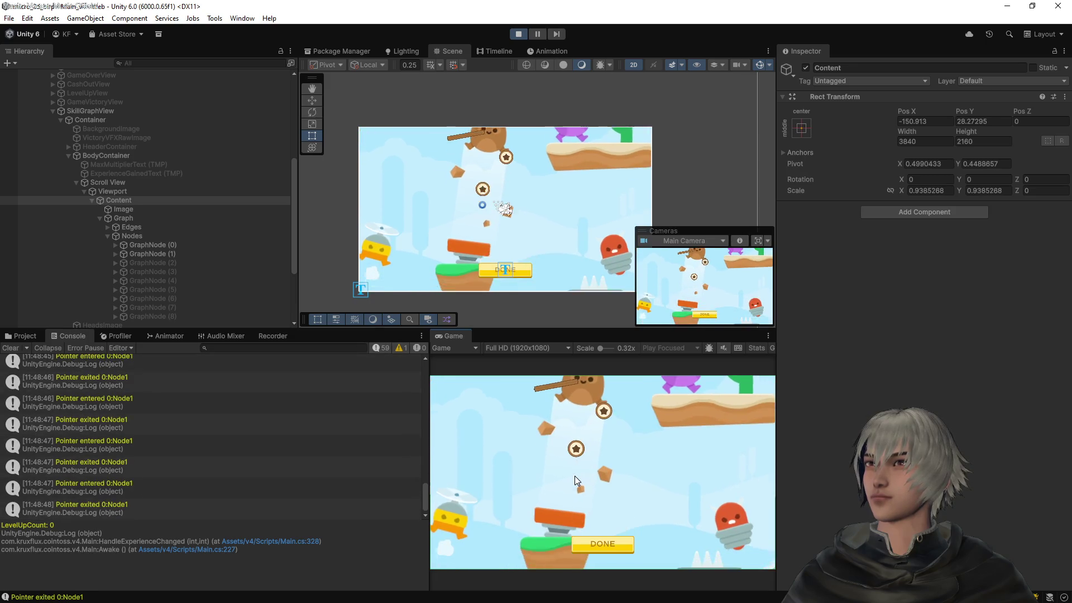
pyautogui.scroll(1, 578, 458)
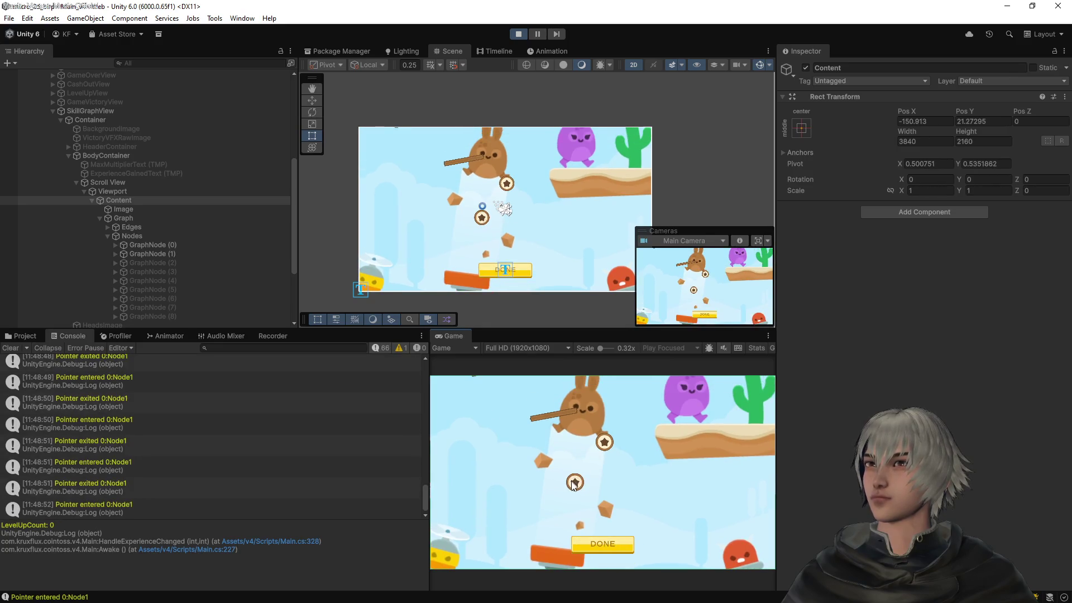
pyautogui.scroll(1, 571, 484)
pyautogui.scroll(1, 573, 480)
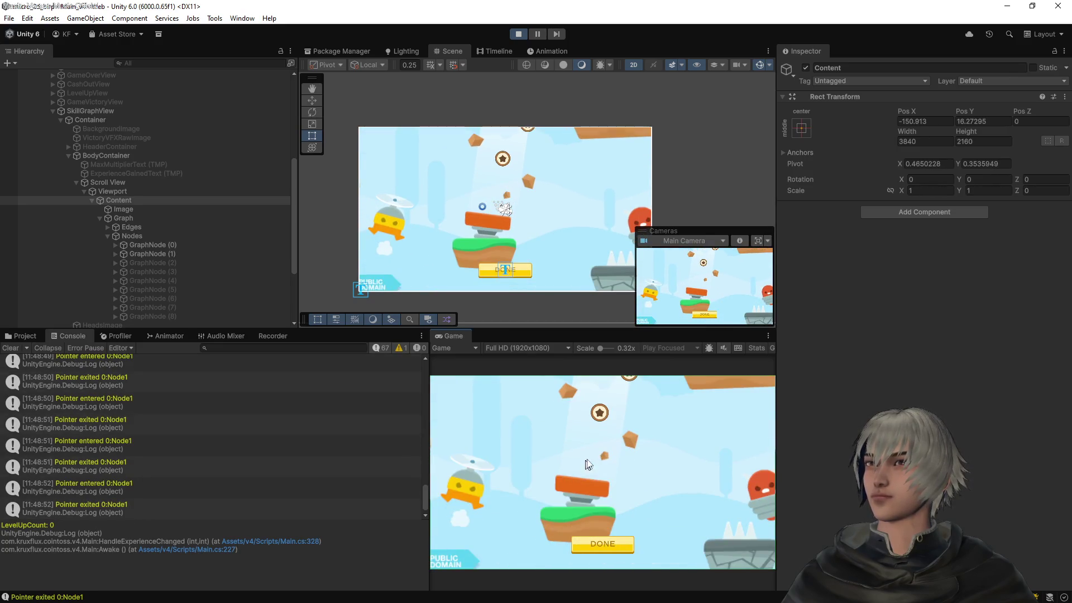
pyautogui.scroll(1, 600, 420)
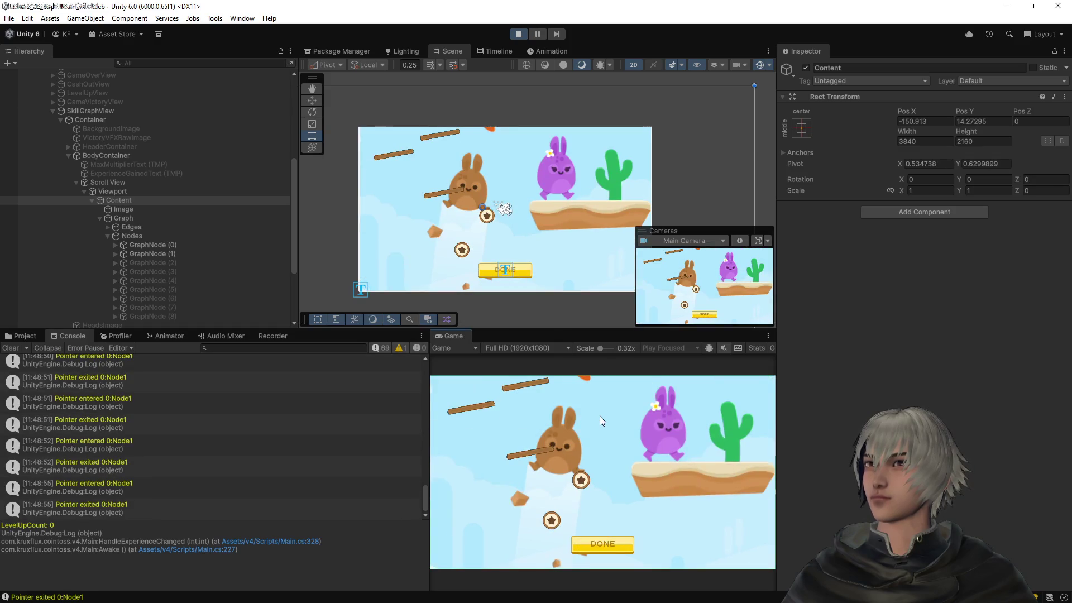
pyautogui.scroll(4, 599, 416)
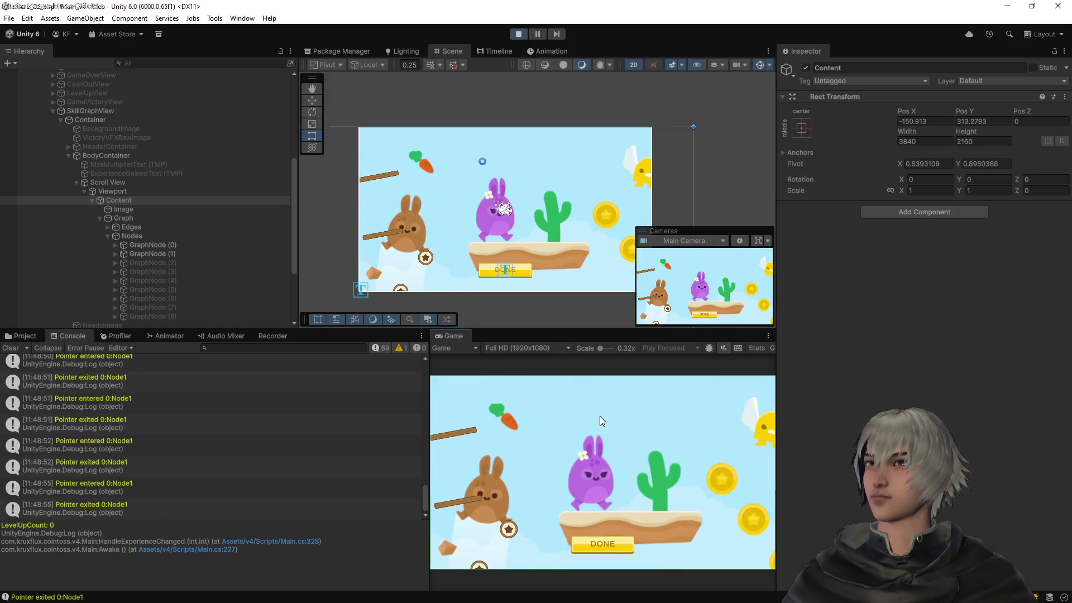
pyautogui.scroll(2, 599, 416)
pyautogui.scroll(3, 586, 431)
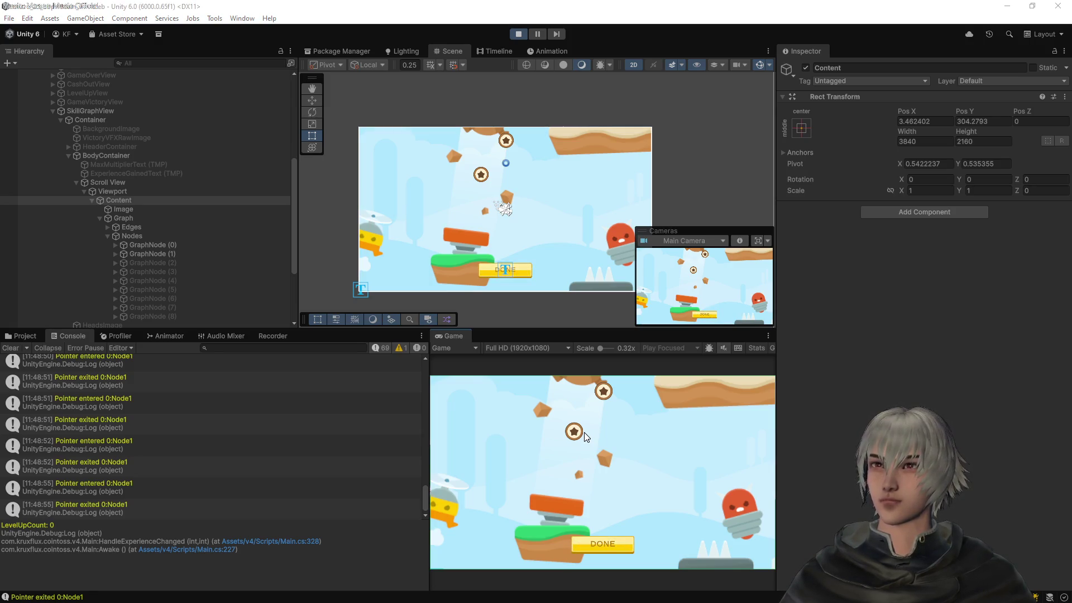
# Bring up HandleMouseScroll in SkillGraphView.cs and inspect the desiredZoom and clapmedZoom variables
pyautogui.hotkey('alt', 'Tab')
pyautogui.scroll(10, 611, 266)
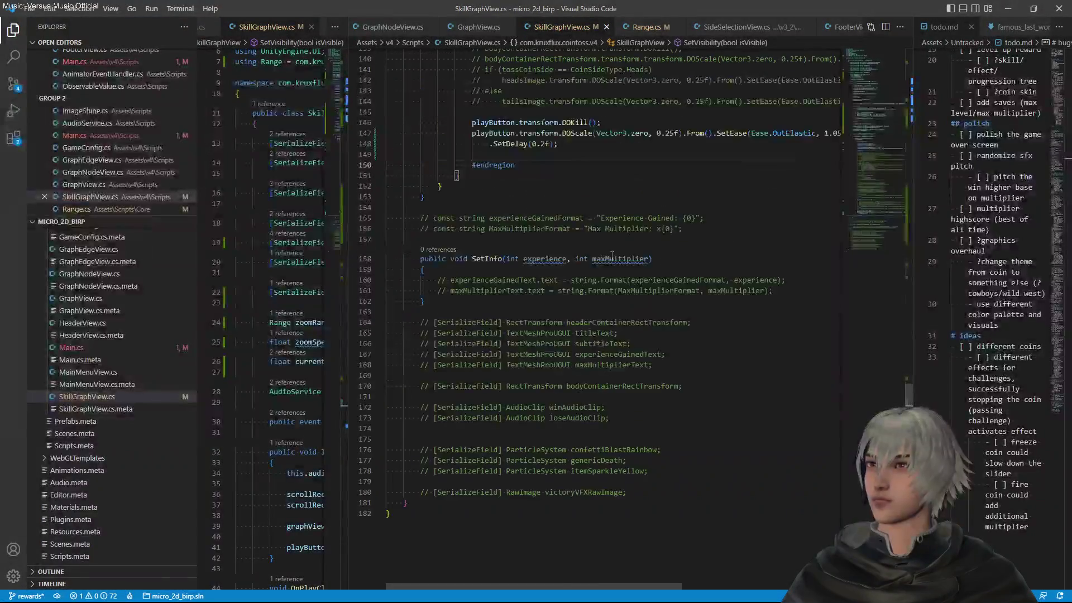
pyautogui.scroll(10, 612, 267)
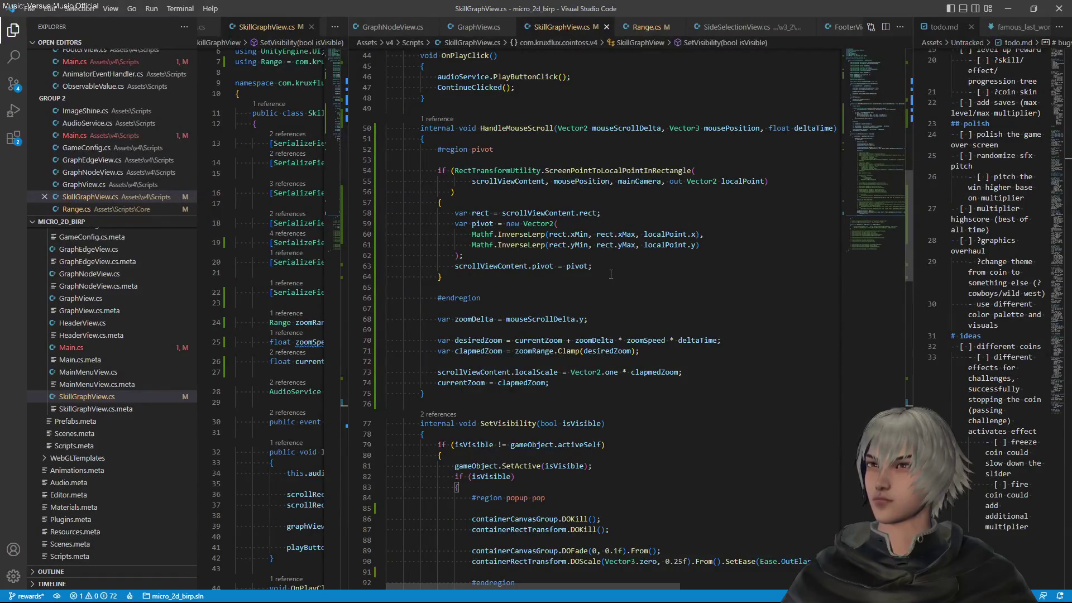
pyautogui.click(483, 340)
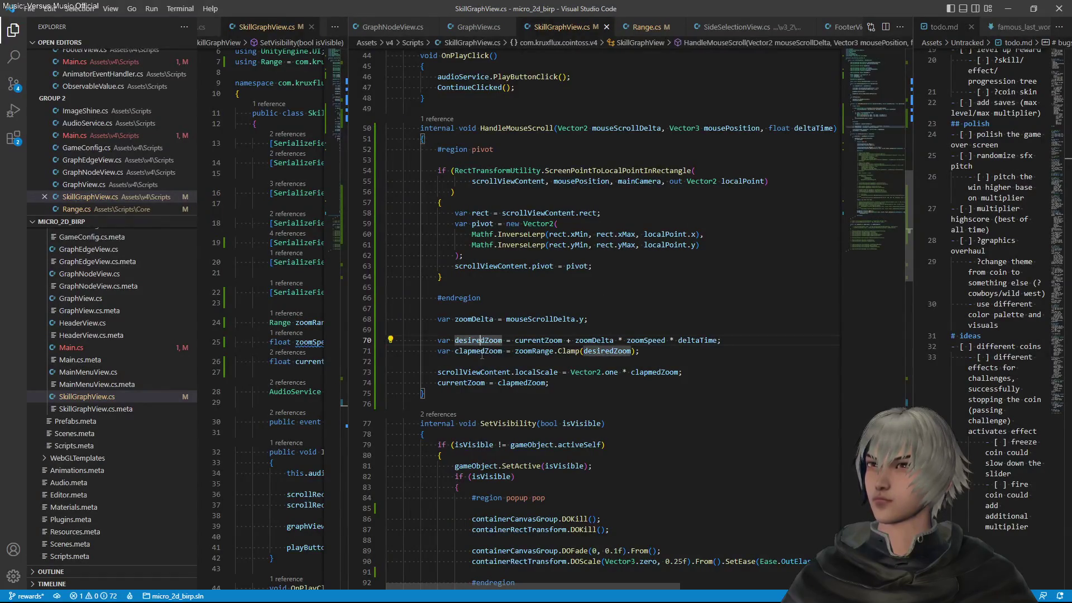
pyautogui.click(482, 351)
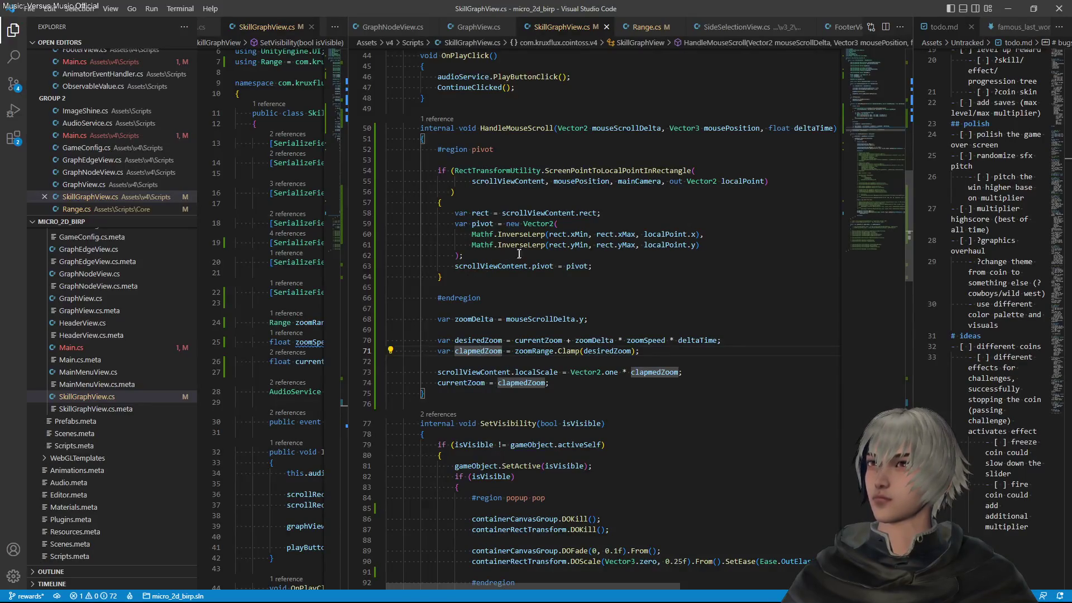
# Delete the pivot calculation block, then undo to restore it unchanged
pyautogui.moveTo(468, 276)
pyautogui.mouseDown()
pyautogui.moveTo(486, 212)
pyautogui.moveTo(522, 152)
pyautogui.mouseUp()
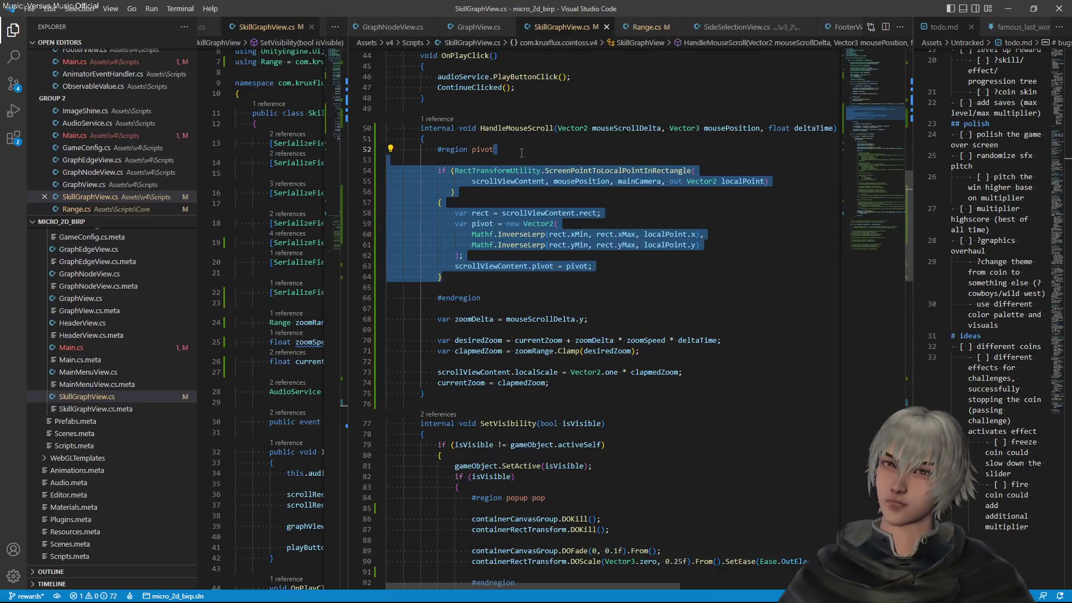
pyautogui.press('Delete')
pyautogui.click(656, 228)
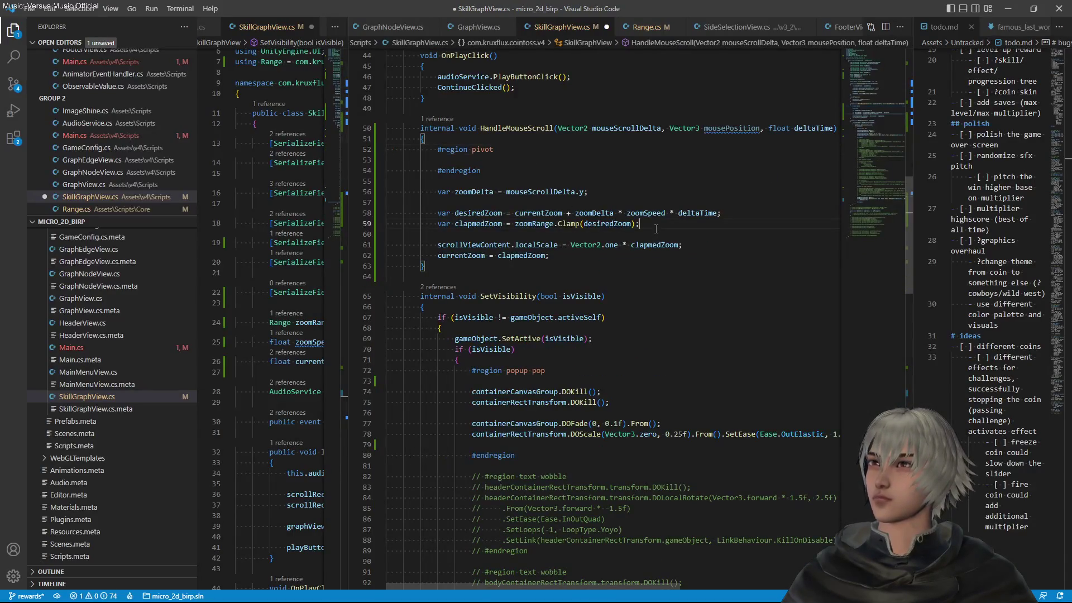
pyautogui.hotkey('ctrl', 'z')
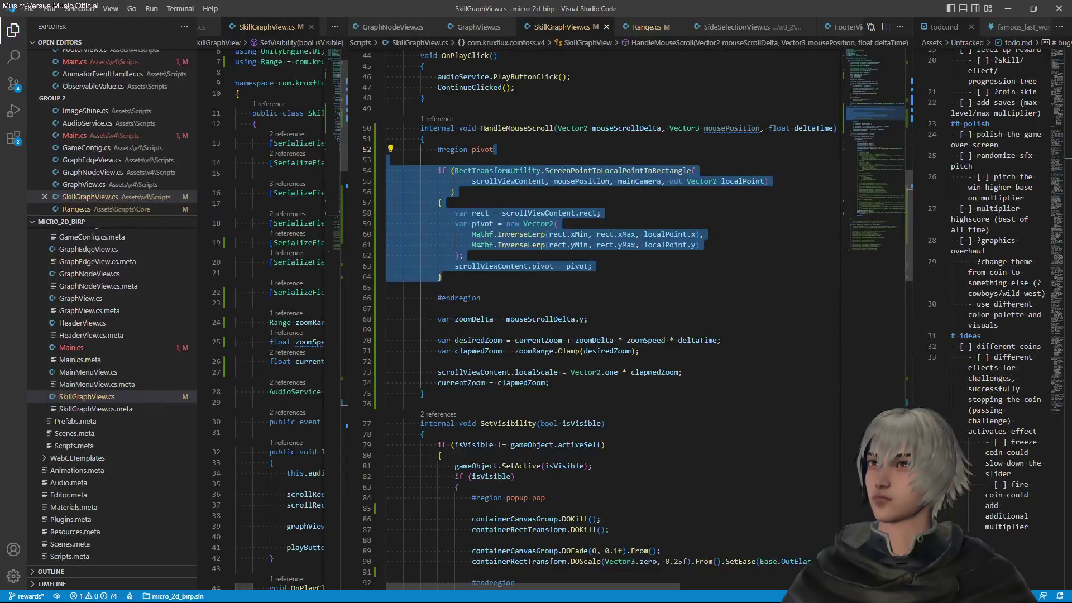
pyautogui.click(485, 265)
pyautogui.click(502, 295)
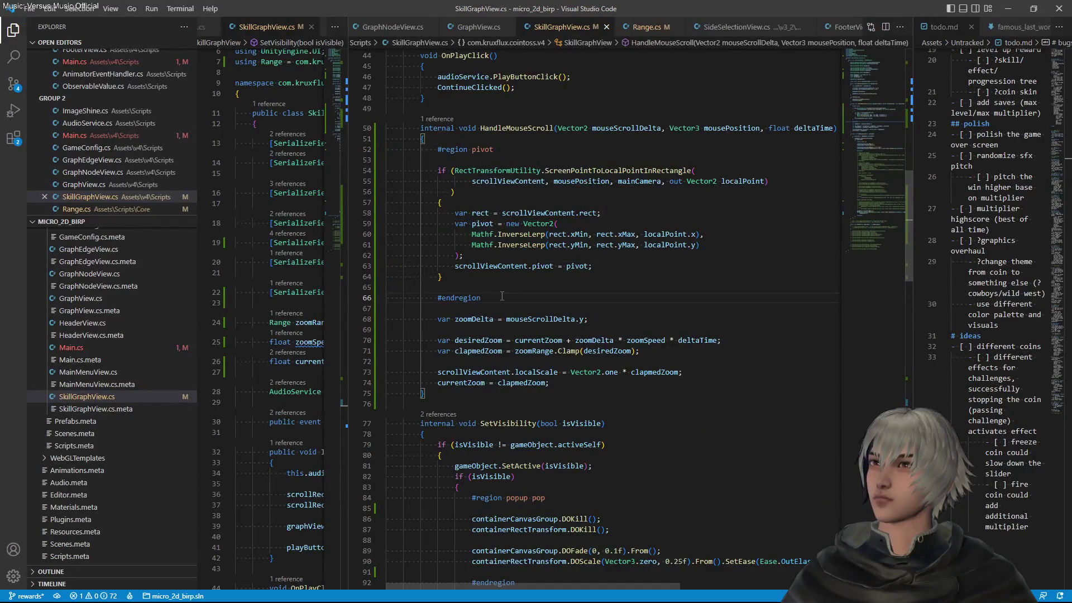
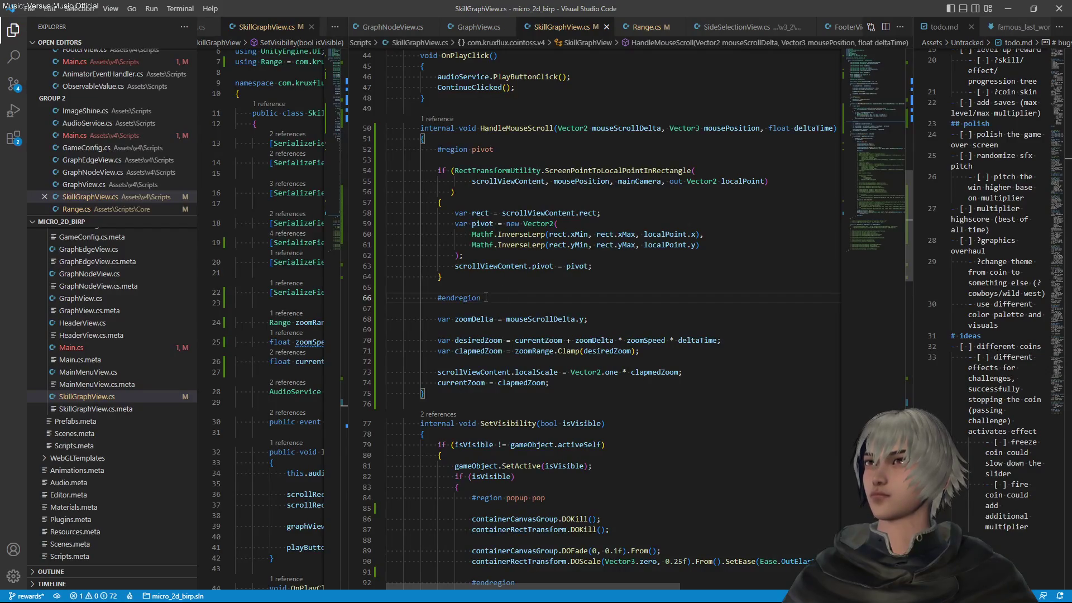
# Cut the #region pivot block and paste it after the currentZoom = clapmedZoom line
pyautogui.moveTo(485, 298); pyautogui.dragTo(481, 141)
pyautogui.hotkey('ctrl', 'c')
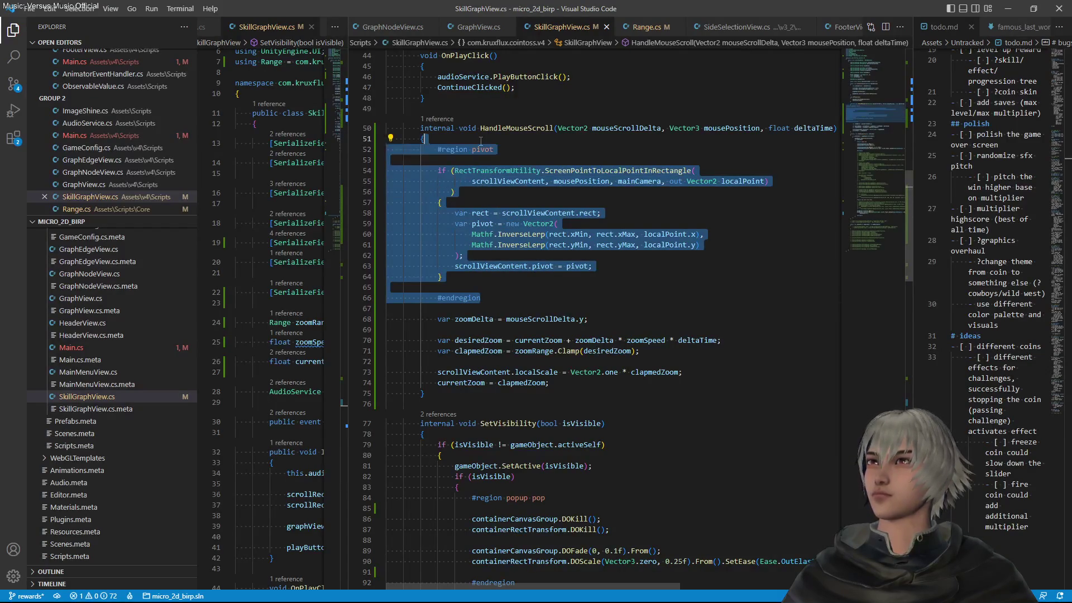
pyautogui.press('BackSpace')
pyautogui.click(559, 221)
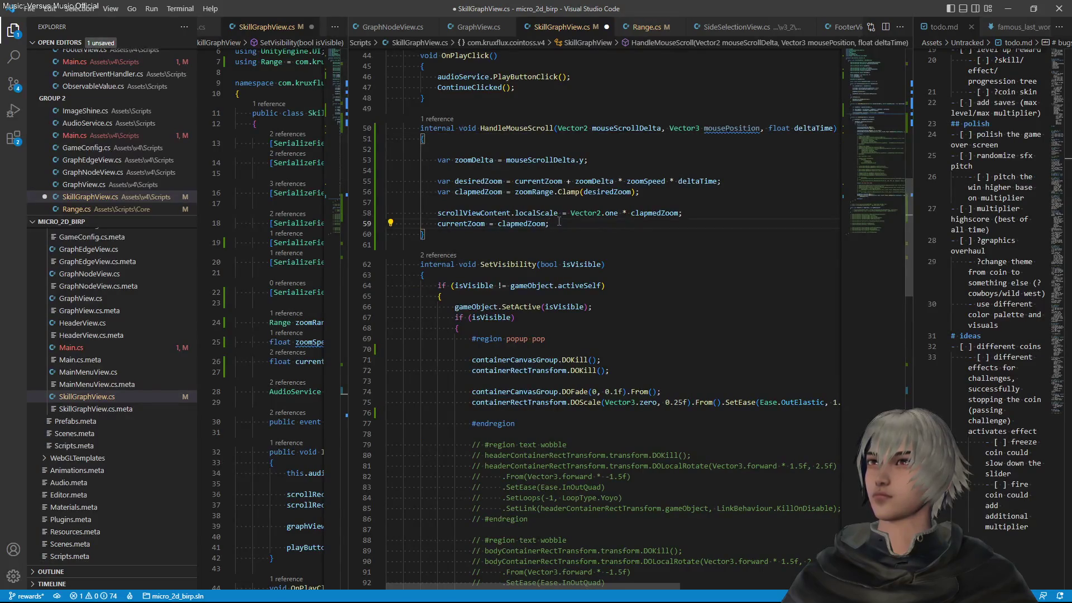
pyautogui.press('Return')
pyautogui.hotkey('ctrl', 'v')
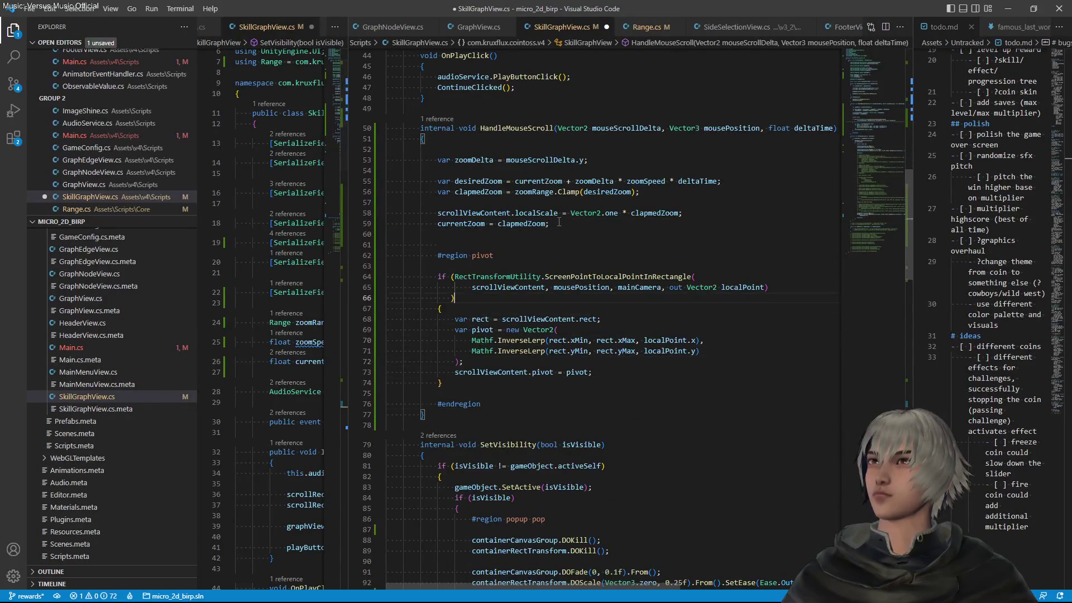
# Remove the leftover blank line and open a fresh line at the top of HandleMouseScroll
pyautogui.press('Delete')
pyautogui.press('Down')
pyautogui.press('Down')
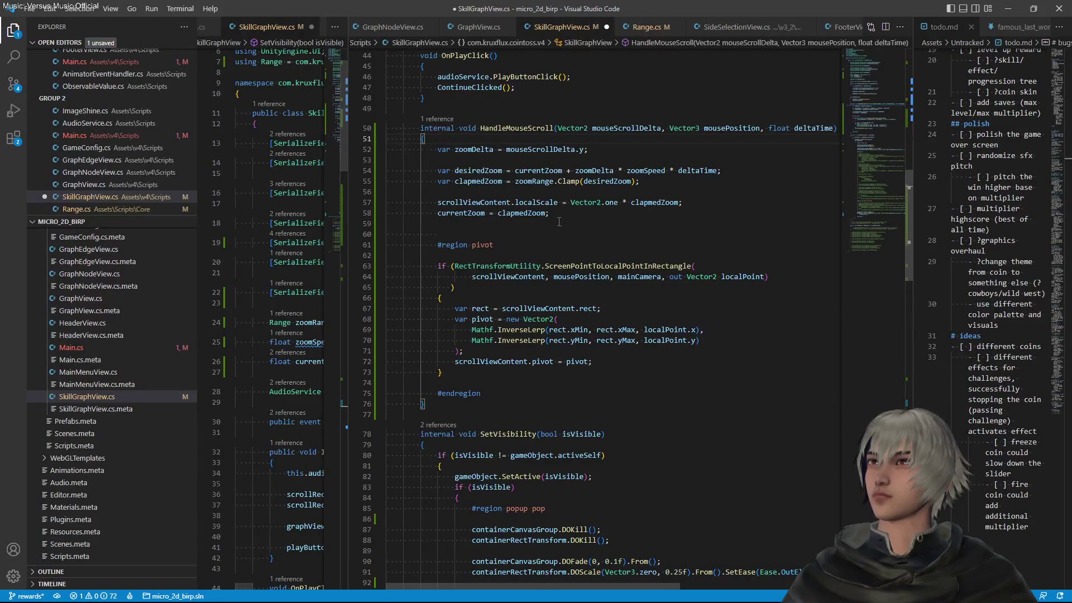
pyautogui.press('Down')
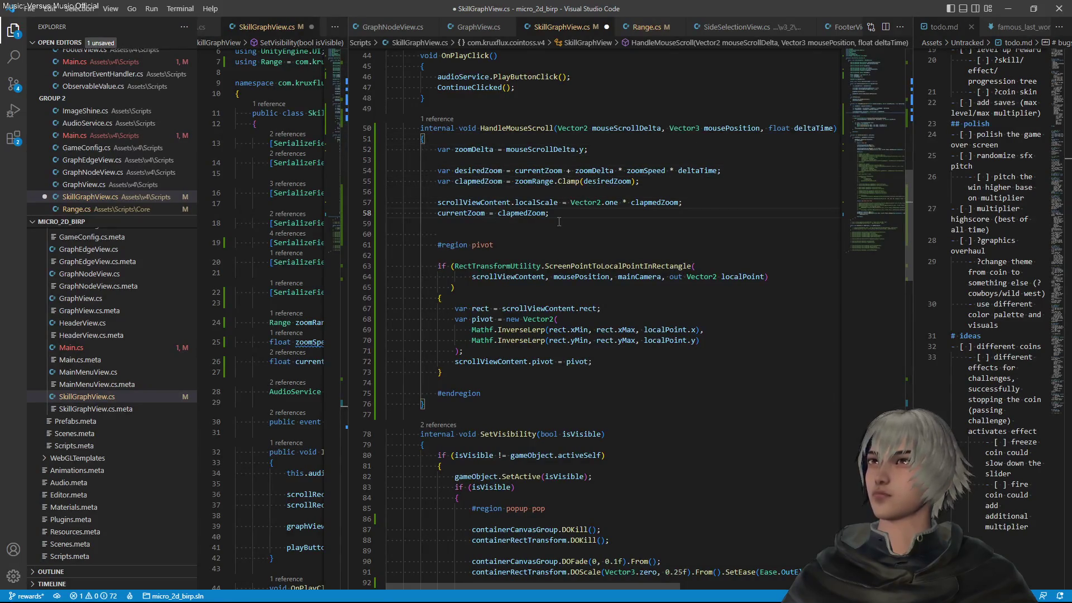
pyautogui.scroll(2, 569, 240)
pyautogui.click(490, 235)
pyautogui.click(463, 196)
pyautogui.press('Return')
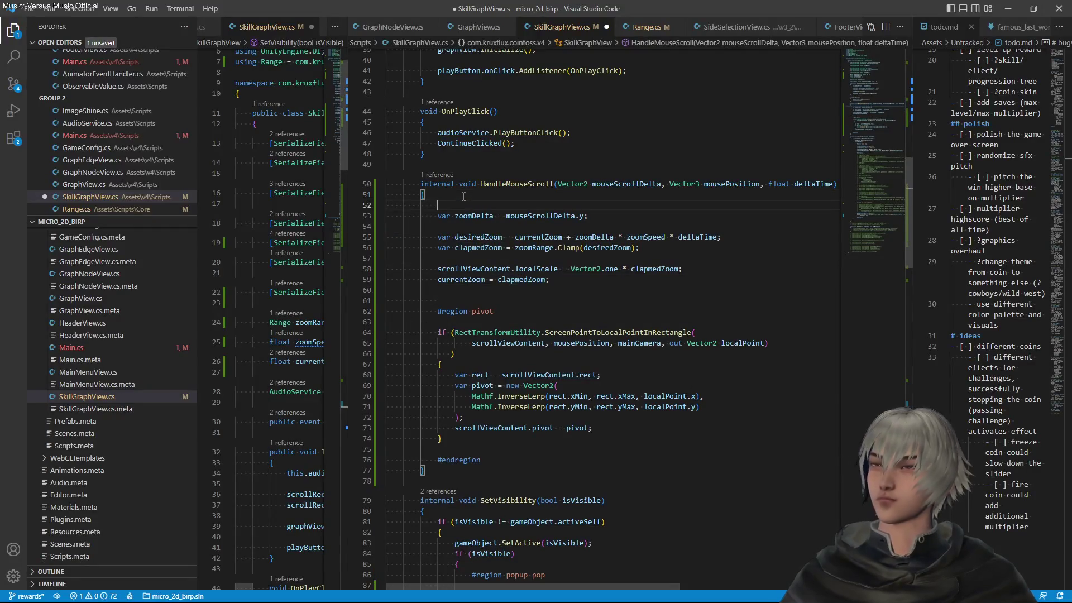
# Declare 'bool zoomed = false;' at the start of the method and save
pyautogui.write('bool zoo')
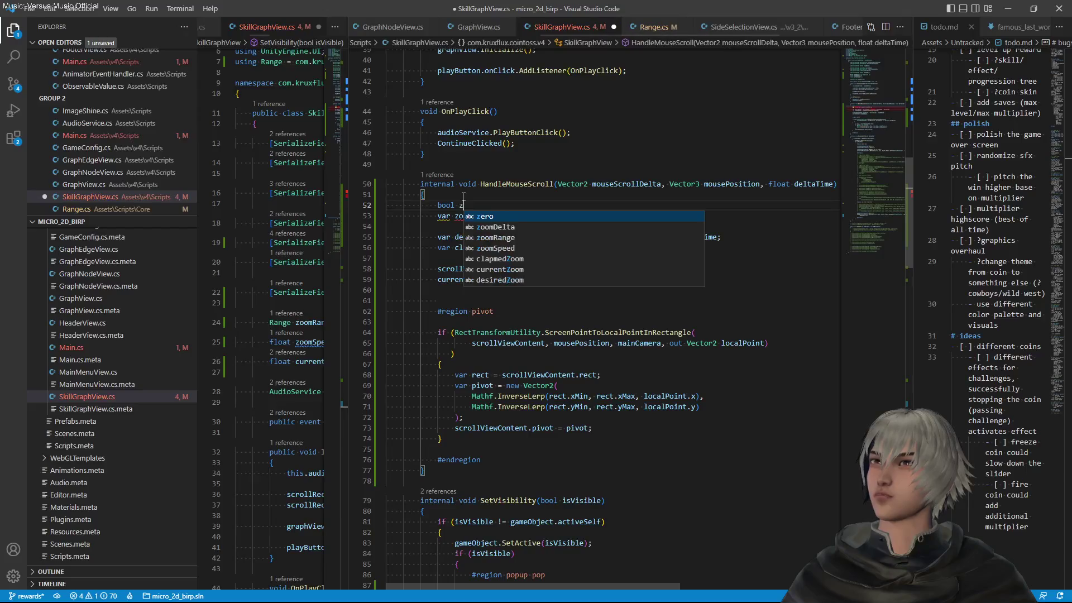
pyautogui.write('med ')
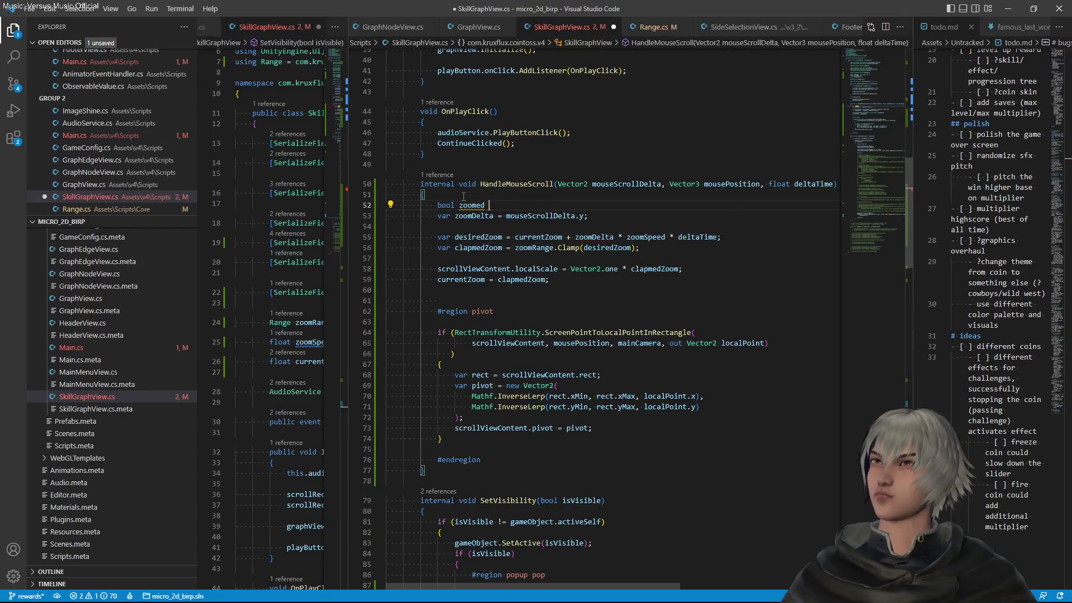
pyautogui.write('= fal')
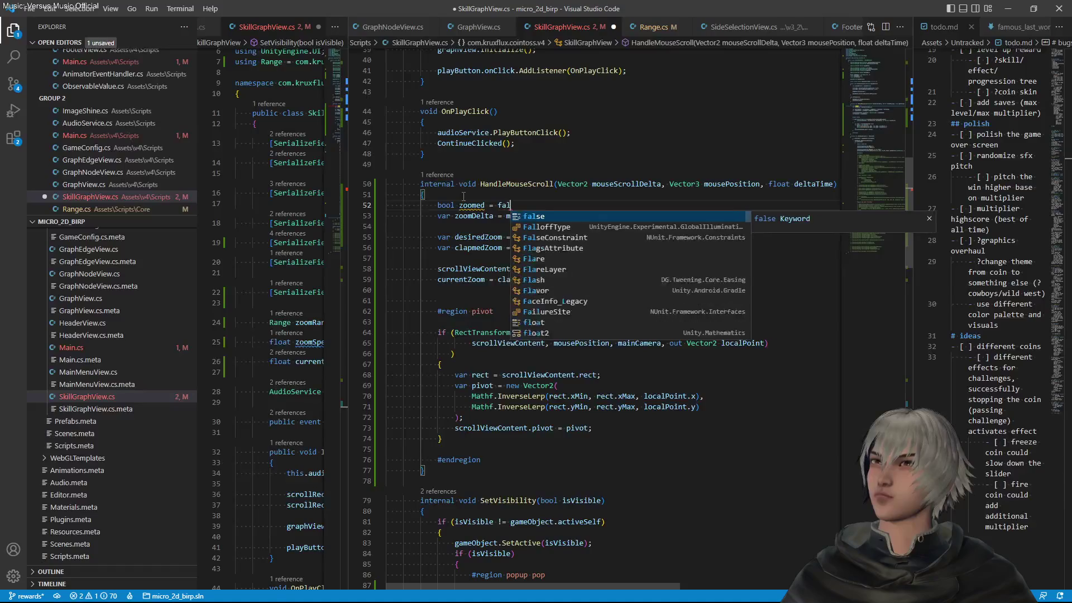
pyautogui.write('se;')
pyautogui.hotkey('ctrl', 's')
pyautogui.click(475, 207)
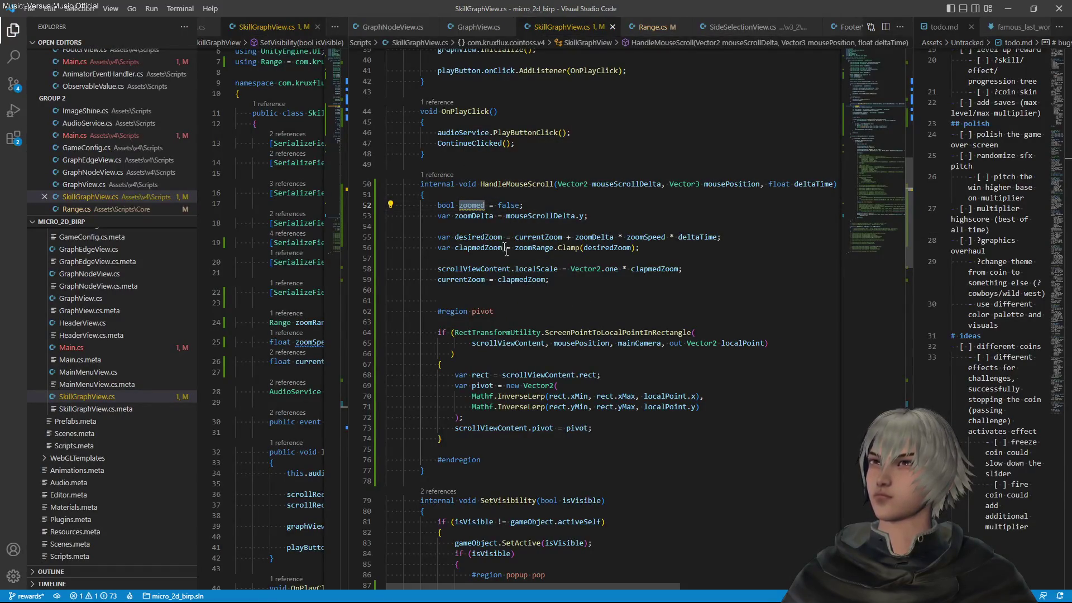
# Move the zoomed declaration to just below the localScale assignment
pyautogui.moveTo(532, 208); pyautogui.dragTo(529, 193)
pyautogui.hotkey('ctrl', 'c')
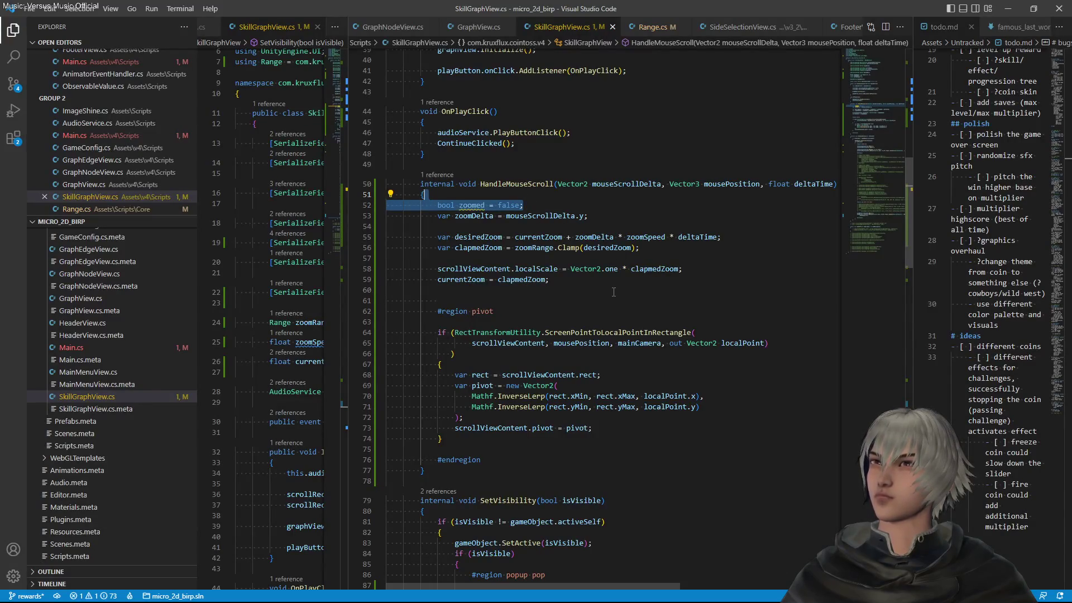
pyautogui.press('BackSpace')
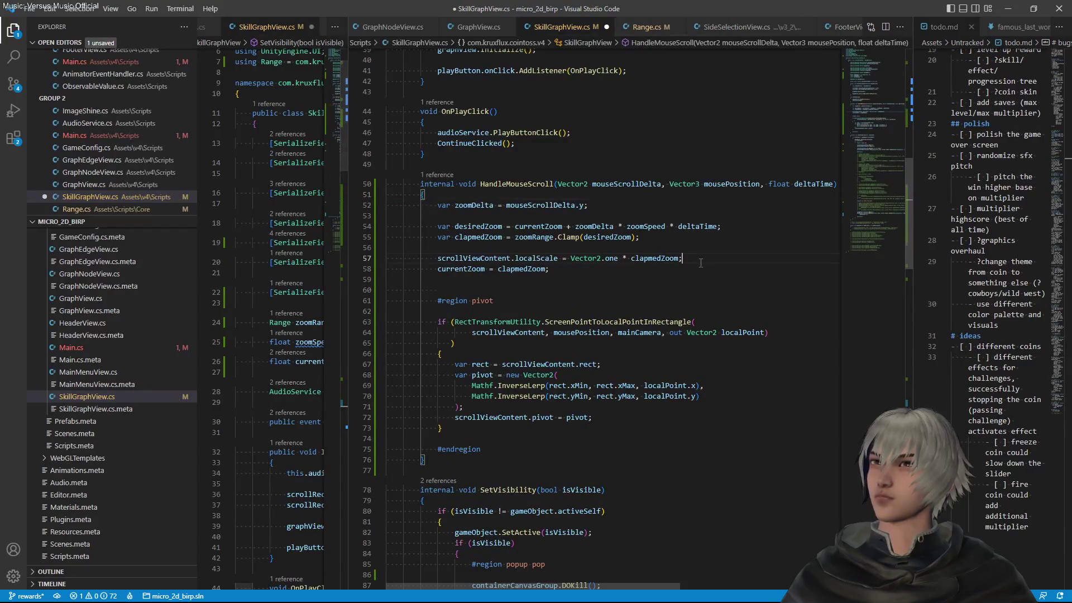
pyautogui.click(701, 261)
pyautogui.press('Return')
pyautogui.hotkey('ctrl', 'v')
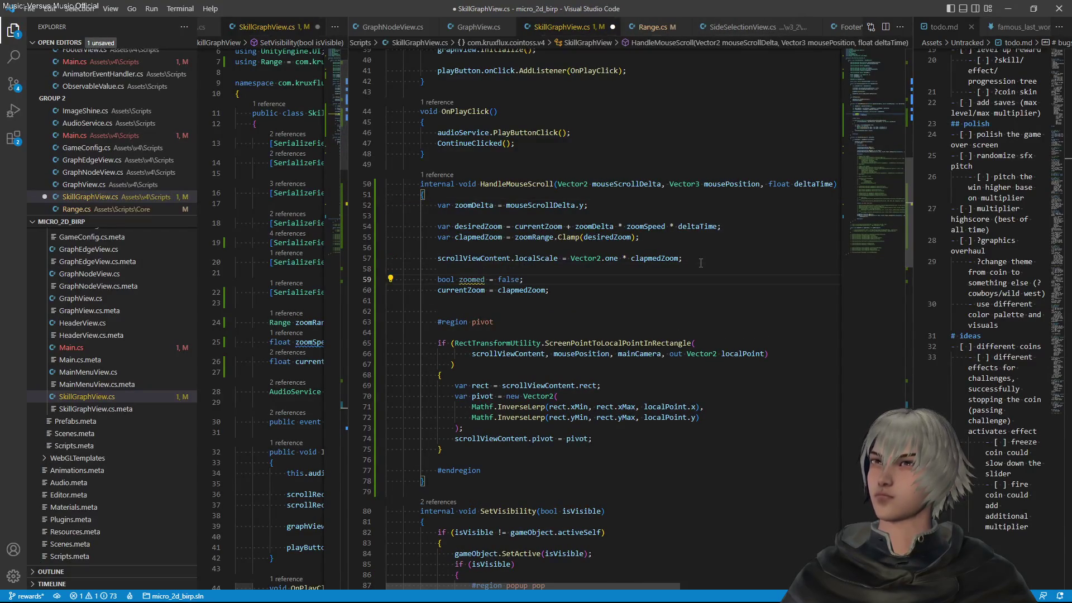
pyautogui.press('Down')
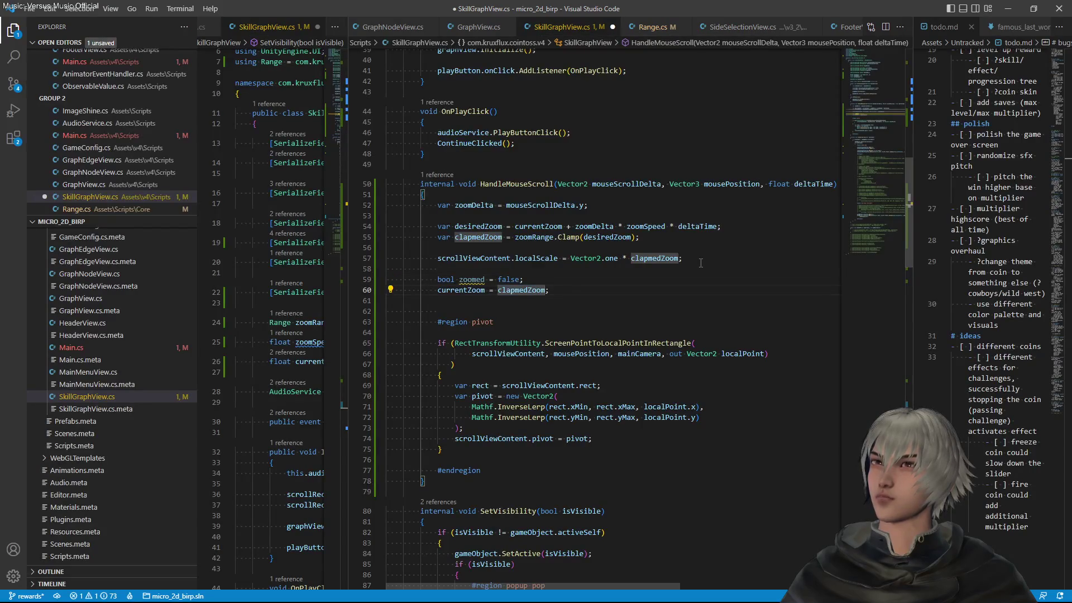
# Set zoomed to the comparison currentZoom != clapmedZoom and save
pyautogui.press('Up')
pyautogui.hotkey('ctrl', 'f')
pyautogui.write('currentZoom = clapmedZoom')
pyautogui.hotkey('ctrl', 'Left')
pyautogui.hotkey('ctrl', 'Left')
pyautogui.write('!')
pyautogui.hotkey('ctrl', 's')
pyautogui.press('Up')
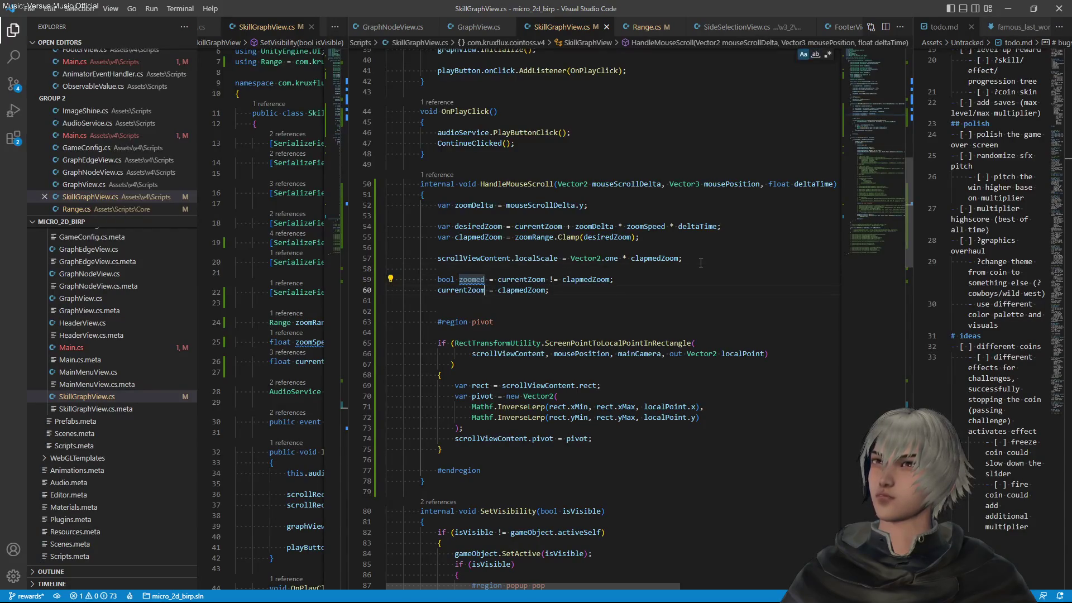
# Prefix the pivot if condition with 'zoomed &&' and save the script
pyautogui.press('Down')
pyautogui.press('Down')
pyautogui.press('Down')
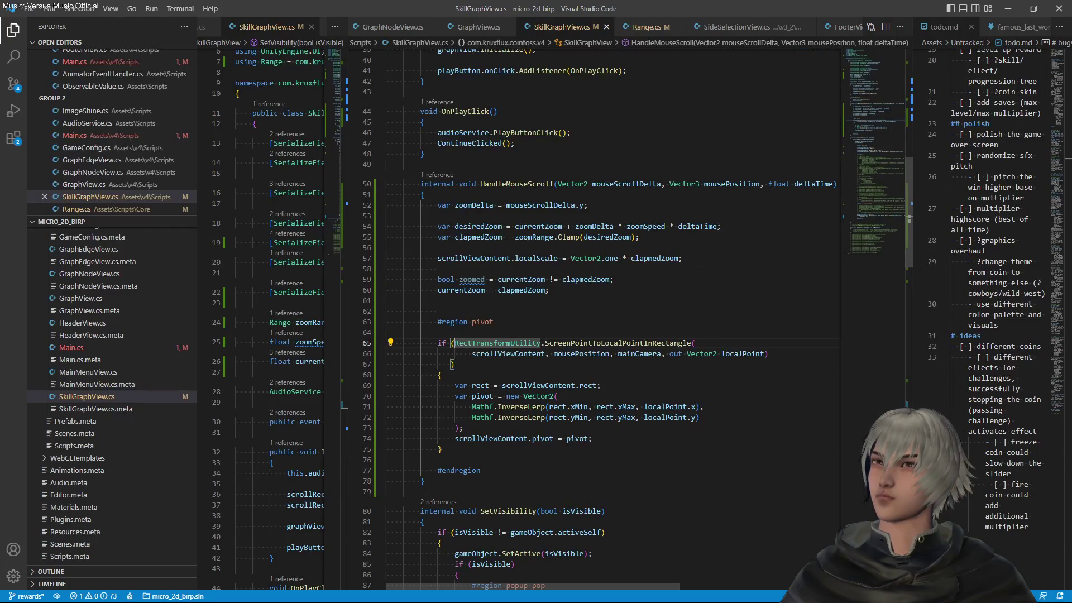
pyautogui.hotkey('ctrl', 'Left')
pyautogui.press('Return')
pyautogui.press('Up')
pyautogui.write('zoomed')
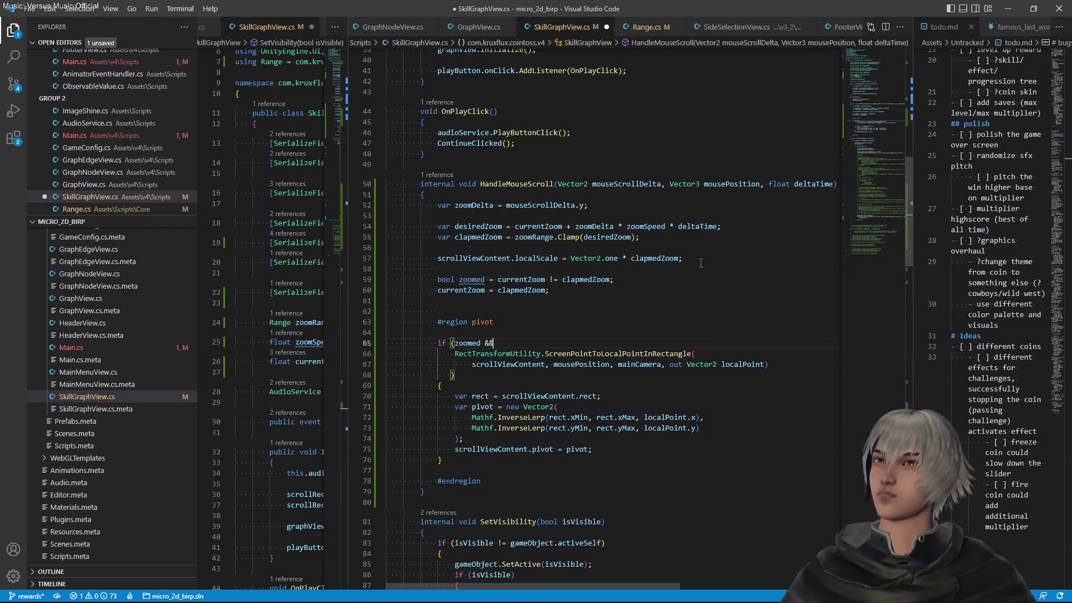
pyautogui.hotkey('ctrl', 's')
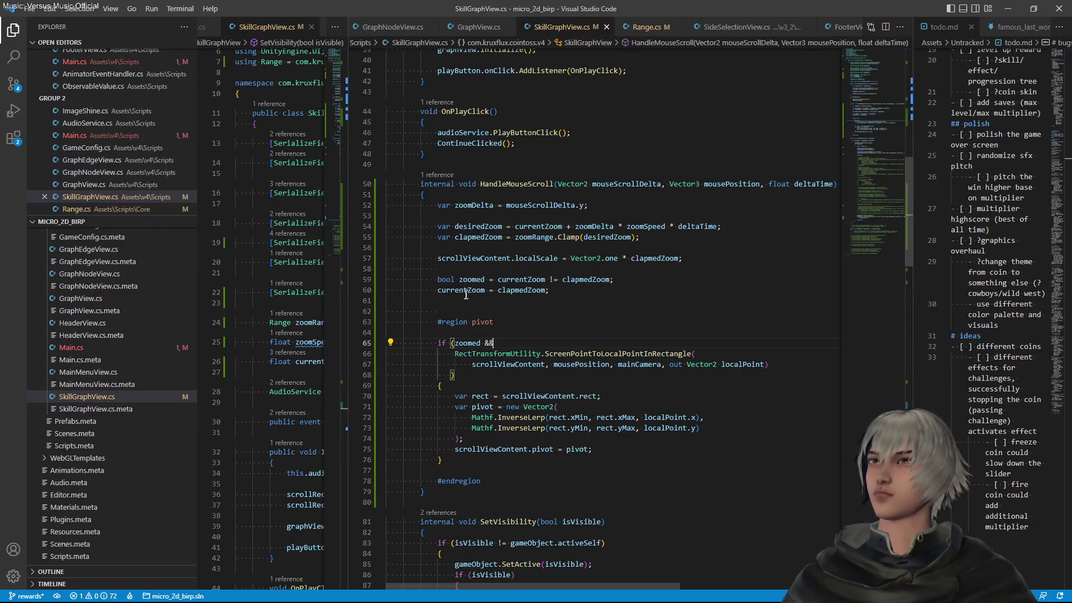
# Delete the stray blank lines above, inside and at the end of the pivot region
pyautogui.scroll(2, 467, 294)
pyautogui.press('Up')
pyautogui.press('BackSpace')
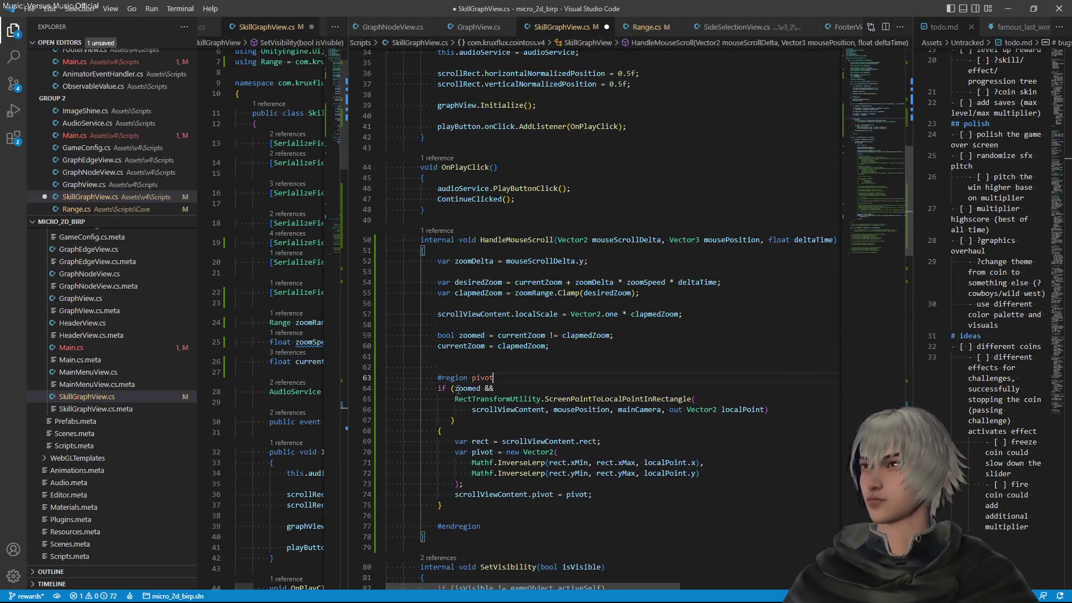
pyautogui.click(452, 366)
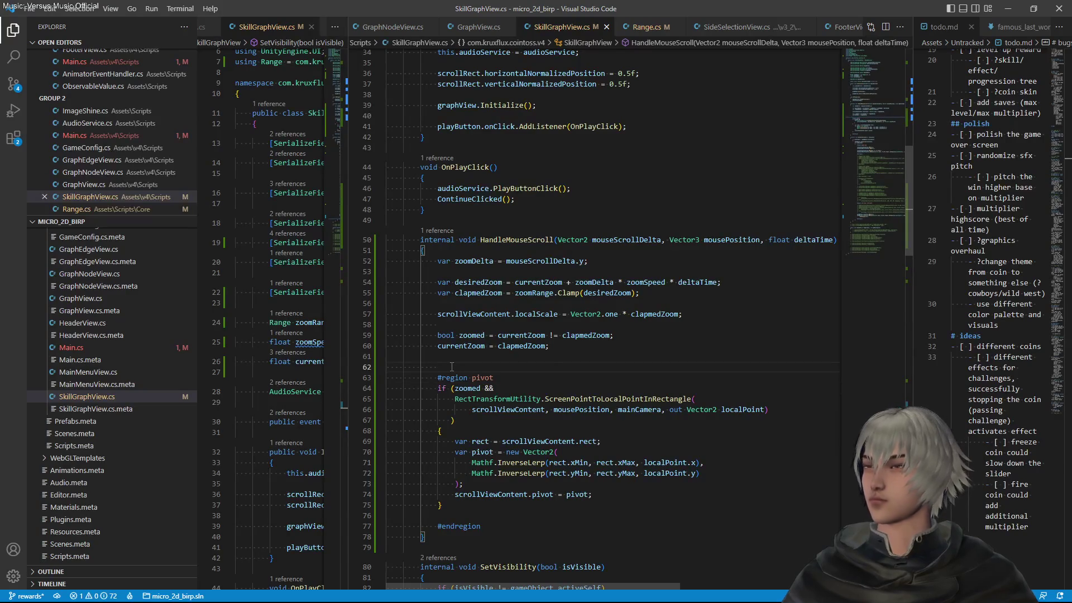
pyautogui.press('BackSpace')
pyautogui.click(461, 502)
pyautogui.press('BackSpace')
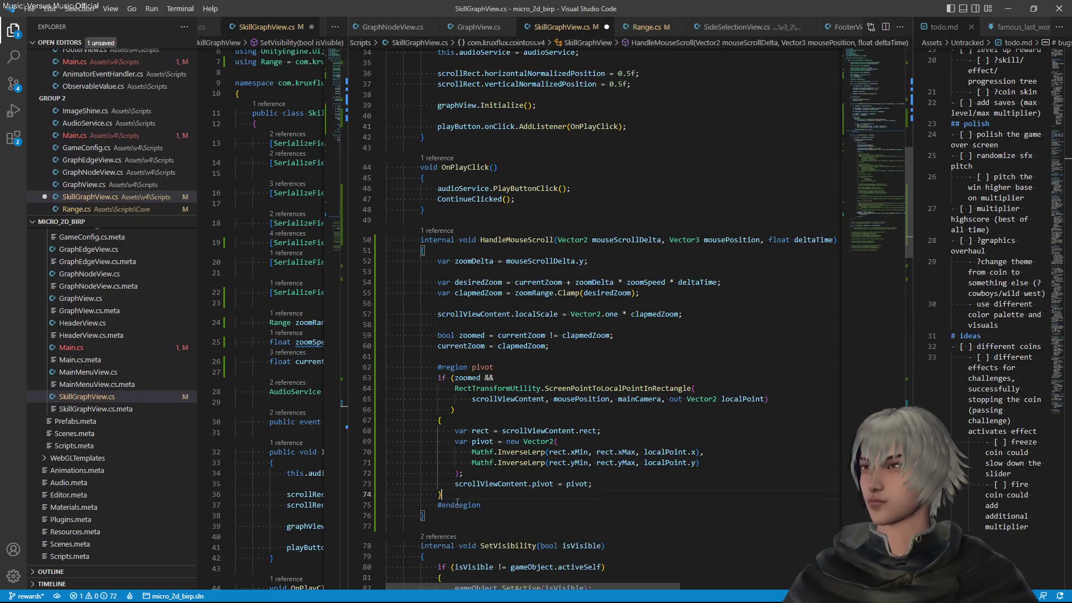
pyautogui.click(477, 266)
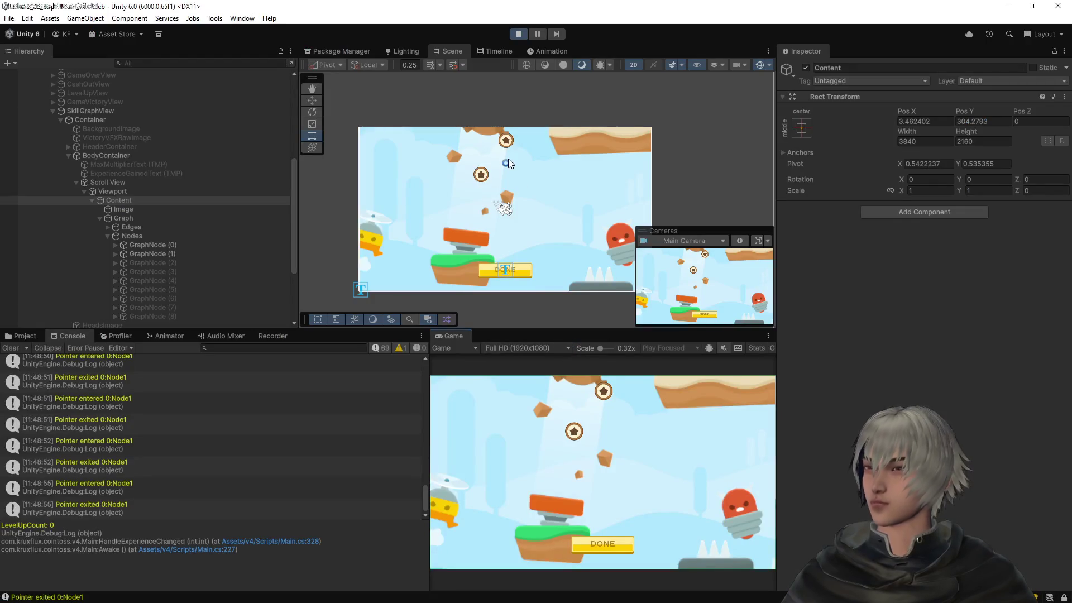
# Restart Play mode with the recompiled code and start a round from the Coin Slop menu
pyautogui.click(519, 34)
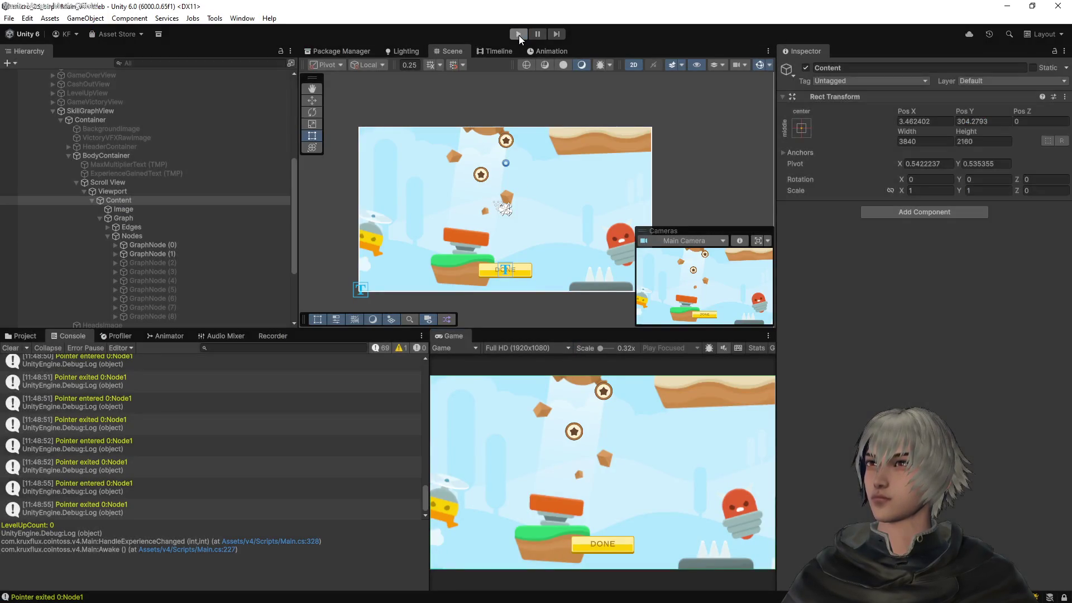
pyautogui.click(519, 34)
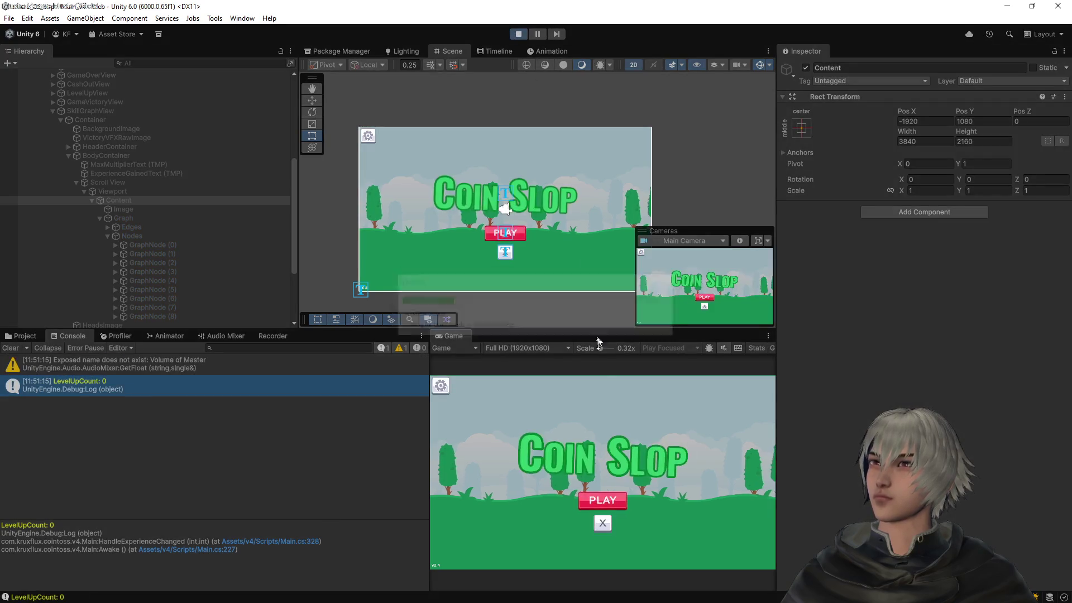
pyautogui.click(612, 497)
# Finish the round, then scroll-zoom the skill graph in and out around different spots
pyautogui.click(615, 497)
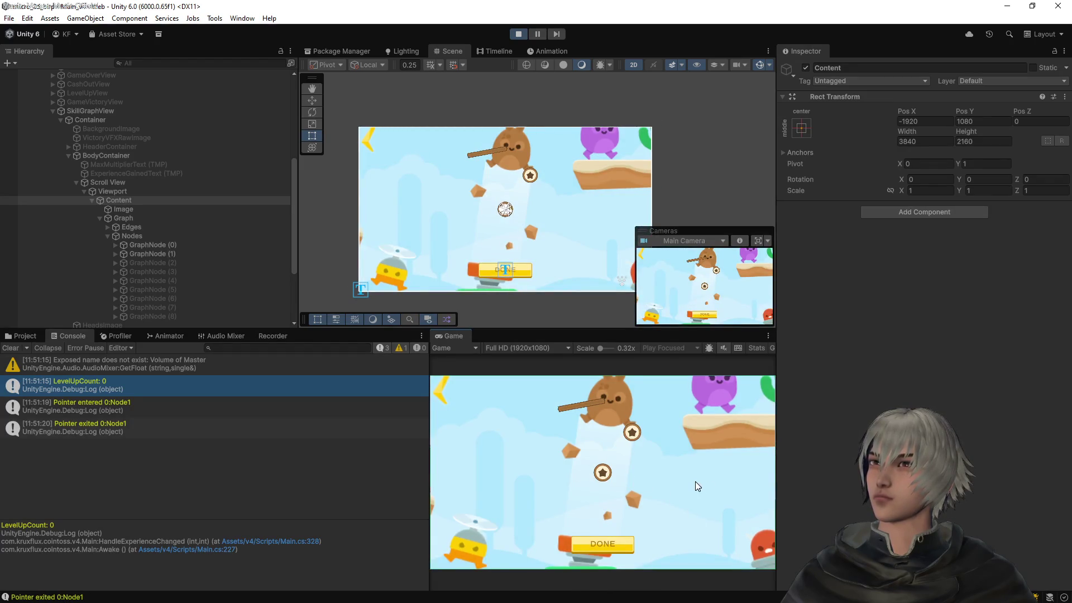
pyautogui.scroll(-1, 693, 482)
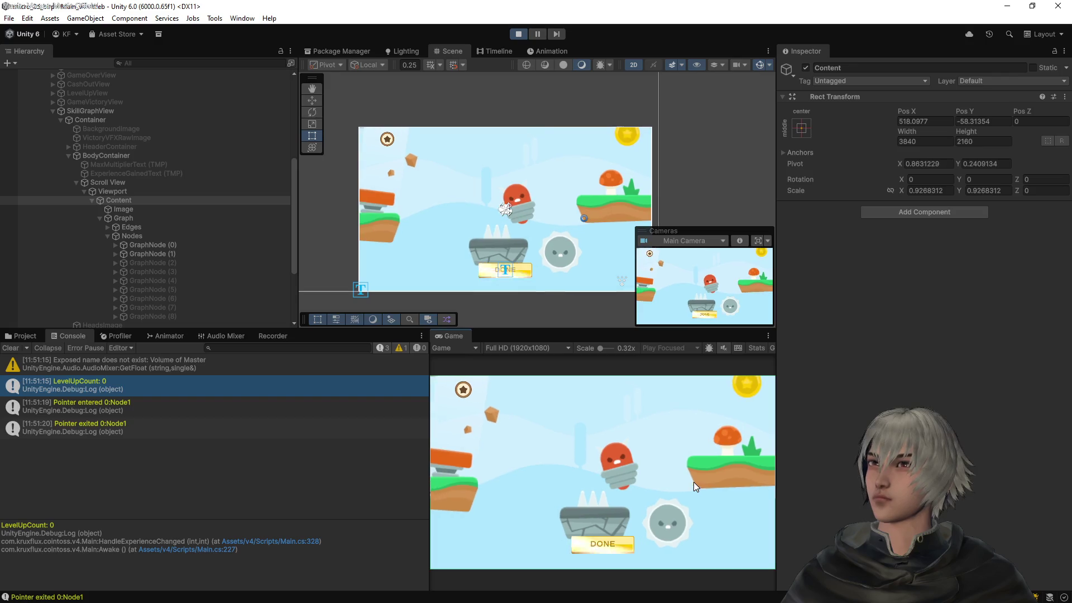
pyautogui.scroll(-4, 694, 481)
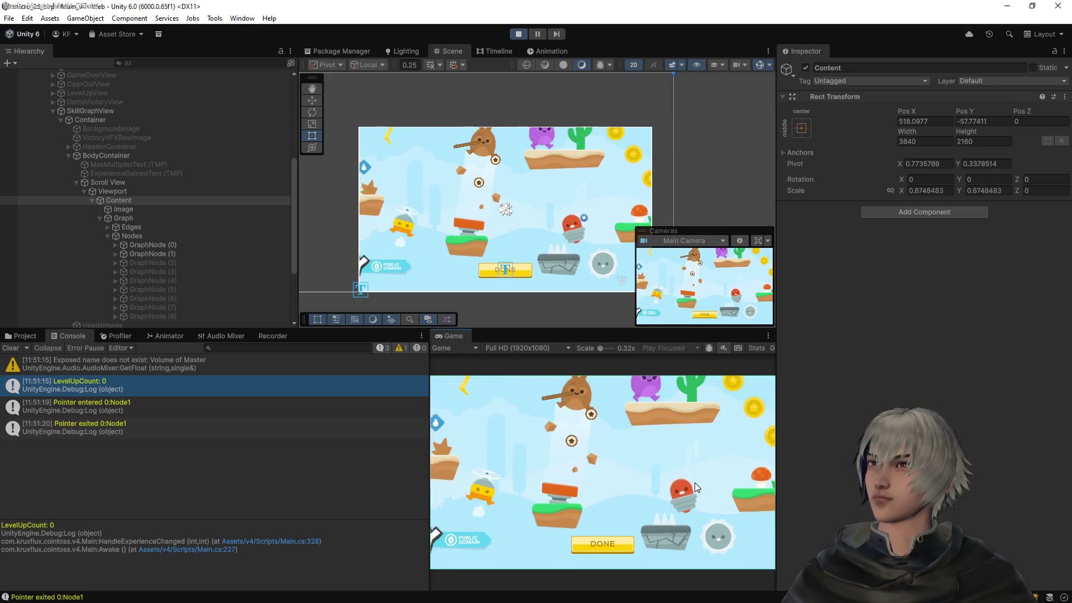
pyautogui.scroll(-3, 693, 483)
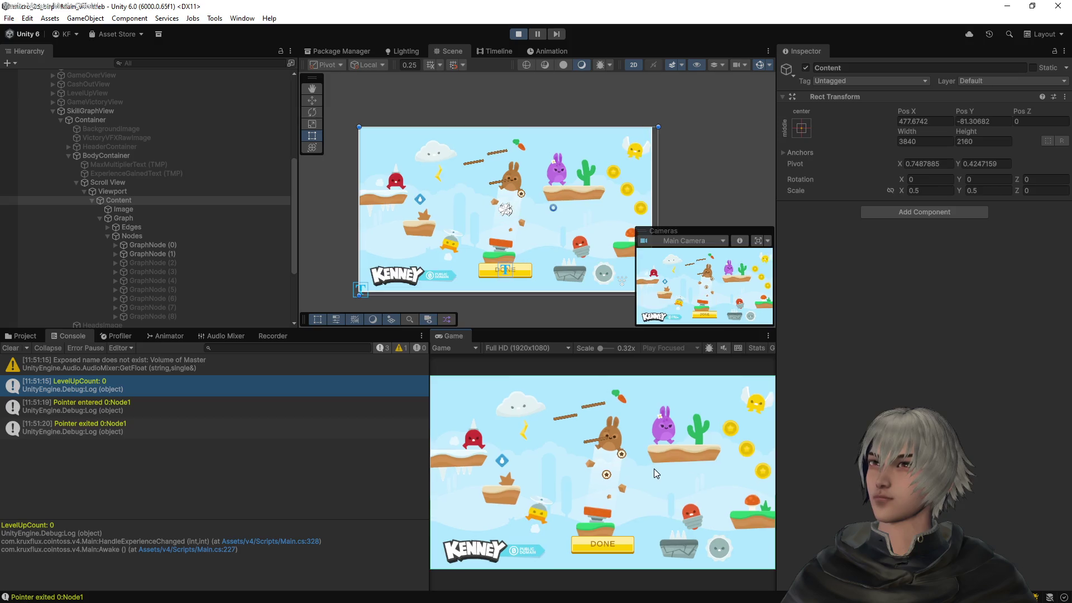
pyautogui.scroll(5, 654, 469)
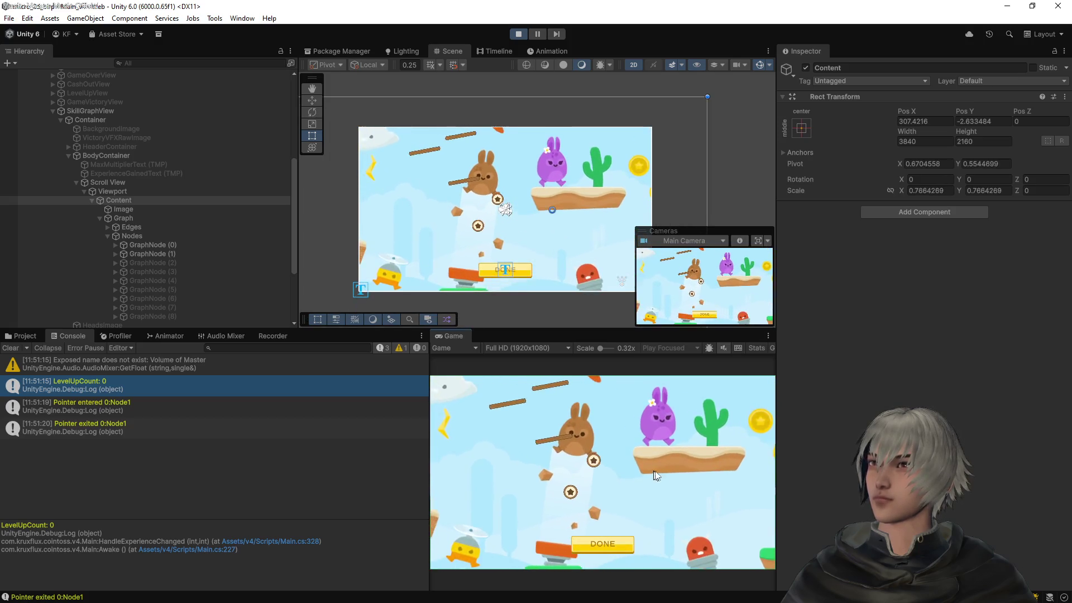
pyautogui.scroll(3, 653, 471)
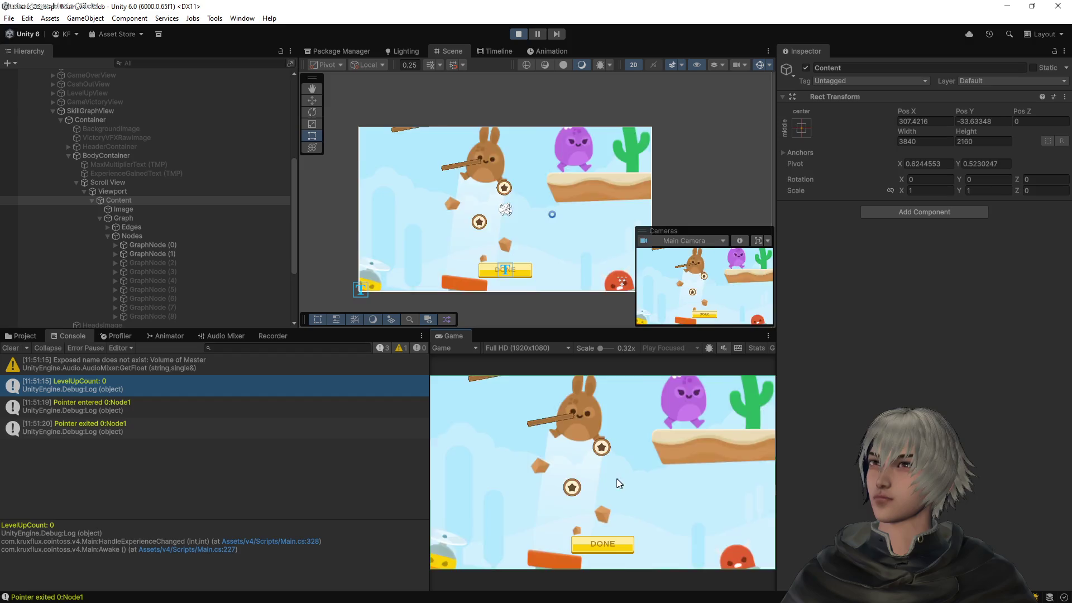
pyautogui.scroll(-4, 617, 480)
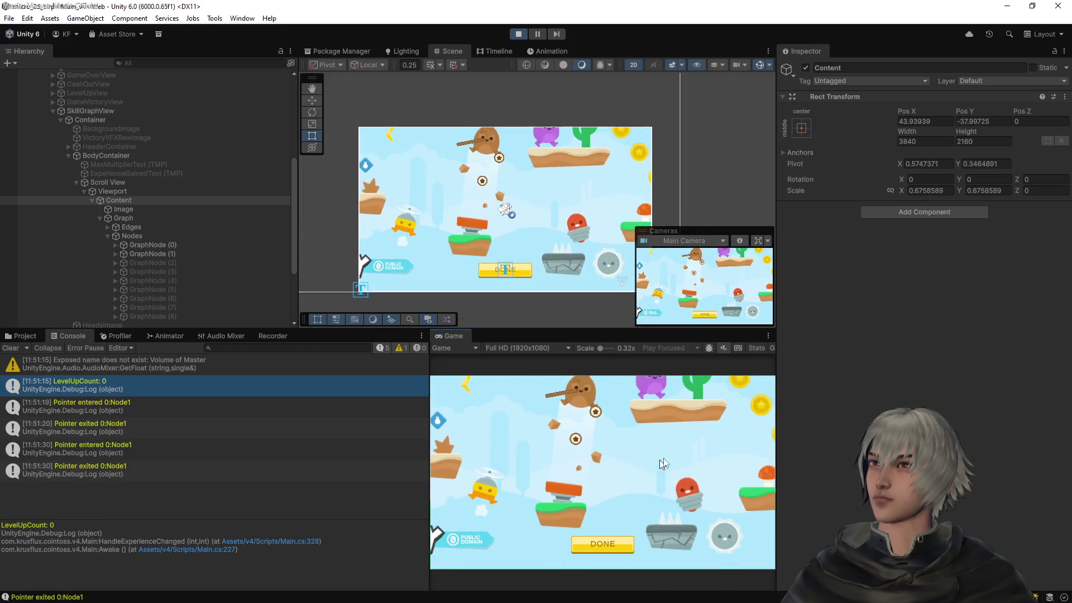
pyautogui.scroll(-1, 658, 465)
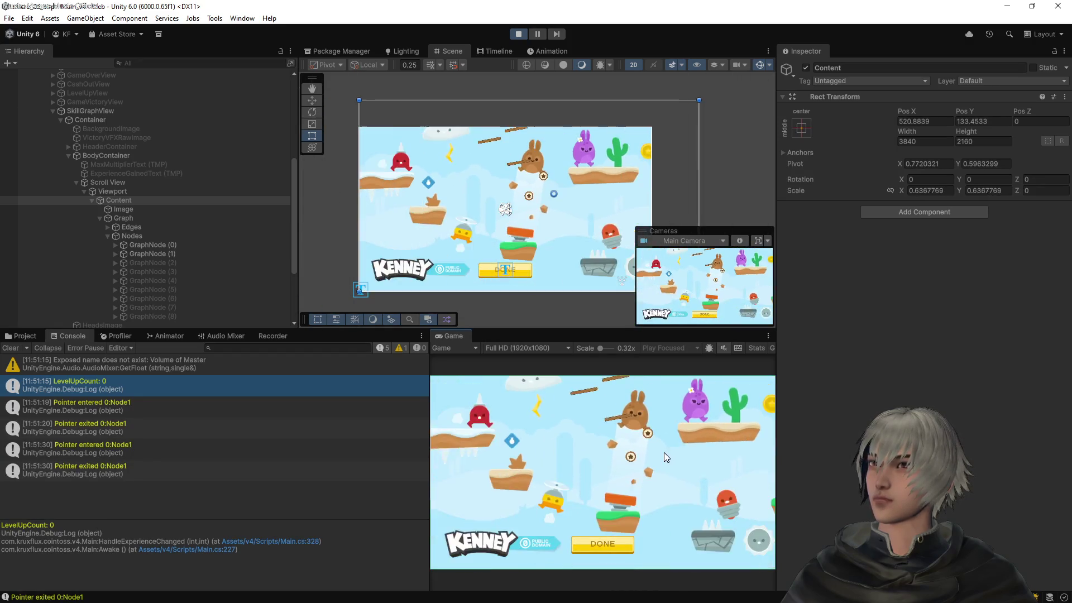
pyautogui.scroll(1, 515, 425)
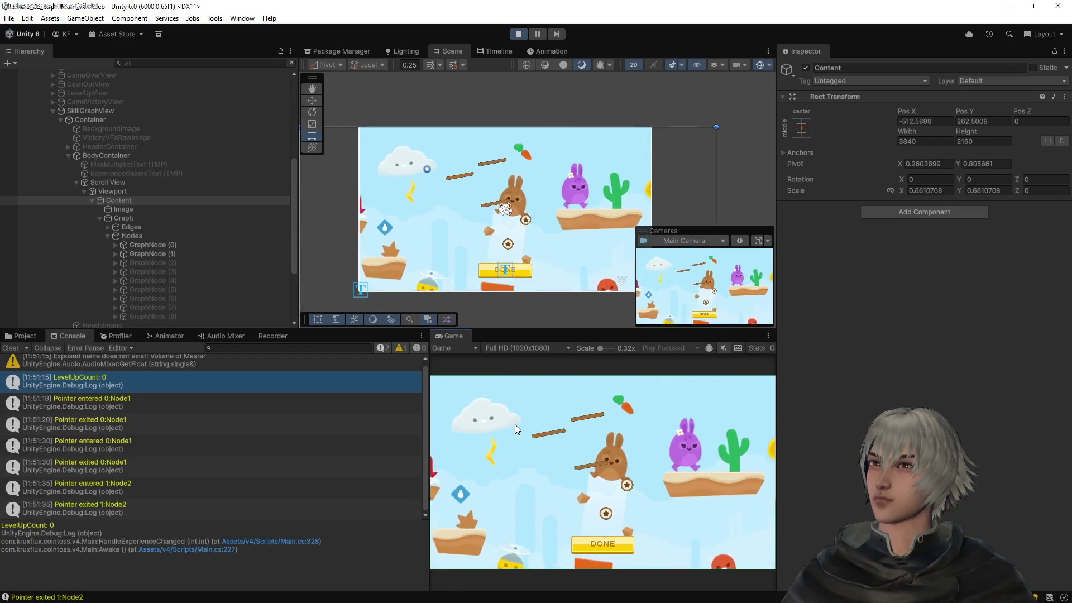
pyautogui.scroll(-3, 515, 425)
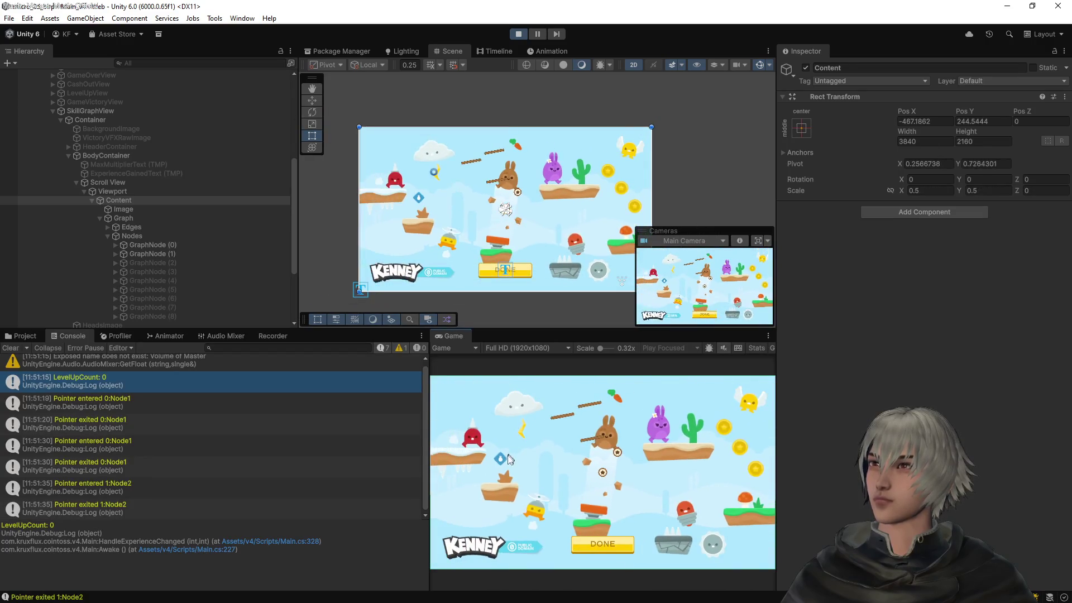
pyautogui.scroll(2, 466, 524)
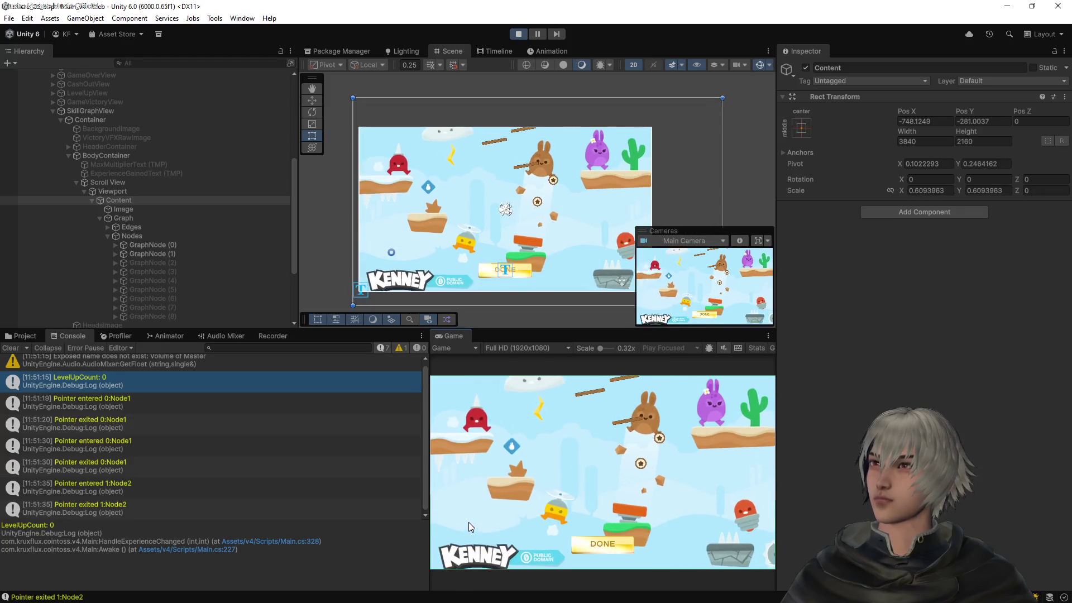
pyautogui.scroll(2, 468, 522)
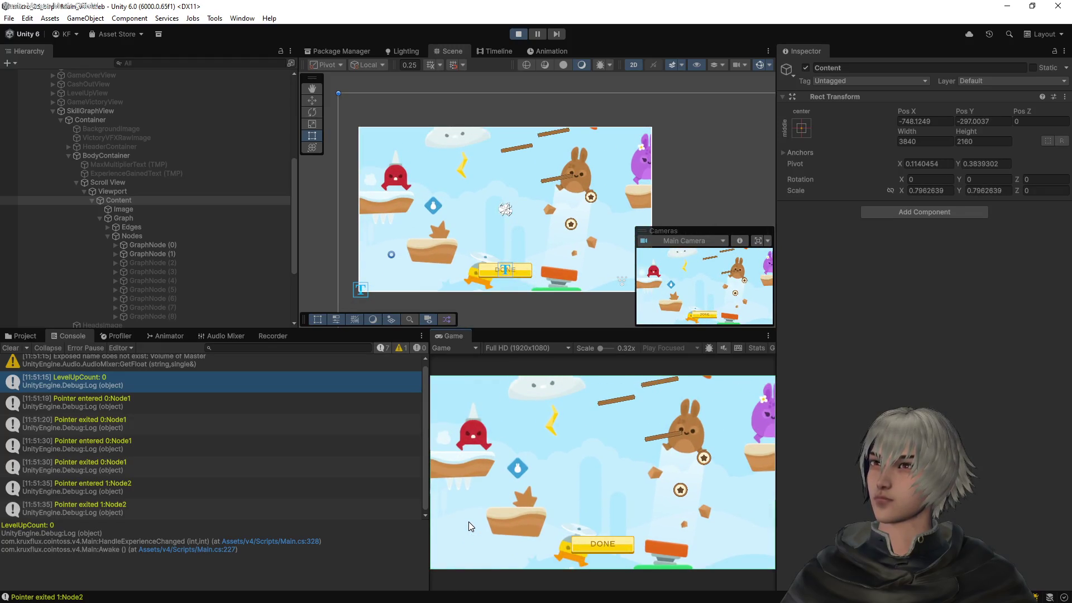
pyautogui.scroll(-1, 468, 522)
pyautogui.scroll(-2, 469, 525)
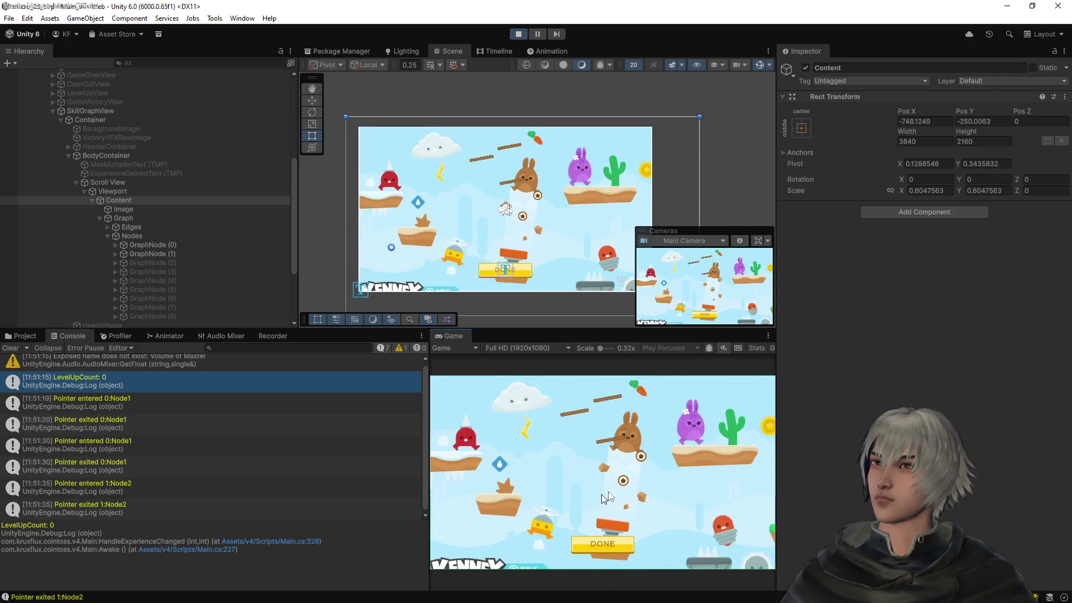
pyautogui.scroll(-1, 601, 490)
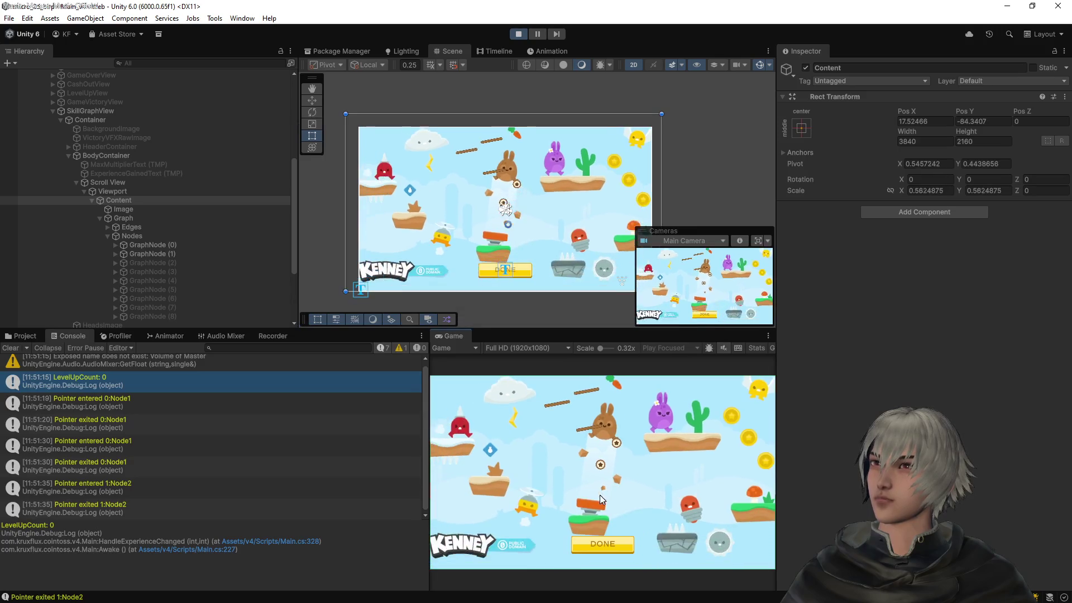
pyautogui.scroll(-1, 583, 491)
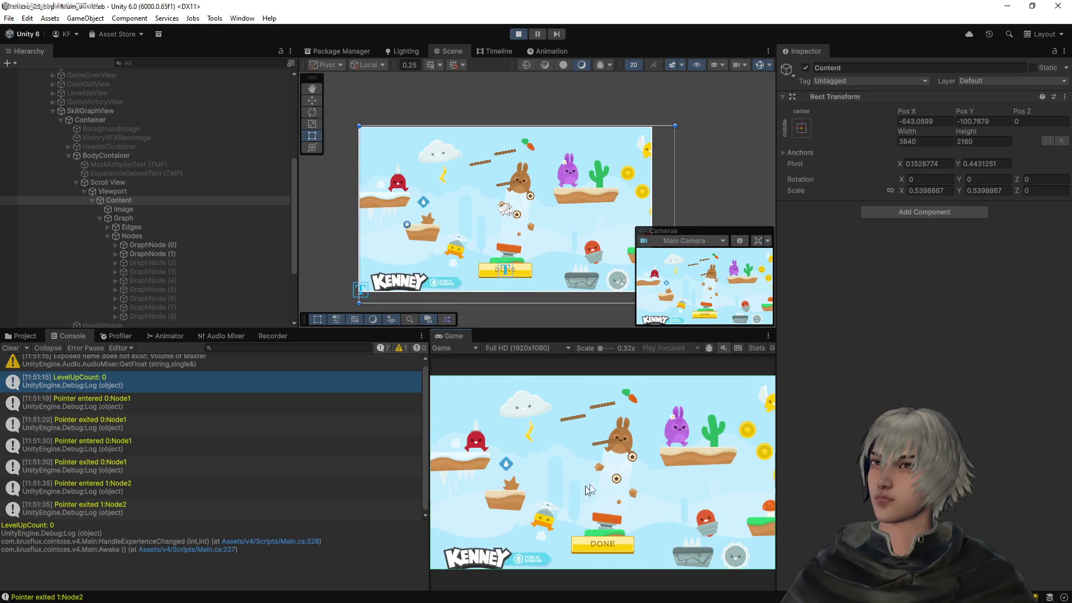
pyautogui.scroll(1, 611, 486)
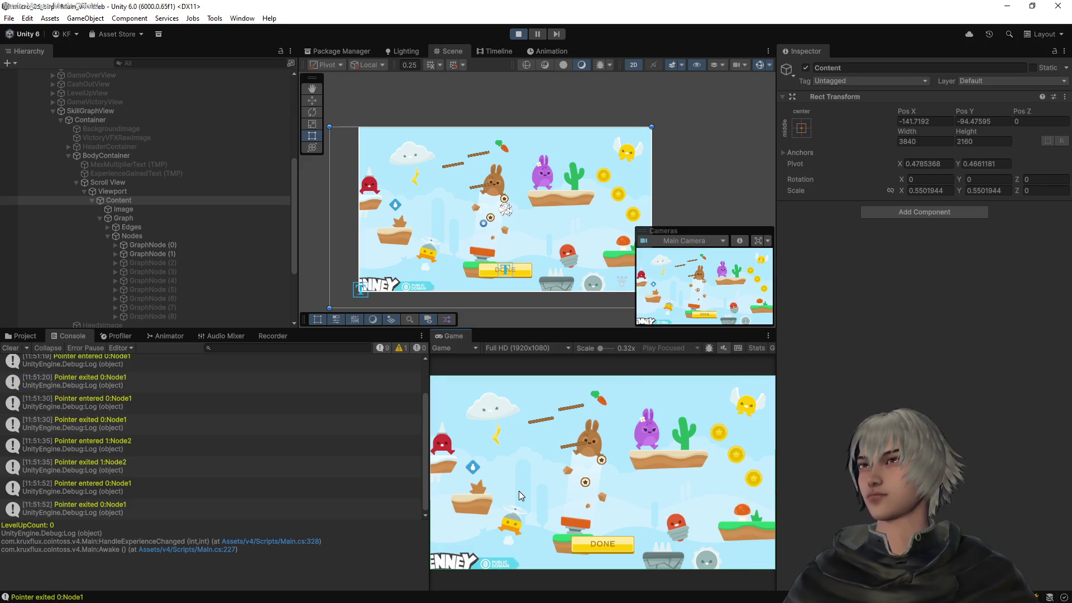
pyautogui.scroll(-1, 519, 494)
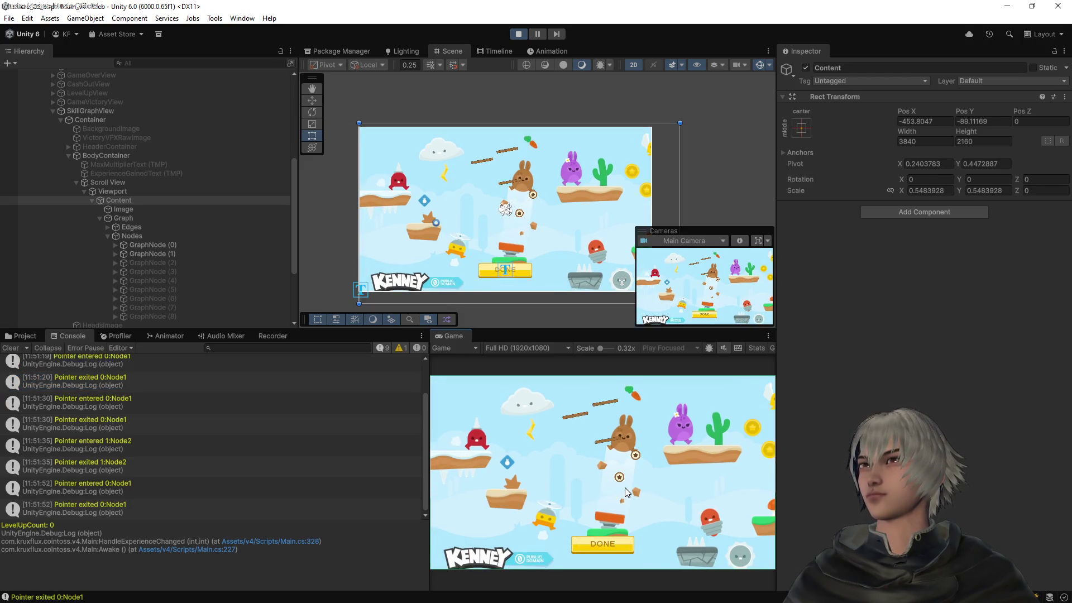
pyautogui.scroll(1, 624, 487)
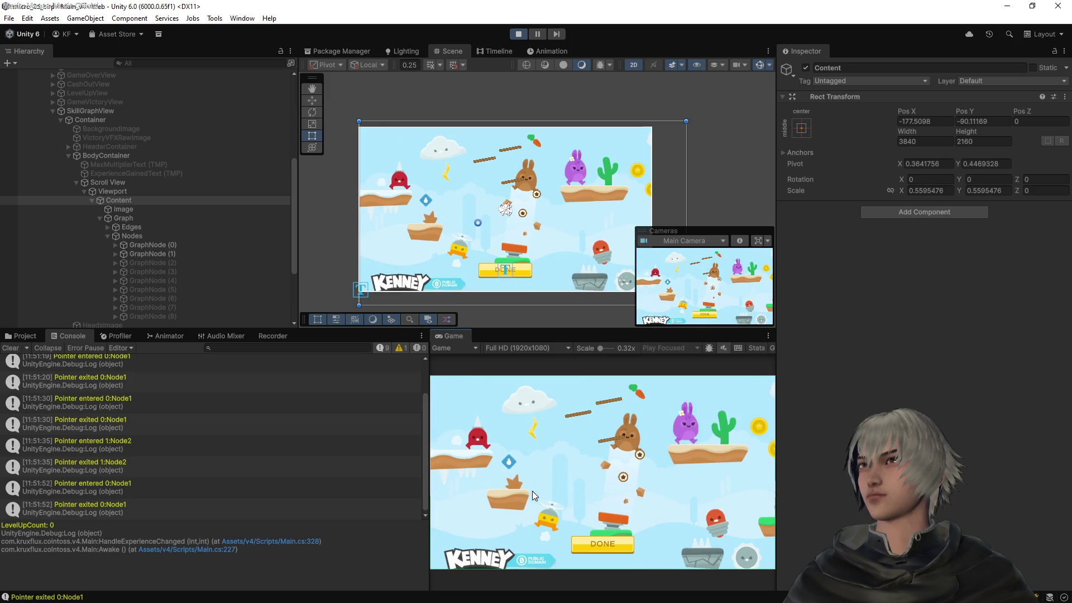
pyautogui.scroll(1, 644, 492)
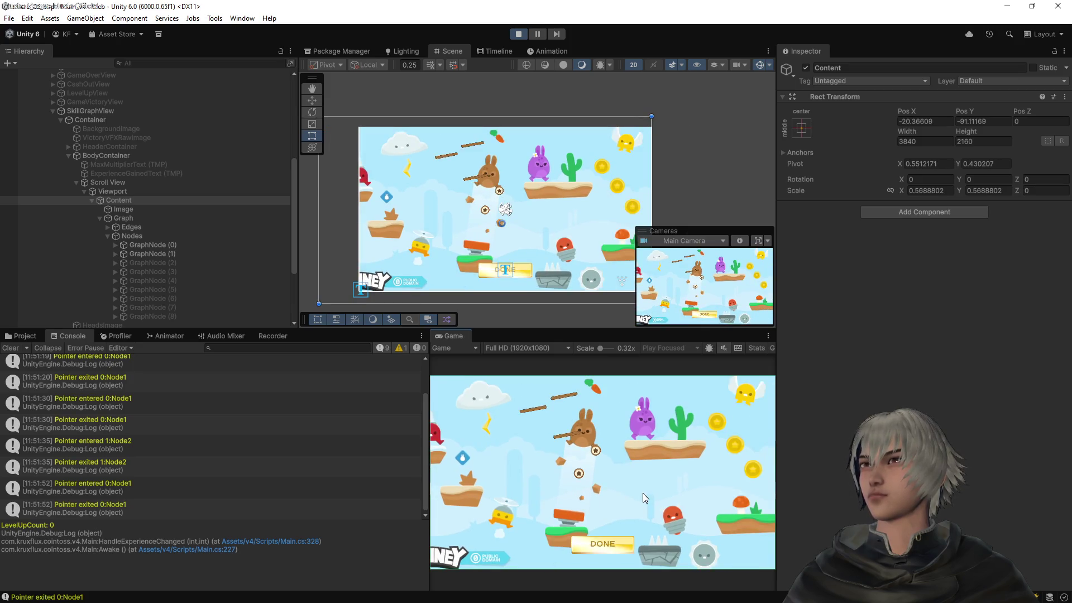
pyautogui.scroll(-1, 521, 488)
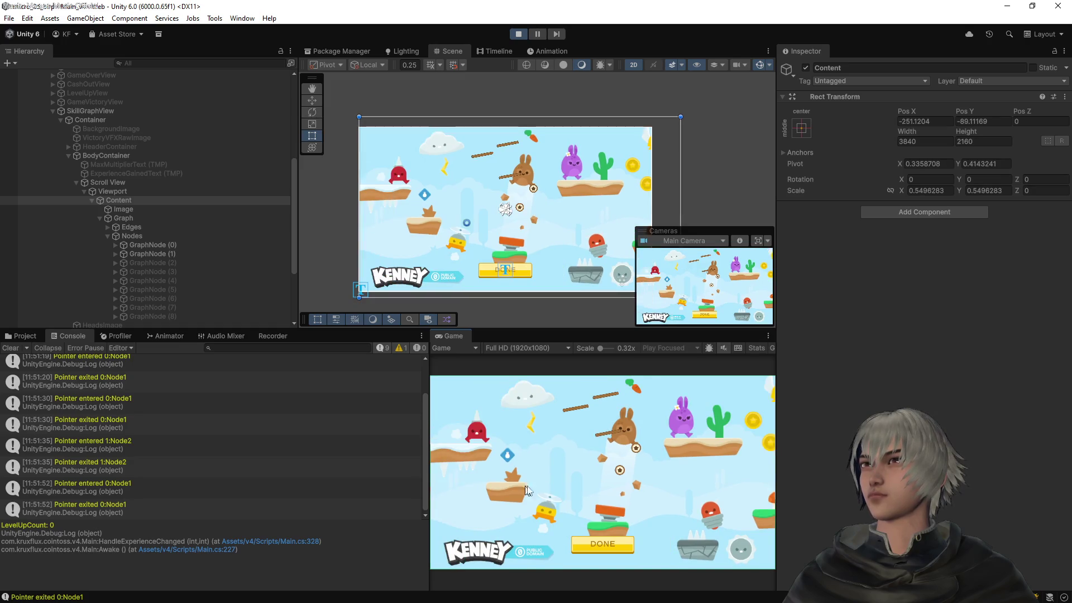
pyautogui.scroll(-2, 523, 490)
pyautogui.scroll(1, 631, 494)
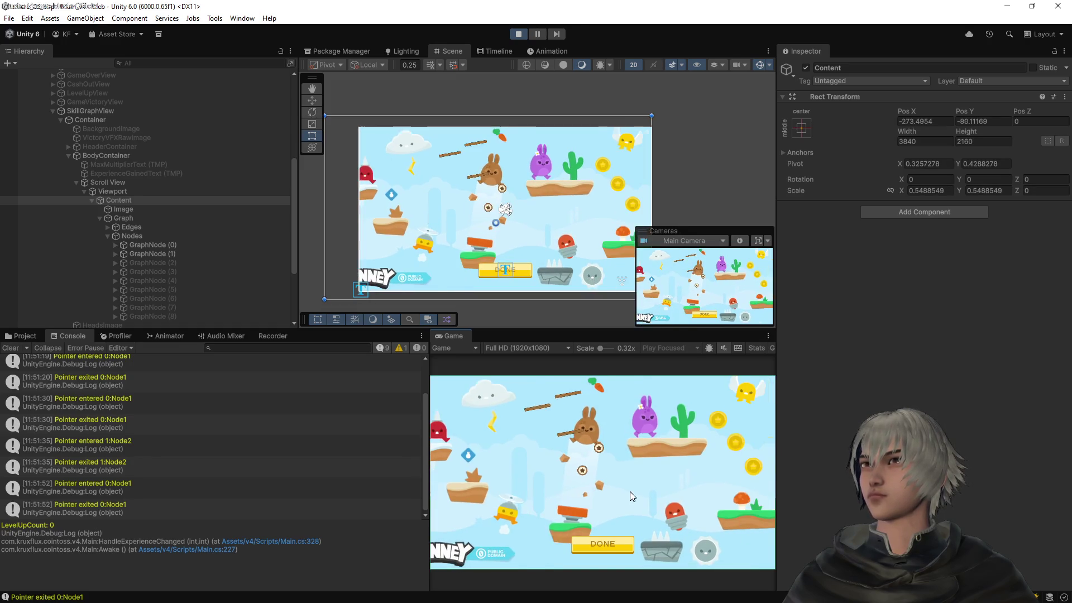
pyautogui.scroll(1, 558, 494)
pyautogui.scroll(-1, 628, 485)
pyautogui.scroll(-2, 546, 497)
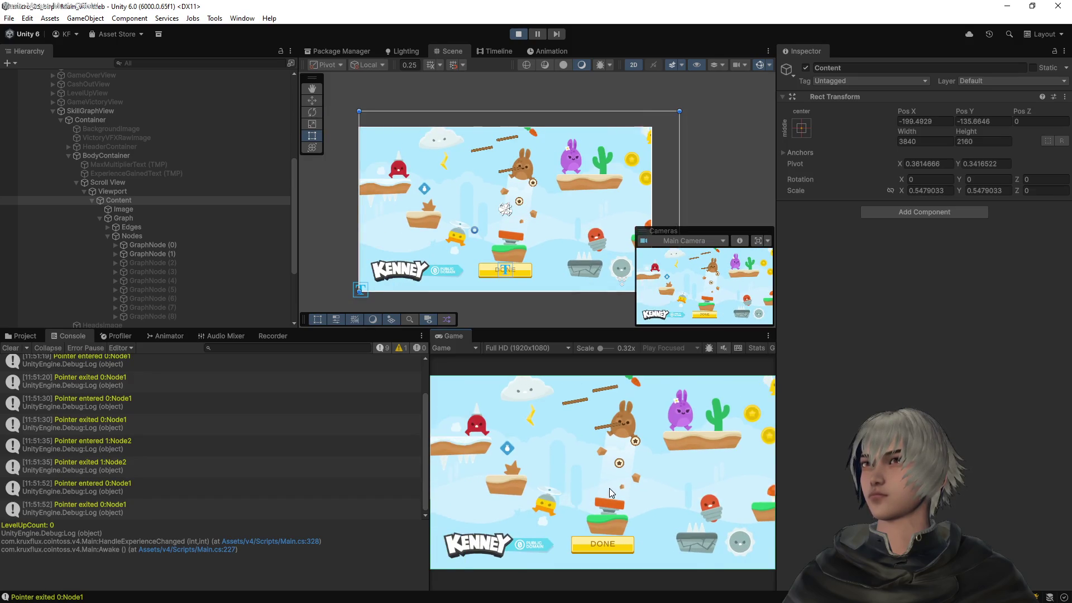
pyautogui.scroll(2, 608, 488)
pyautogui.scroll(-2, 592, 491)
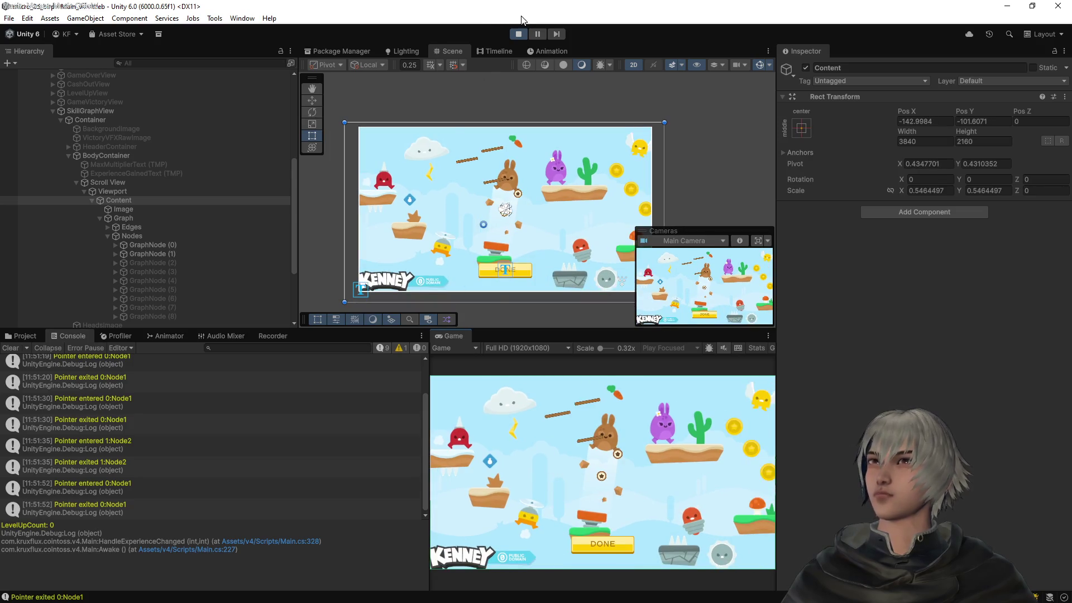
# Stop Play mode and select the pivot region block in Visual Studio Code
pyautogui.click(520, 33)
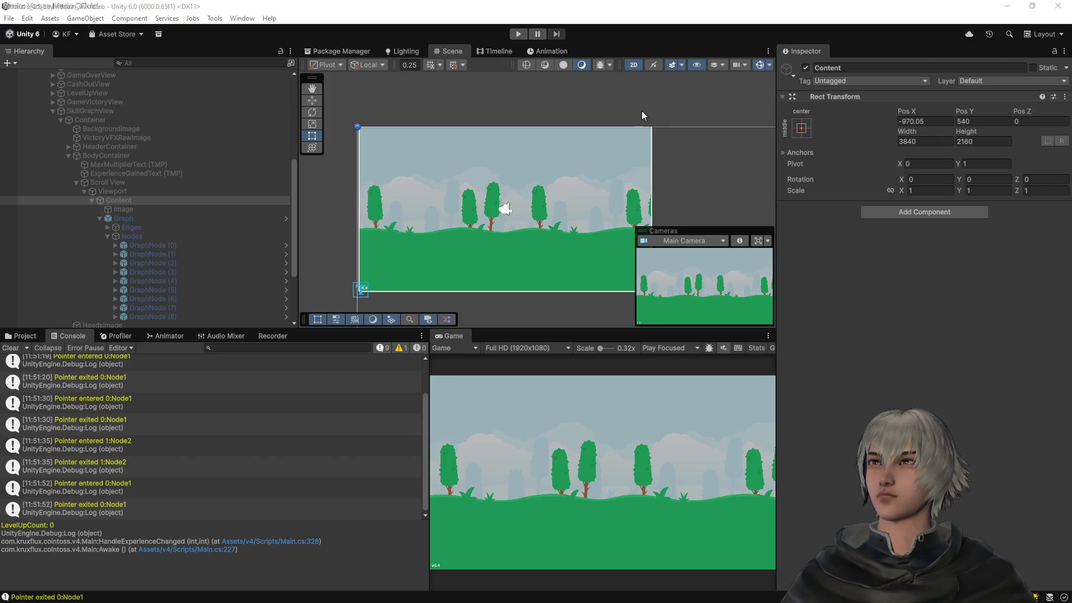
pyautogui.hotkey('alt', 'Tab')
pyautogui.moveTo(492, 505); pyautogui.dragTo(451, 370)
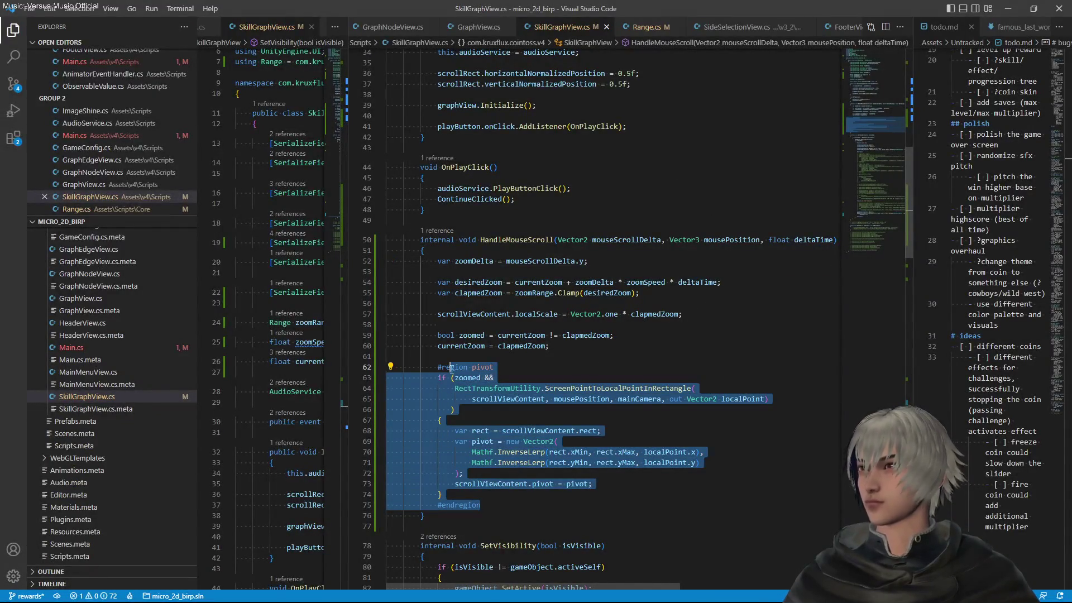
# Comment out the pivot region and move the zoomed flag above the scale assignment
pyautogui.hotkey('ctrl', '/')
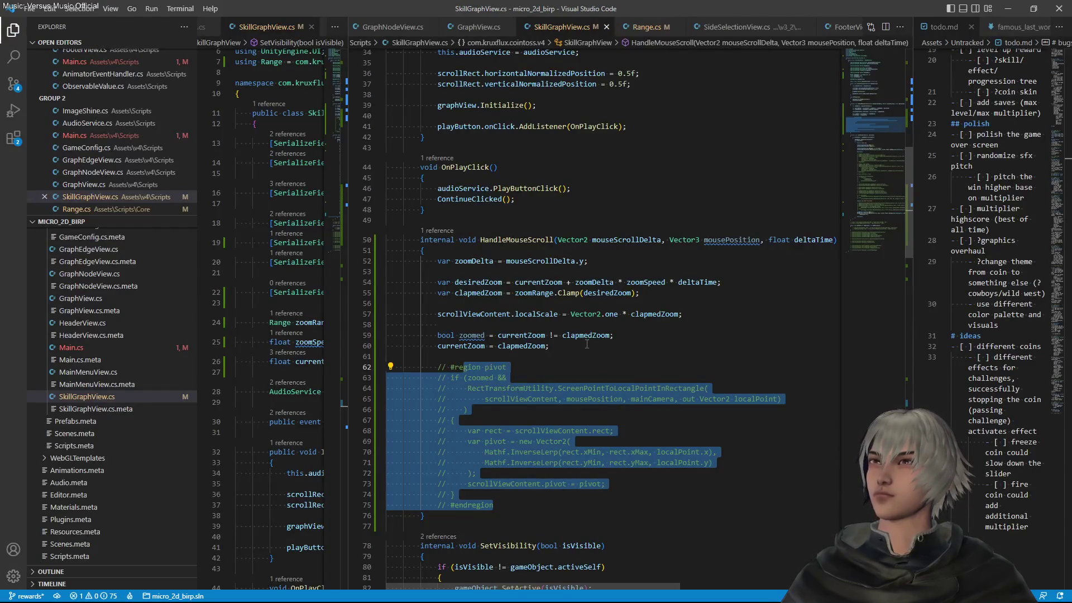
pyautogui.moveTo(624, 333); pyautogui.dragTo(711, 316)
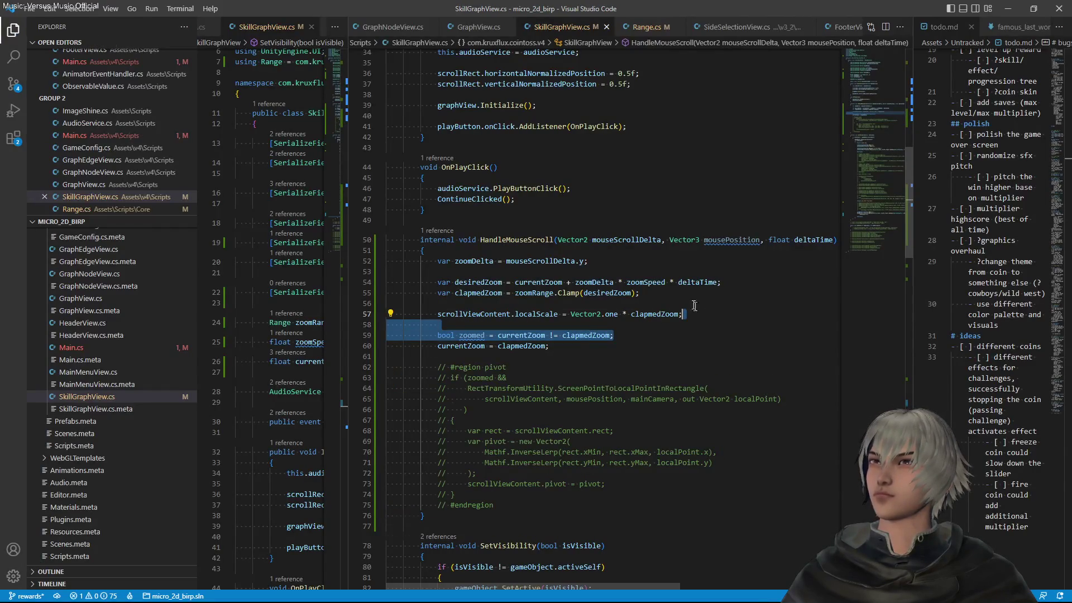
pyautogui.hotkey('ctrl', 'x')
pyautogui.click(670, 293)
pyautogui.hotkey('ctrl', 'v')
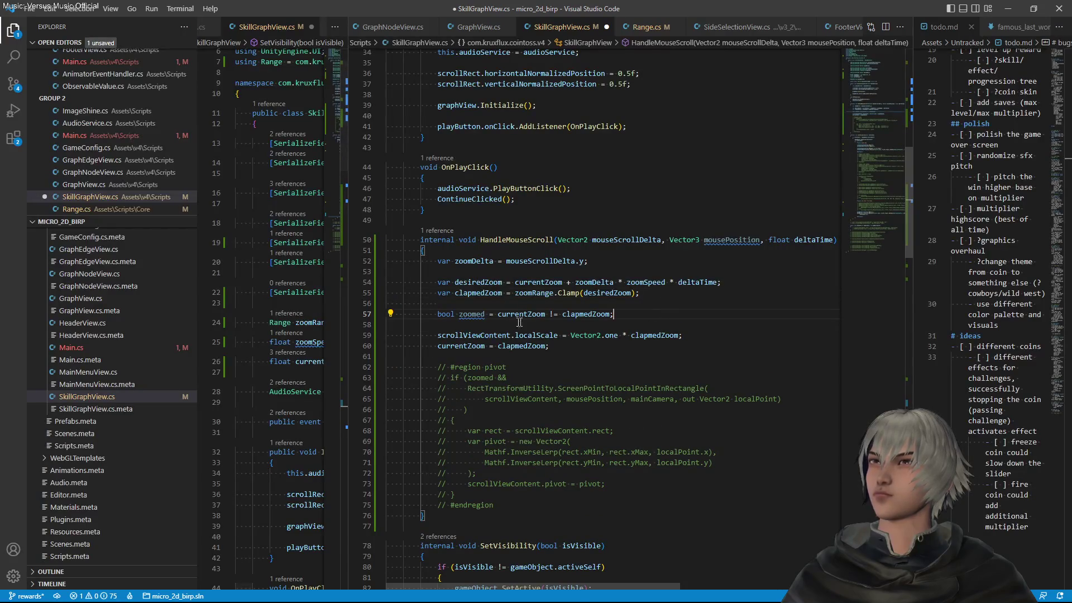
# Rename both occurrences of zoomed to shouldZoom using multi-cursor editing, then save
pyautogui.click(472, 313)
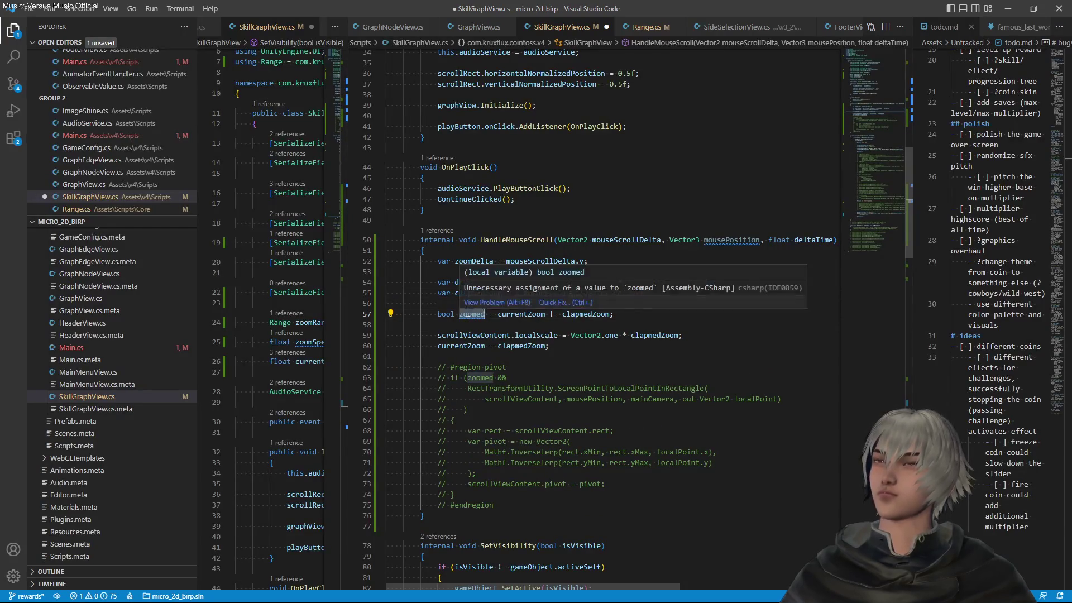
pyautogui.press('F2')
pyautogui.press('Escape')
pyautogui.hotkey('ctrl', 'f')
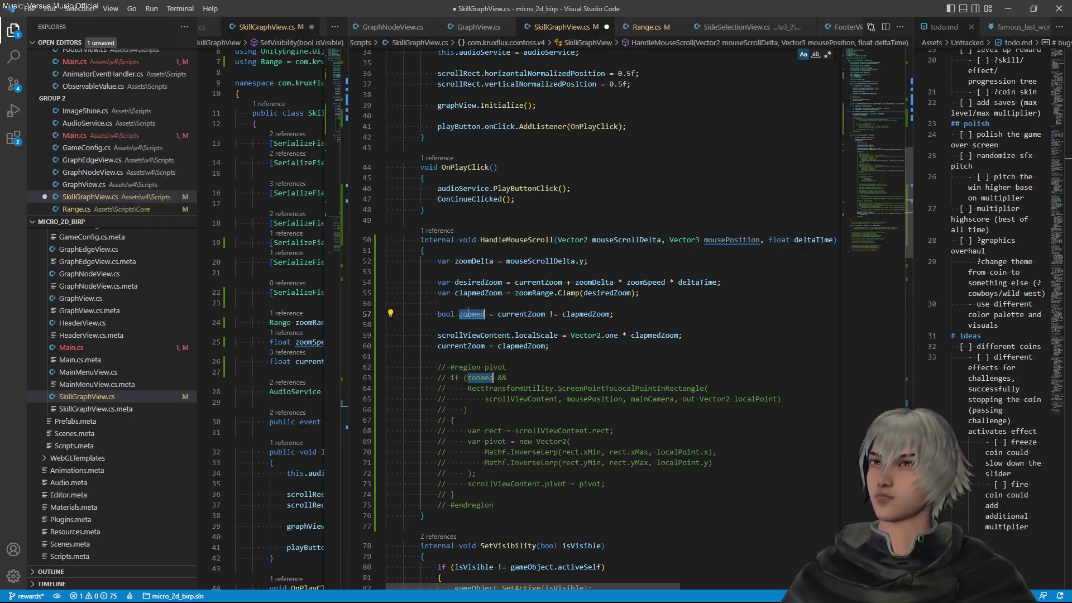
pyautogui.hotkey('ctrl', 'shift', 'l')
pyautogui.press('Left')
pyautogui.write('should')
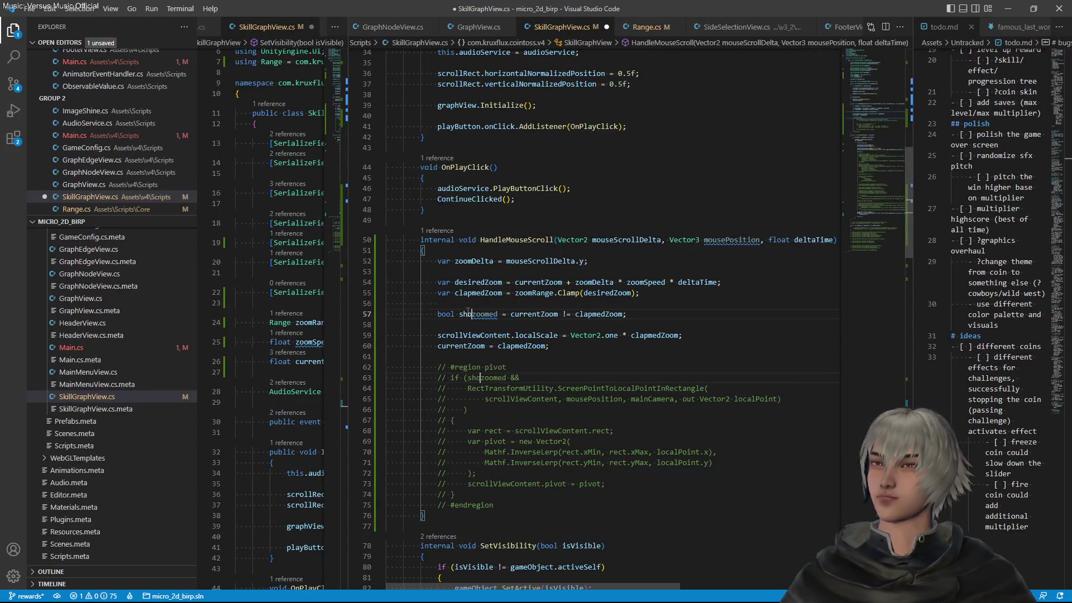
pyautogui.press('Delete')
pyautogui.write('Z')
pyautogui.hotkey('ctrl', 'Right')
pyautogui.press('BackSpace')
pyautogui.press('BackSpace')
pyautogui.hotkey('ctrl', 's')
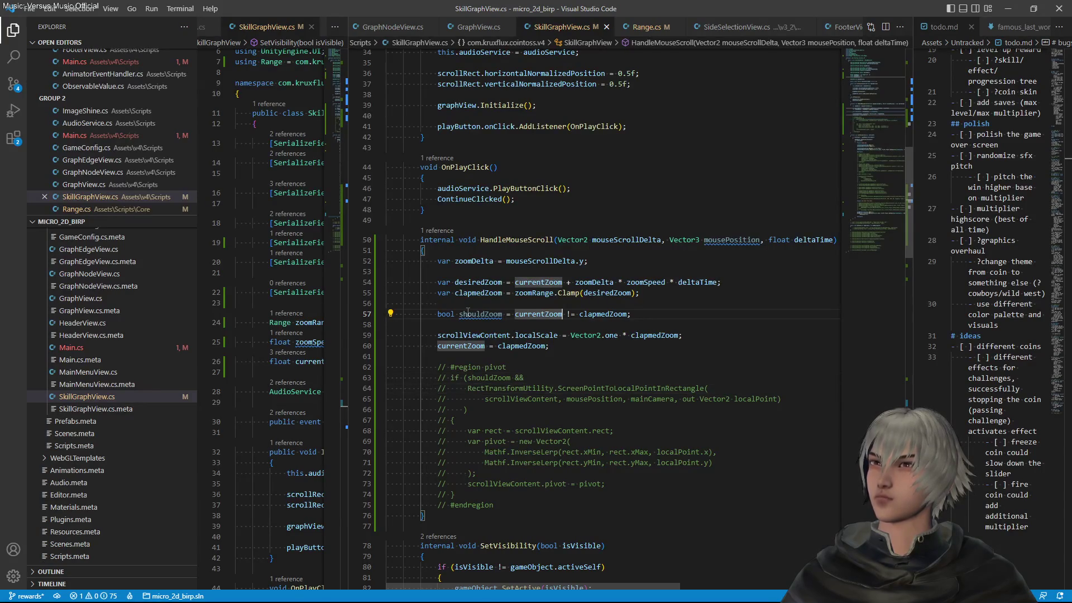
# Start typing Mathf.a just before currentZoom in the shouldZoom comparison
pyautogui.hotkey('ctrl', 'Right')
pyautogui.press('Right')
pyautogui.press('Right')
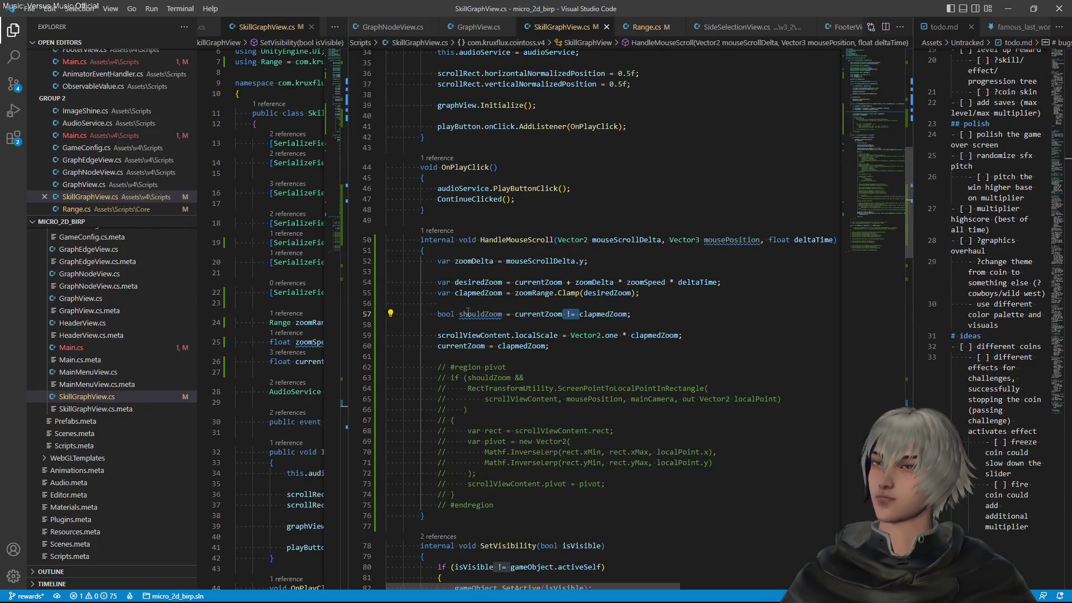
pyautogui.press('Left')
pyautogui.press('Left')
pyautogui.press('Left')
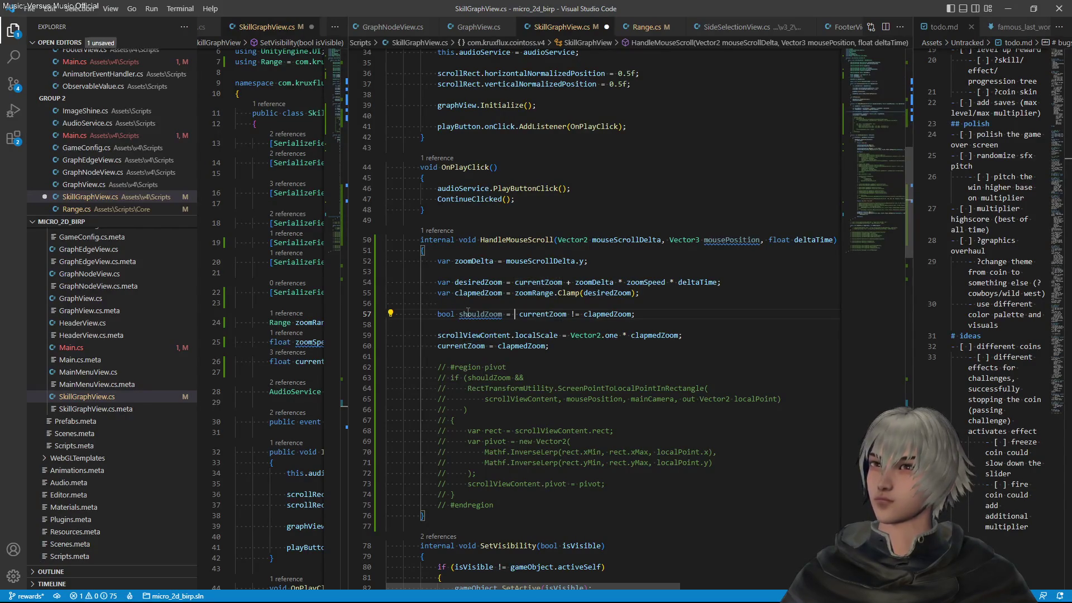
pyautogui.write('Mat')
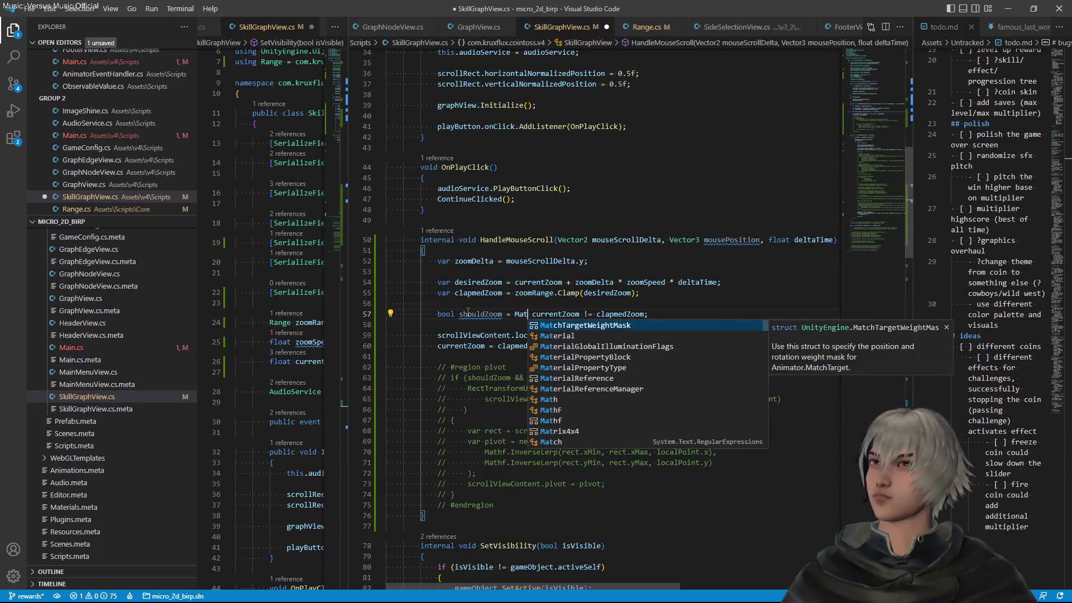
pyautogui.write('hf.a')
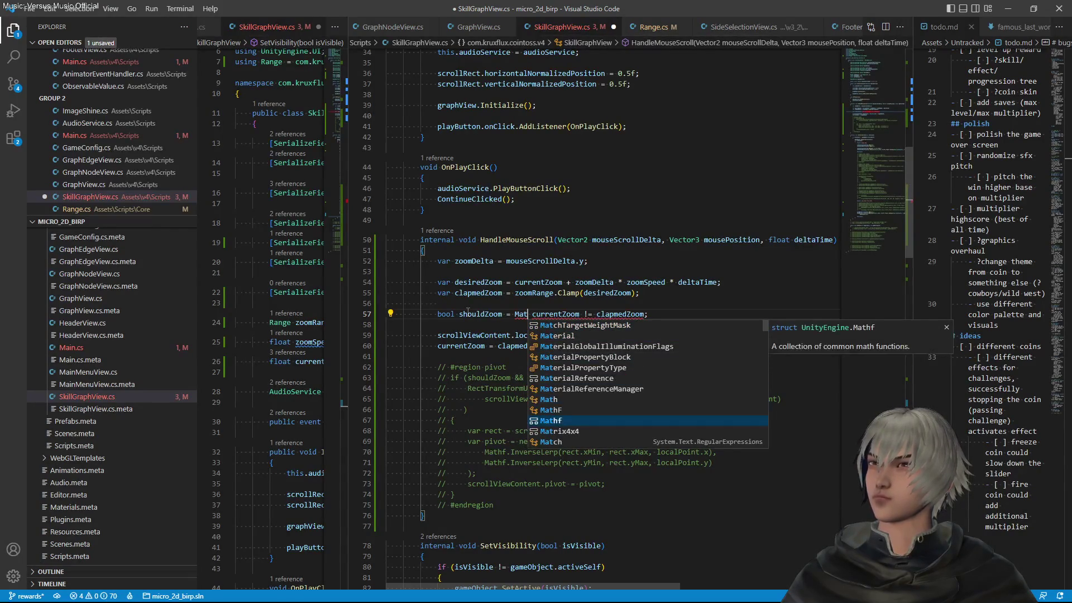
# Make shouldZoom equal !Mathf.Approximately(currentZoom, clapmedZoom) and save
pyautogui.press('Down')
pyautogui.press('Down')
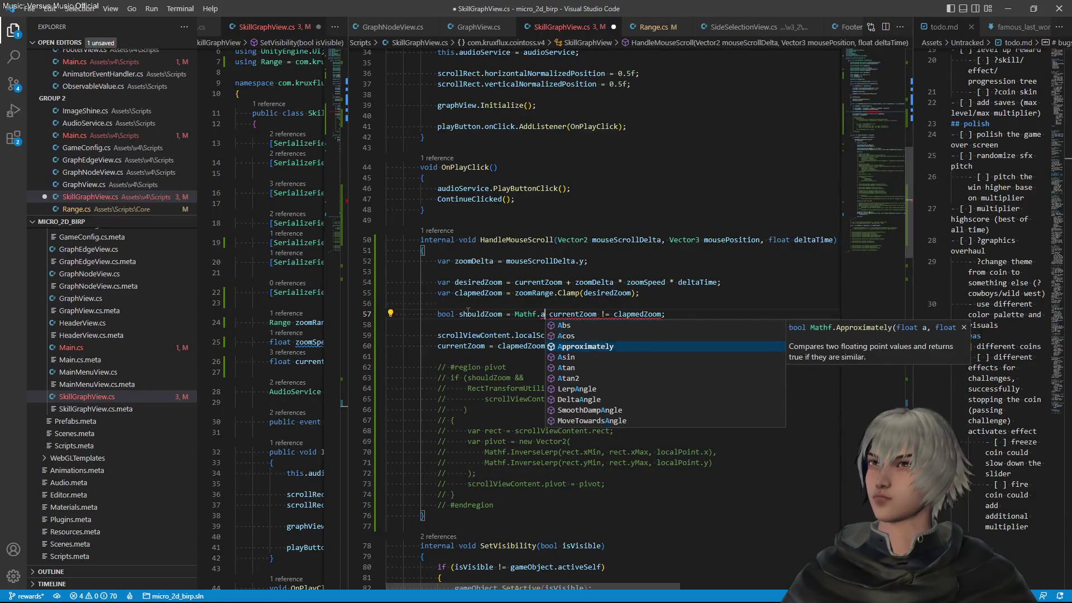
pyautogui.press('Tab')
pyautogui.hotkey('shift', 'End')
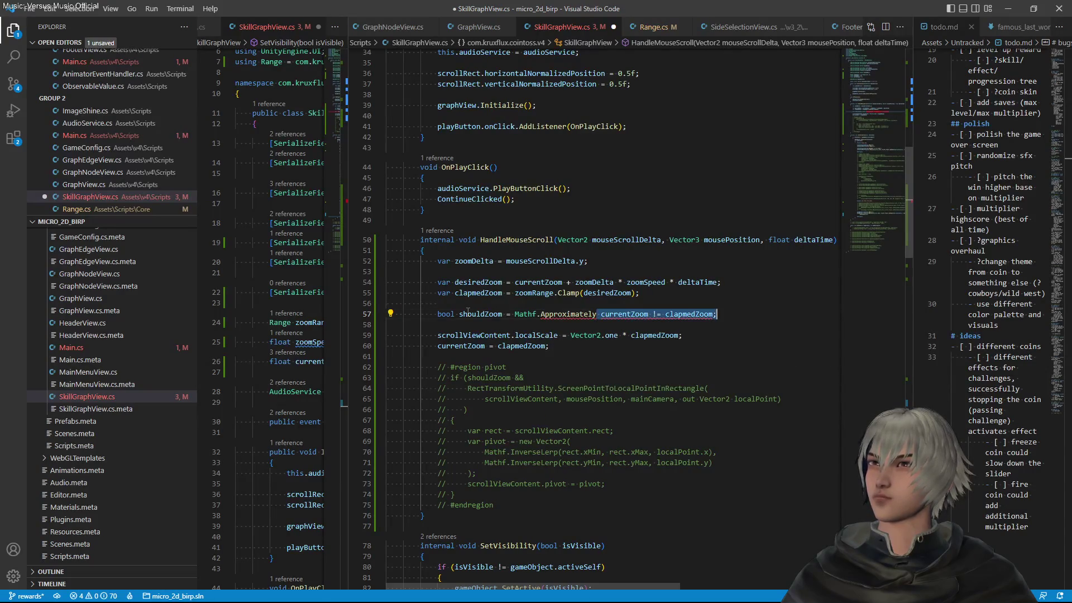
pyautogui.write('(')
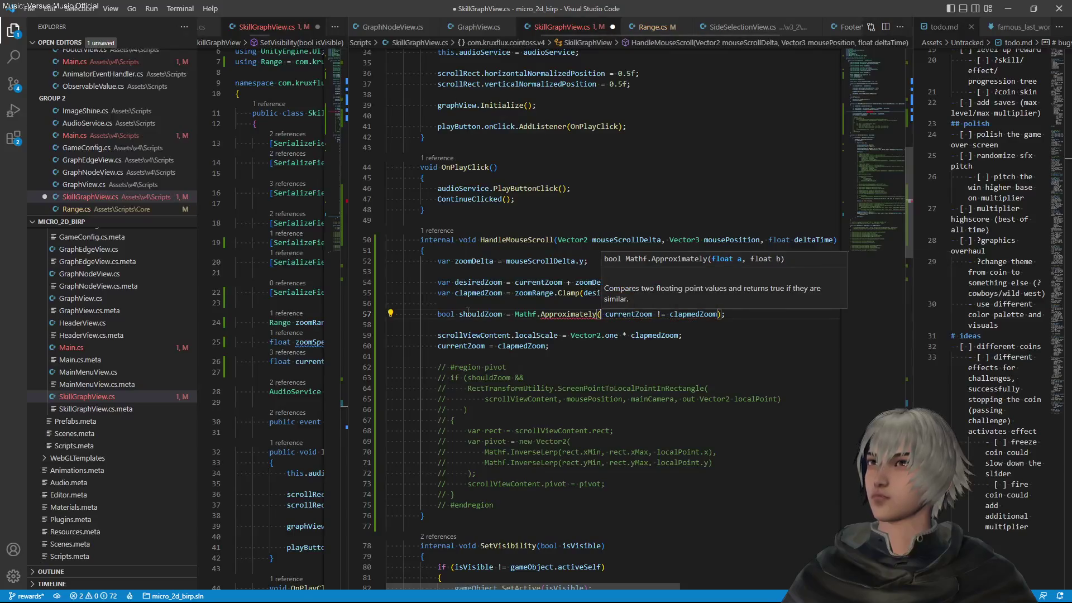
pyautogui.press('Right')
pyautogui.press('Right')
pyautogui.press('Right')
pyautogui.hotkey('shift', 'Right')
pyautogui.hotkey('shift', 'Right')
pyautogui.write(',')
pyautogui.hotkey('ctrl', 'Left')
pyautogui.hotkey('ctrl', 'Left')
pyautogui.hotkey('ctrl', 'Left')
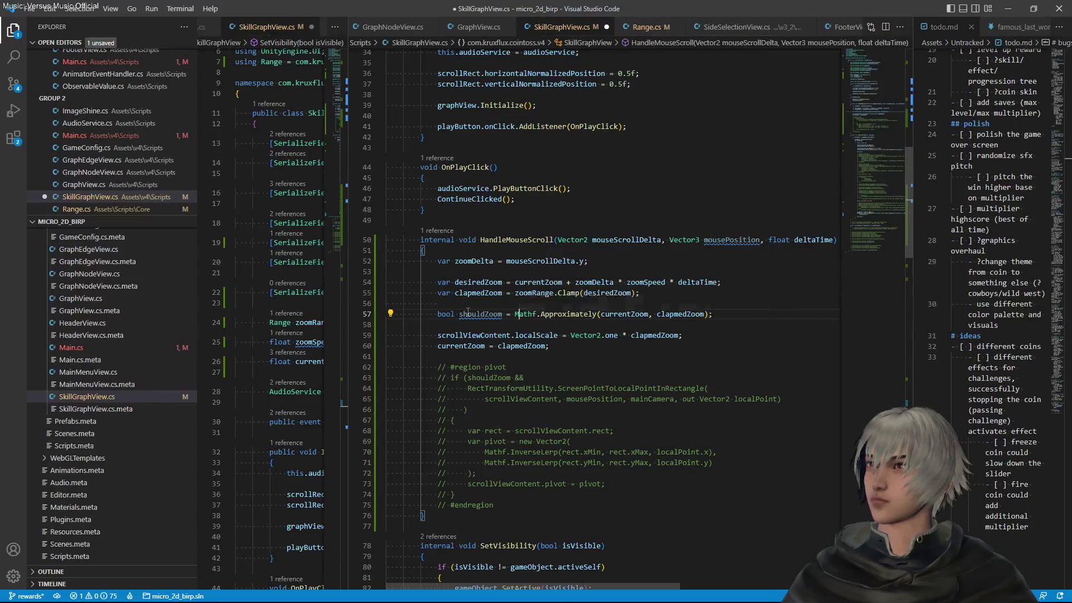
pyautogui.write('!')
pyautogui.hotkey('ctrl', 's')
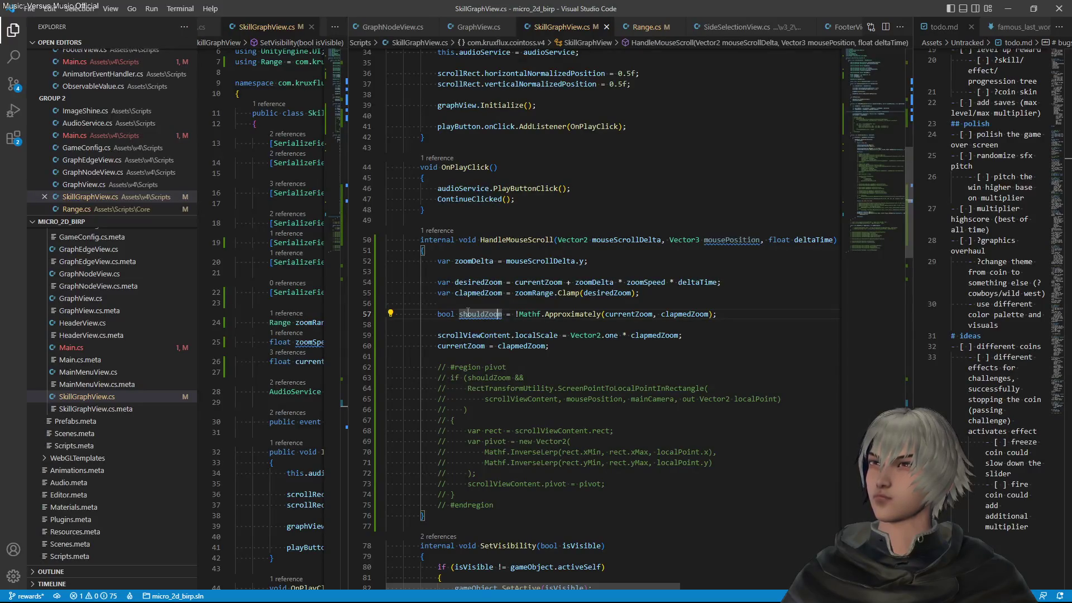
# Wrap the localScale and currentZoom updates in an if (shouldZoom) block, format, and save
pyautogui.hotkey('ctrl', 'f')
pyautogui.press('Escape')
pyautogui.press('Down')
pyautogui.press('Return')
pyautogui.press('Tab')
pyautogui.press('Tab')
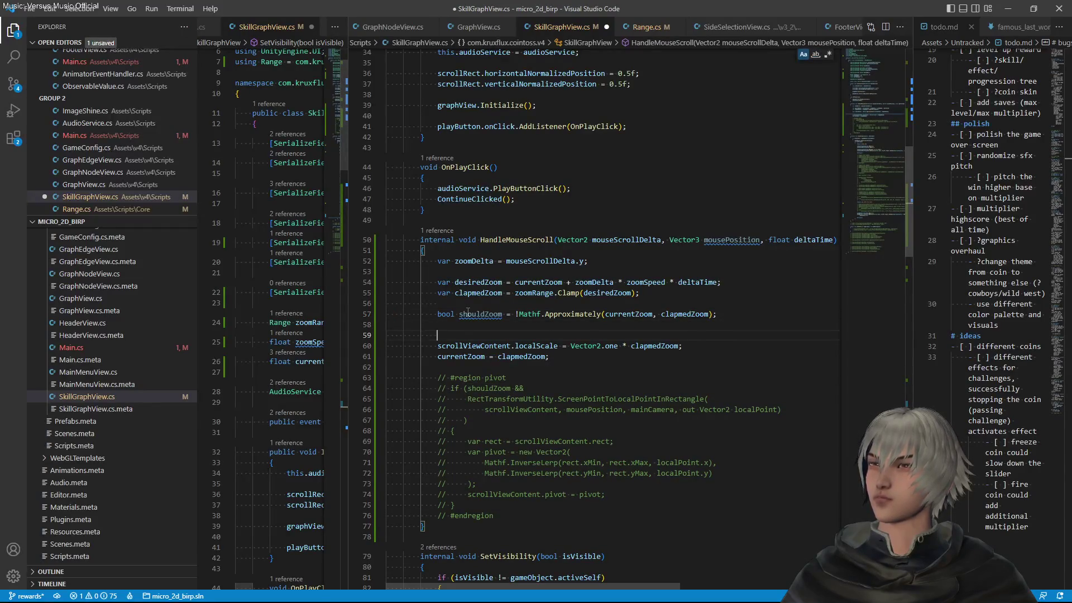
pyautogui.write('shouldZoom')
pyautogui.press('Up')
pyautogui.press('End')
pyautogui.hotkey('shift', 'Down')
pyautogui.hotkey('shift', 'Down')
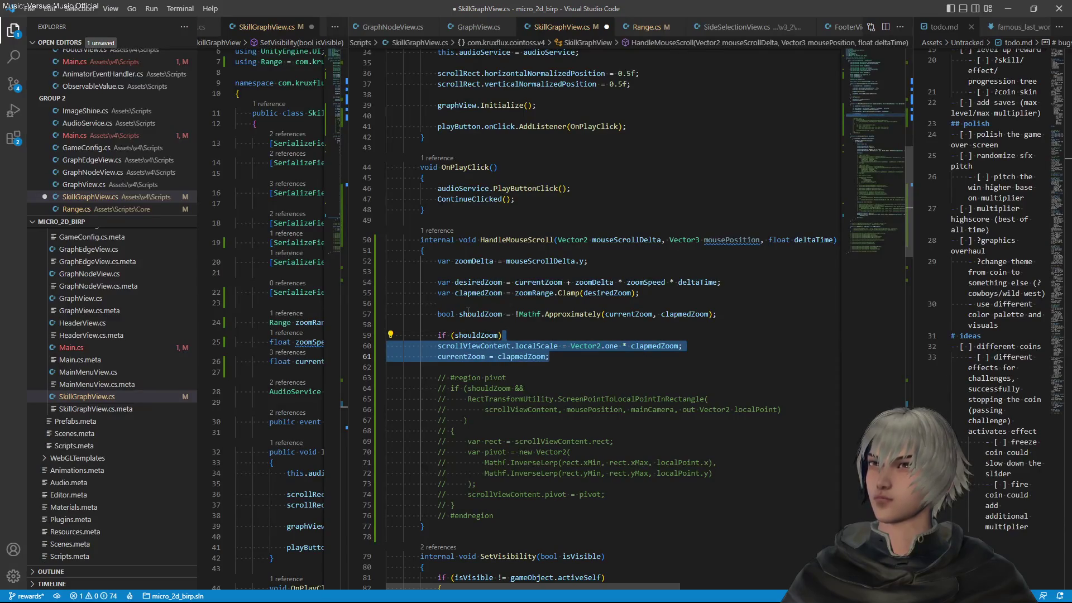
pyautogui.hotkey('shift', 'alt', 'f')
pyautogui.hotkey('ctrl', 's')
pyautogui.press('Down')
pyautogui.press('Down')
pyautogui.press('Down')
pyautogui.press('Down')
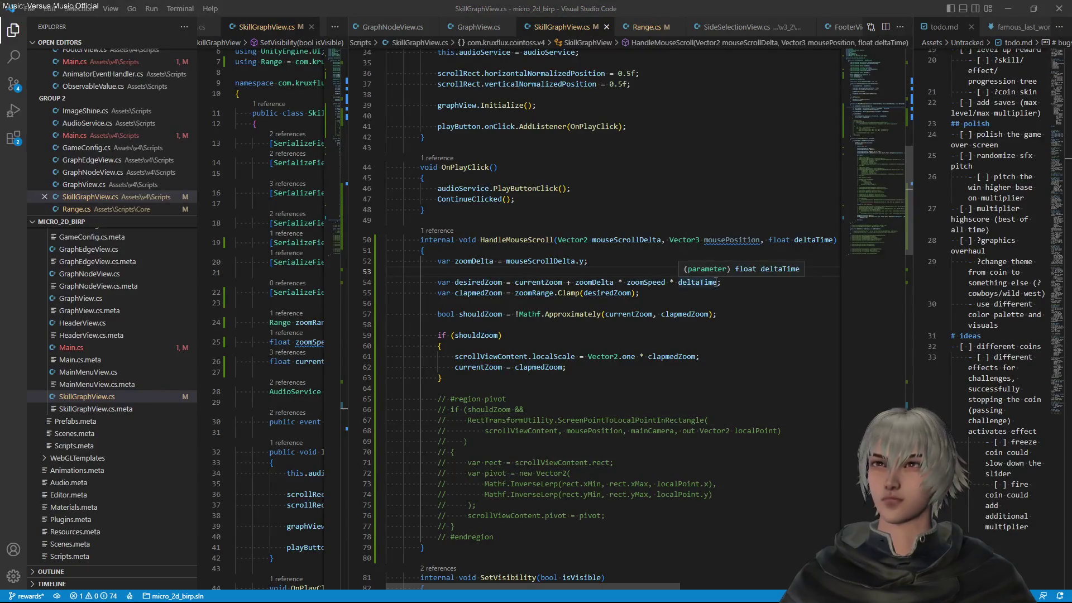
pyautogui.hotkey('alt', 'Tab')
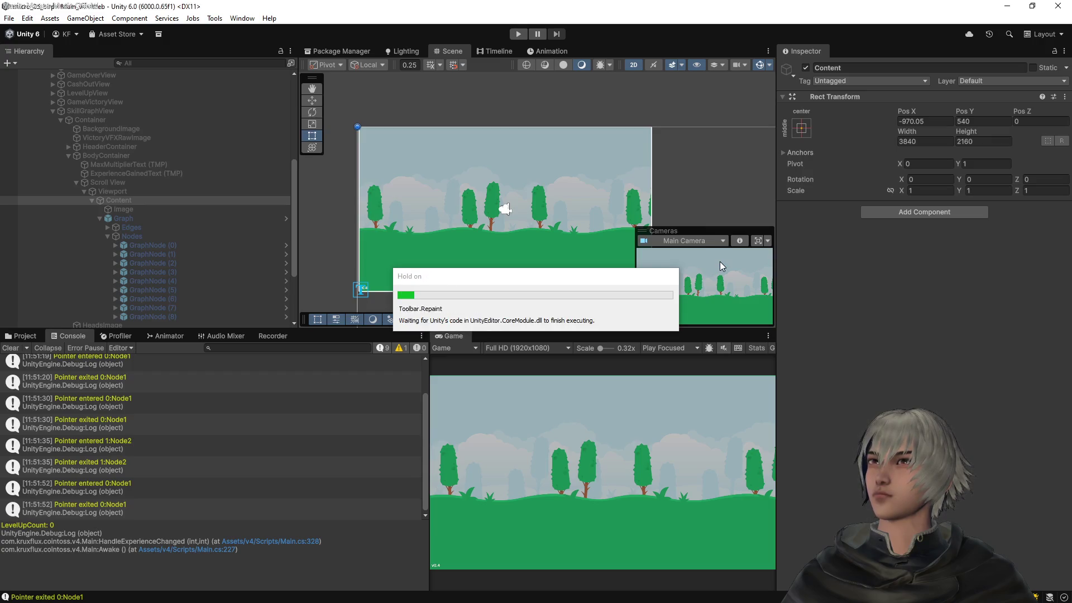
# Play the game, start a round, open the skill graph and scroll-zoom it in and out
pyautogui.click(515, 34)
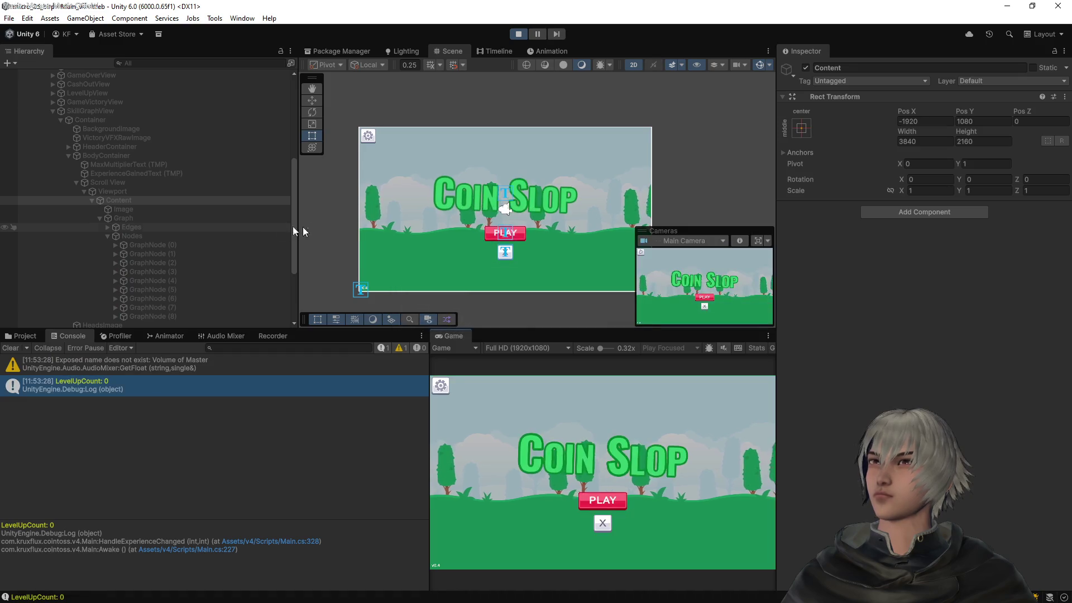
pyautogui.click(618, 499)
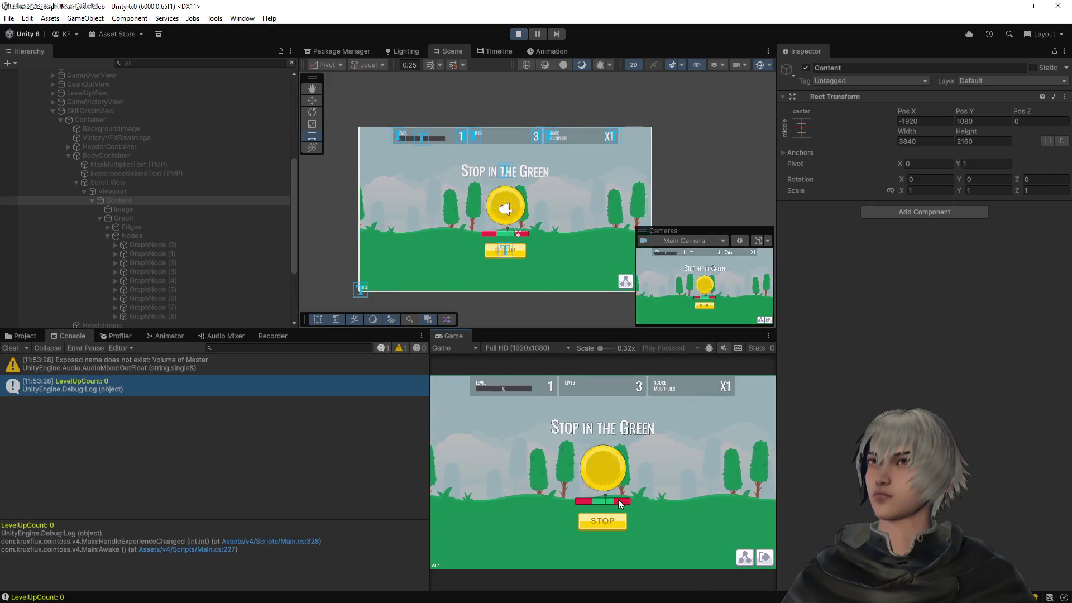
pyautogui.click(744, 557)
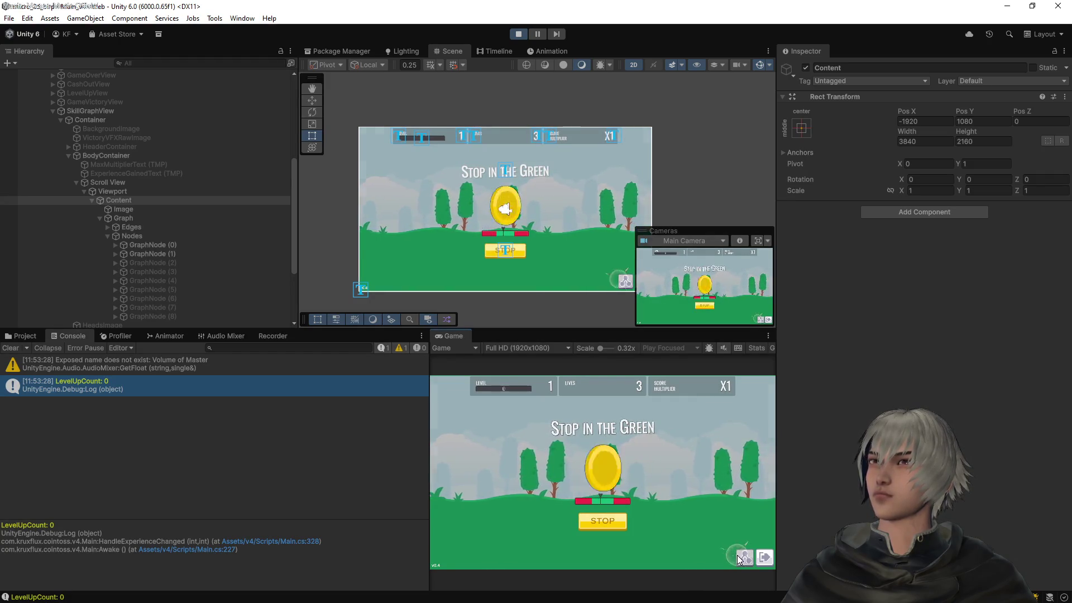
pyautogui.scroll(-2, 605, 474)
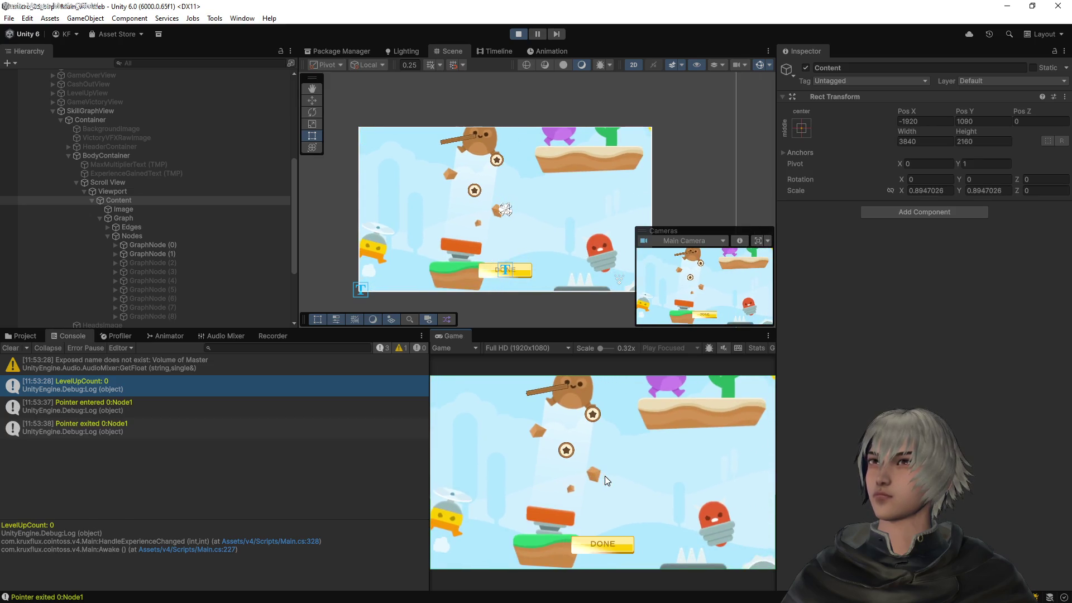
pyautogui.scroll(-3, 547, 189)
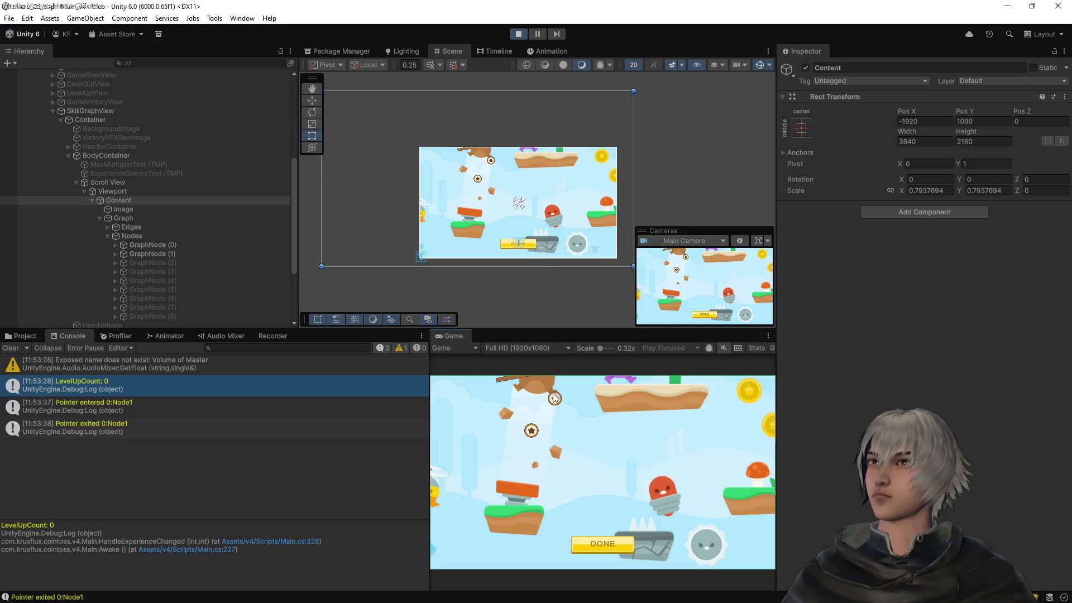
pyautogui.scroll(-2, 594, 453)
pyautogui.scroll(5, 594, 453)
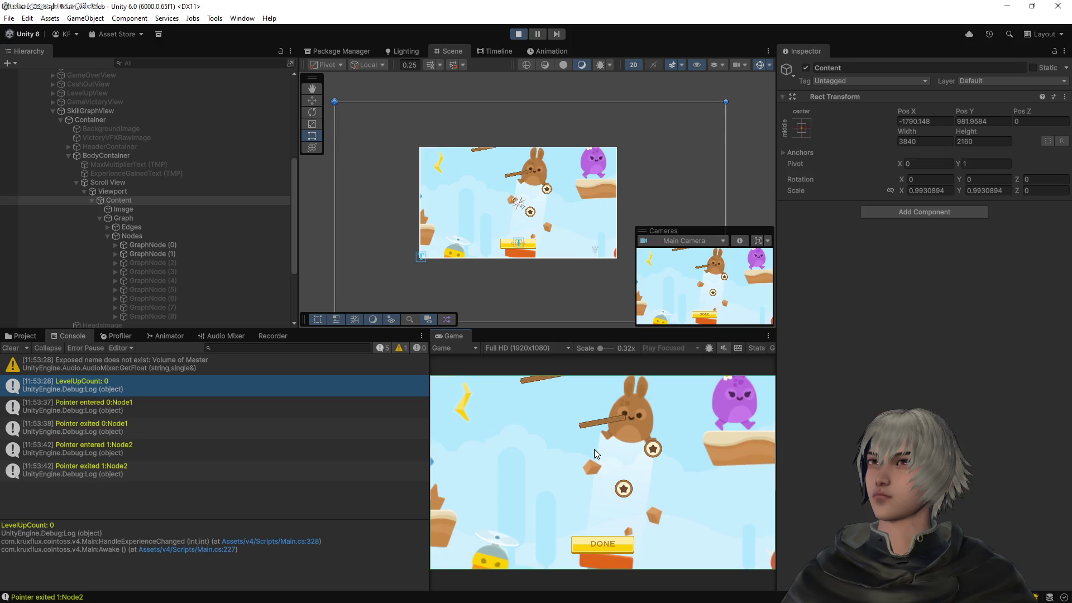
# Inspect the Scroll View, Viewport, Content, Image and Graph objects in the Hierarchy, ending on Content
pyautogui.click(130, 191)
pyautogui.click(126, 203)
pyautogui.click(126, 211)
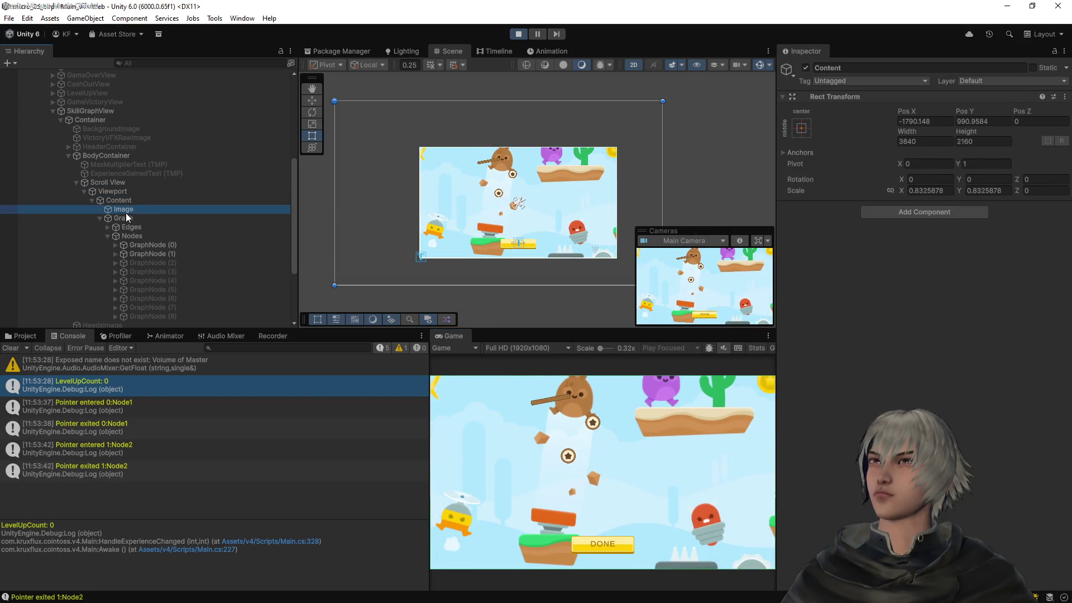
pyautogui.click(125, 221)
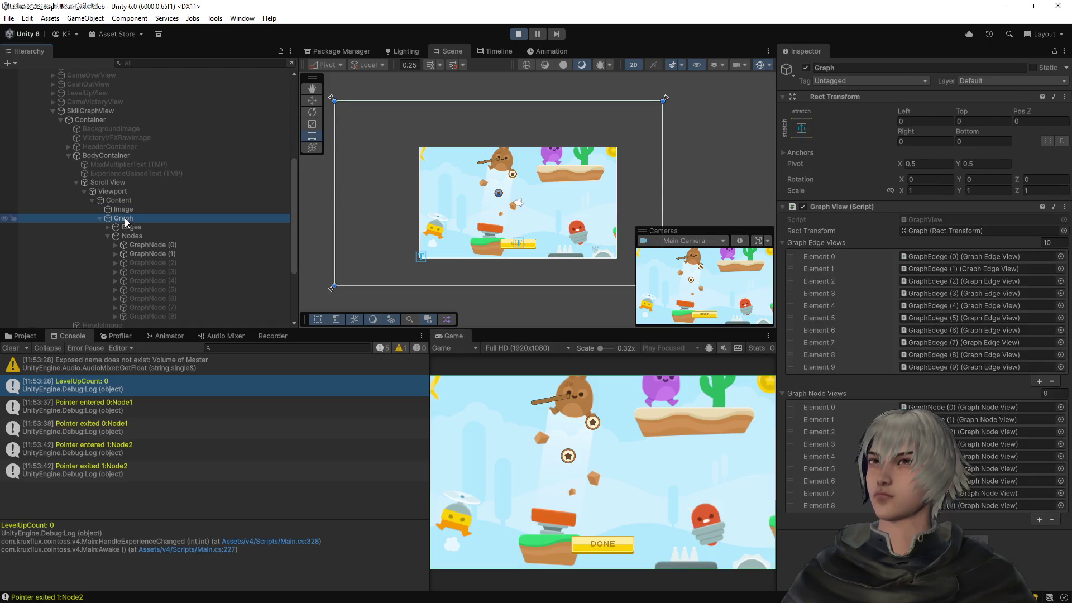
pyautogui.click(125, 209)
pyautogui.click(125, 221)
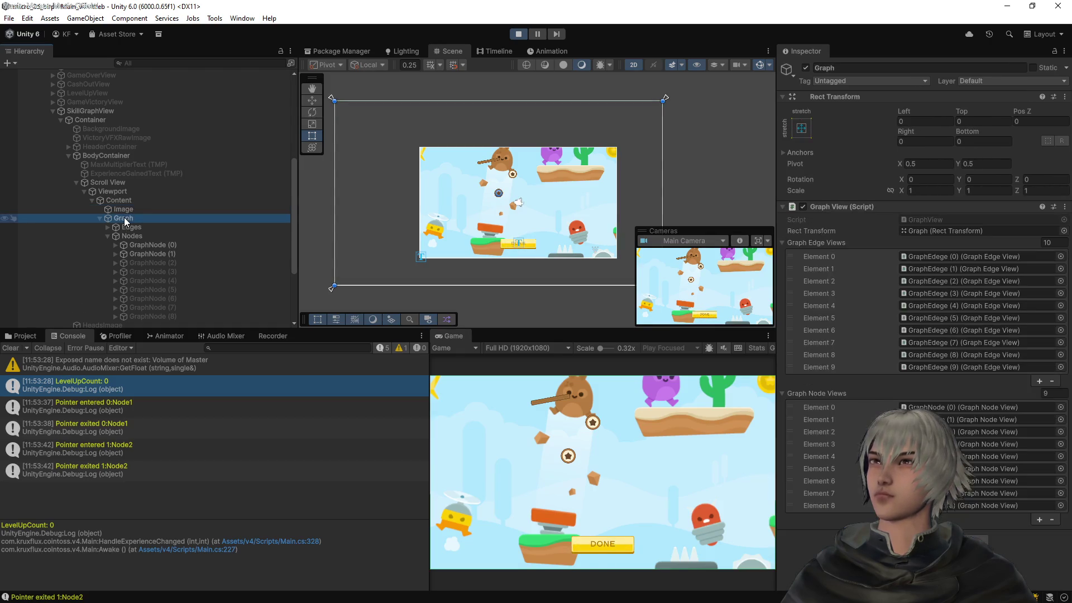
pyautogui.click(125, 211)
pyautogui.click(125, 201)
pyautogui.click(125, 193)
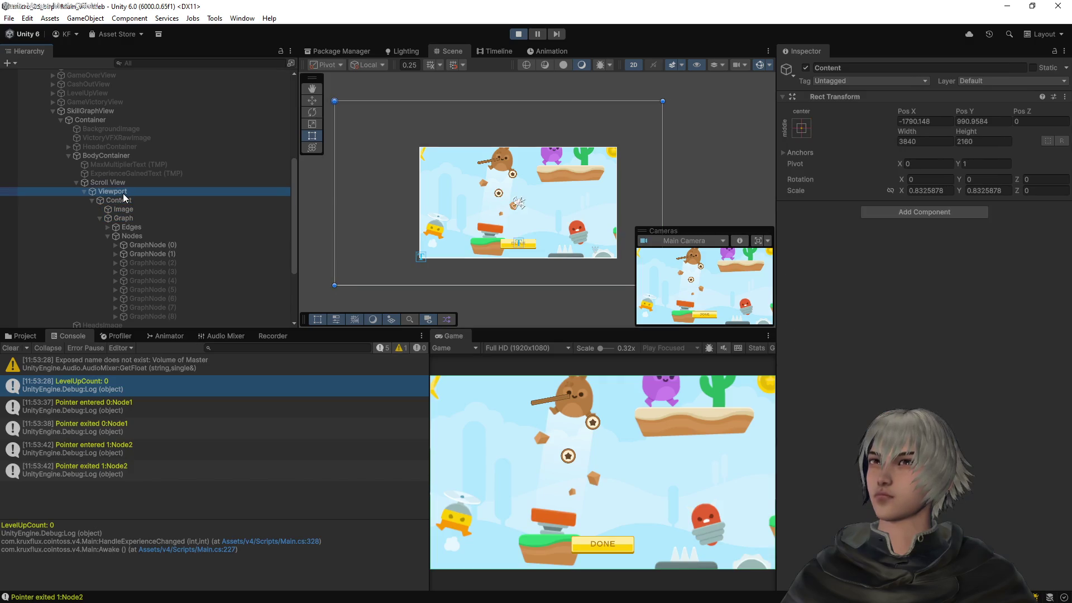
pyautogui.click(124, 182)
pyautogui.click(124, 192)
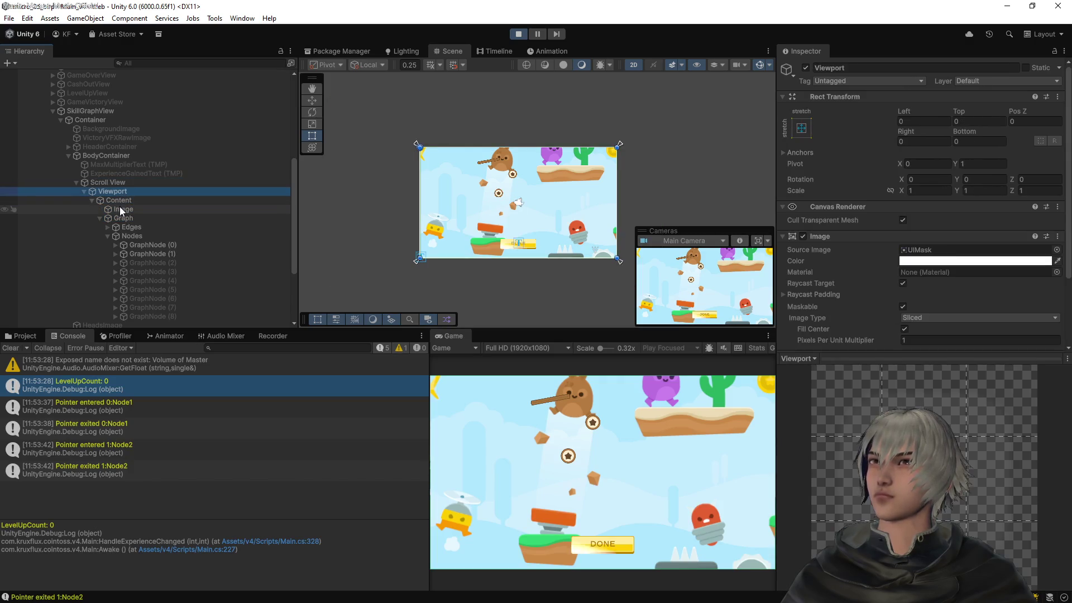
pyautogui.click(121, 210)
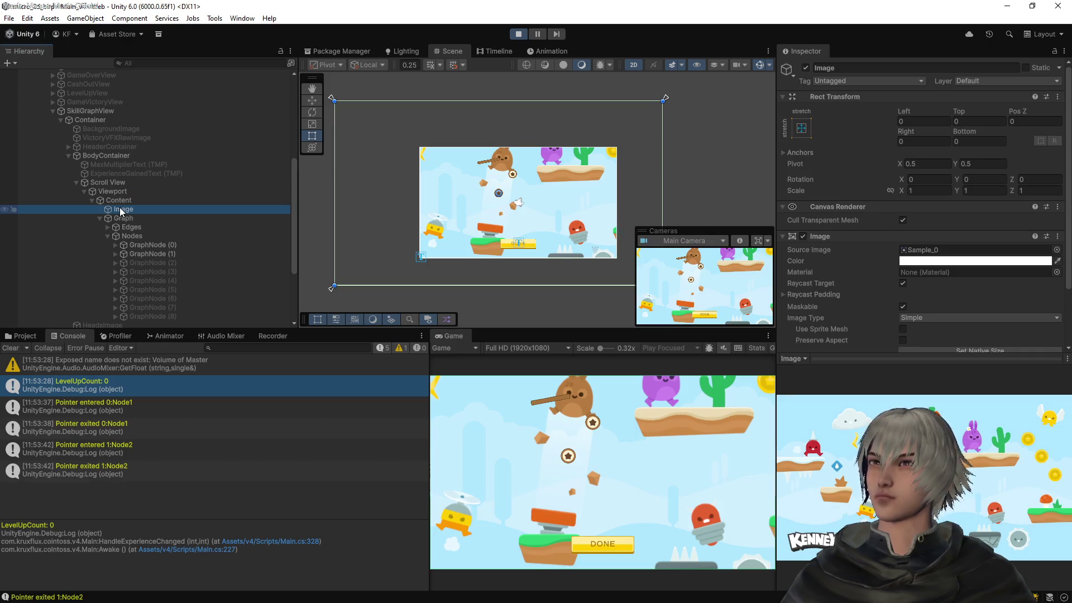
pyautogui.click(119, 220)
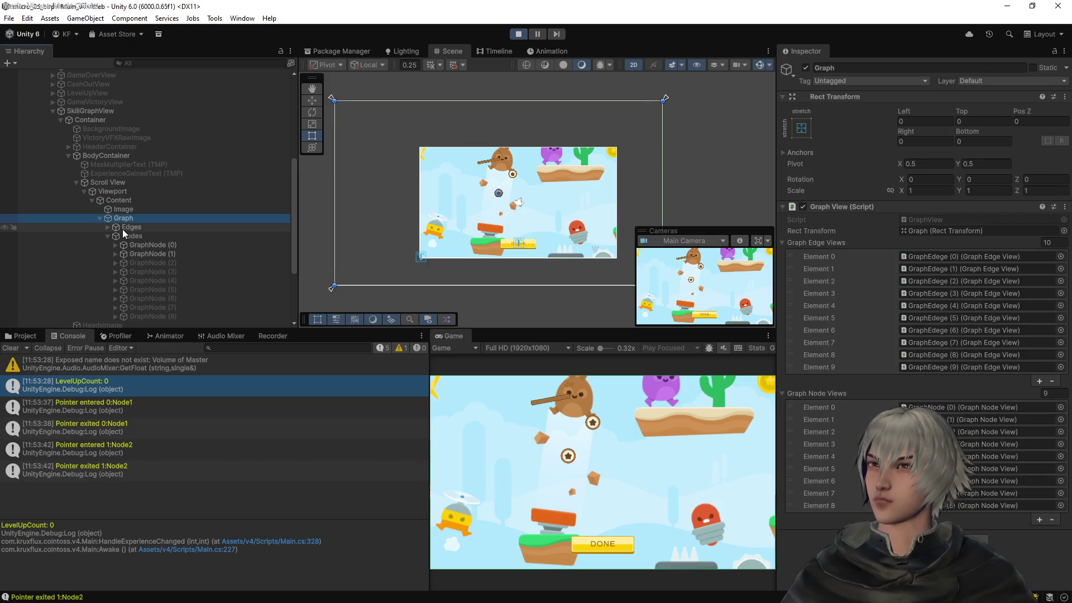
pyautogui.click(122, 210)
pyautogui.press('Up')
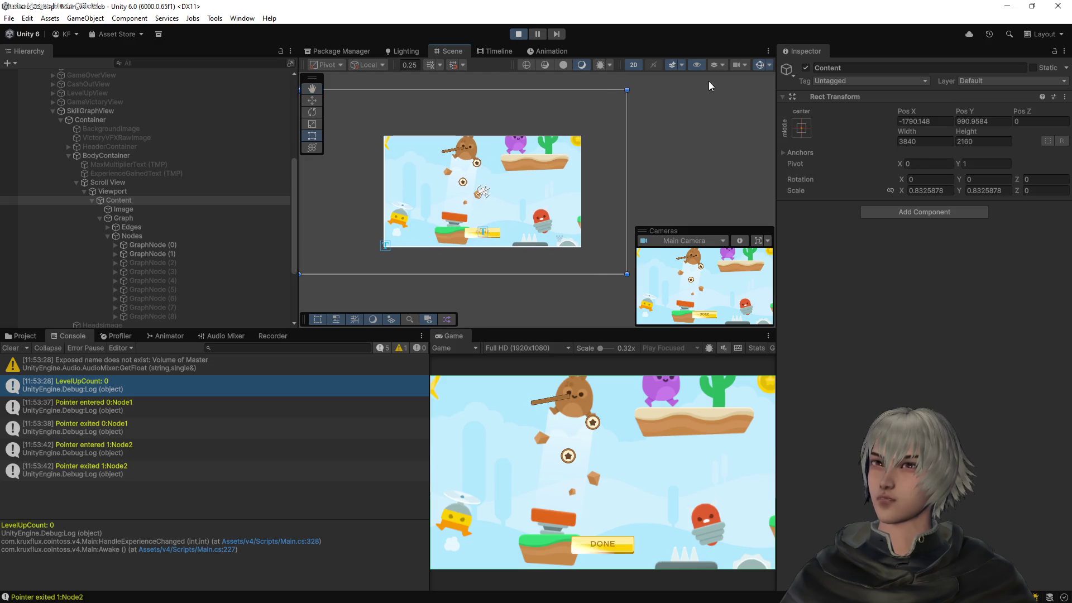
# Exit Play mode and apply the middle-center anchor preset to Content, giving pivot 0.5, 0.5
pyautogui.click(518, 34)
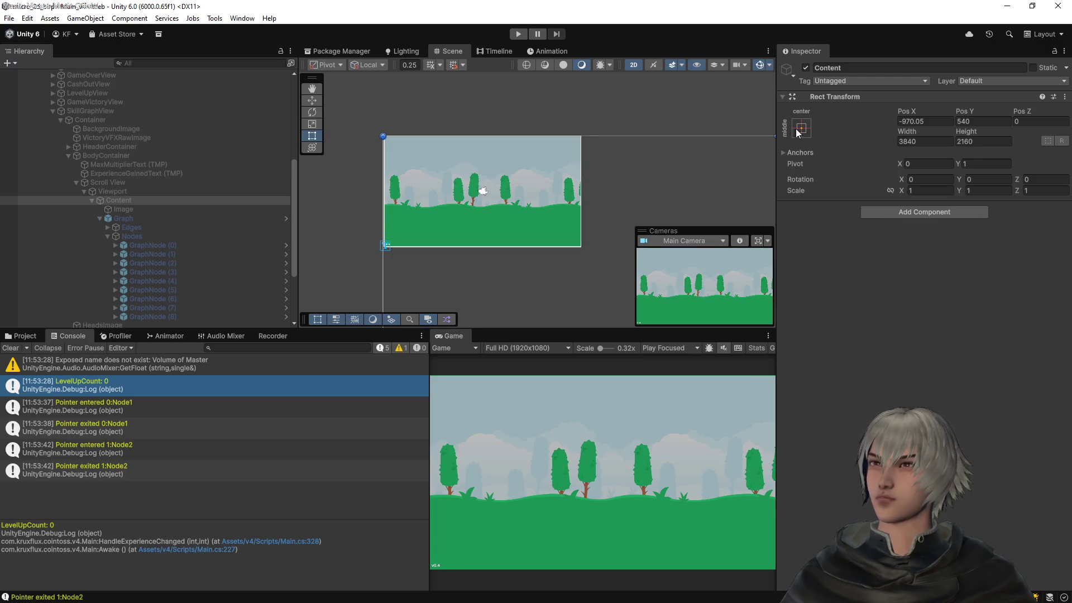
pyautogui.click(801, 128)
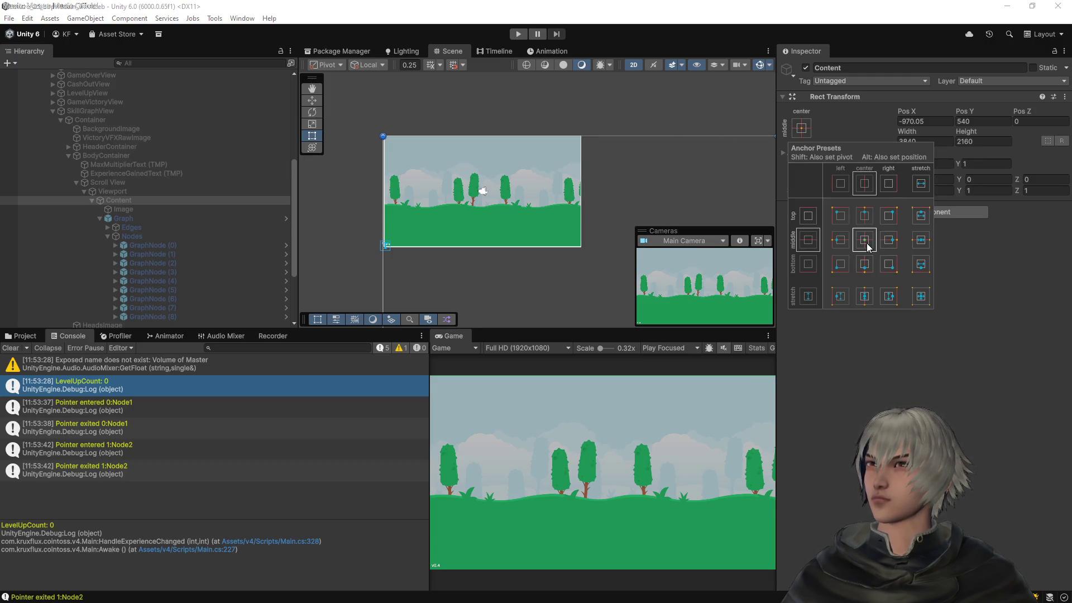
pyautogui.click(866, 243)
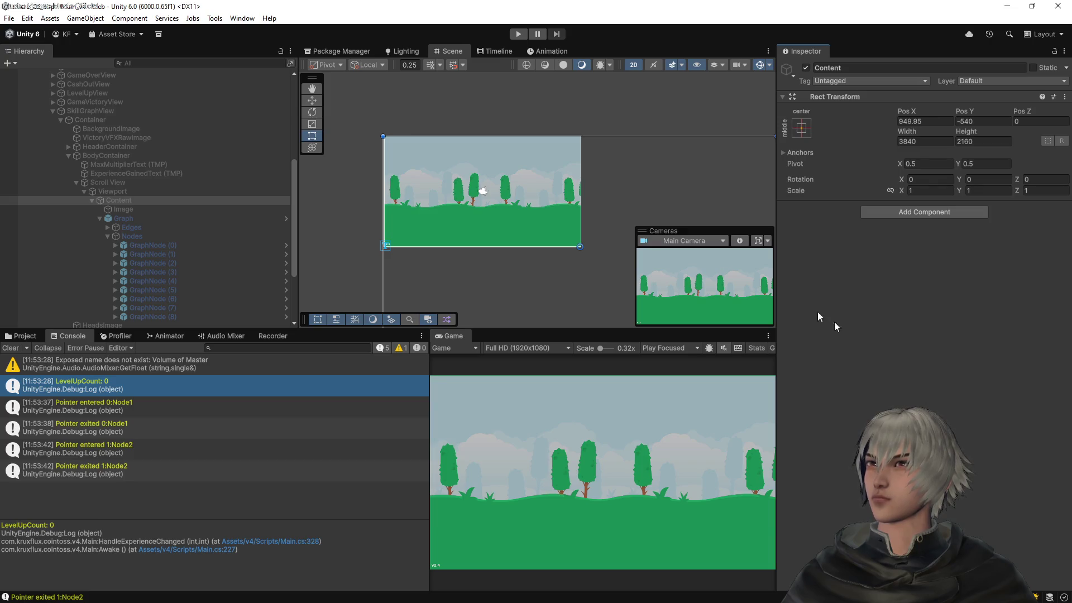
# Enter Play mode, start a Coin Slop round, and open the in-game skill graph view
pyautogui.click(523, 37)
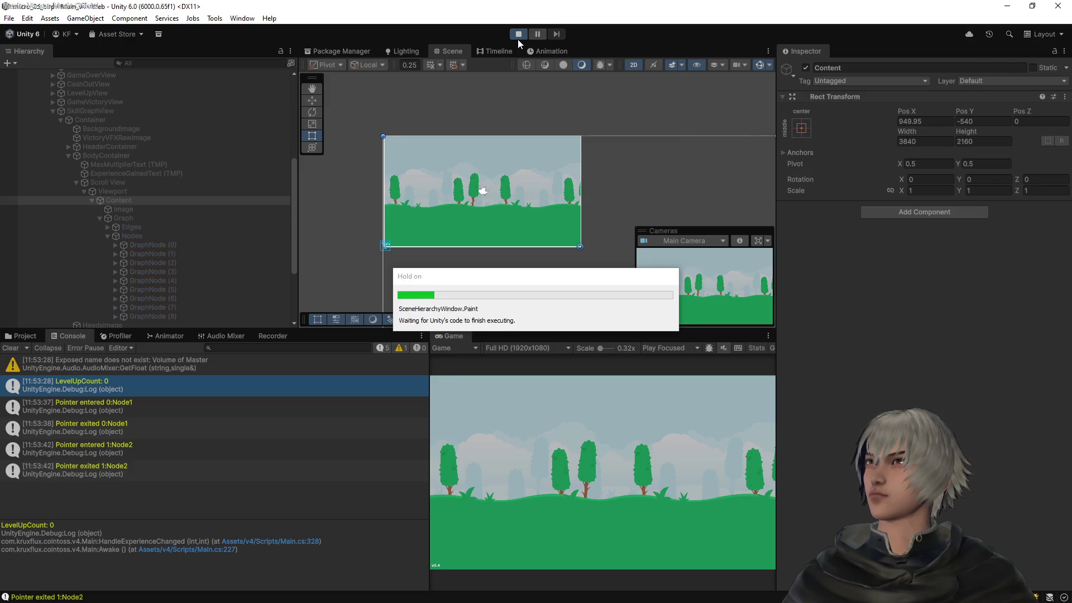
pyautogui.click(605, 498)
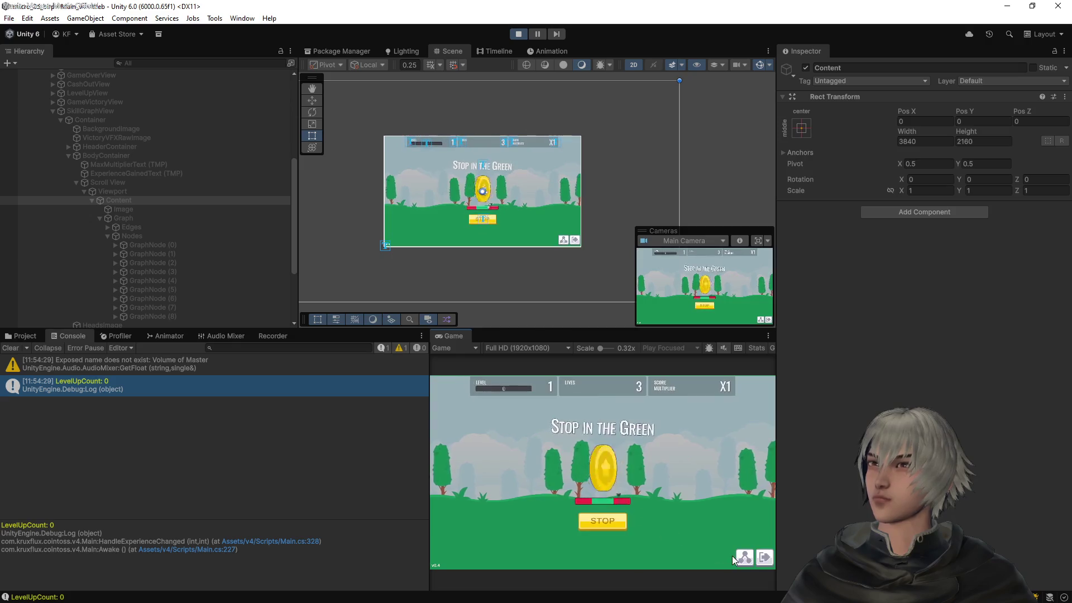
pyautogui.click(745, 557)
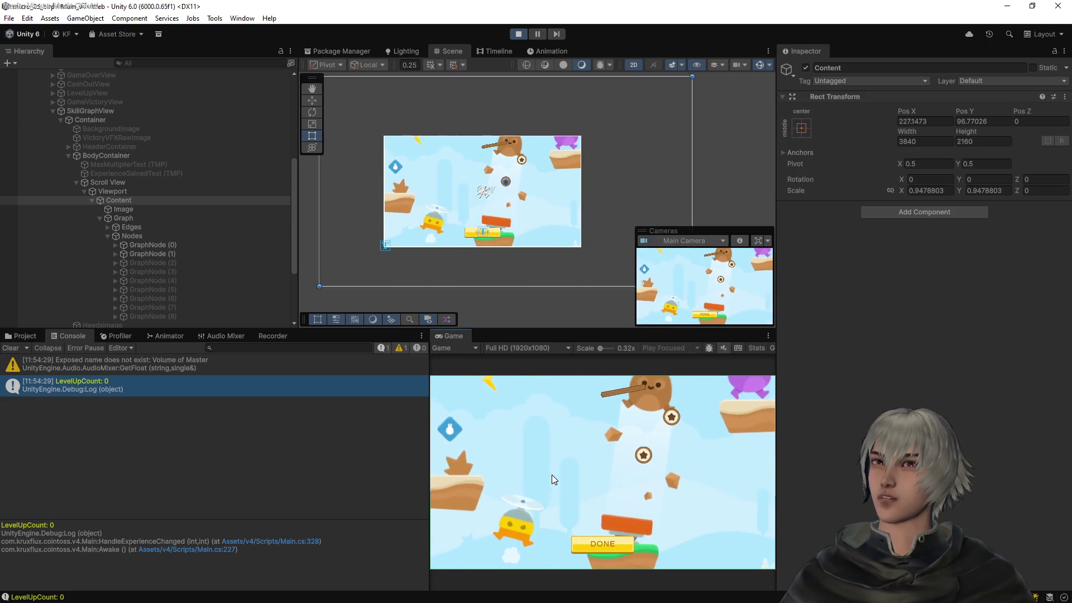
# Zoom the skill graph in and out, then drag Content's pivot left and down
pyautogui.scroll(-3, 553, 480)
pyautogui.scroll(3, 552, 479)
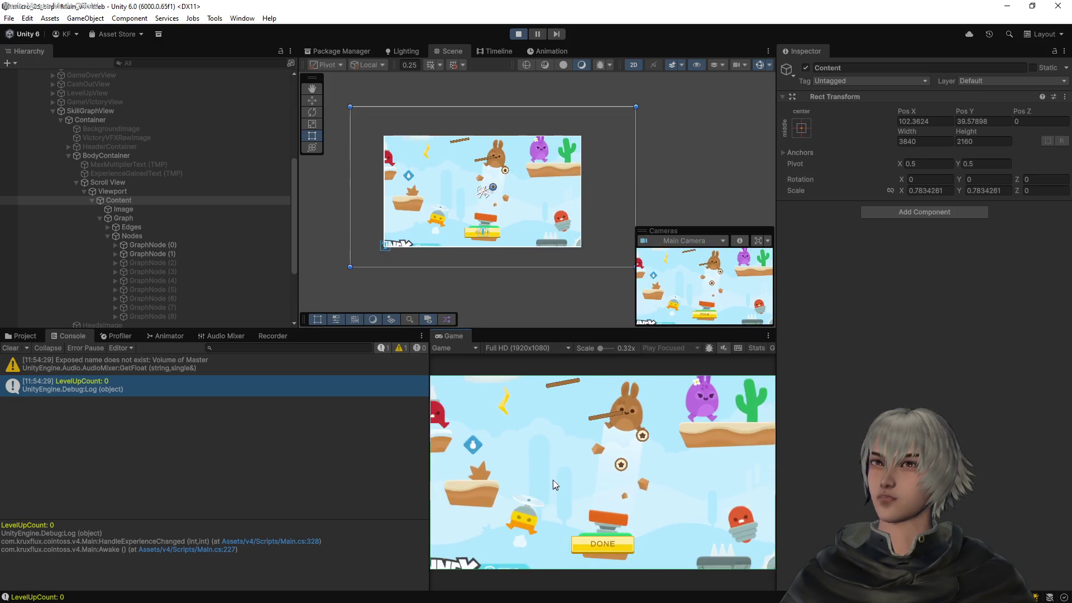
pyautogui.scroll(-2, 553, 480)
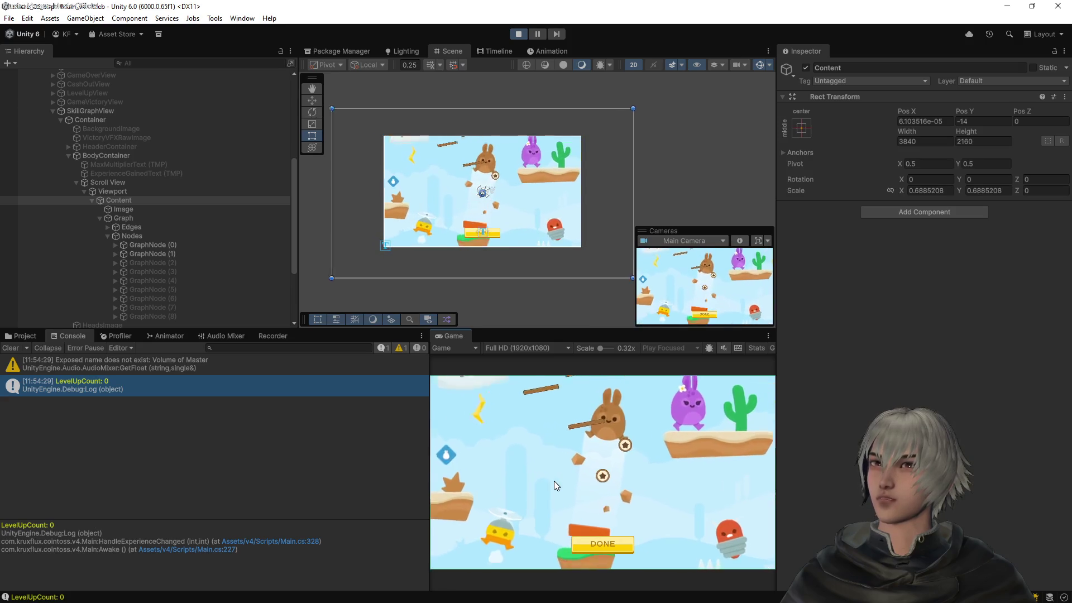
pyautogui.scroll(1, 554, 477)
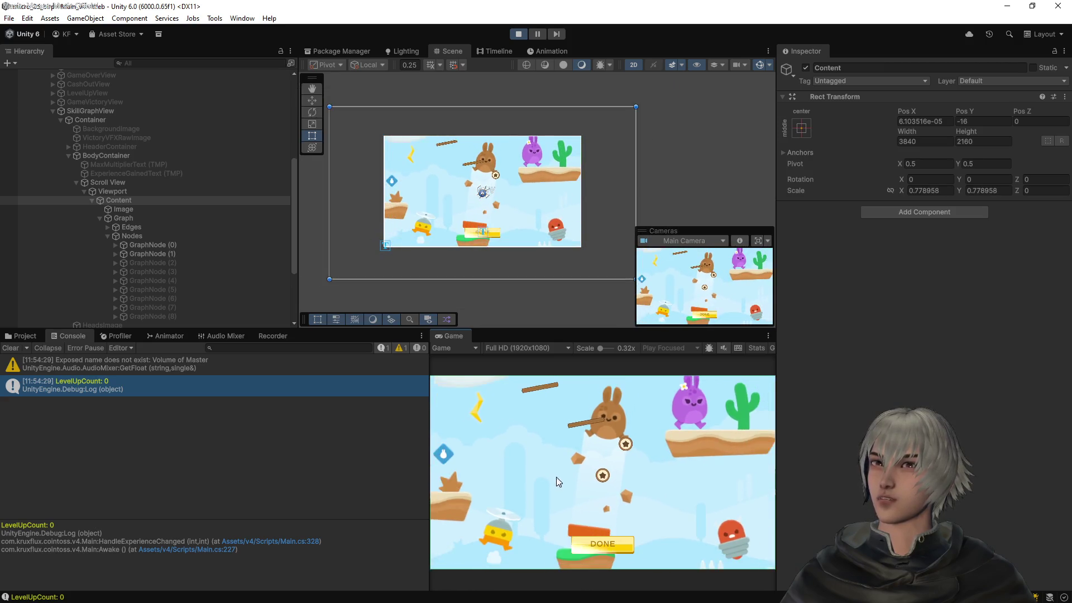
pyautogui.scroll(-2, 556, 480)
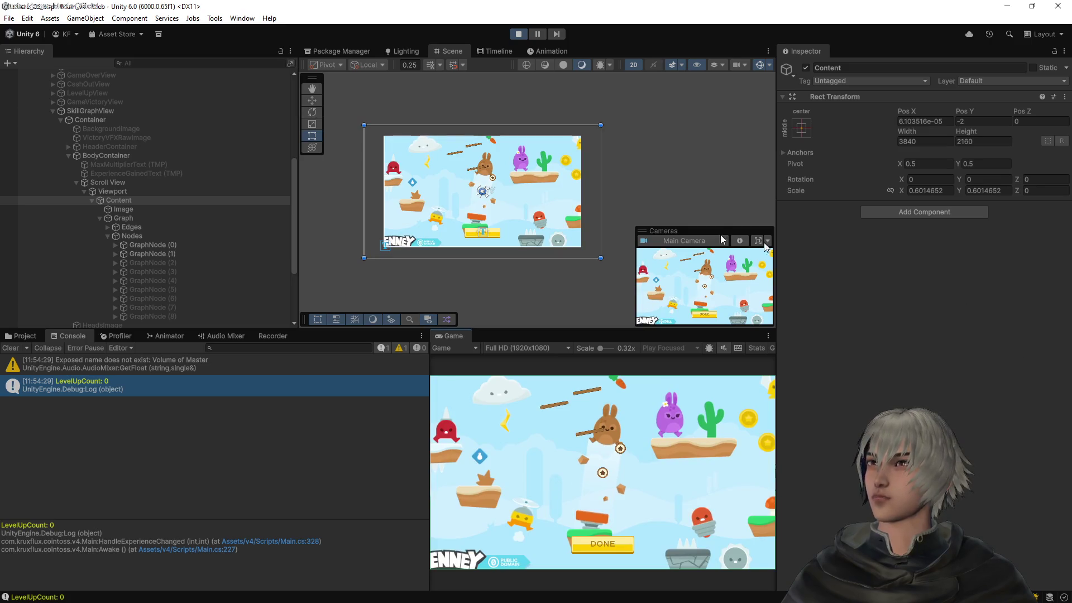
pyautogui.moveTo(483, 194); pyautogui.dragTo(435, 205)
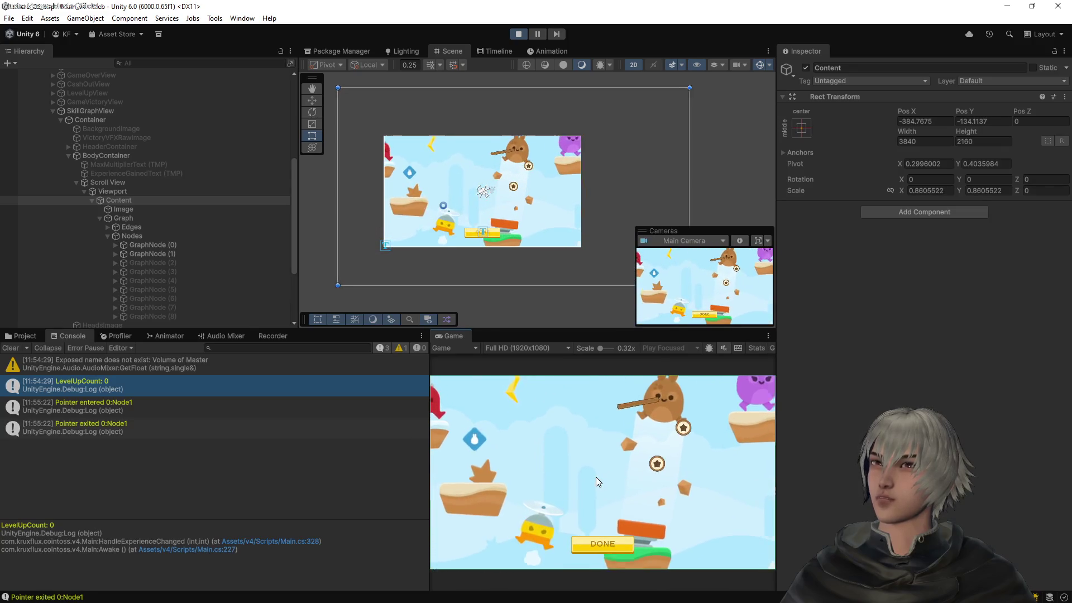
# Zoom the graph out to 0.754 scale and reveal Content's anchor min and max values
pyautogui.scroll(-2, 595, 477)
pyautogui.scroll(3, 595, 486)
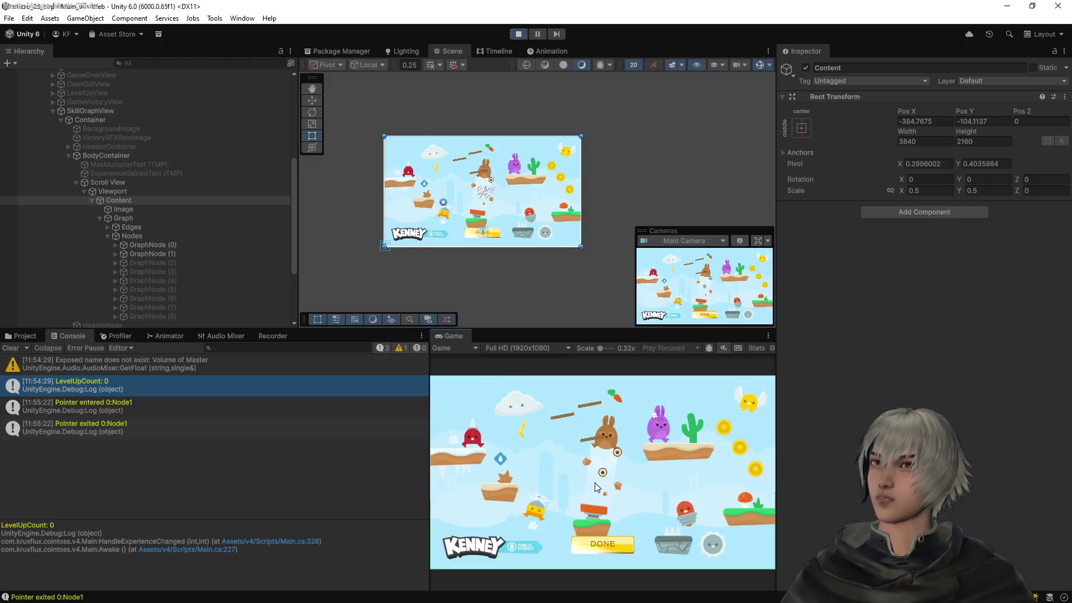
pyautogui.scroll(-3, 592, 481)
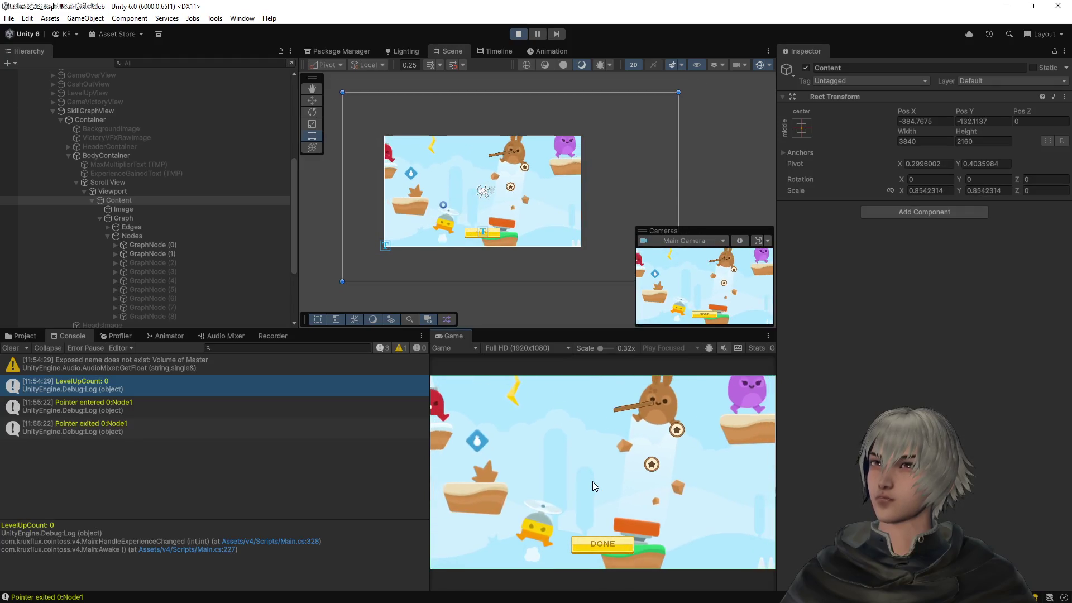
pyautogui.scroll(3, 591, 486)
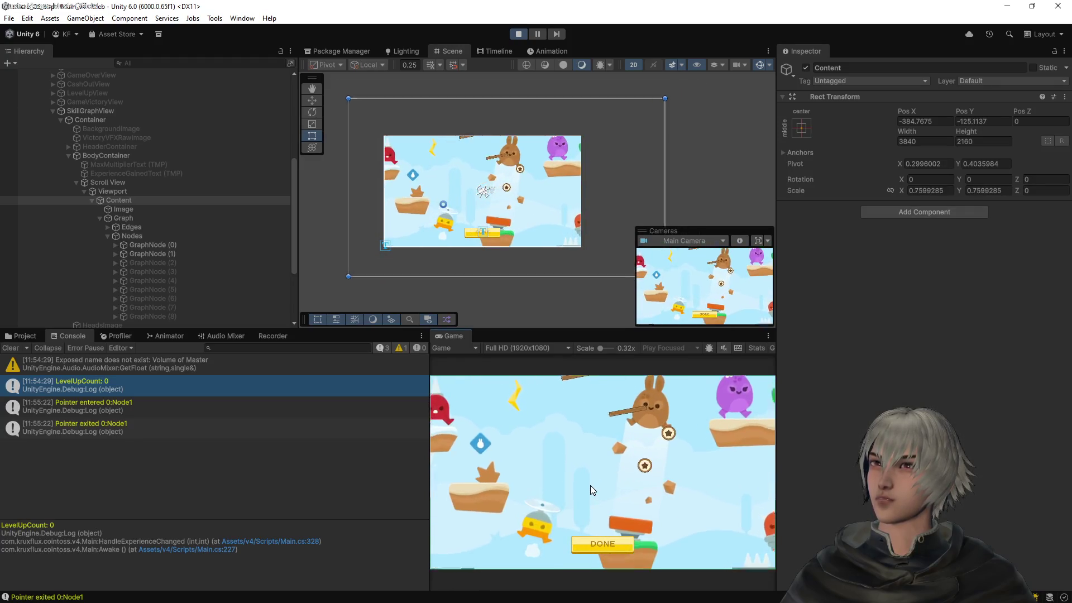
pyautogui.scroll(-2, 591, 484)
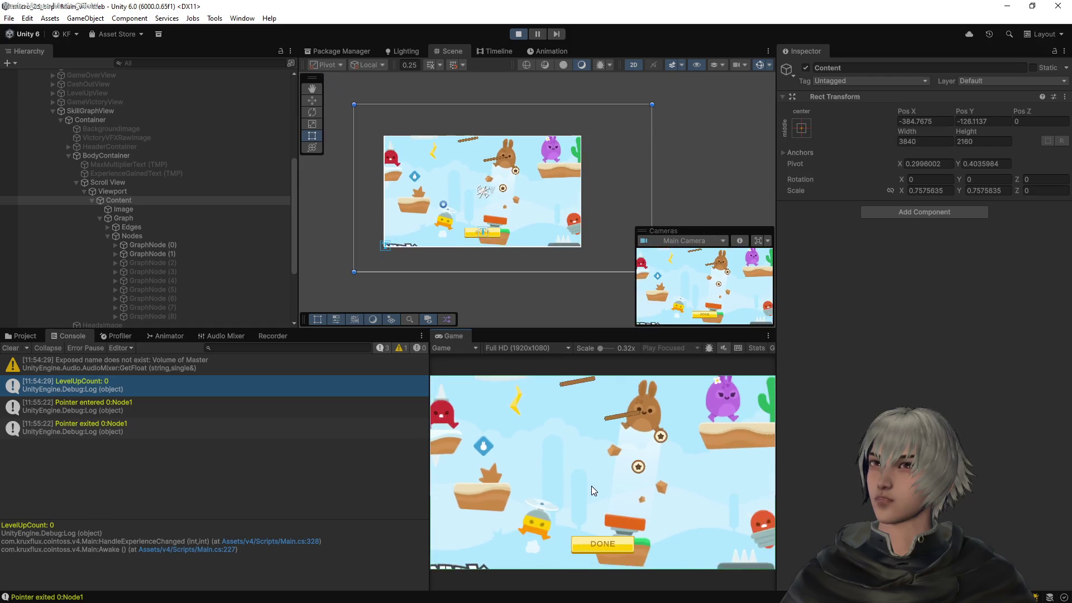
pyautogui.click(785, 153)
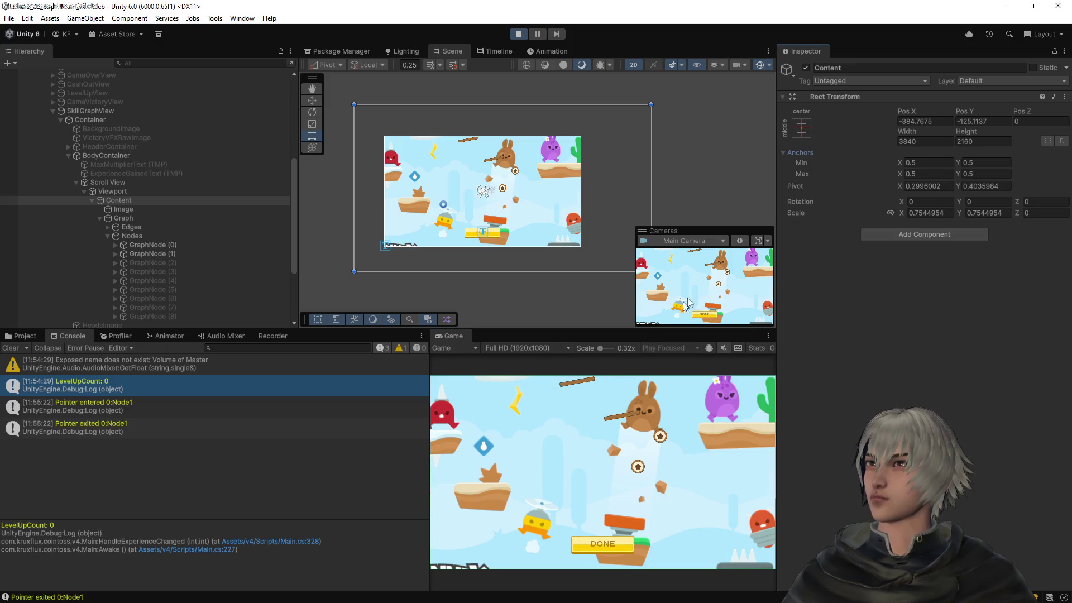
# Zoom the skill graph in and out several more times over the Game view
pyautogui.scroll(-2, 564, 471)
pyautogui.scroll(-3, 565, 472)
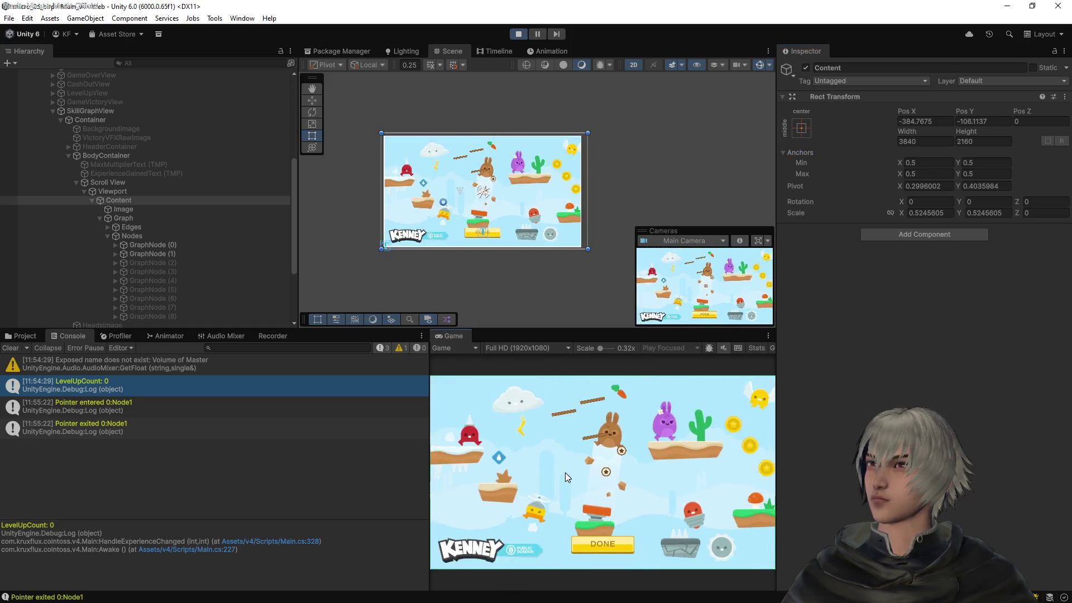
pyautogui.scroll(-5, 565, 473)
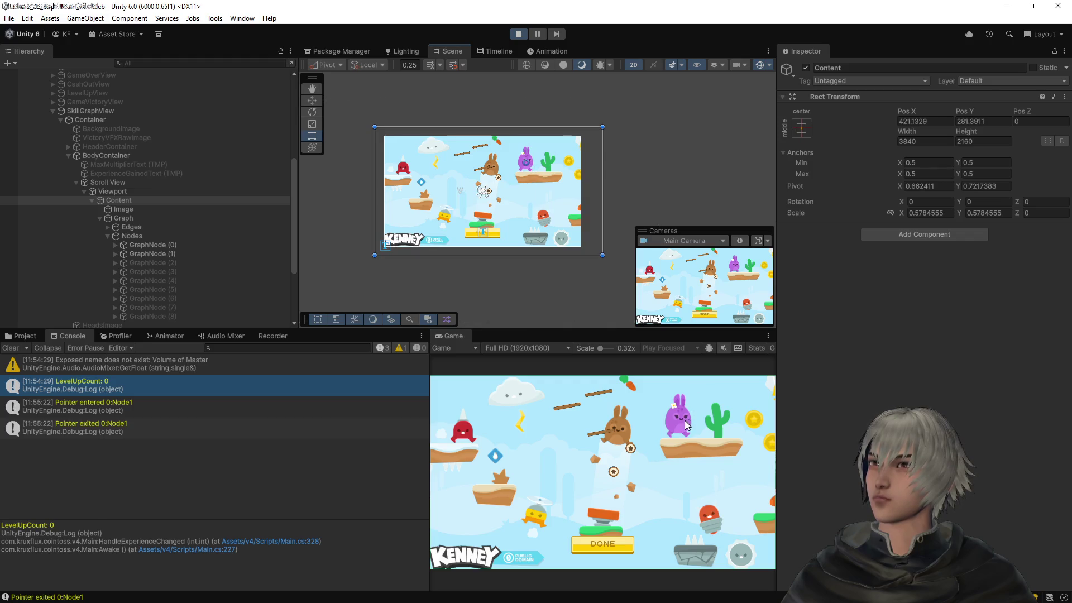
pyautogui.scroll(4, 681, 424)
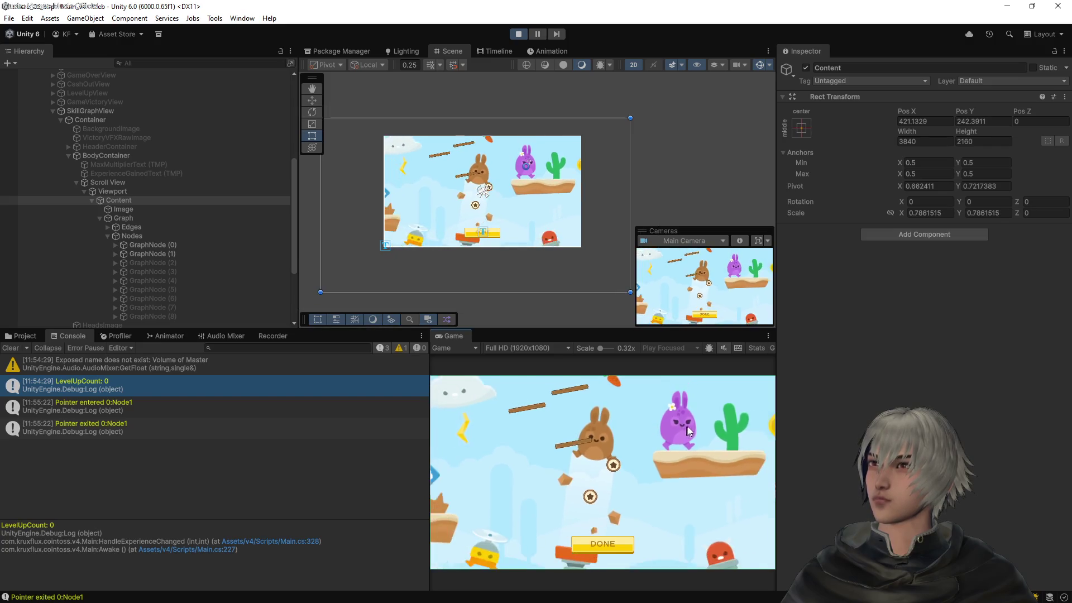
pyautogui.scroll(-3, 690, 433)
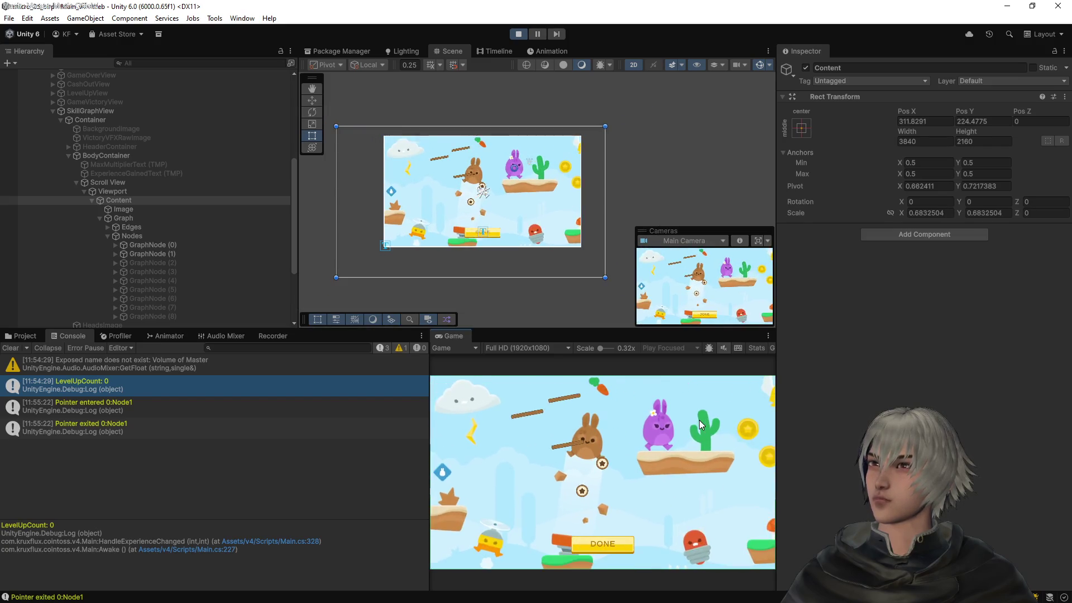
pyautogui.scroll(5, 699, 420)
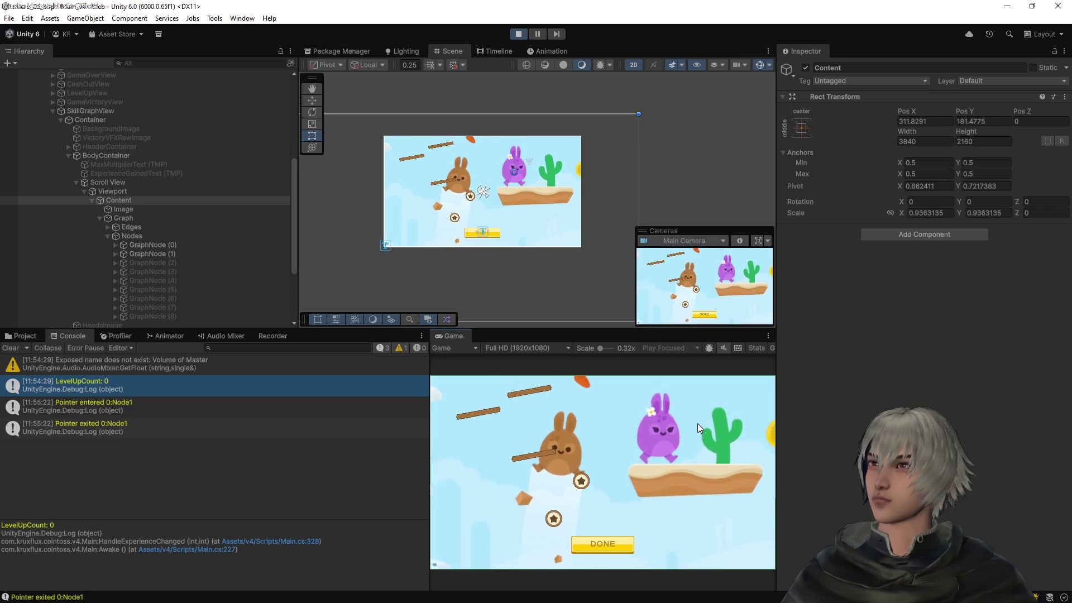
pyautogui.scroll(-5, 691, 430)
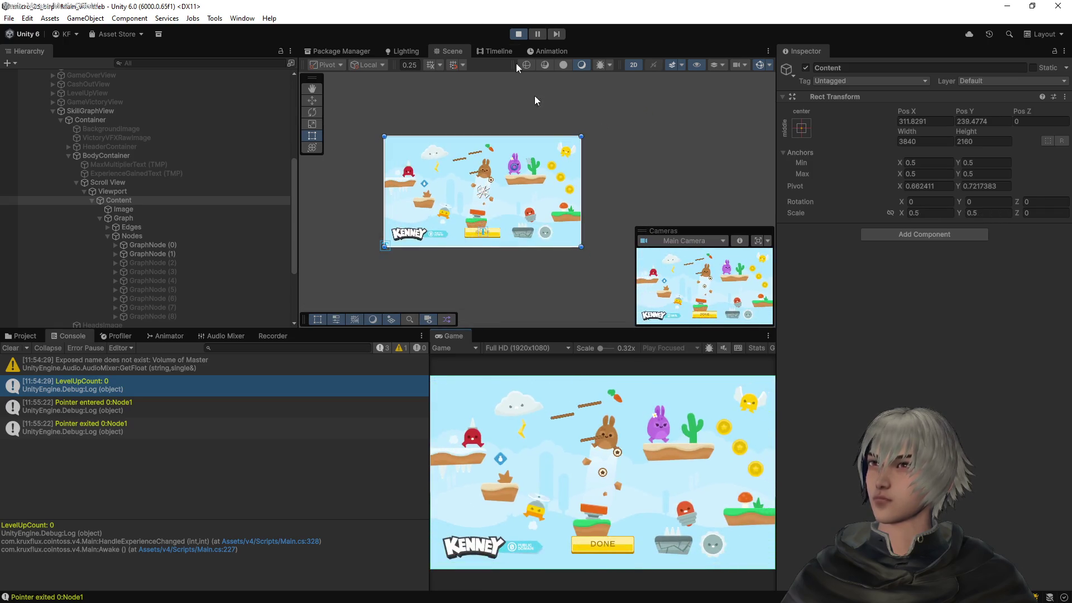
# Stop Play mode, check Content's anchor presets, and return to SkillGraphView.cs in VS Code
pyautogui.click(518, 34)
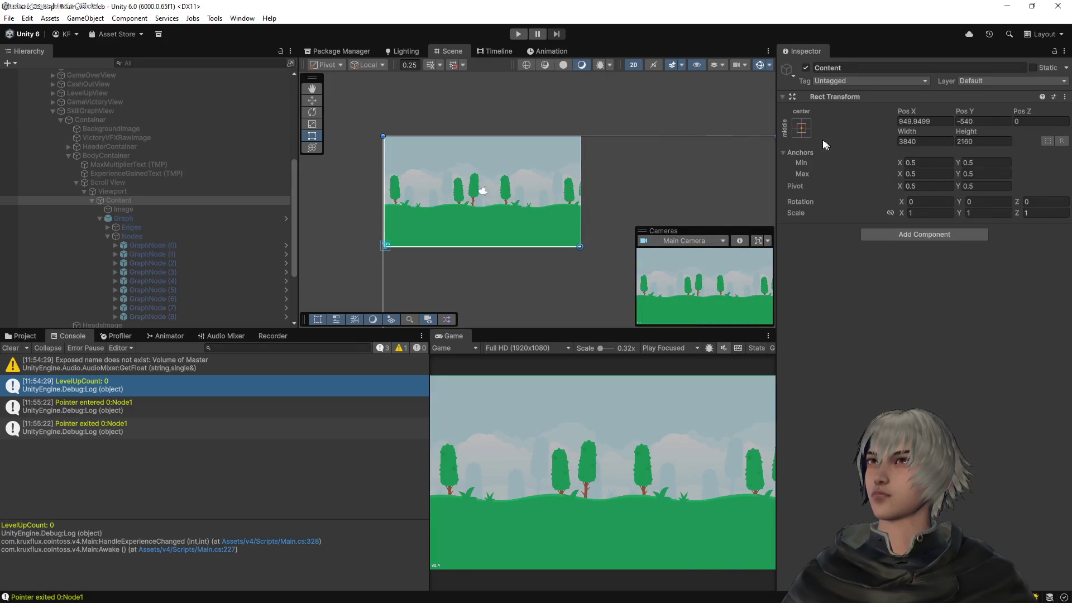
pyautogui.click(805, 129)
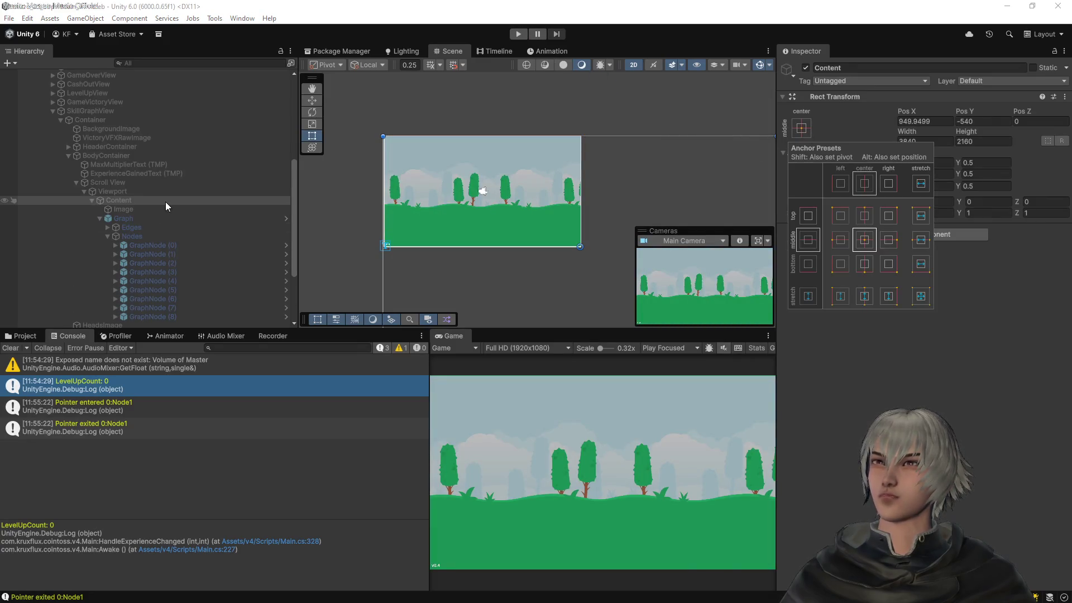
pyautogui.click(546, 5)
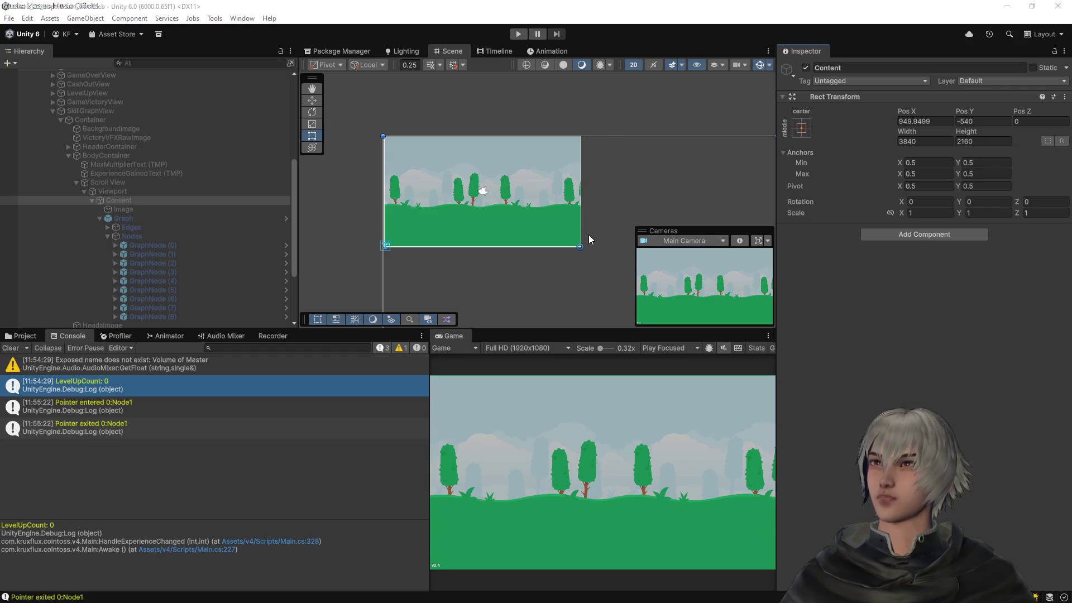
pyautogui.hotkey('alt', 'Tab')
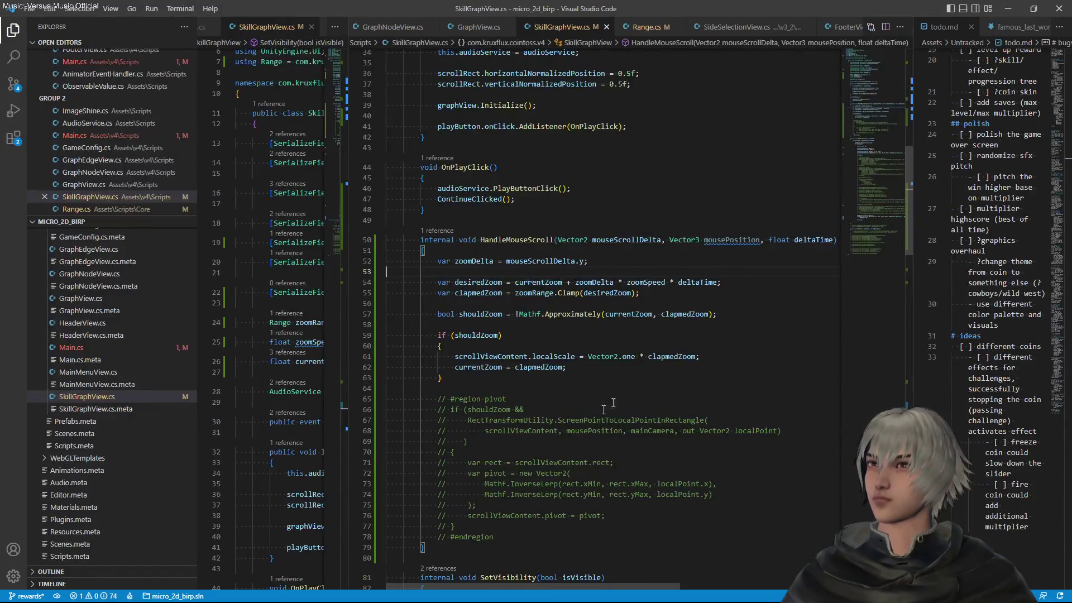
# Uncomment the pivot region code in HandleMouseScroll
pyautogui.moveTo(498, 535); pyautogui.dragTo(450, 400)
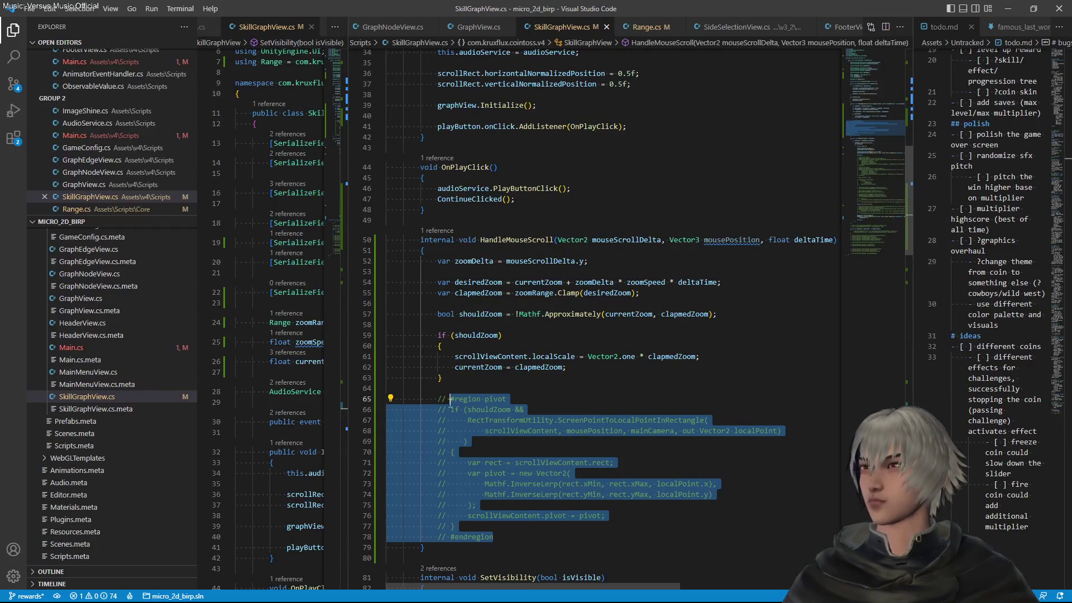
pyautogui.hotkey('ctrl', '/')
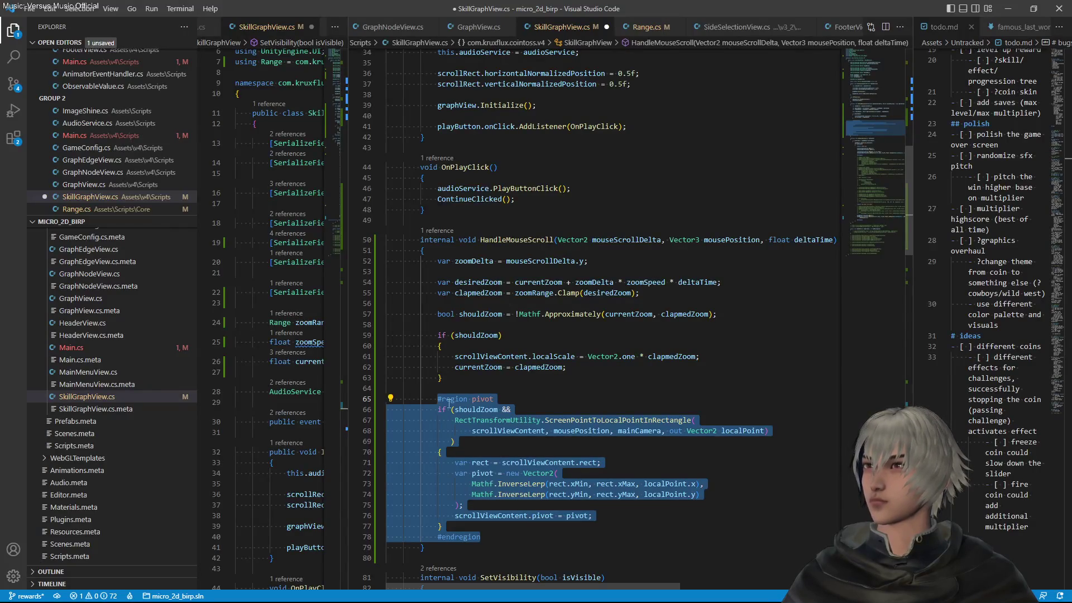
pyautogui.click(597, 412)
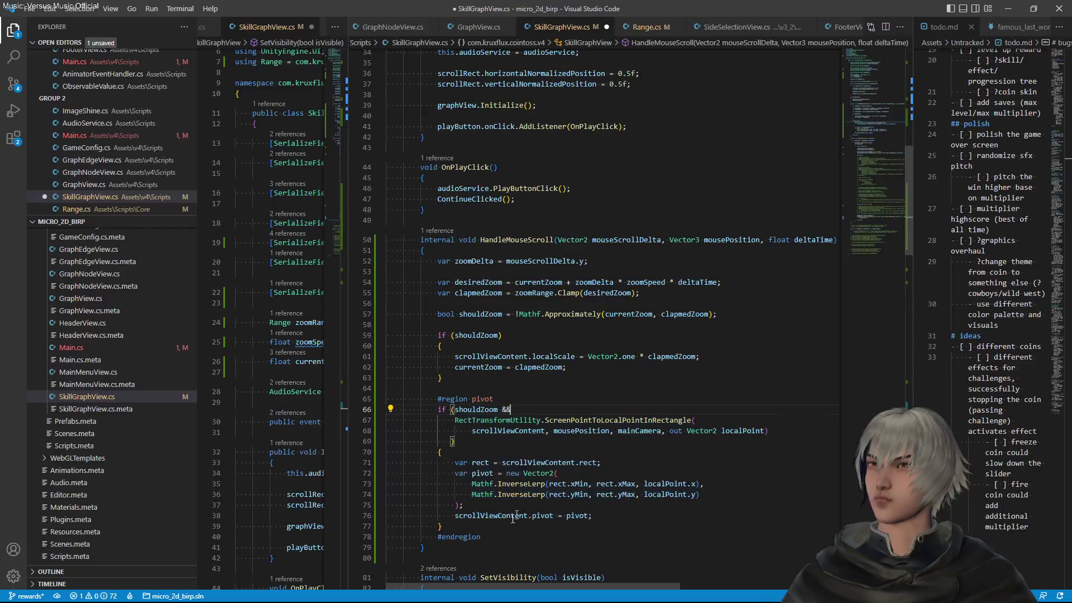
# Move the pivot region inside the if (shouldZoom) block and drop its 'shouldZoom &&' condition
pyautogui.moveTo(491, 534)
pyautogui.mouseDown()
pyautogui.moveTo(425, 412)
pyautogui.moveTo(447, 386)
pyautogui.mouseUp()
pyautogui.hotkey('ctrl', 'c')
pyautogui.press('Delete')
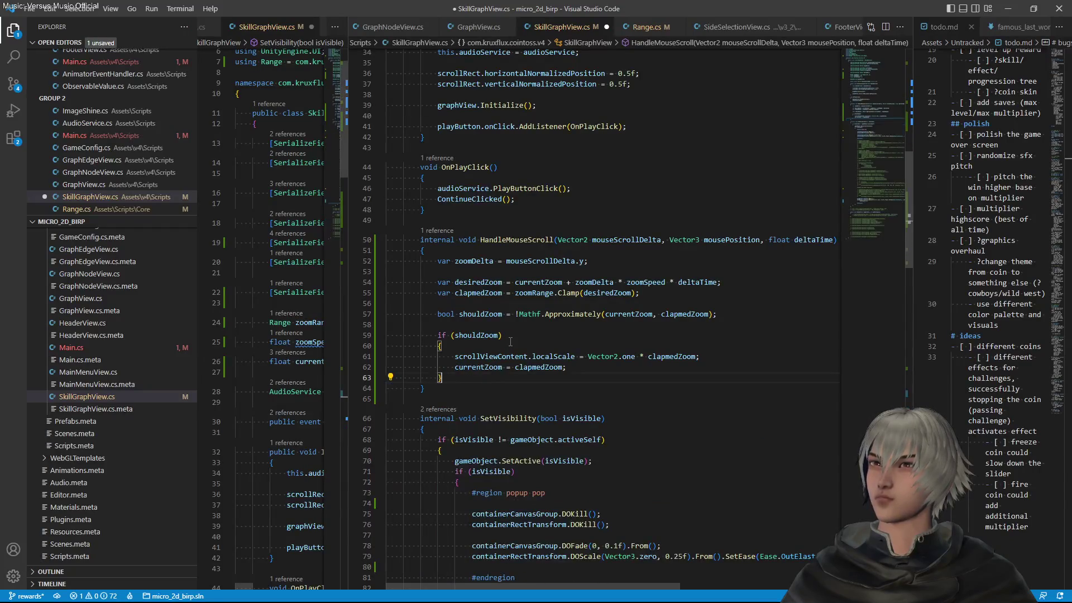
pyautogui.hotkey('ctrl', 'v')
pyautogui.press('Return')
pyautogui.press('Up')
pyautogui.press('Up')
pyautogui.press('Up')
pyautogui.press('Down')
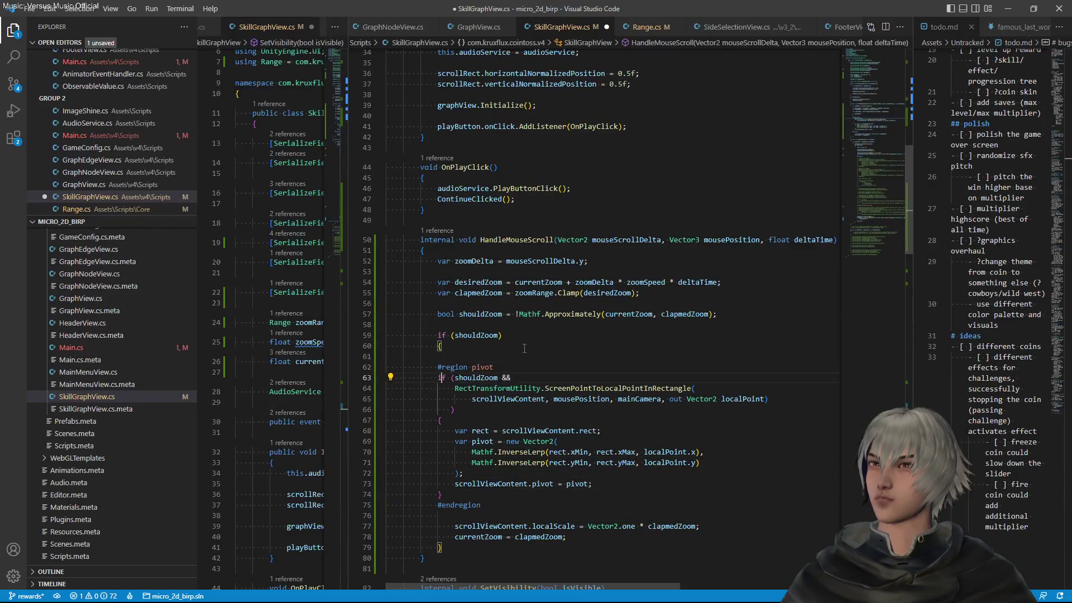
pyautogui.hotkey('shift', 'Down')
pyautogui.press('Delete')
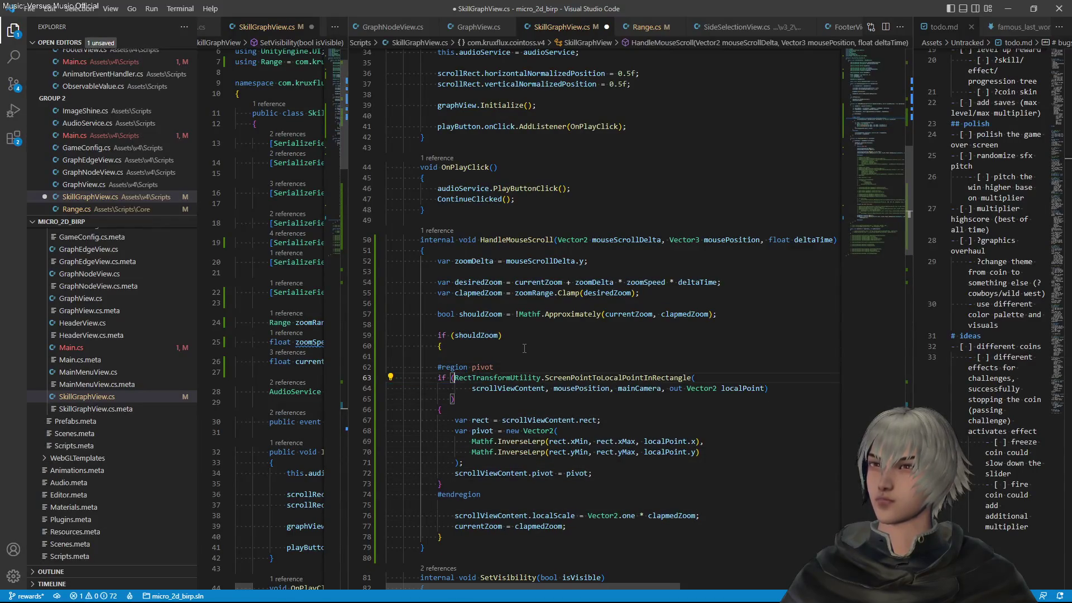
# Reformat the moved region's indentation, save SkillGraphView.cs, and return to Unity
pyautogui.hotkey('shift', 'Down')
pyautogui.hotkey('shift', 'Down')
pyautogui.hotkey('shift', 'Down')
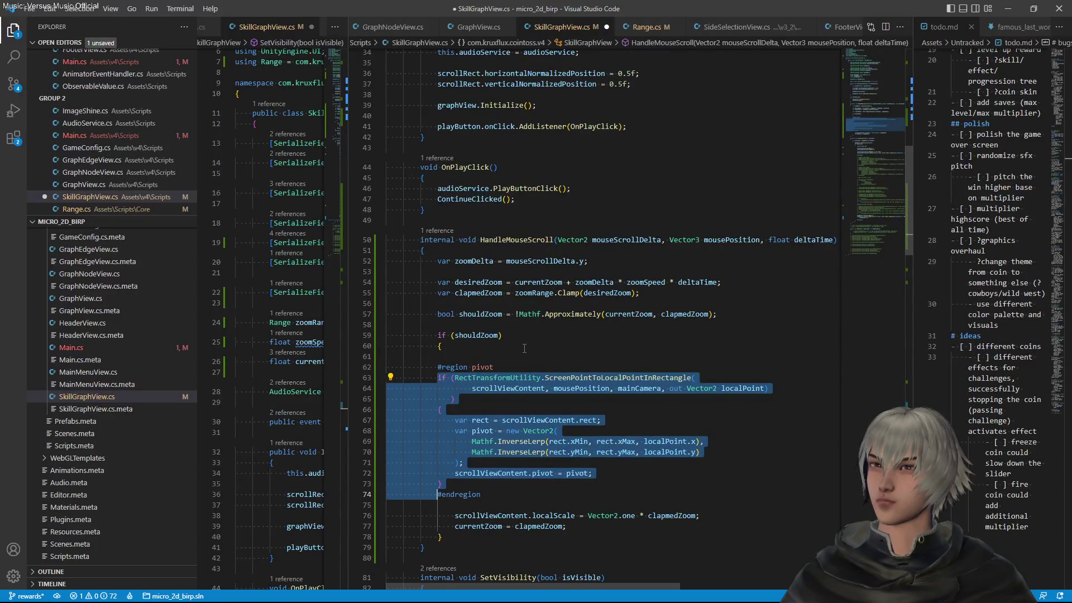
pyautogui.hotkey('shift', 'alt', 'f')
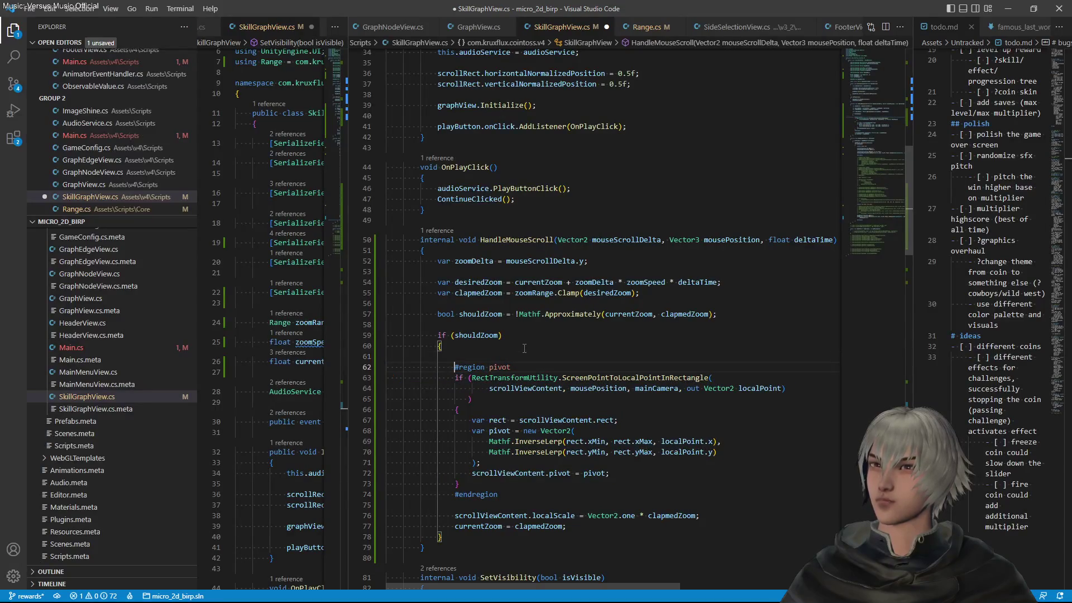
pyautogui.press('BackSpace')
pyautogui.hotkey('ctrl', 's')
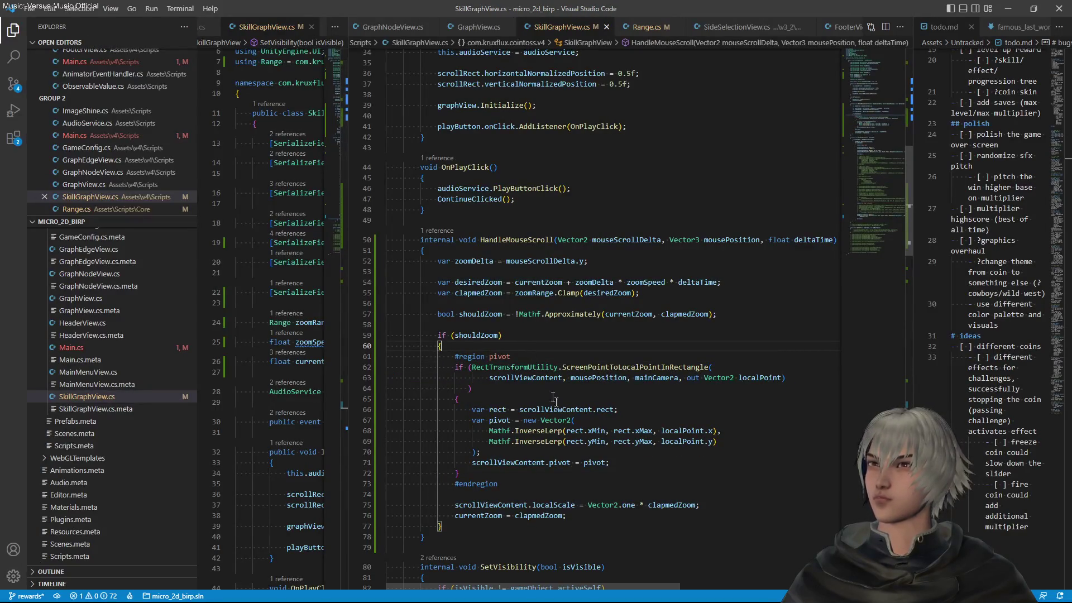
pyautogui.click(571, 391)
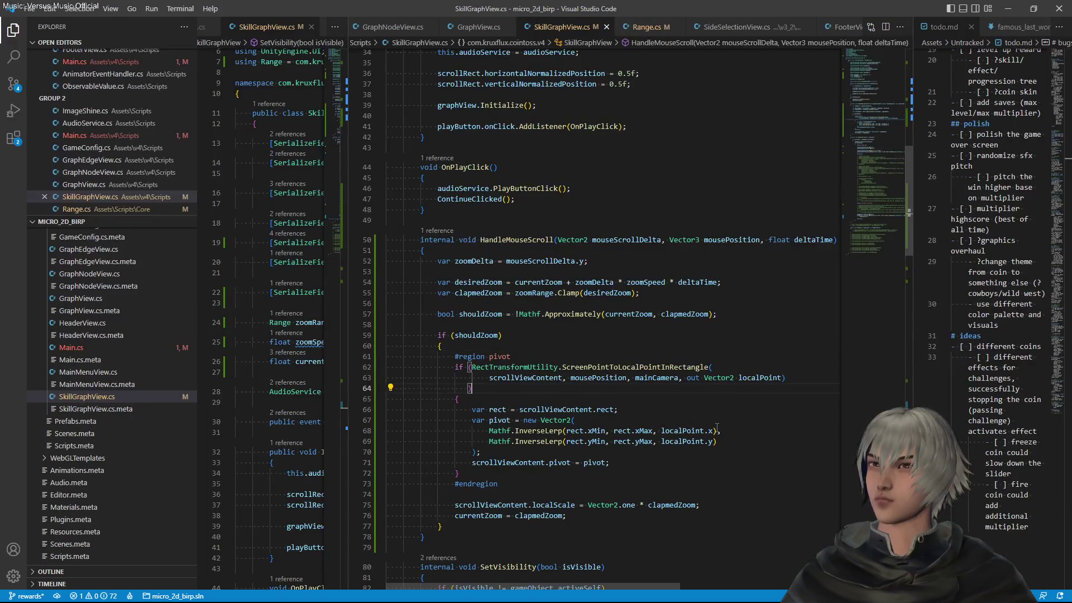
pyautogui.hotkey('alt', 'Tab')
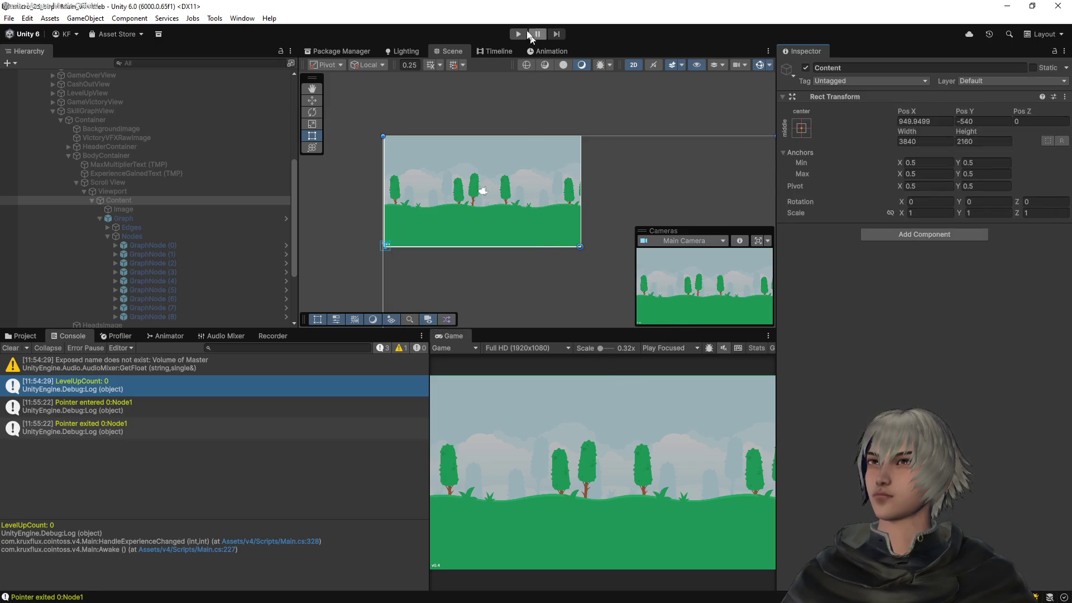
# Run the game, start a round from the title screen, and open the skill graph
pyautogui.click(520, 35)
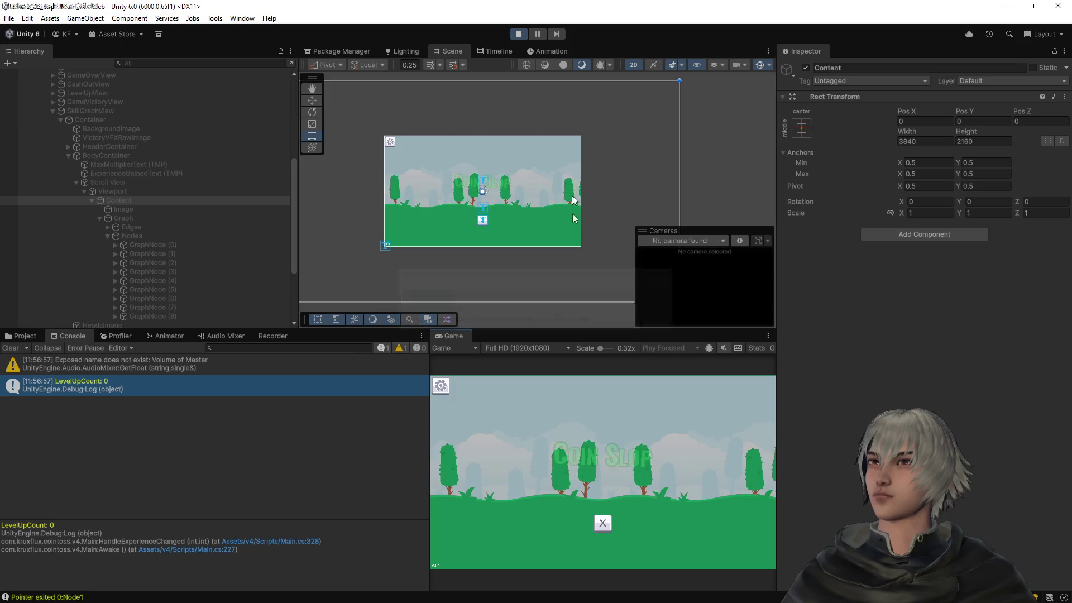
pyautogui.click(598, 503)
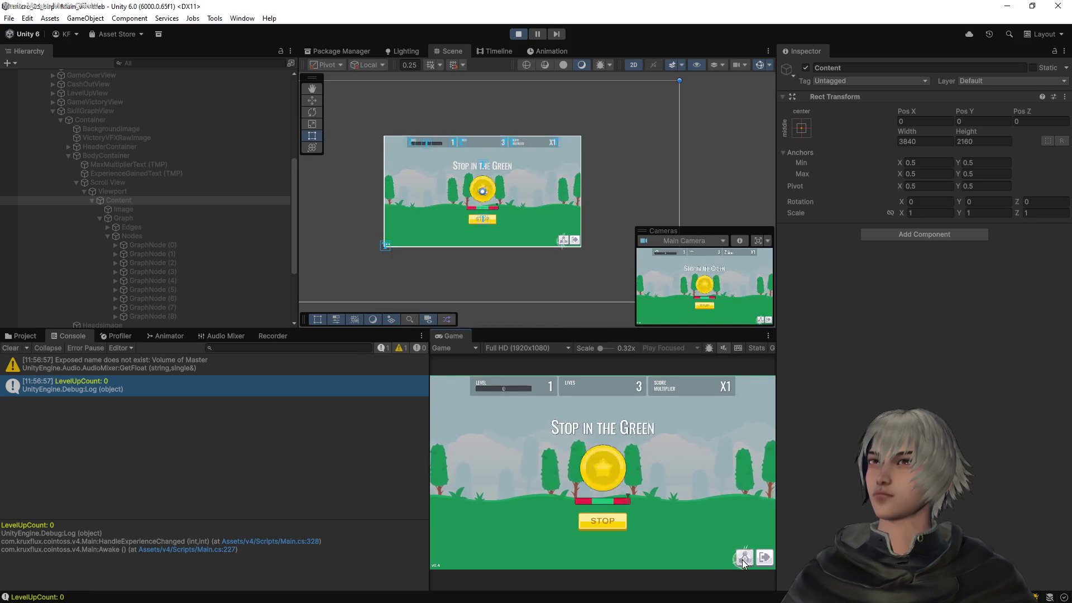
pyautogui.click(743, 559)
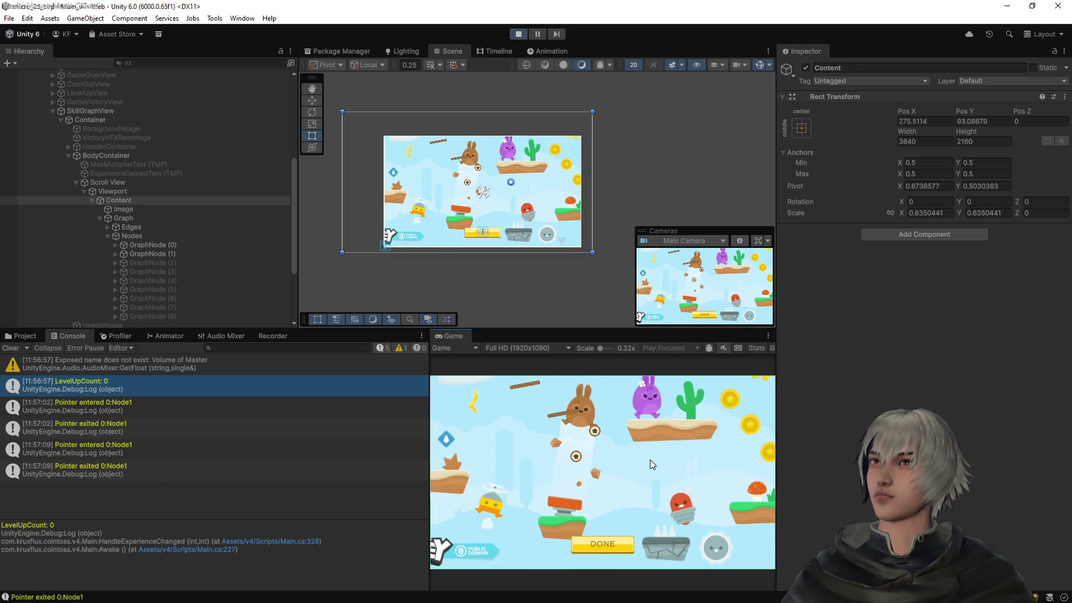
# Zoom the skill graph in, then repeatedly out, at different pointer positions
pyautogui.scroll(1, 650, 460)
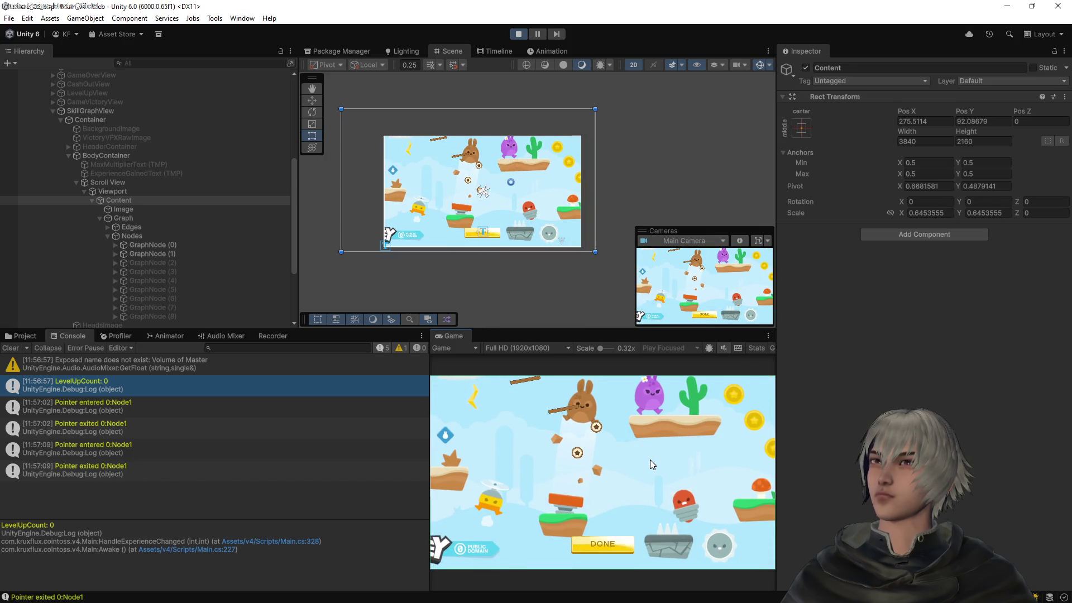
pyautogui.scroll(1, 650, 460)
pyautogui.scroll(2, 650, 460)
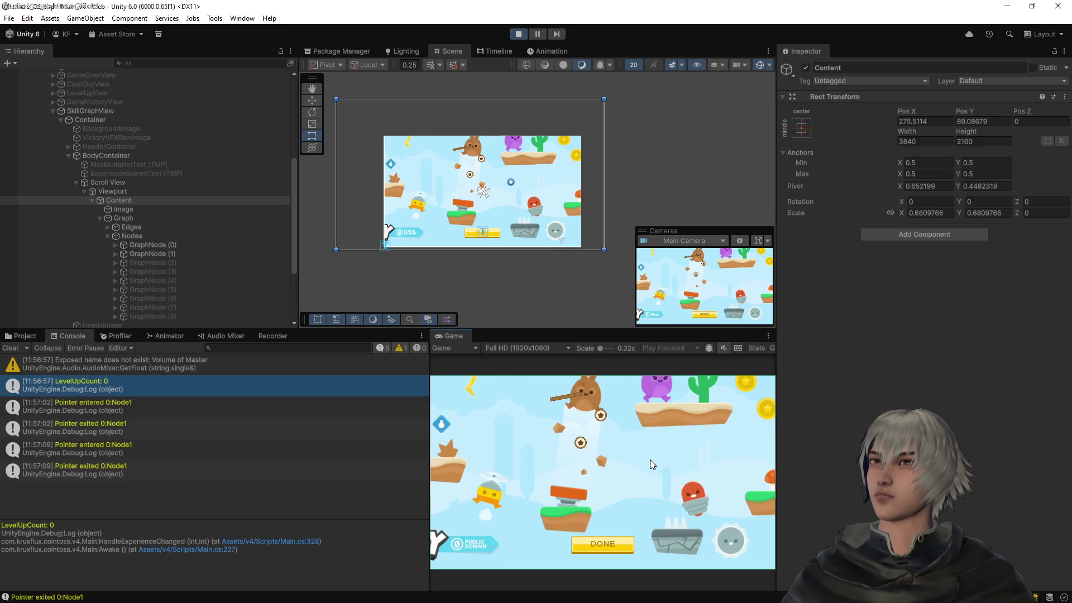
pyautogui.scroll(-2, 687, 146)
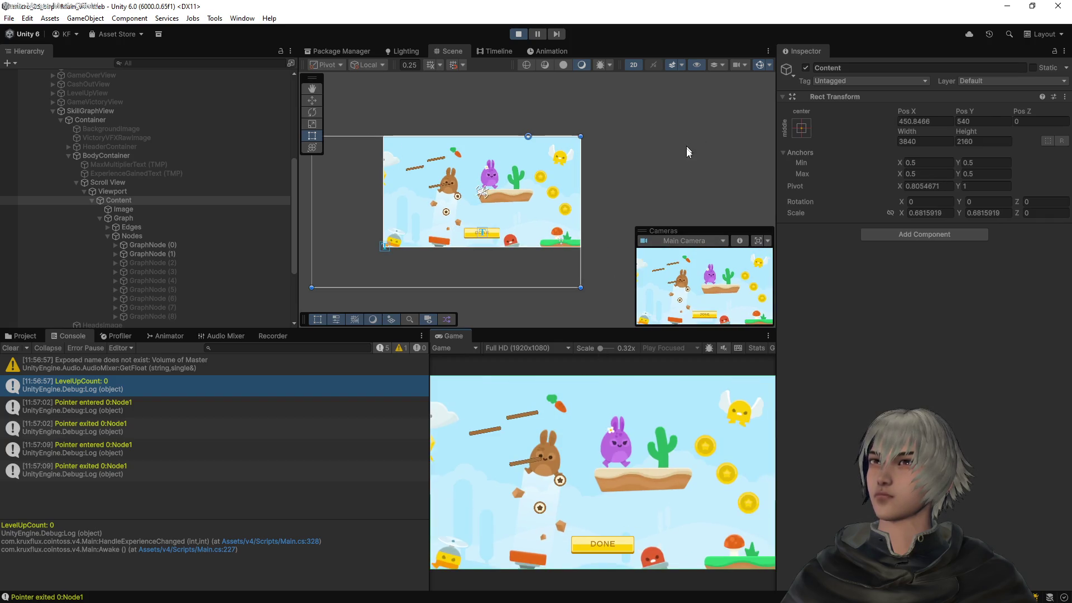
pyautogui.scroll(-1, 607, 485)
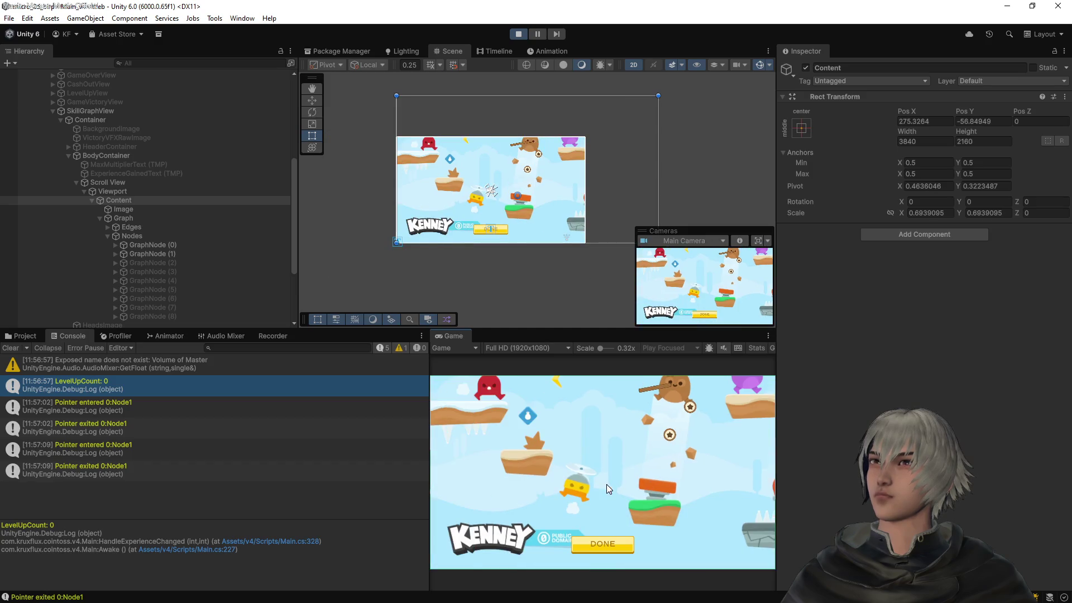
pyautogui.scroll(-3, 607, 484)
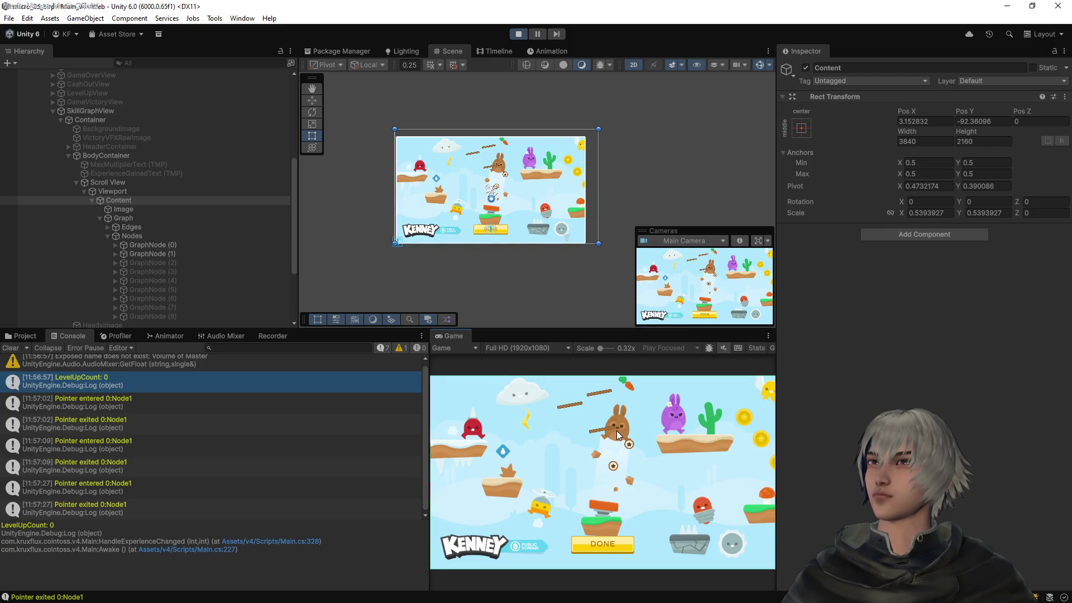
pyautogui.scroll(-1, 617, 431)
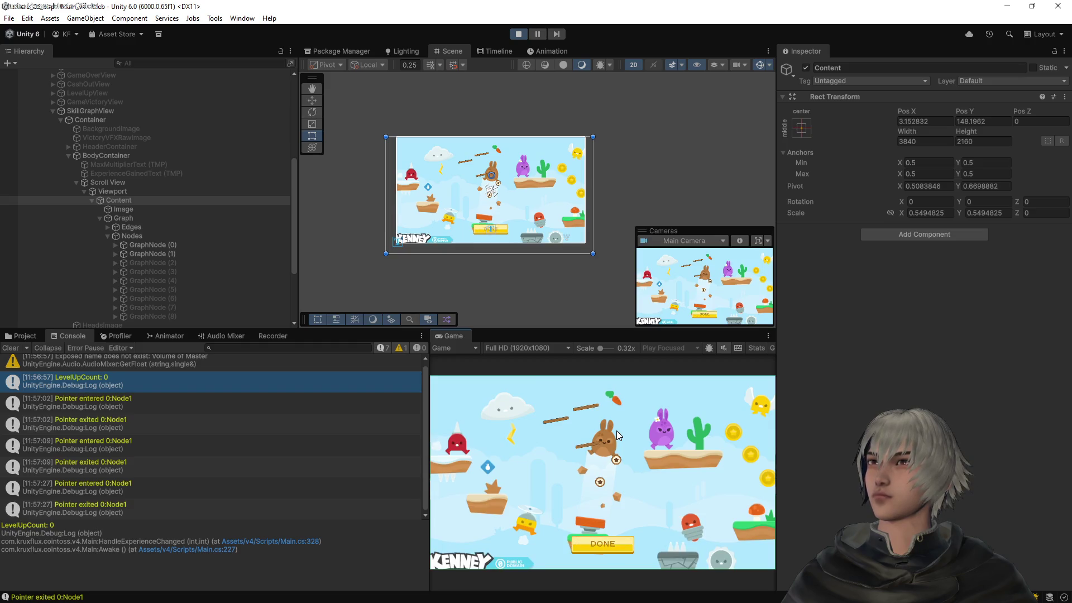
pyautogui.scroll(-1, 617, 430)
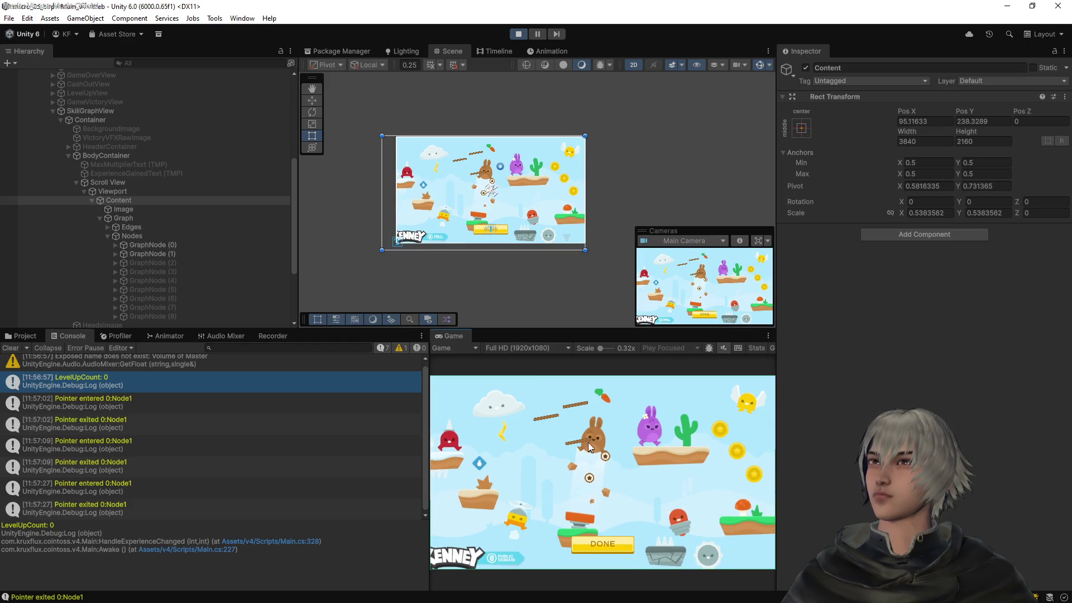
pyautogui.scroll(-2, 593, 439)
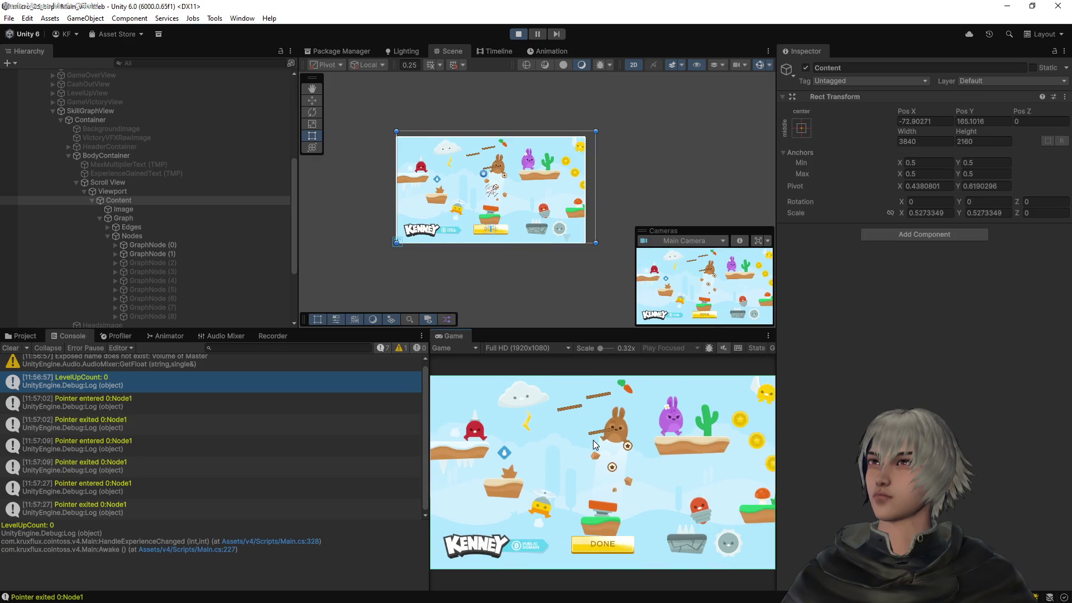
pyautogui.scroll(-1, 593, 444)
pyautogui.scroll(-1, 606, 439)
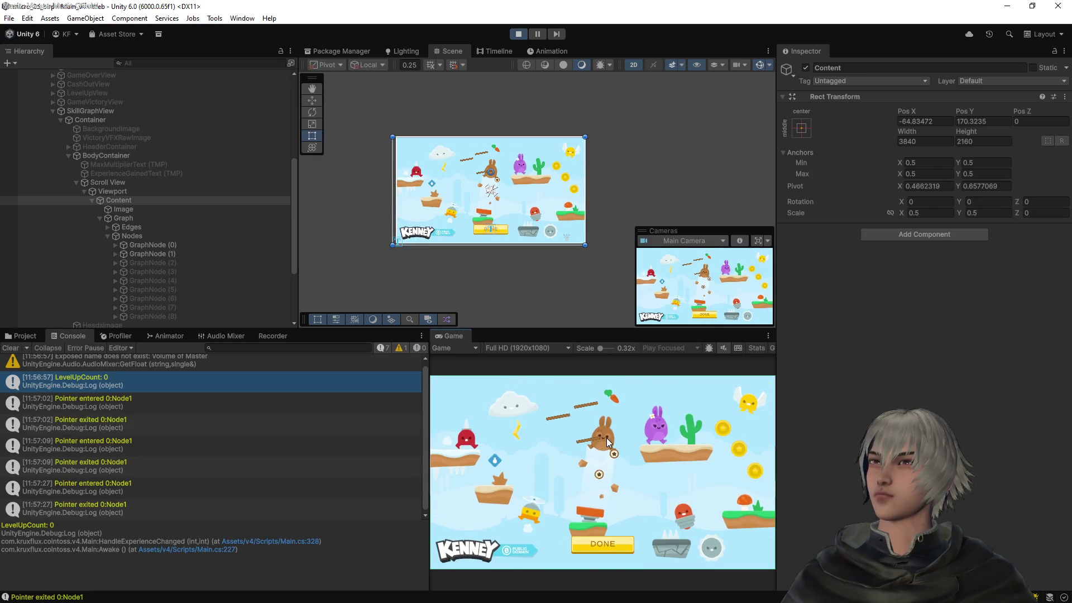
# Zoom back in, pan the graph to another area, and settle at about 0.759 scale
pyautogui.scroll(3, 604, 437)
pyautogui.scroll(2, 602, 440)
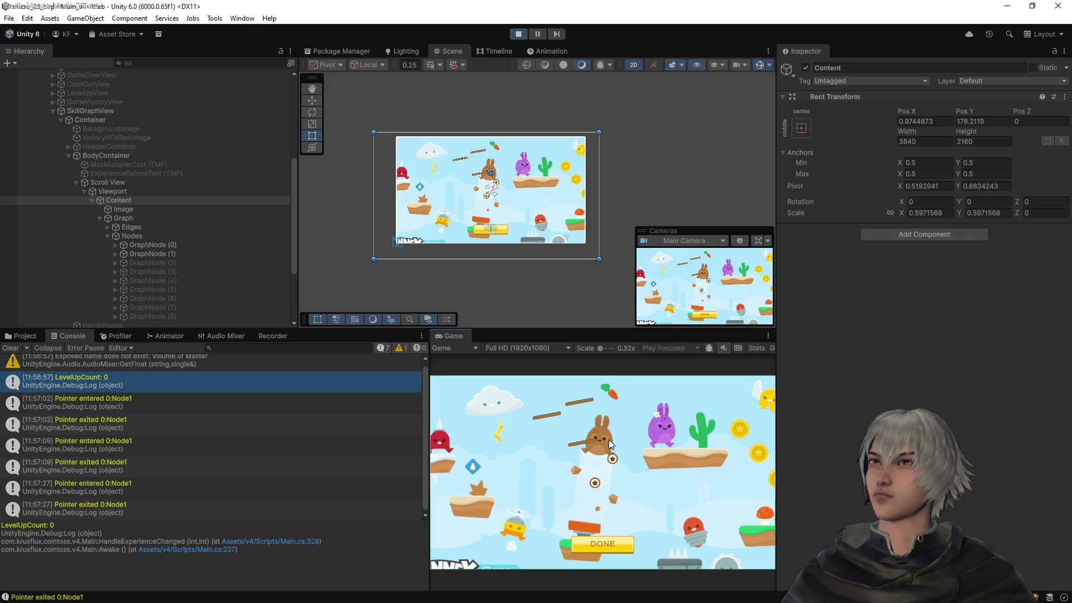
pyautogui.scroll(6, 496, 192)
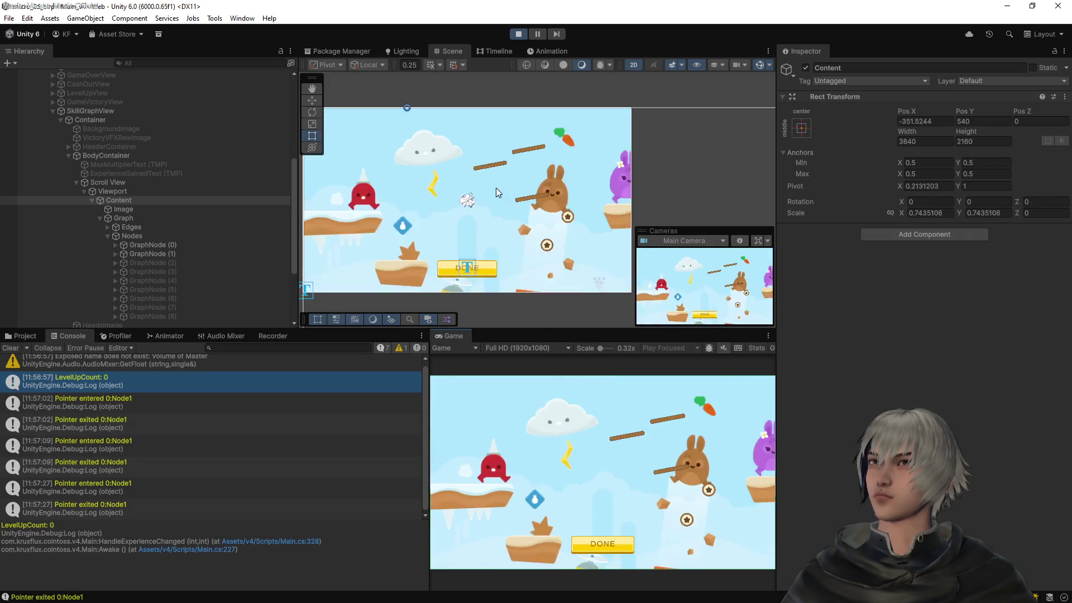
pyautogui.scroll(3, 477, 189)
pyautogui.scroll(2, 642, 481)
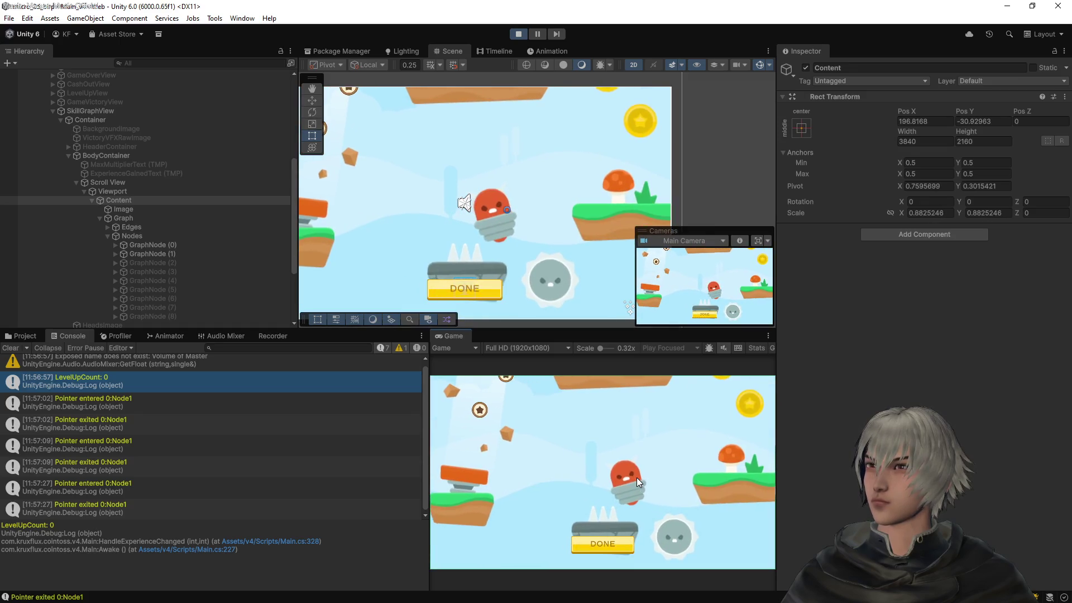
pyautogui.scroll(-5, 638, 478)
pyautogui.scroll(2, 638, 477)
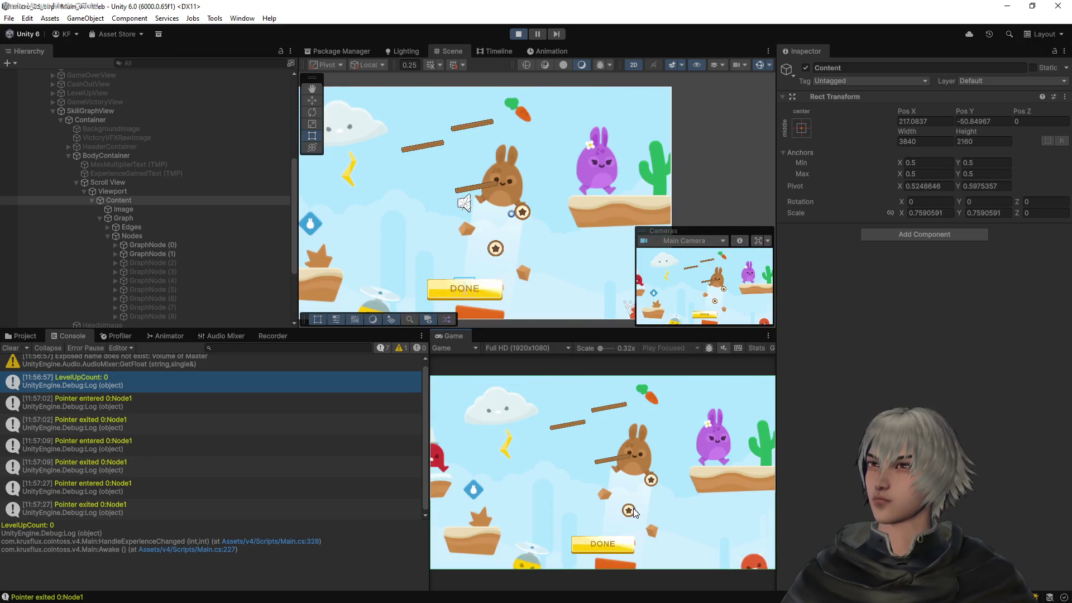
pyautogui.moveTo(579, 434)
pyautogui.mouseDown()
pyautogui.moveTo(599, 398)
pyautogui.moveTo(634, 403)
pyautogui.mouseUp()
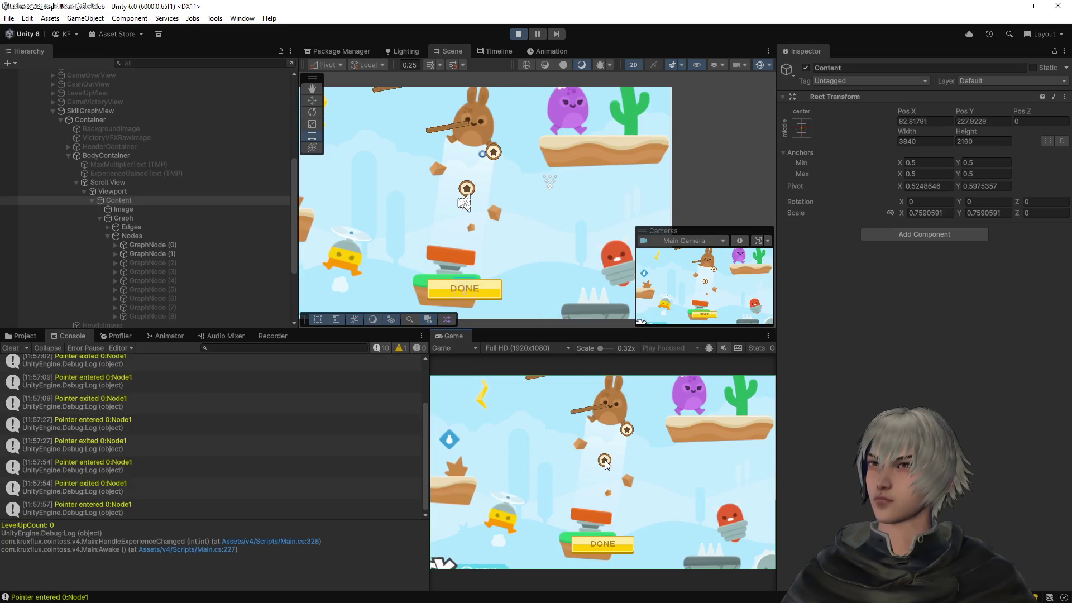
pyautogui.scroll(1, 606, 463)
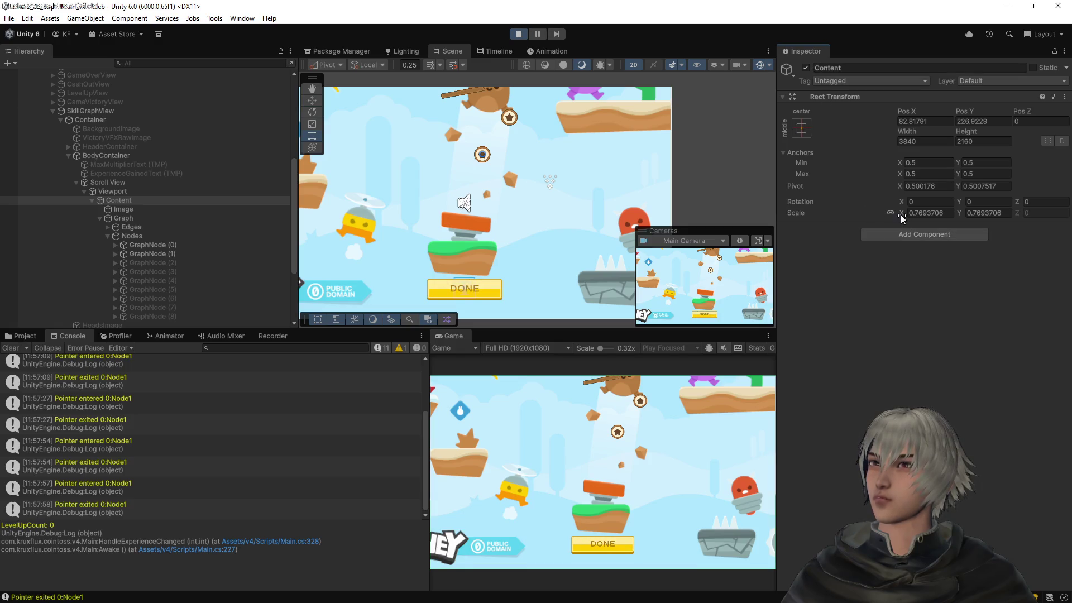
# Scrub Content's scale up to 1.53, then select Scroll View in the Hierarchy
pyautogui.moveTo(900, 215)
pyautogui.mouseDown()
pyautogui.moveTo(891, 213)
pyautogui.moveTo(916, 211)
pyautogui.moveTo(884, 212)
pyautogui.moveTo(925, 212)
pyautogui.moveTo(831, 217)
pyautogui.mouseUp()
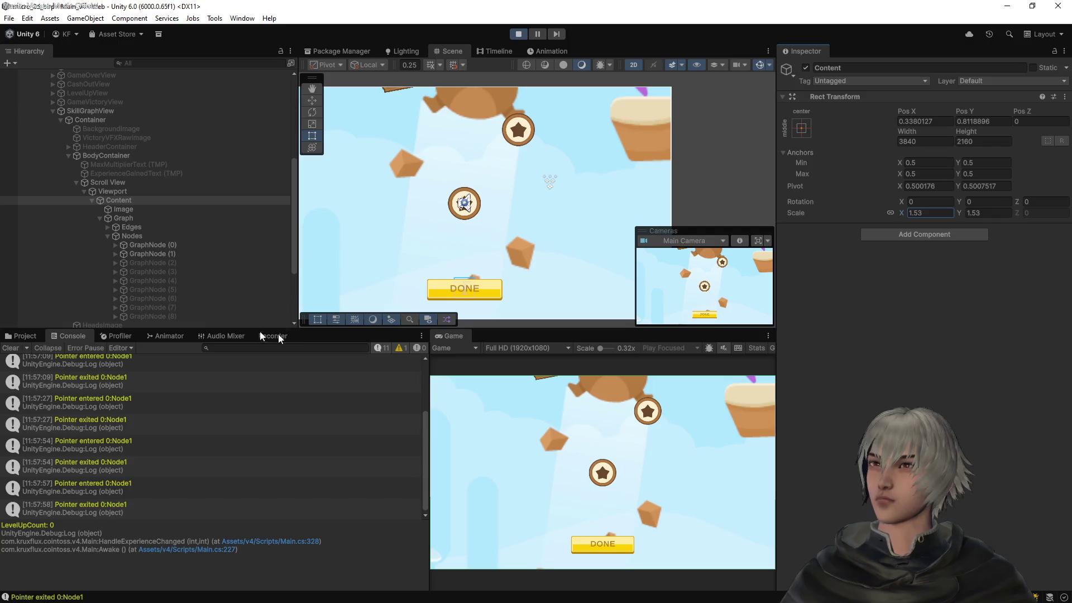
pyautogui.click(104, 184)
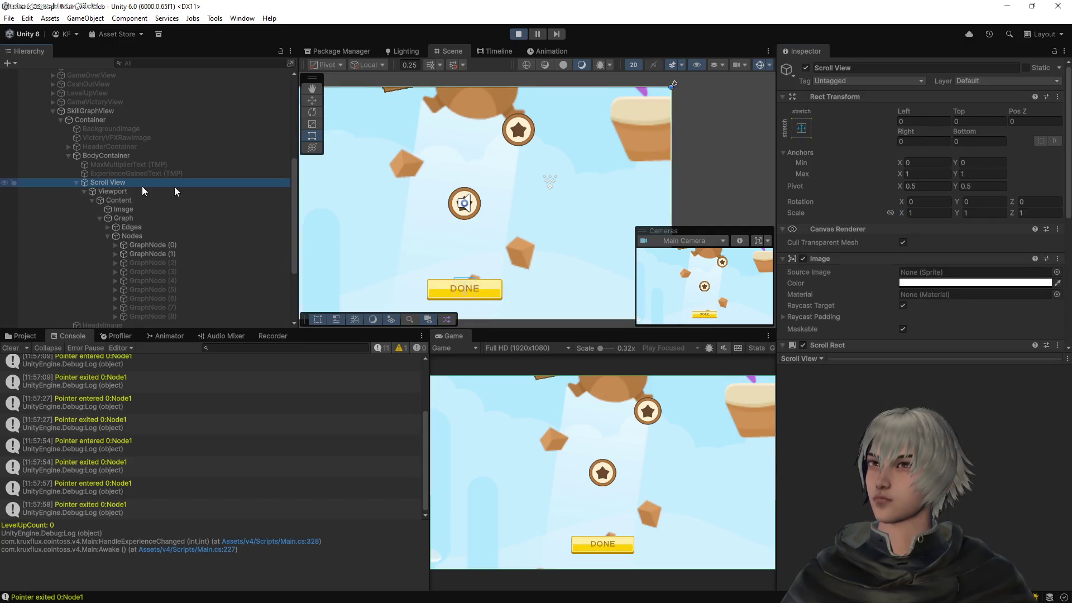
# Uncheck the Scroll View's Scroll Rect component, then zoom the running skill graph out
pyautogui.scroll(-5, 847, 226)
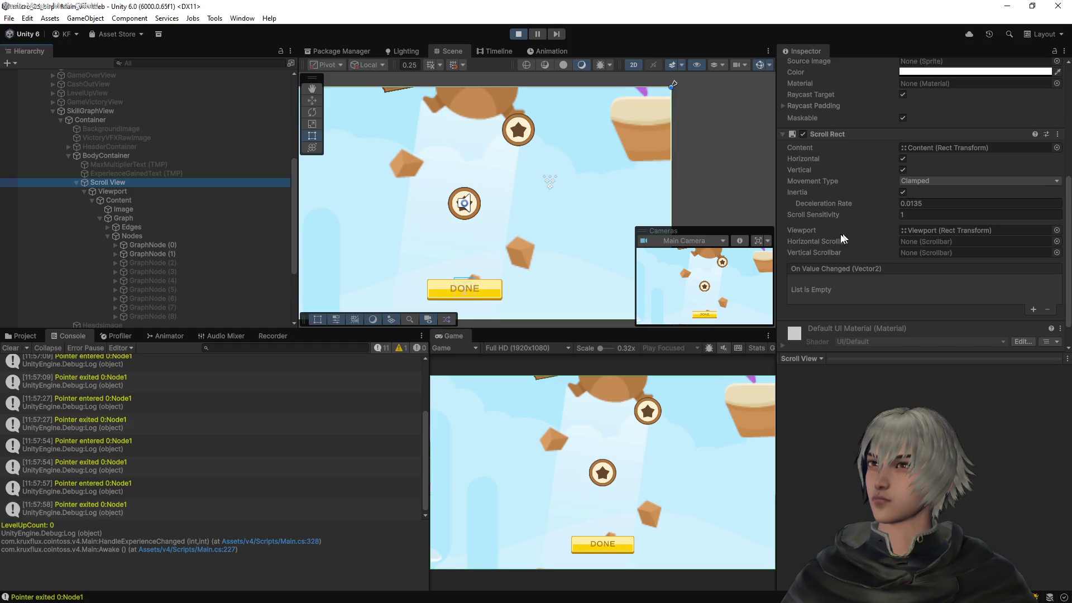
pyautogui.click(802, 134)
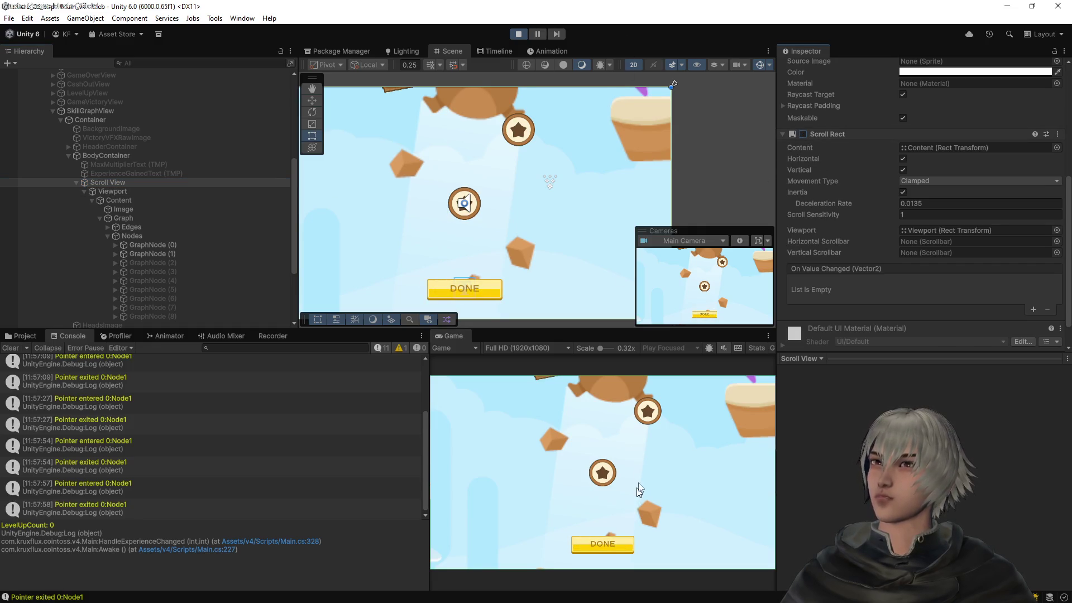
pyautogui.scroll(-3, 639, 485)
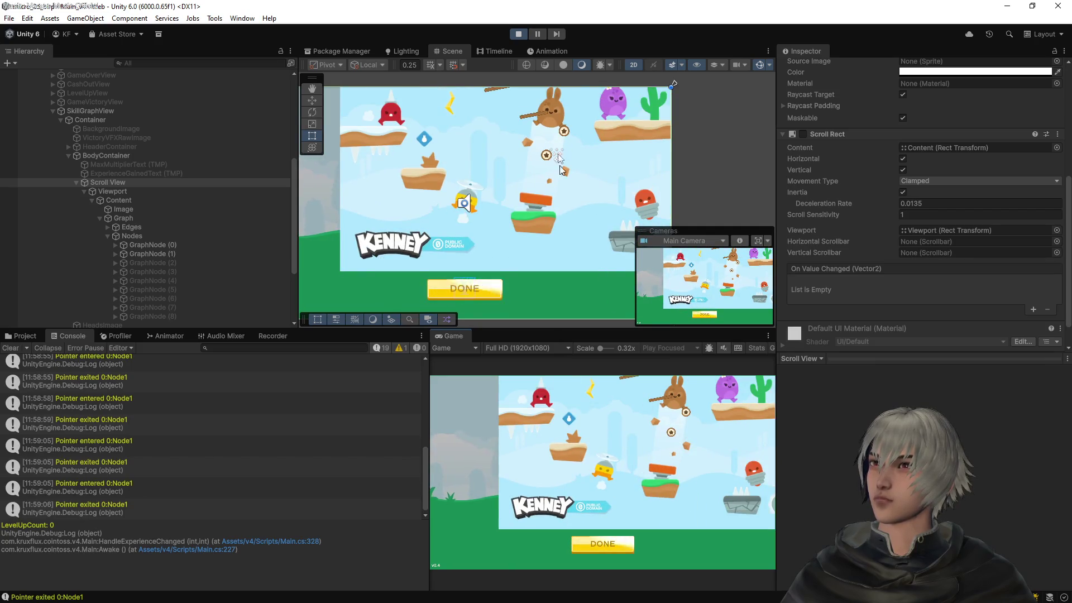
# Pan the graph content up and right, then compare the Scroll View, Viewport and Content objects
pyautogui.moveTo(524, 204)
pyautogui.mouseDown()
pyautogui.moveTo(474, 202)
pyautogui.moveTo(557, 150)
pyautogui.mouseUp()
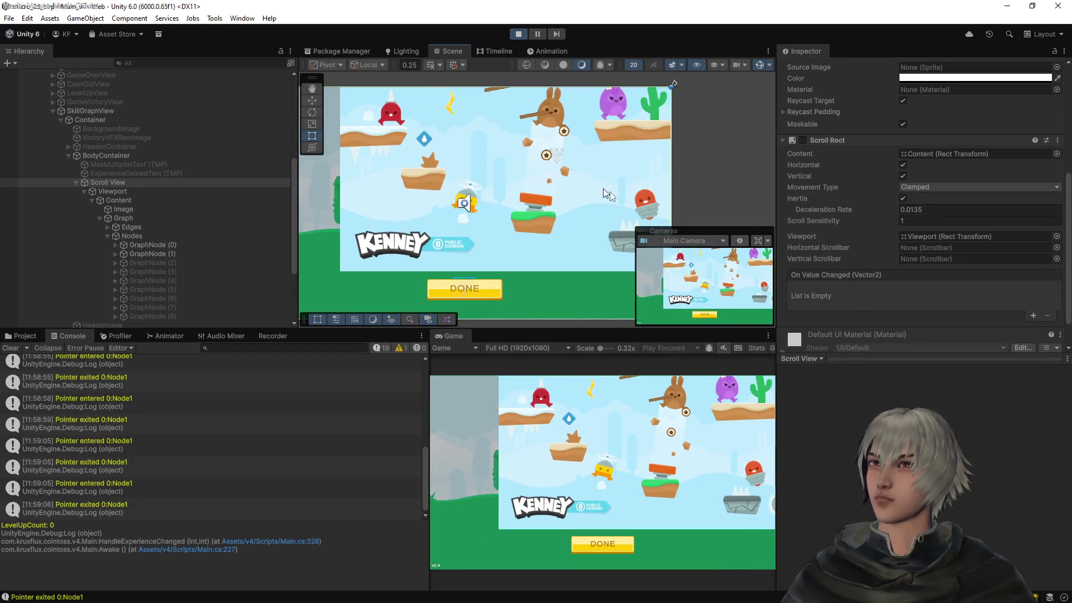
pyautogui.click(112, 192)
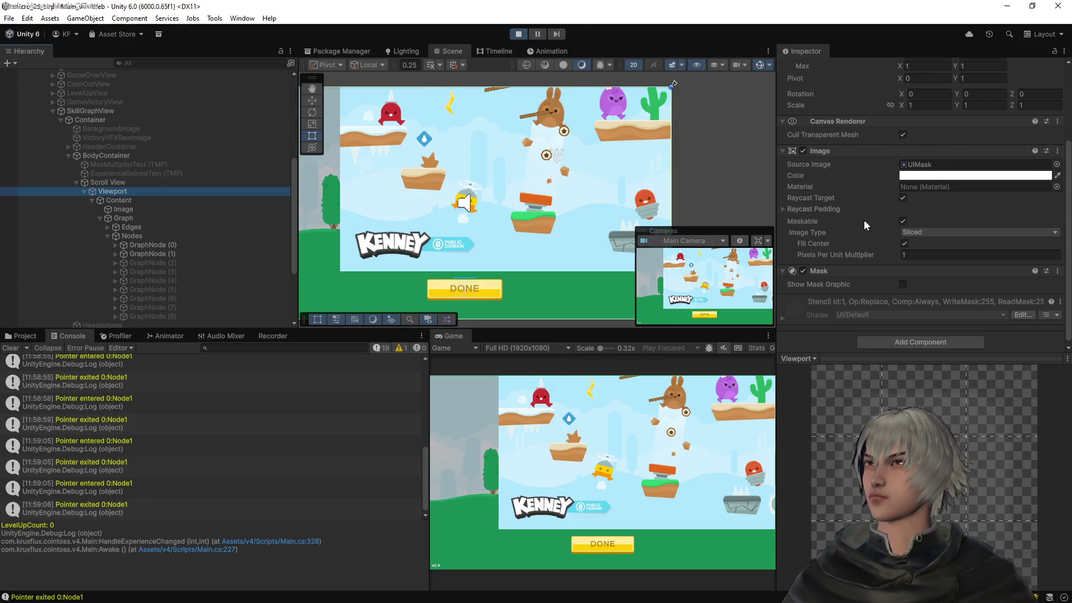
pyautogui.scroll(5, 921, 223)
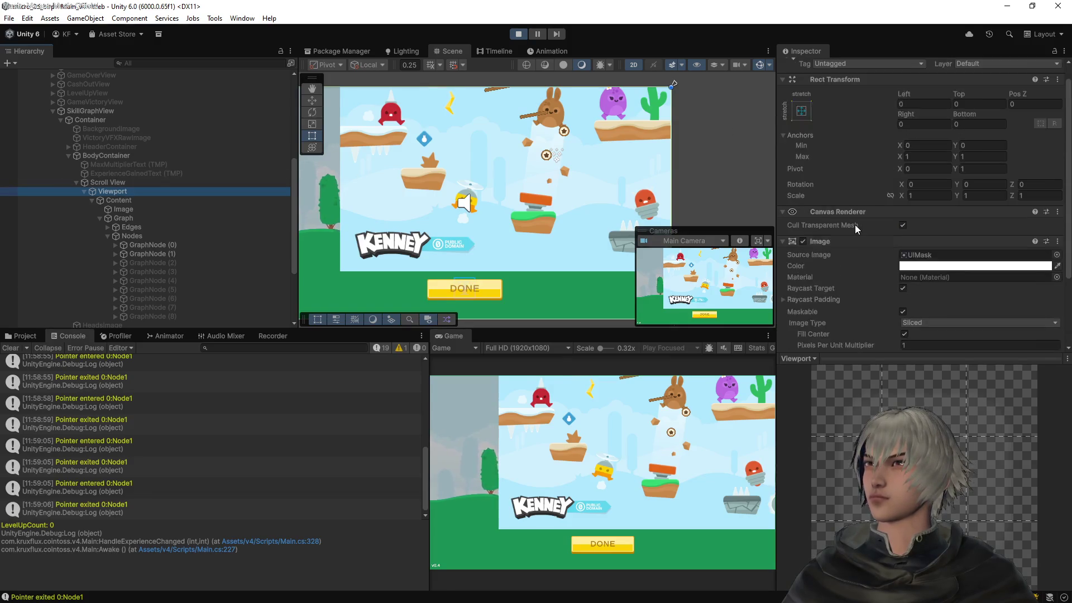
pyautogui.click(108, 183)
pyautogui.click(111, 191)
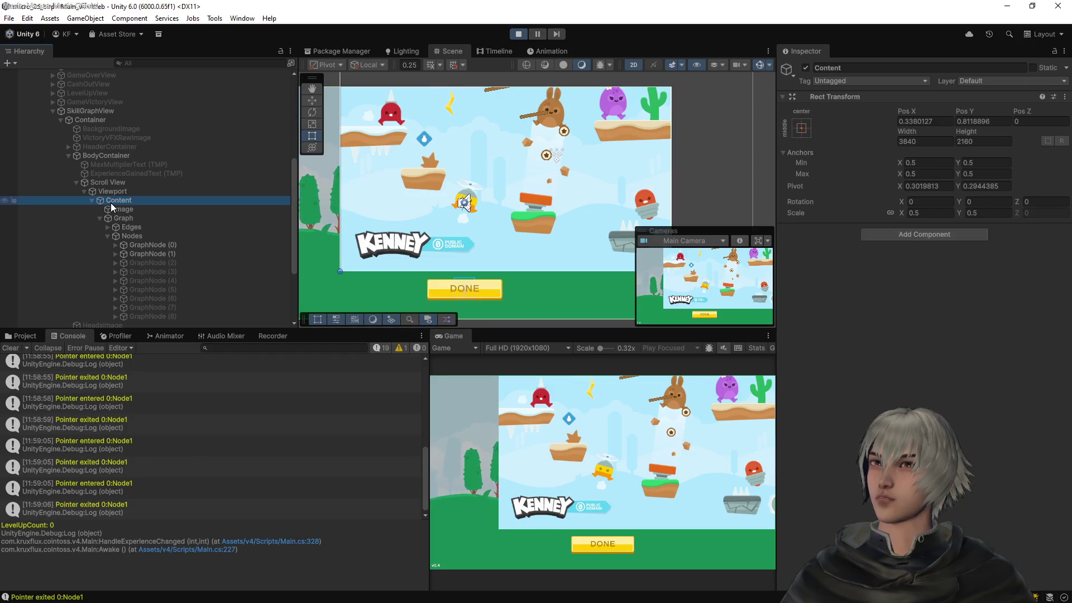
pyautogui.click(115, 201)
pyautogui.press('Up')
pyautogui.press('Up')
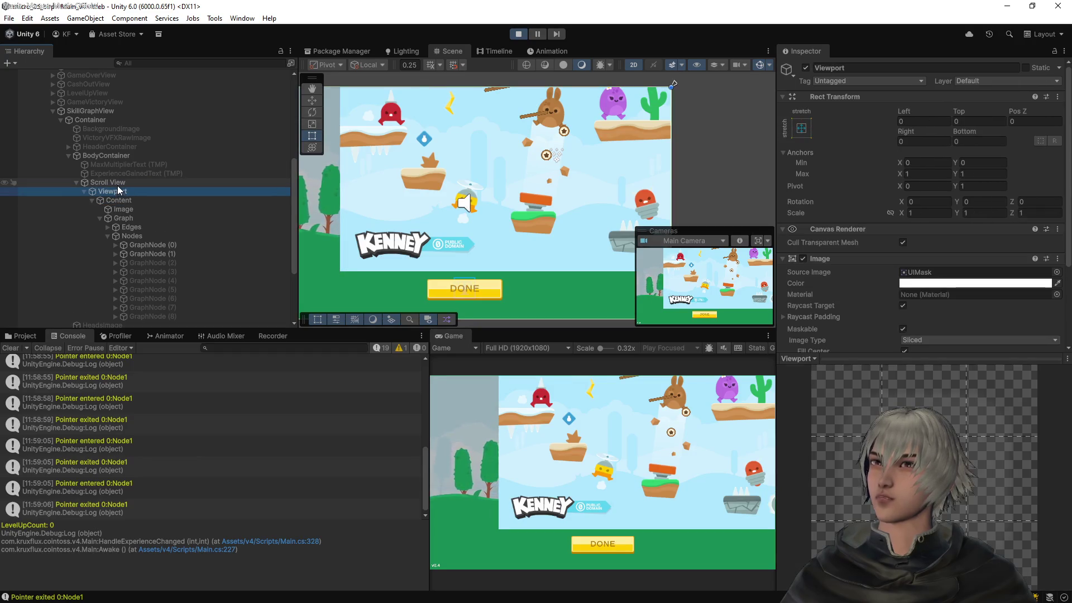
pyautogui.press('Down')
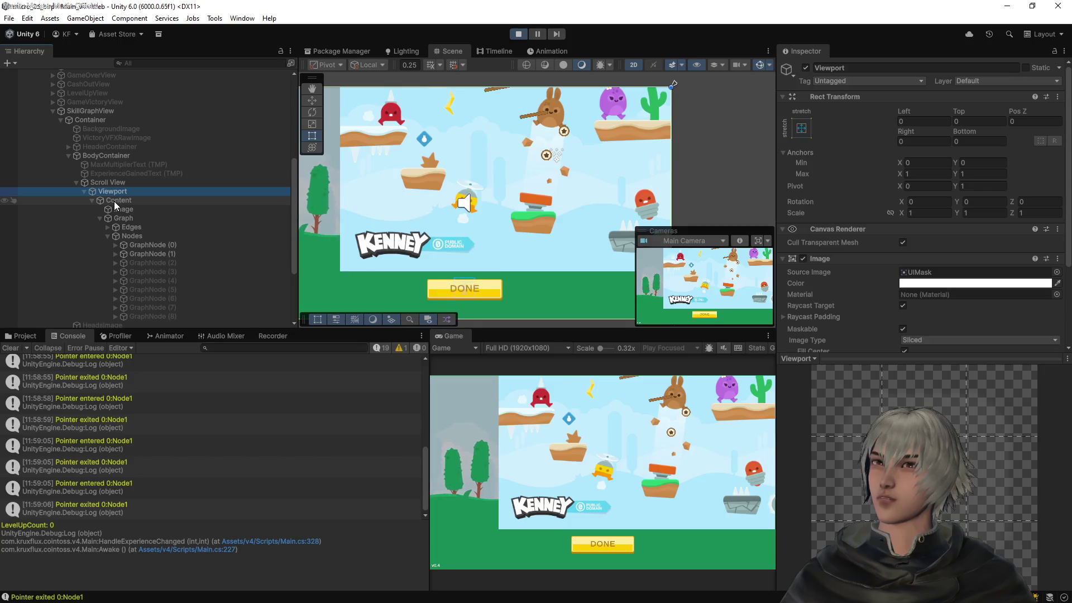
pyautogui.scroll(-3, 842, 190)
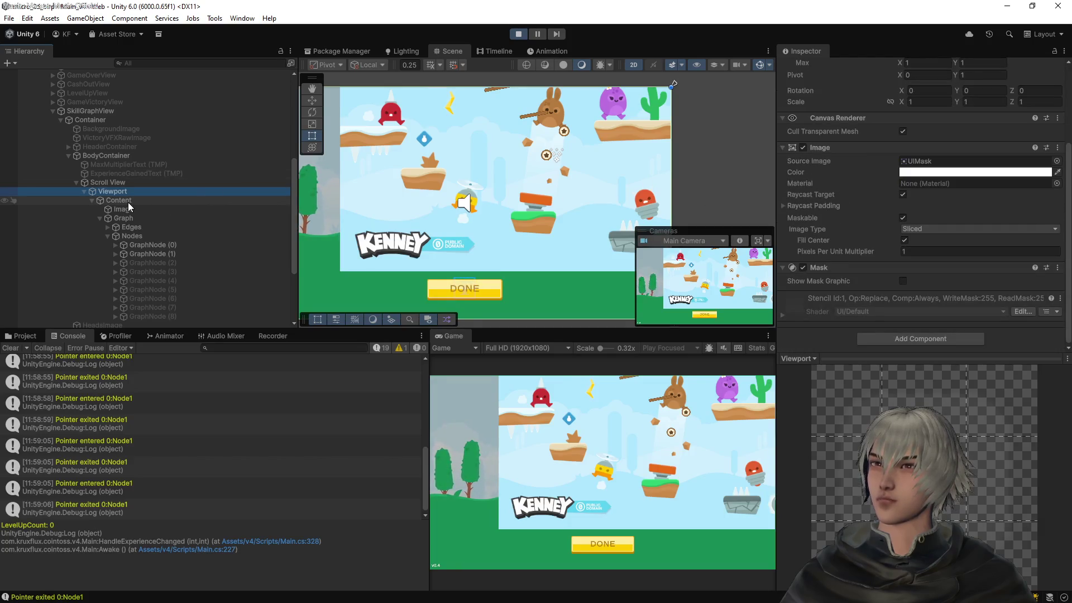
# Inspect BodyContainer and Scroll View, then select Content to view its 0.5 scale transform
pyautogui.click(124, 158)
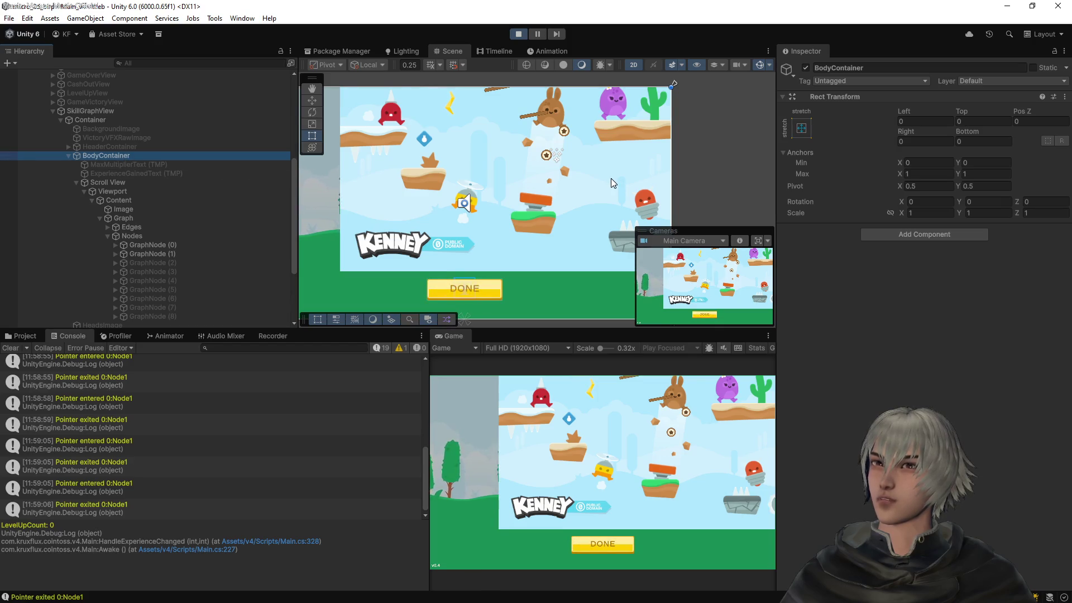
pyautogui.click(104, 185)
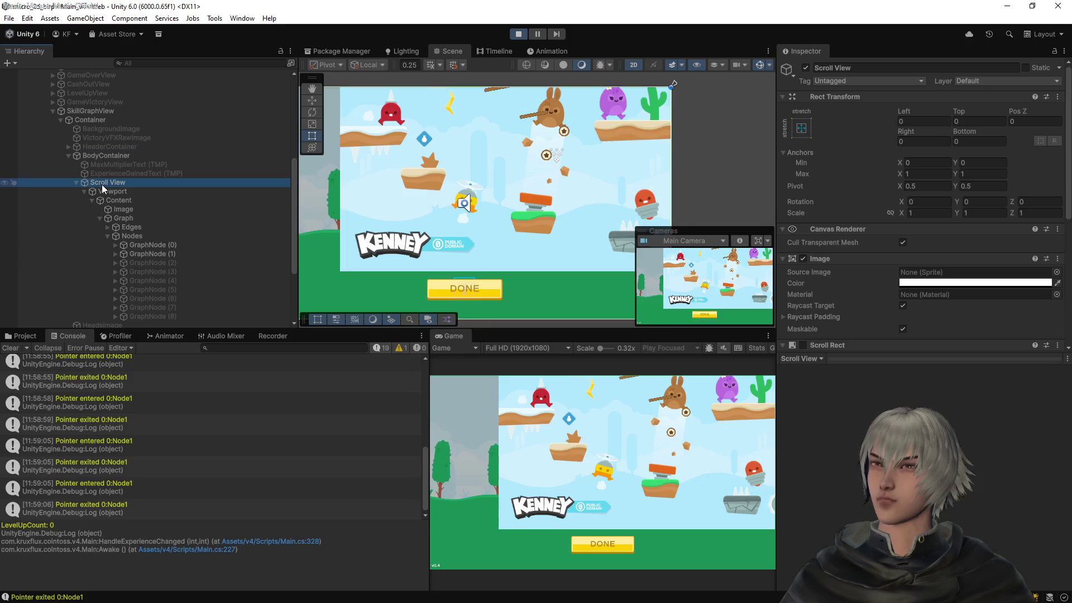
pyautogui.scroll(-5, 829, 216)
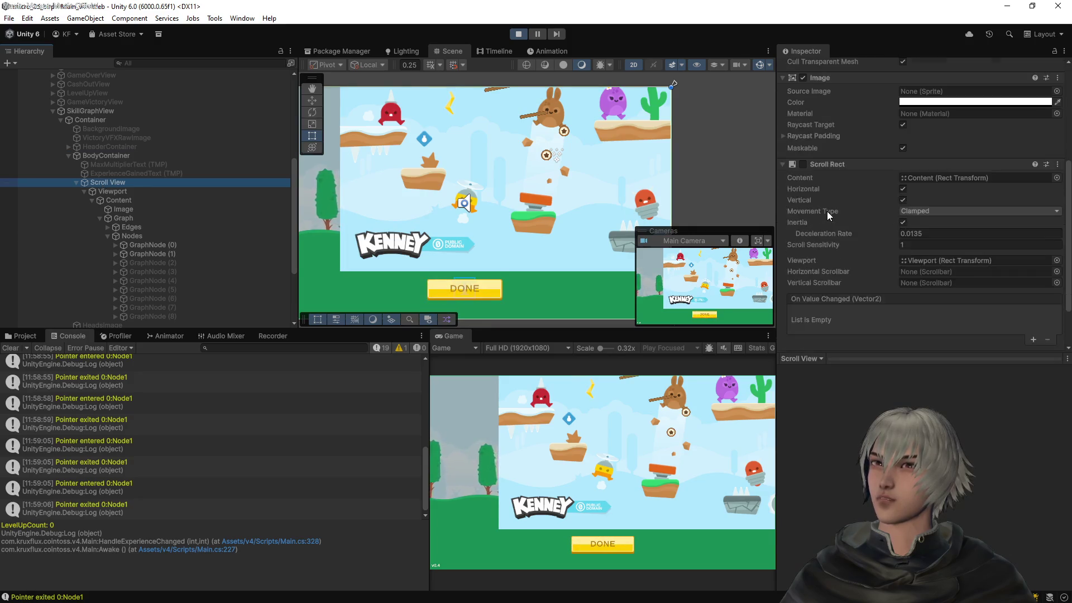
pyautogui.scroll(3, 828, 216)
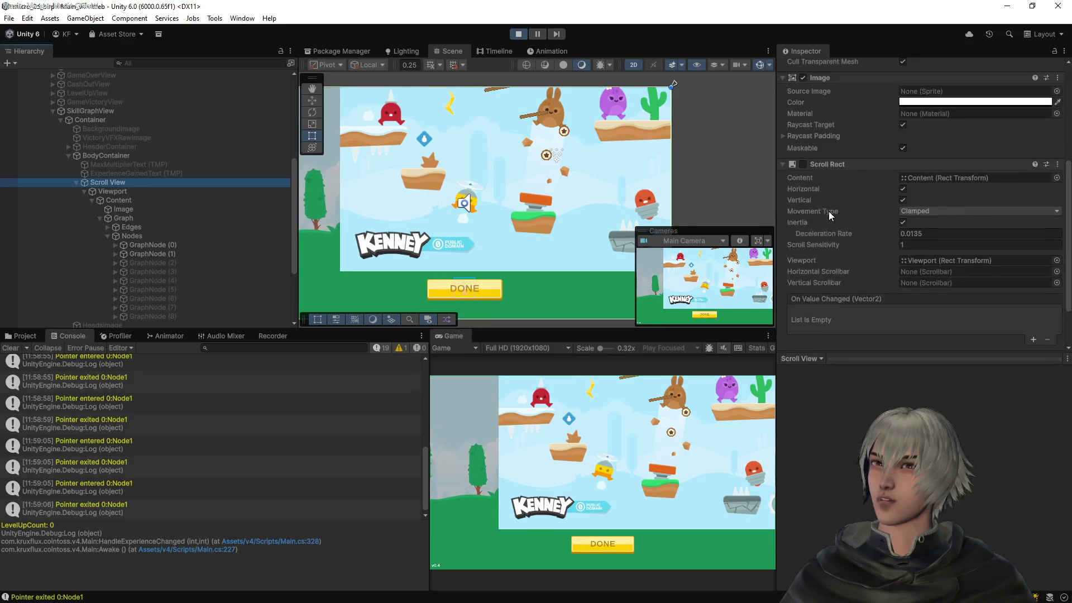
pyautogui.click(625, 483)
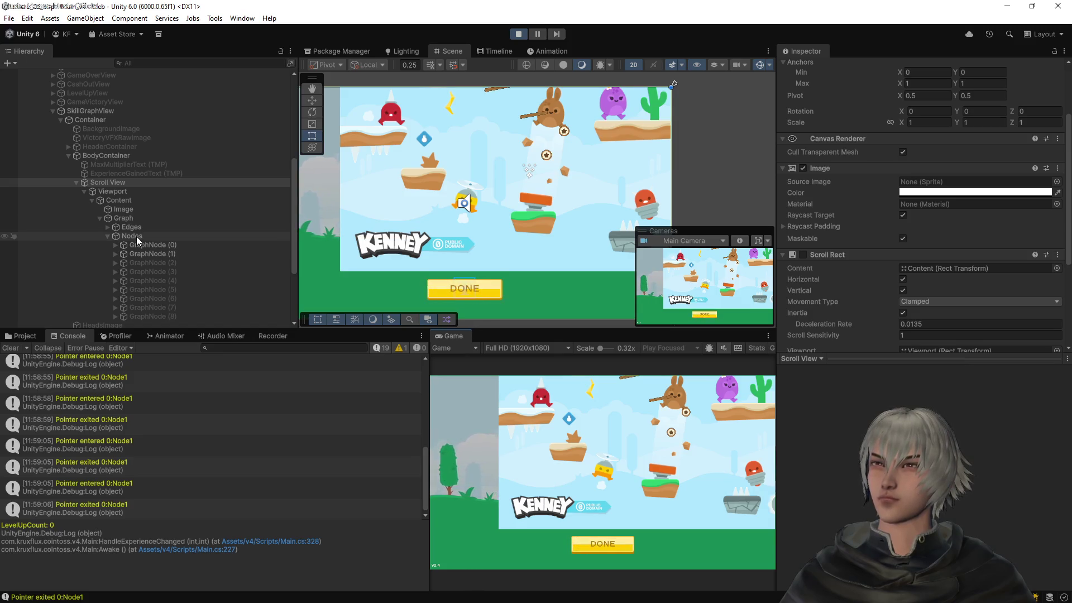
pyautogui.click(124, 202)
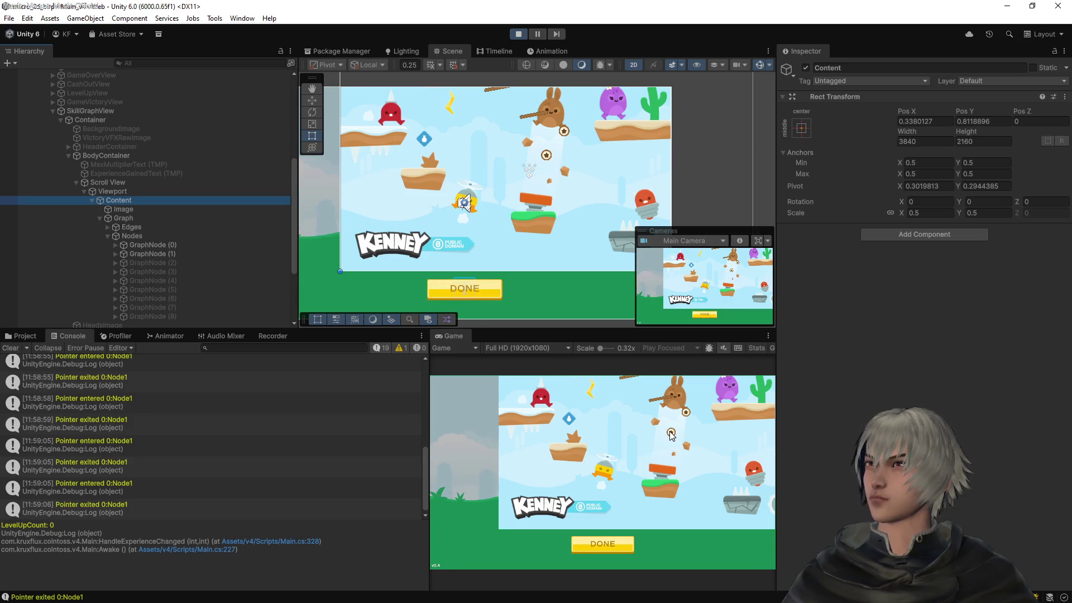
# Zoom the skill graph in and out around the pointer, then exit Play mode, resetting Content to scale 1
pyautogui.scroll(1, 670, 435)
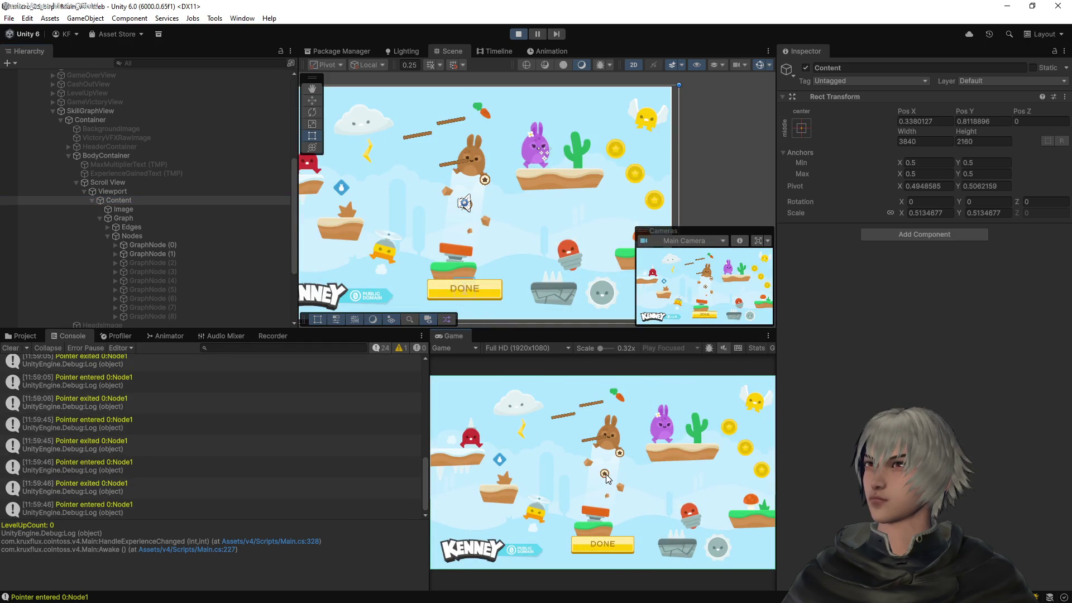
pyautogui.scroll(1, 605, 474)
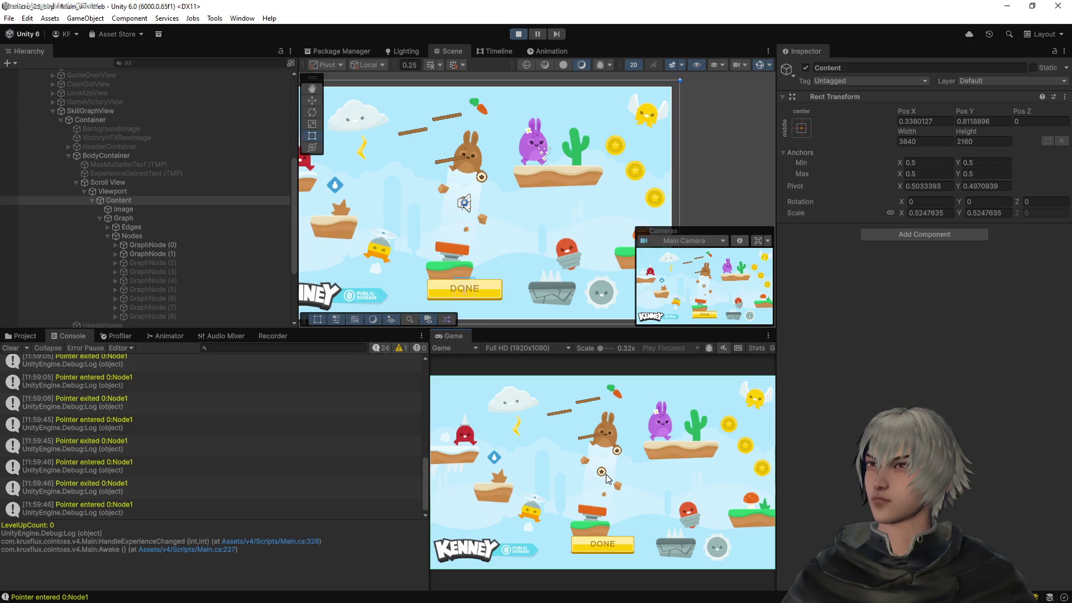
pyautogui.scroll(2, 602, 472)
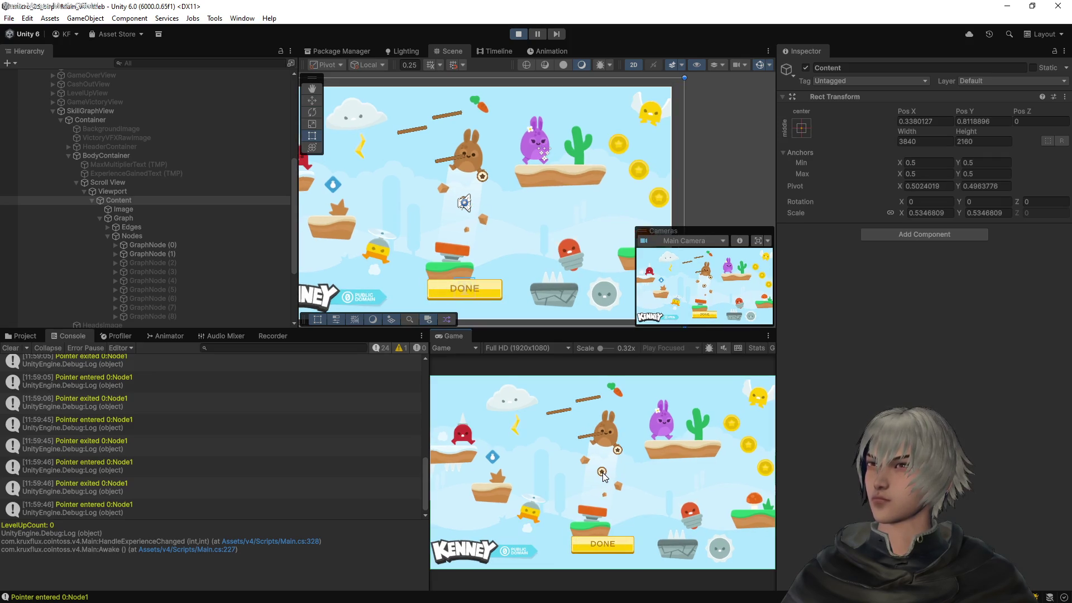
pyautogui.scroll(3, 602, 473)
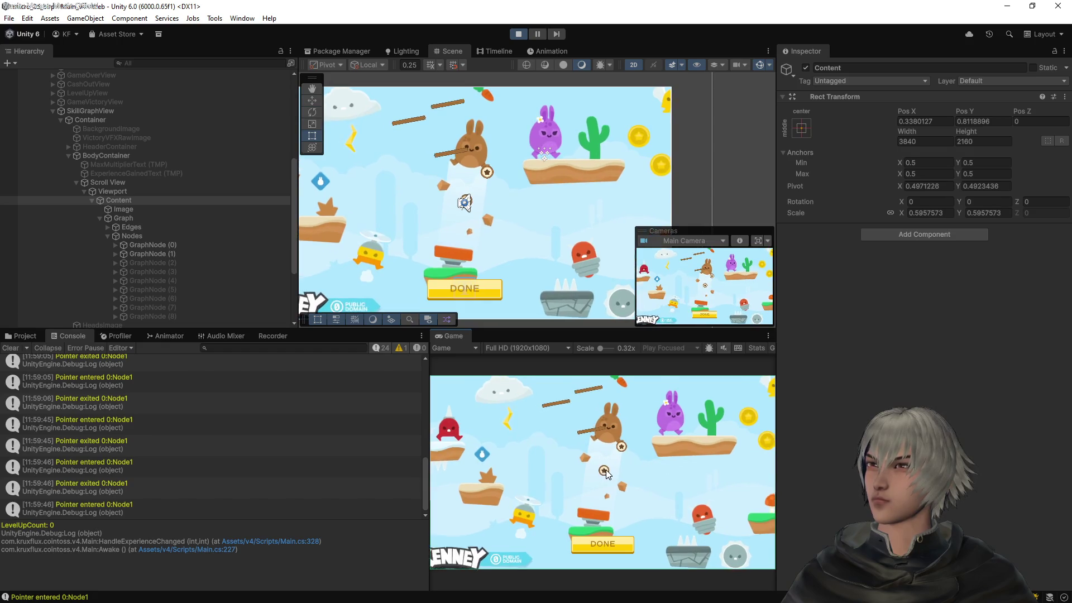
pyautogui.scroll(2, 603, 477)
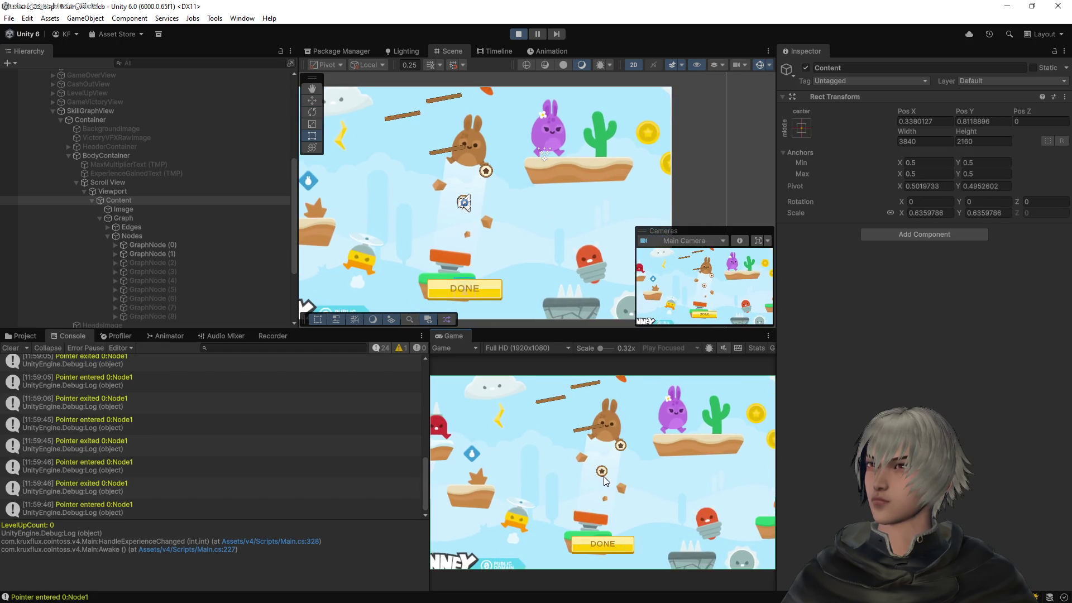
pyautogui.scroll(1, 603, 475)
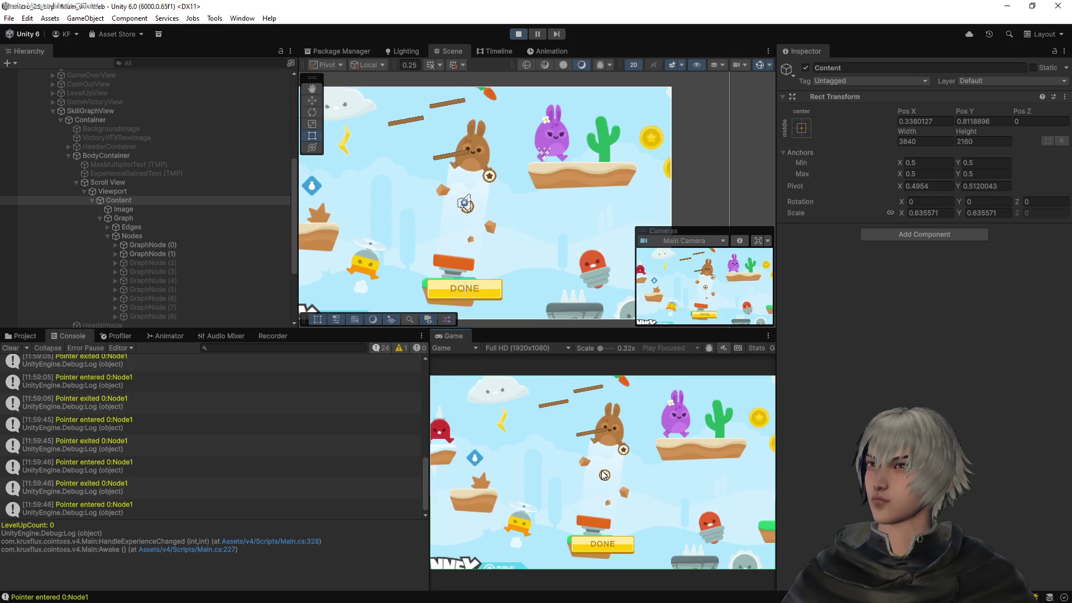
pyautogui.scroll(-1, 602, 472)
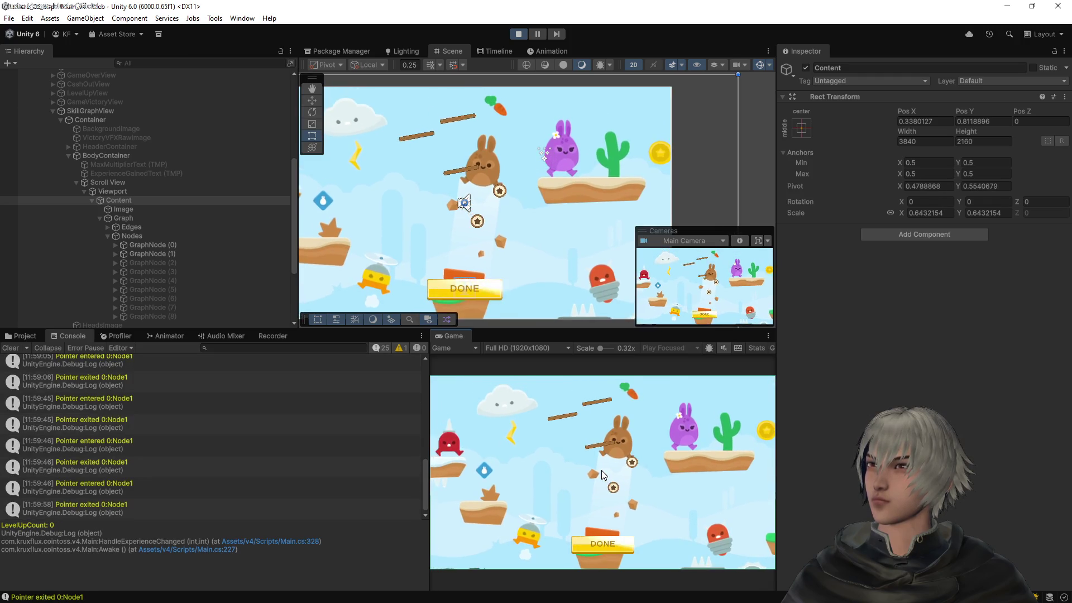
pyautogui.scroll(2, 601, 470)
pyautogui.scroll(-1, 601, 470)
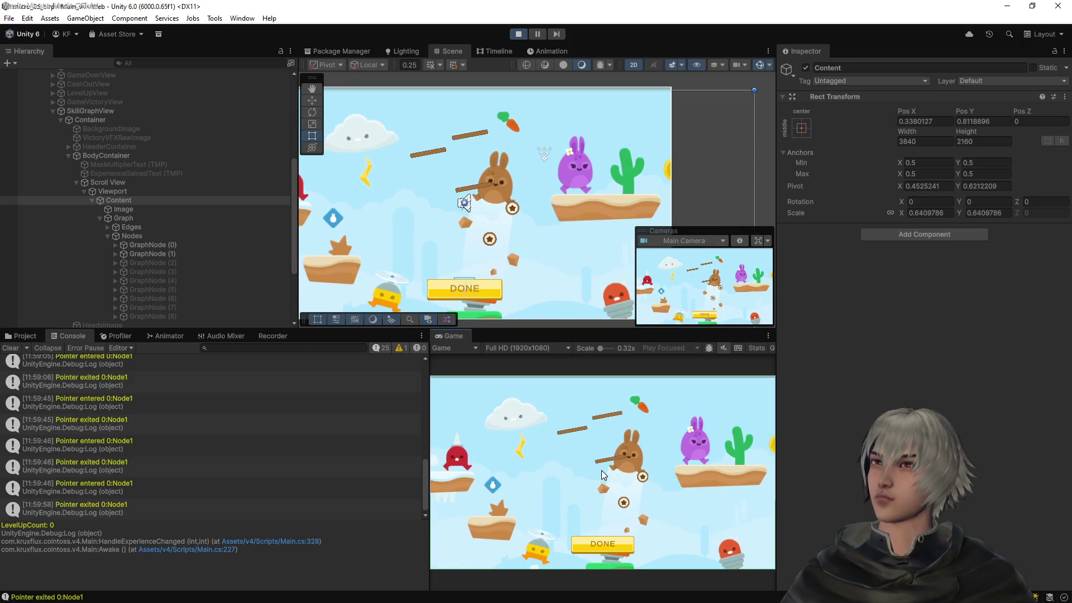
pyautogui.scroll(1, 601, 470)
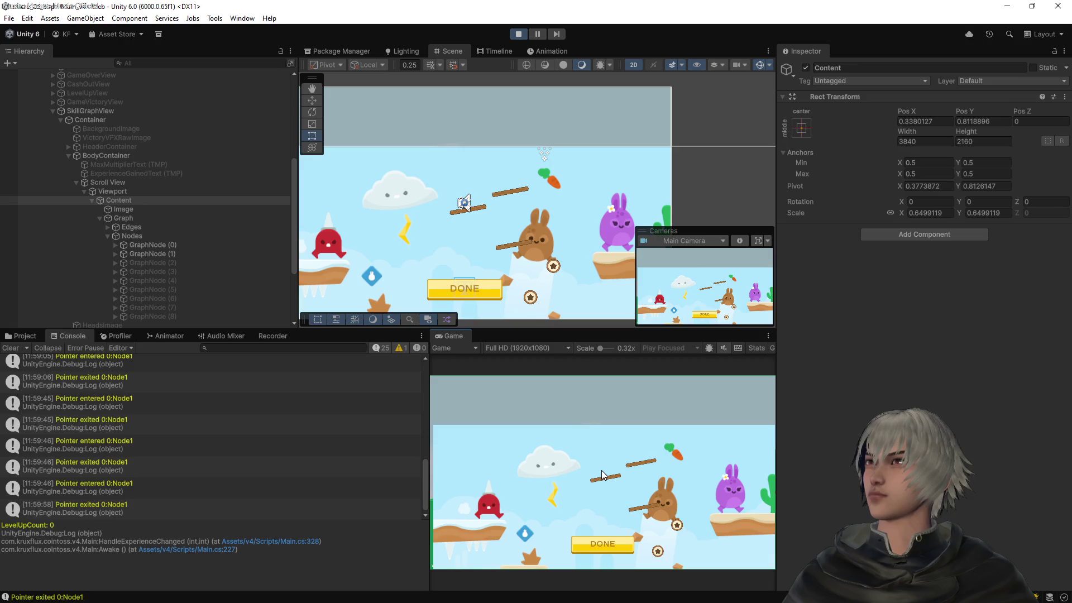
pyautogui.scroll(-2, 601, 470)
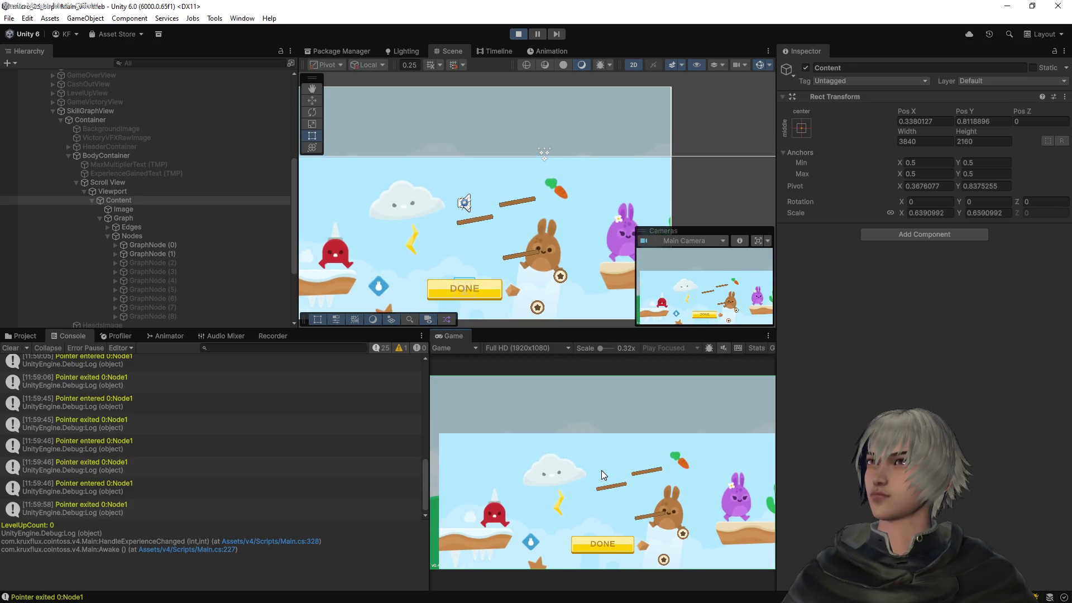
pyautogui.scroll(2, 601, 470)
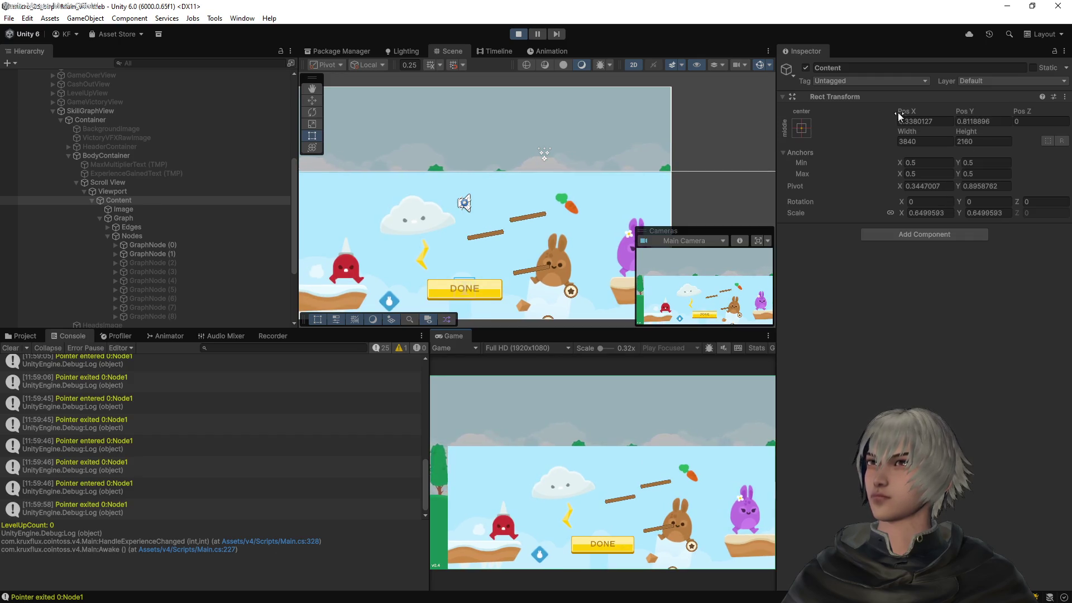
pyautogui.click(517, 34)
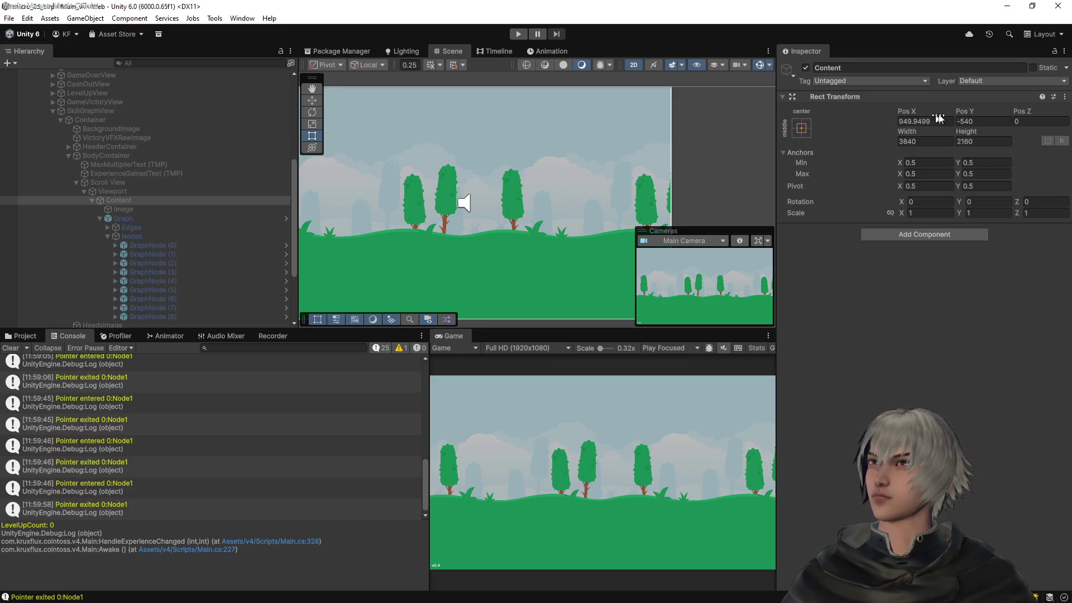
# Disable the Scroll View's Scroll Rect component, then select Content and its Pos X field
pyautogui.click(95, 182)
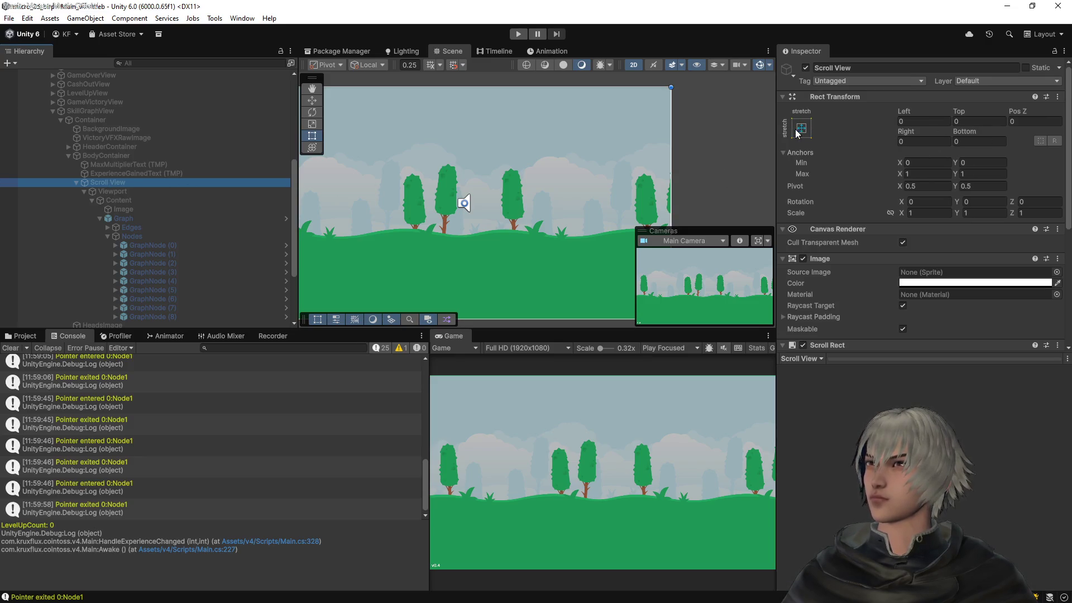
pyautogui.click(803, 345)
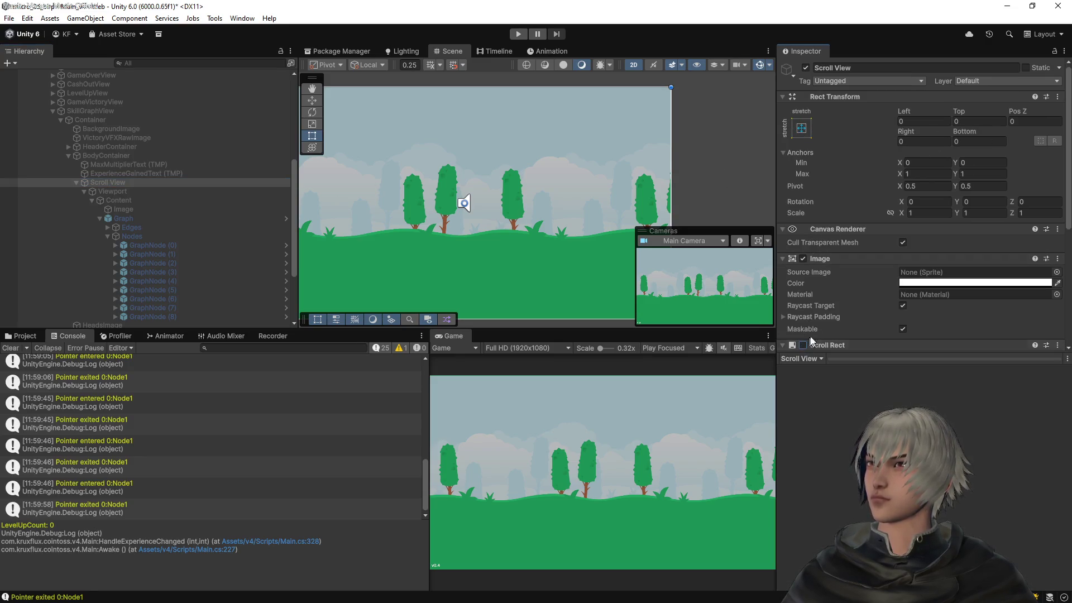
pyautogui.click(118, 200)
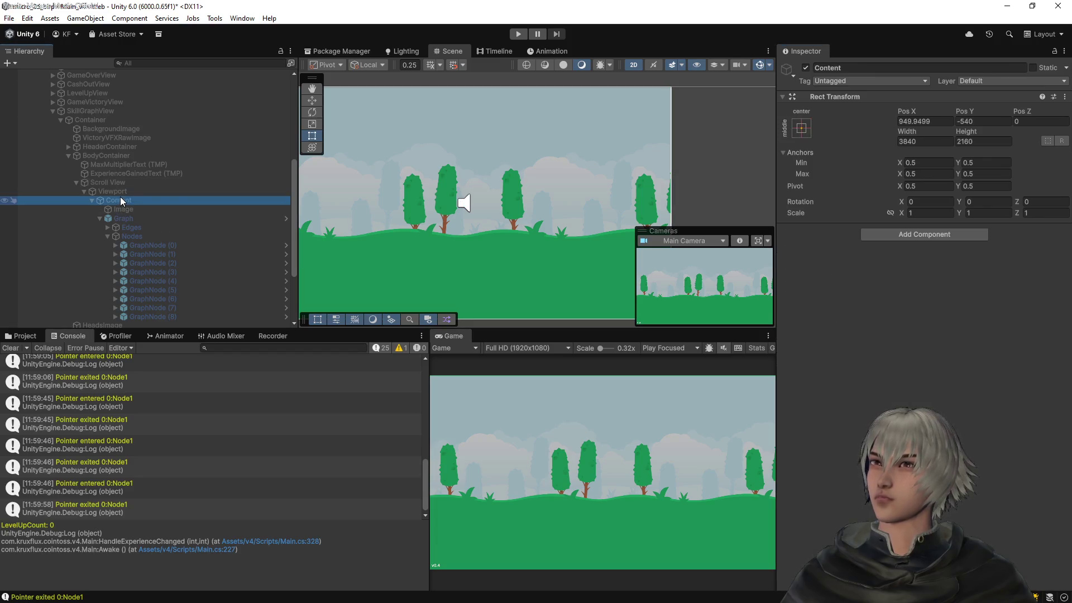
pyautogui.click(925, 119)
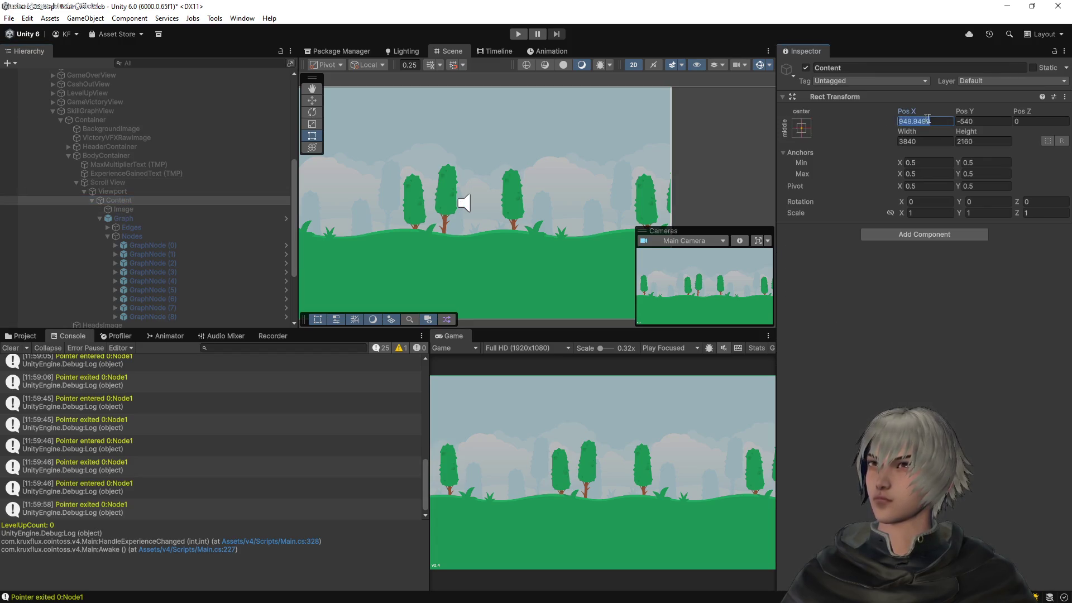
# Set Content's Pos X and Pos Y to 0 and enter Play mode
pyautogui.click(986, 123)
pyautogui.write('0')
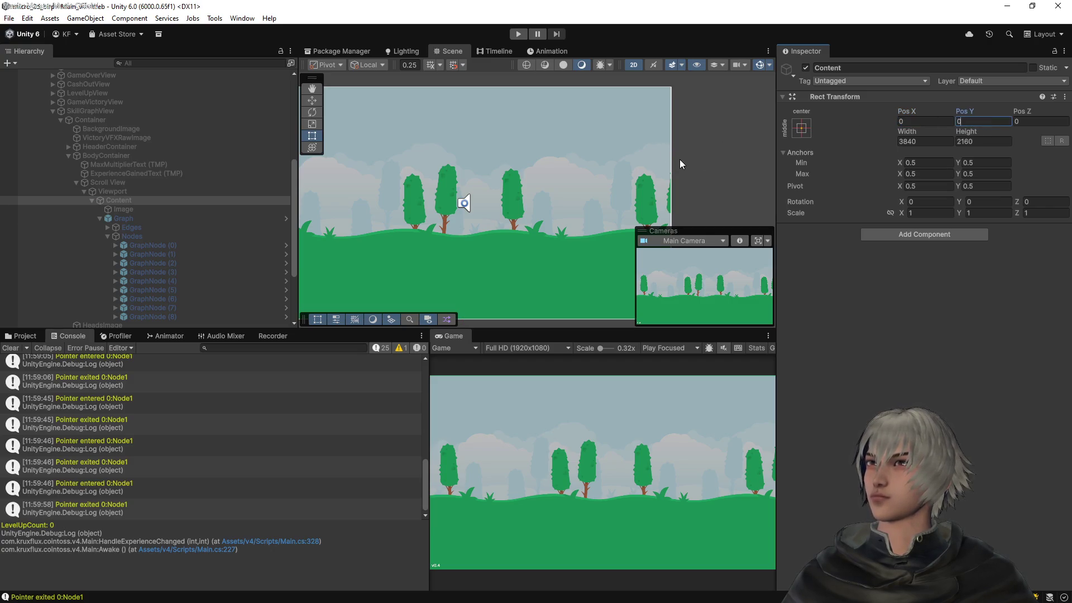
pyautogui.click(515, 37)
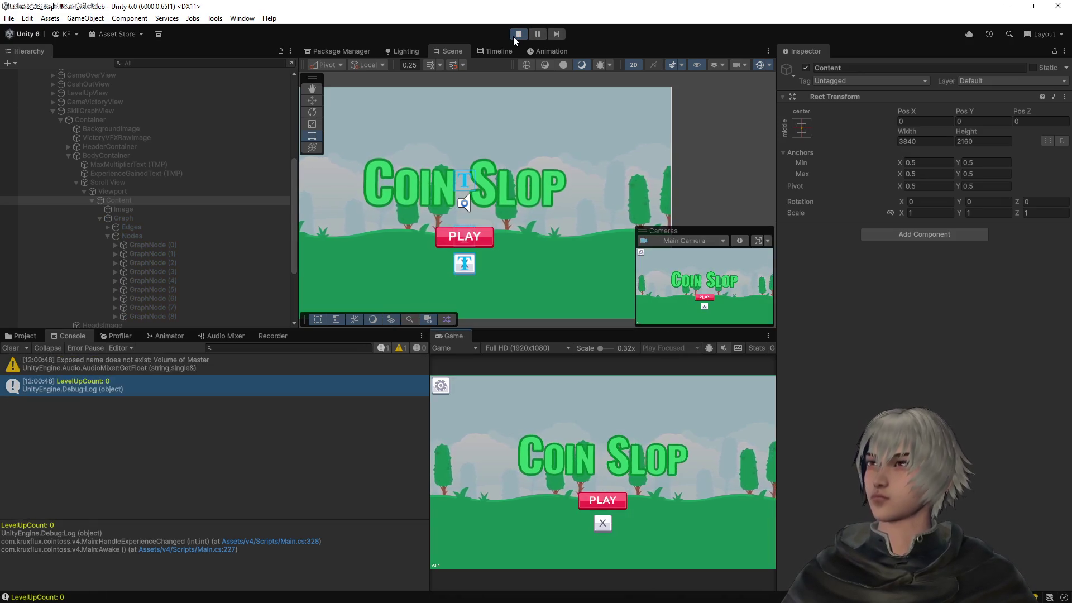
# Start the game, open the skill graph screen and click the central skill node
pyautogui.click(618, 504)
pyautogui.click(744, 560)
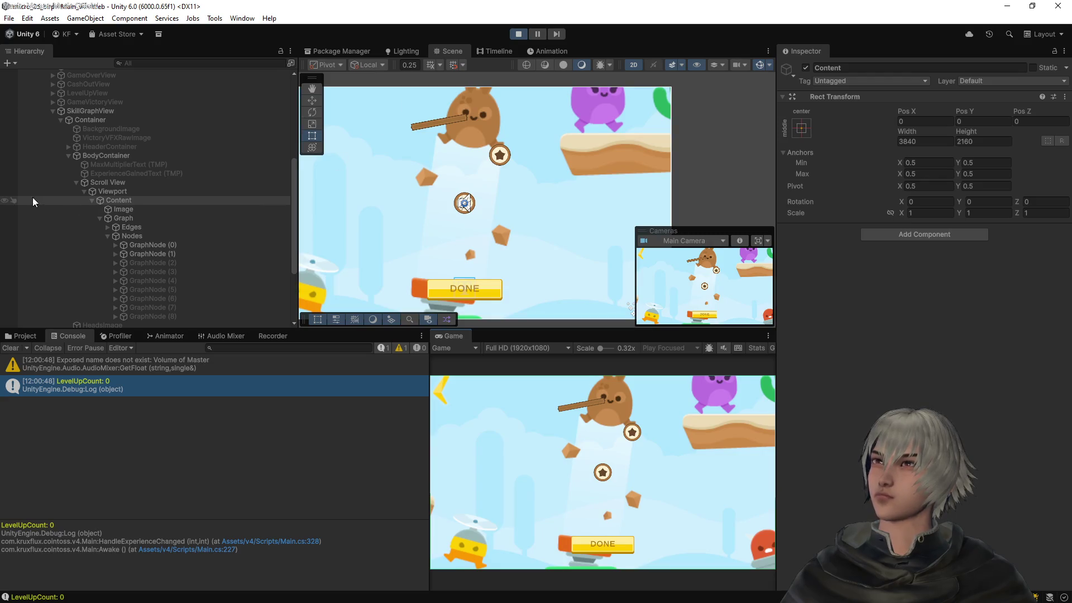
pyautogui.click(604, 474)
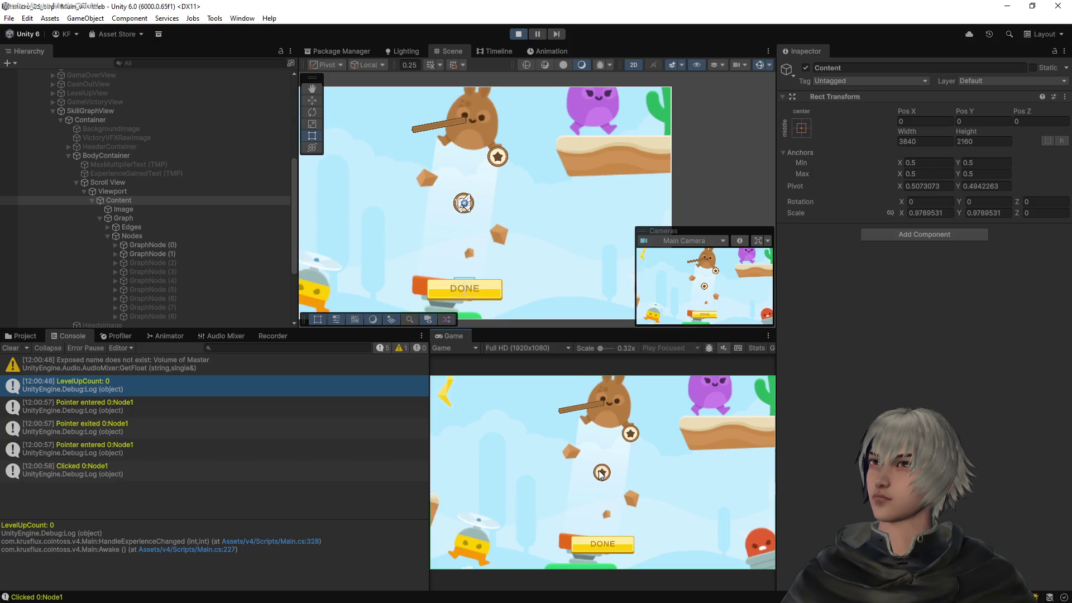
# Zoom the skill graph out with the mouse wheel, then switch to VS Code
pyautogui.scroll(-3, 601, 474)
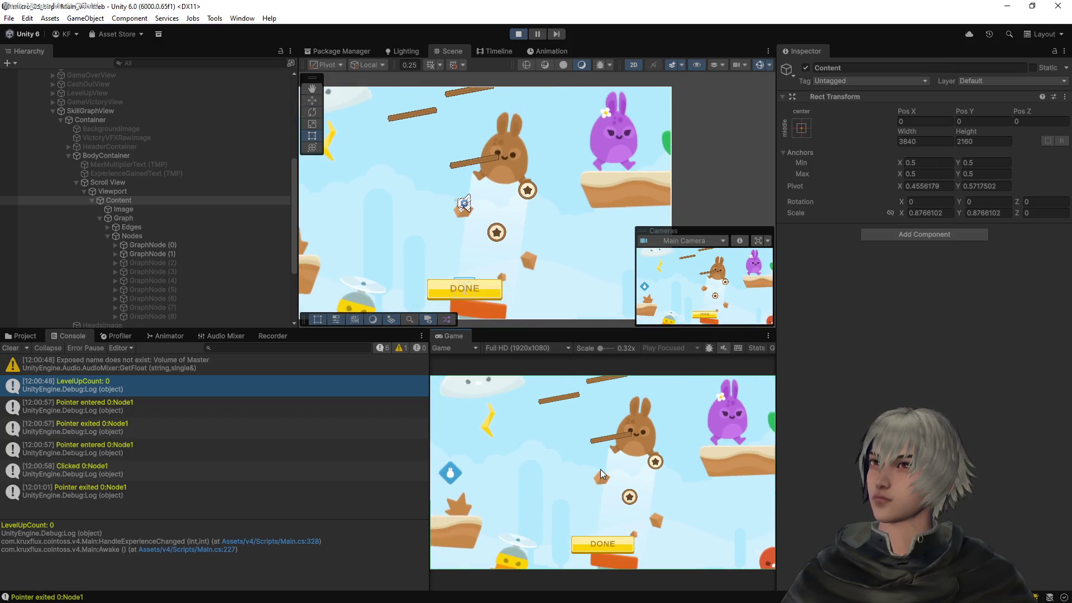
pyautogui.scroll(-3, 601, 471)
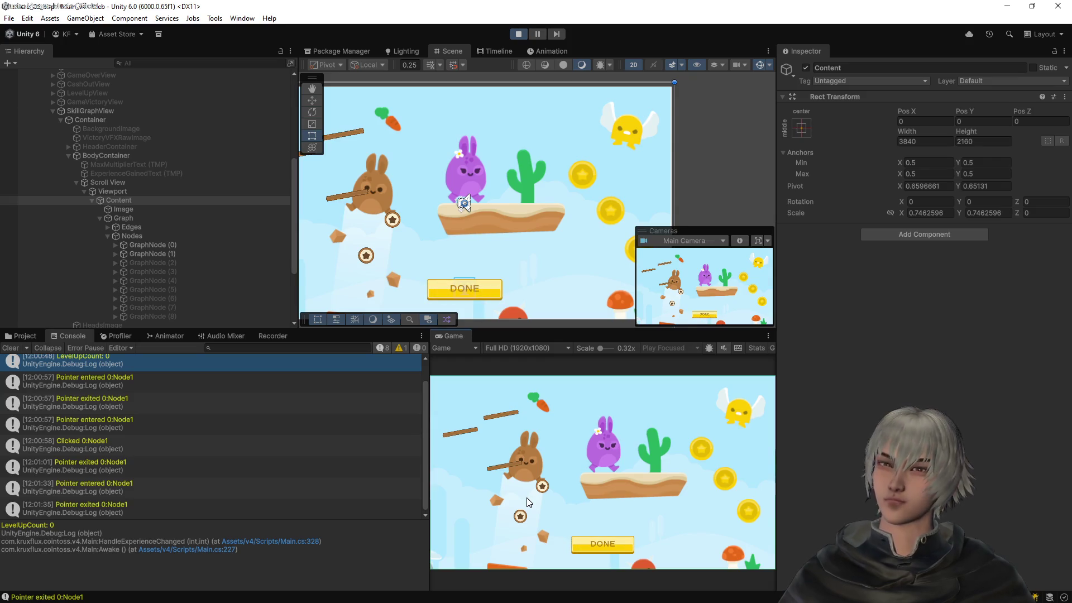
pyautogui.hotkey('alt', 'Tab')
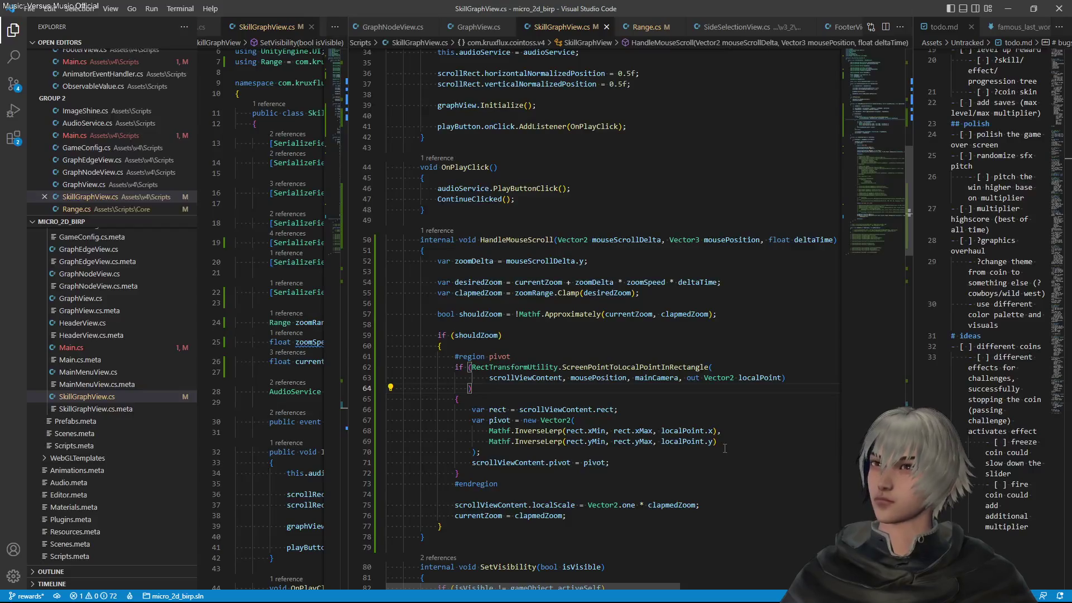
# Comment out the pivot region, lines 61–73, in SkillGraphView.cs and return to Unity
pyautogui.moveTo(498, 483)
pyautogui.mouseDown()
pyautogui.moveTo(464, 472)
pyautogui.moveTo(474, 358)
pyautogui.mouseUp()
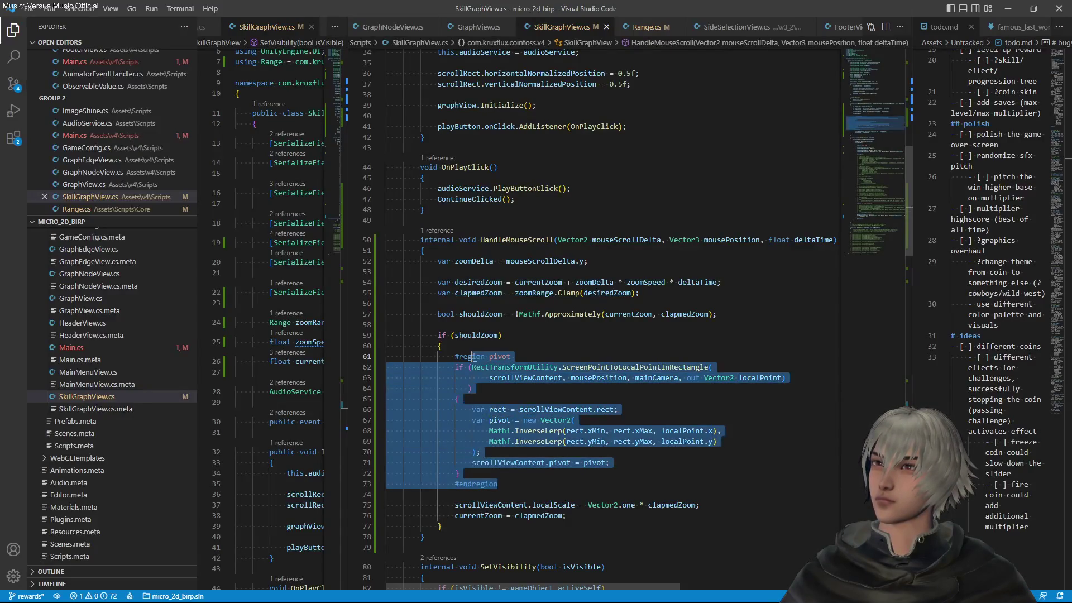
pyautogui.hotkey('ctrl', '/')
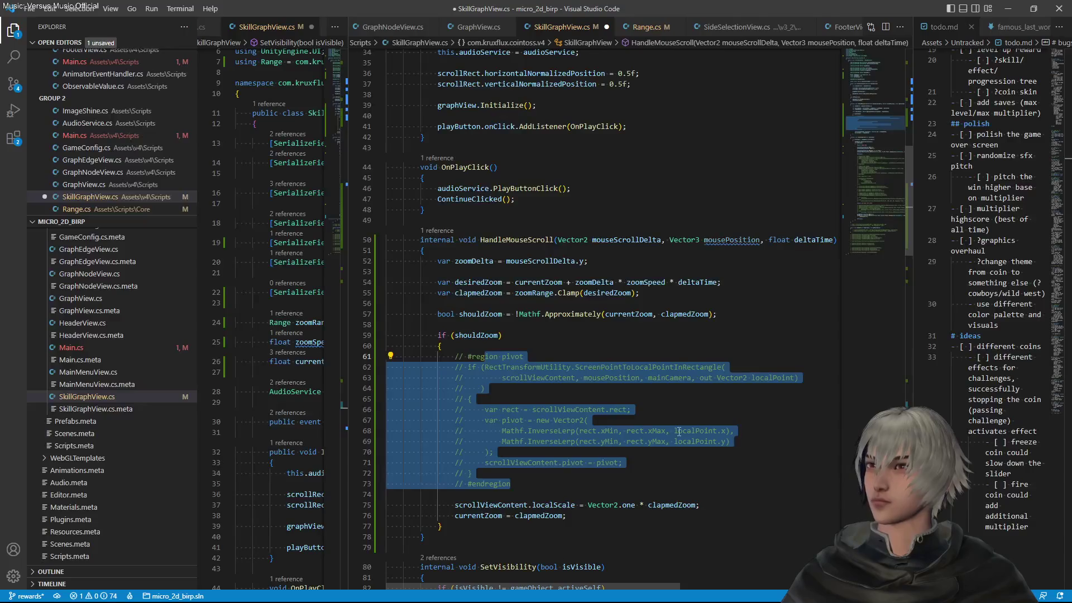
pyautogui.click(686, 407)
pyautogui.hotkey('alt', 'Tab')
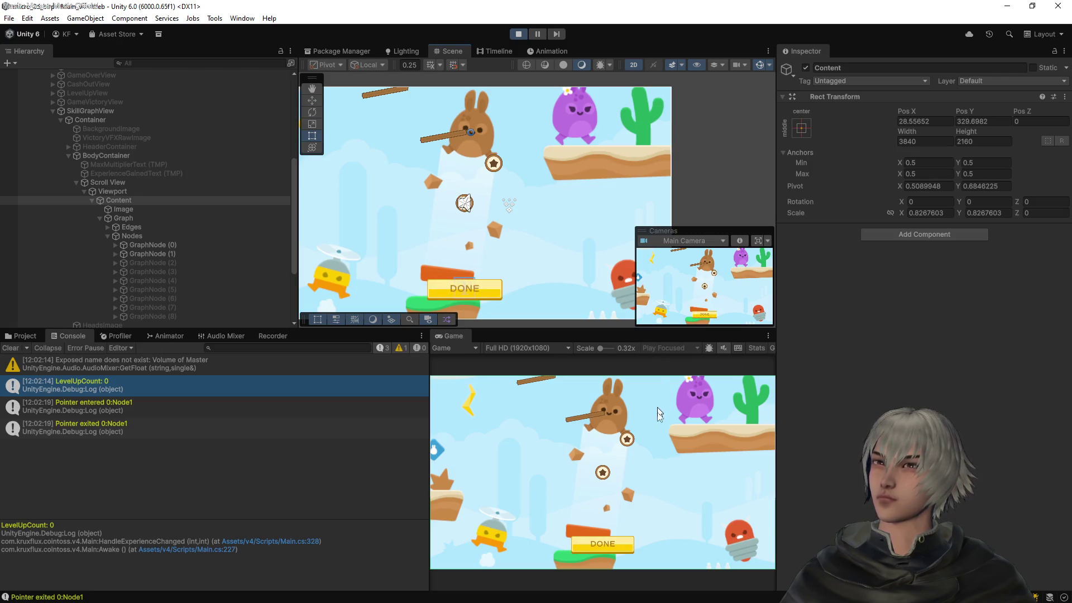
# Zoom the running skill graph in and out at various spots, ending at scale 0.5
pyautogui.scroll(-5, 657, 453)
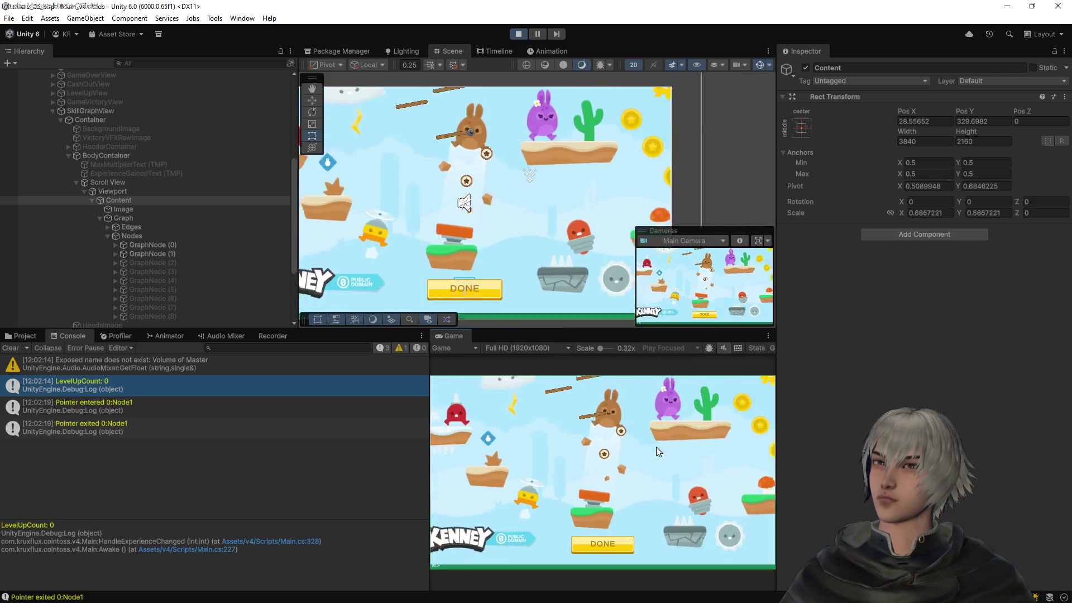
pyautogui.scroll(4, 657, 449)
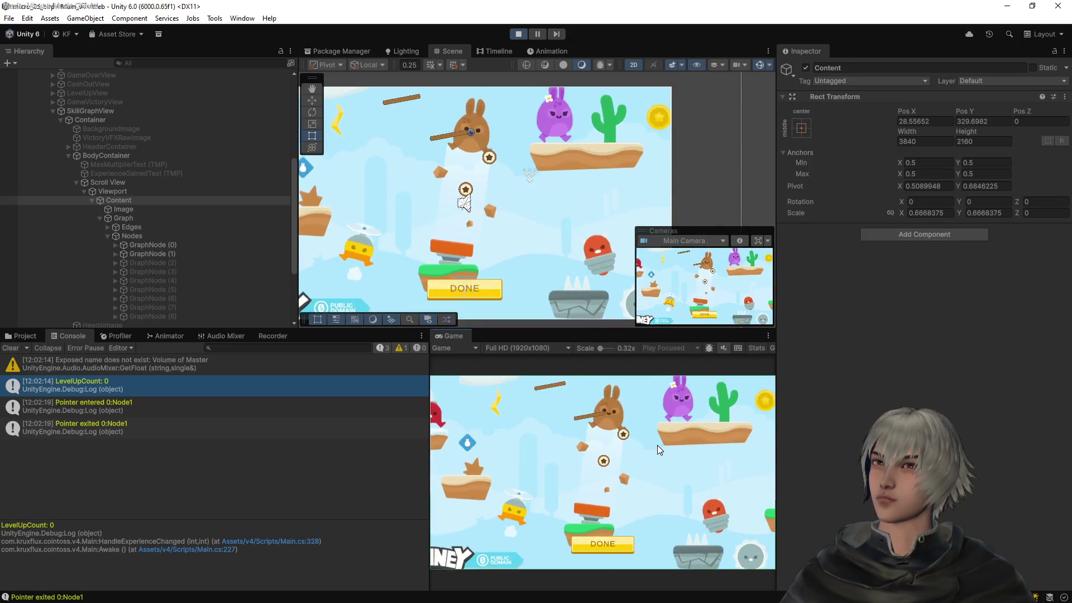
pyautogui.scroll(2, 656, 441)
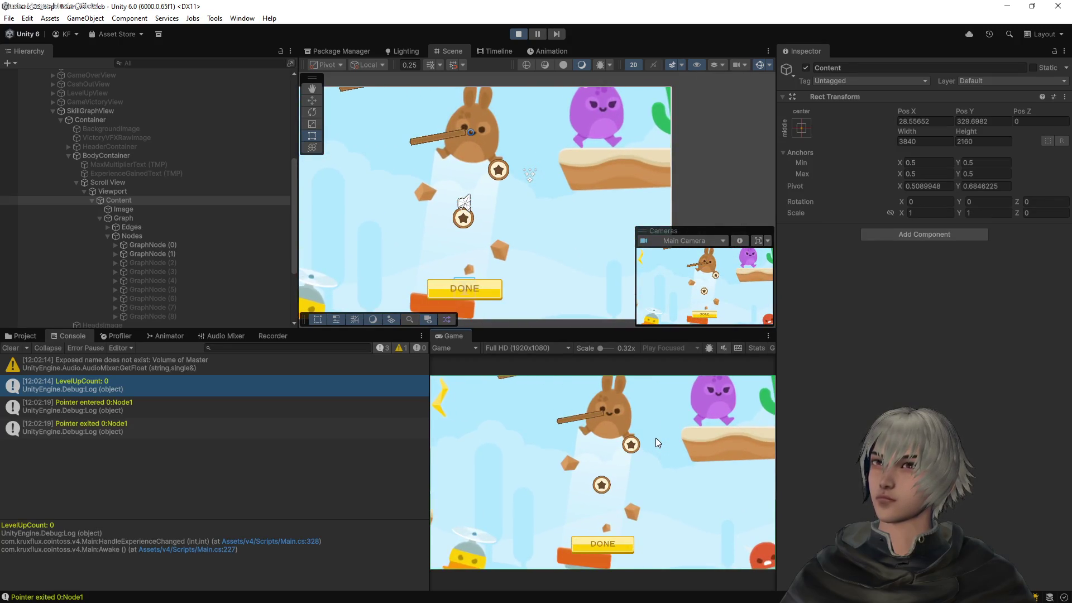
pyautogui.scroll(-5, 655, 439)
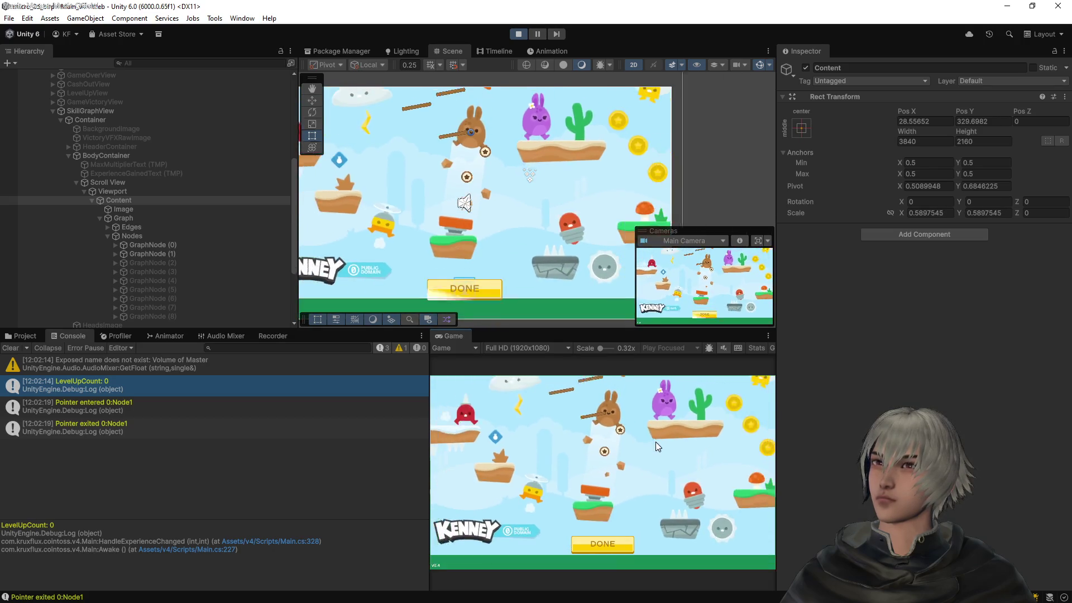
pyautogui.scroll(6, 656, 442)
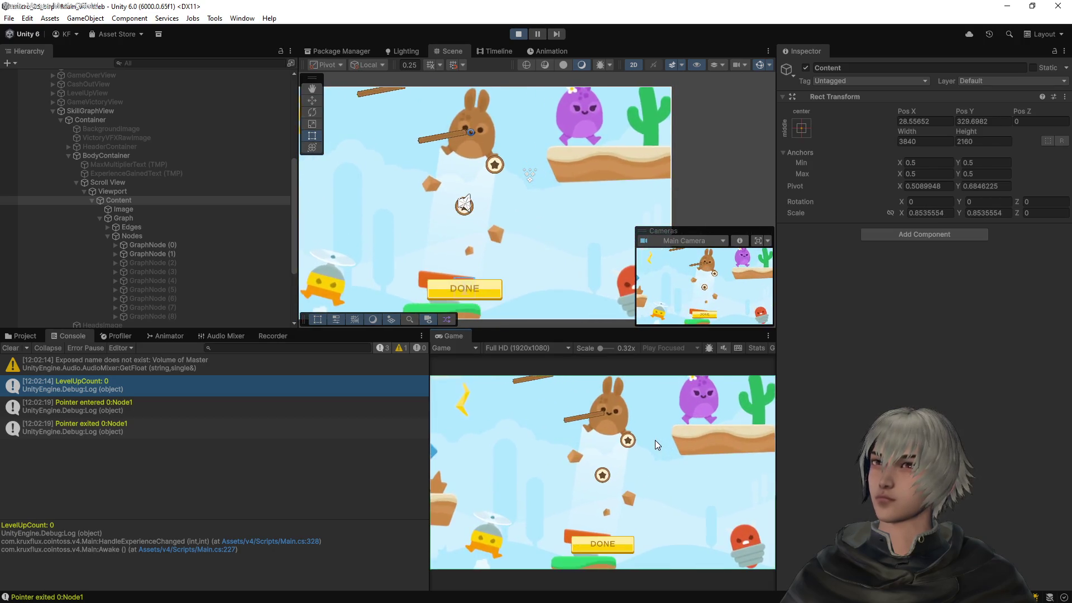
pyautogui.scroll(-3, 487, 202)
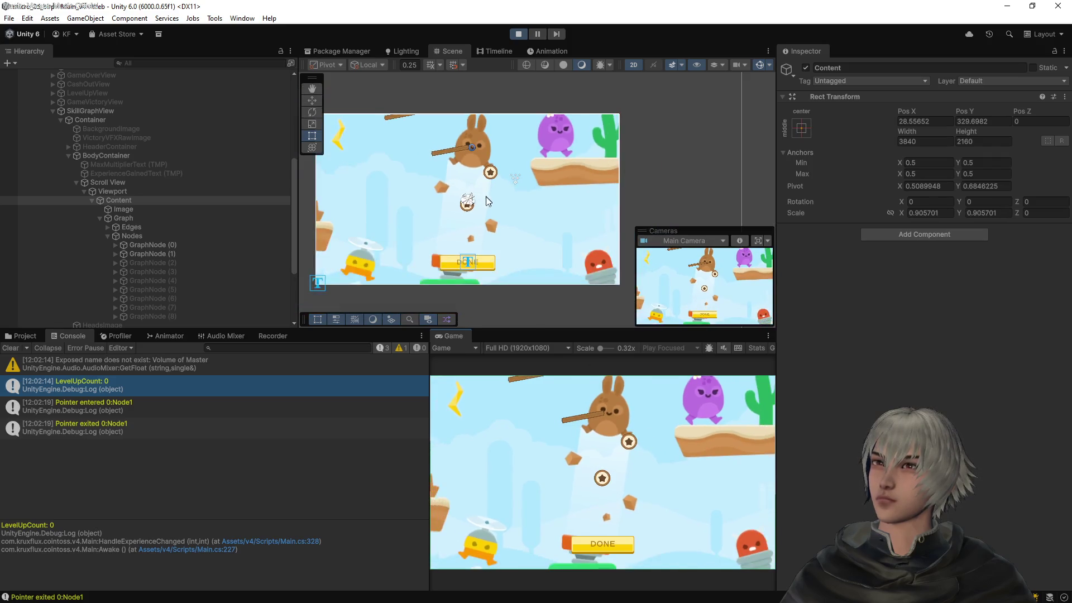
pyautogui.scroll(-2, 487, 203)
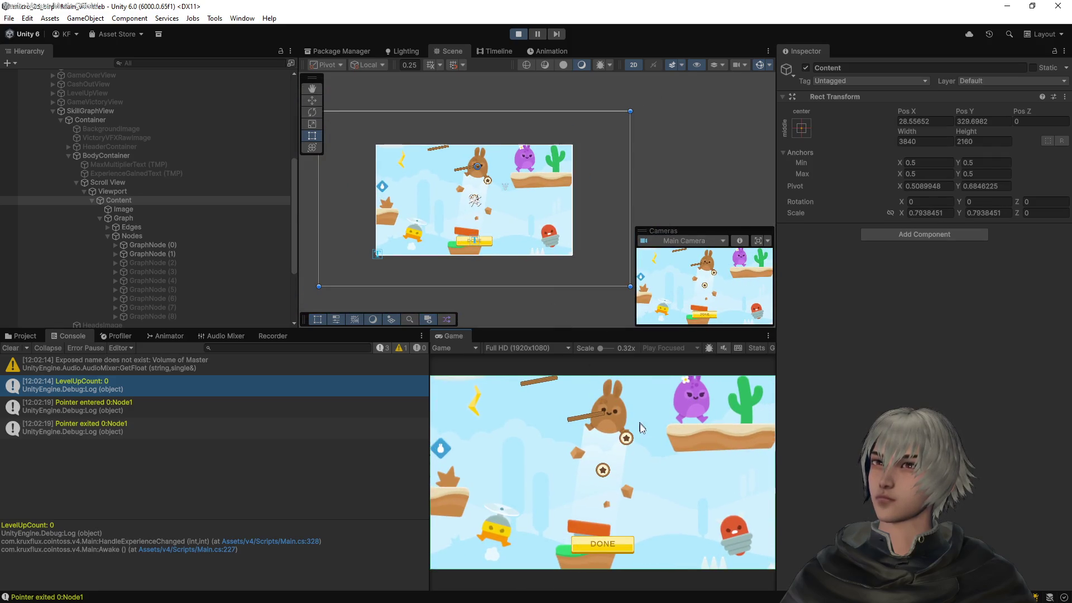
pyautogui.scroll(1, 641, 420)
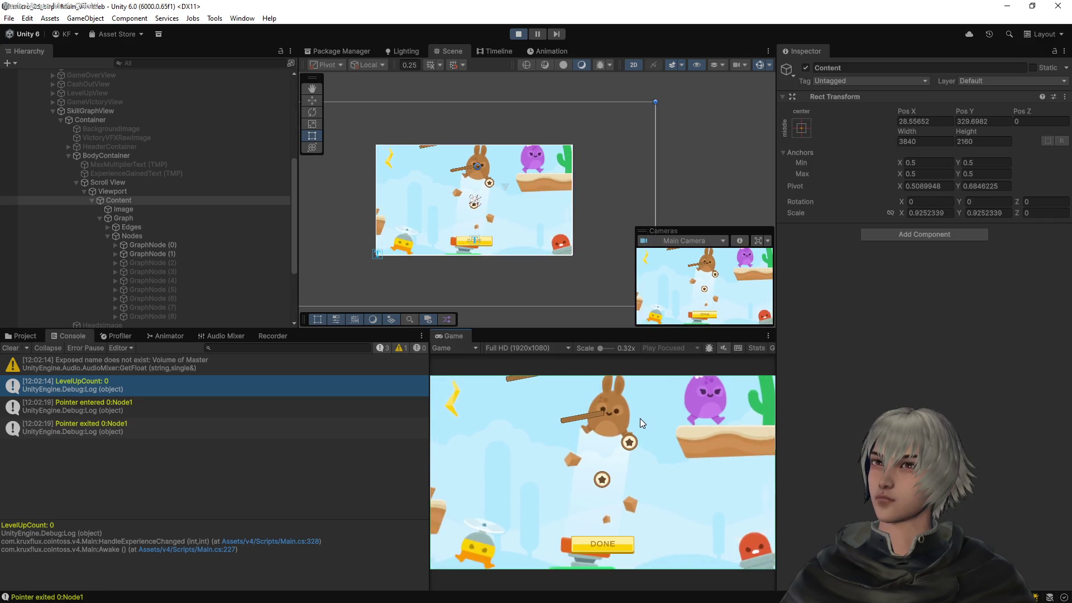
pyautogui.scroll(-5, 640, 422)
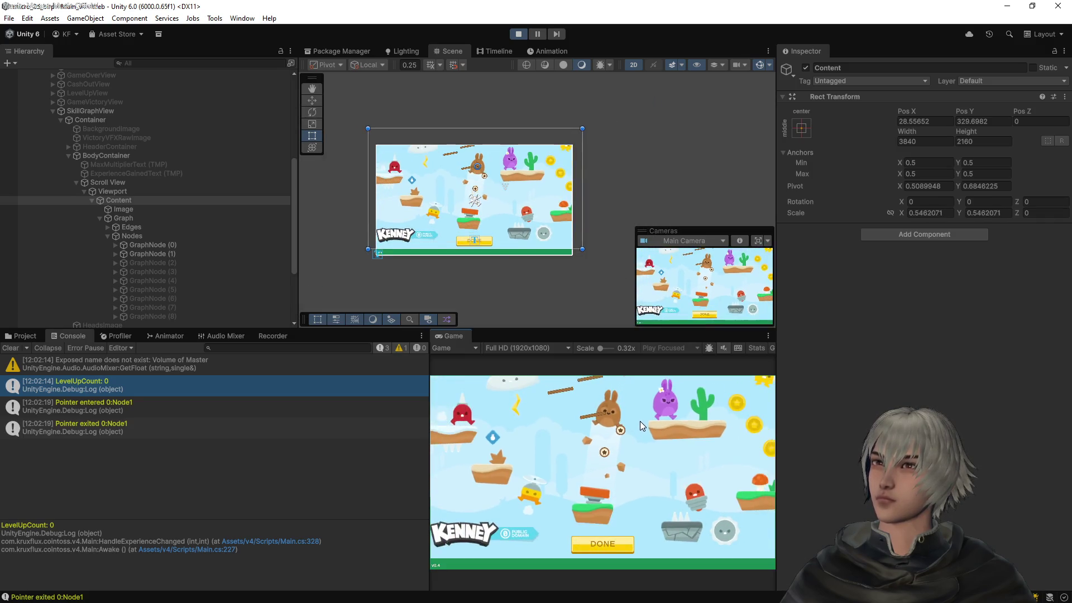
pyautogui.scroll(1, 640, 422)
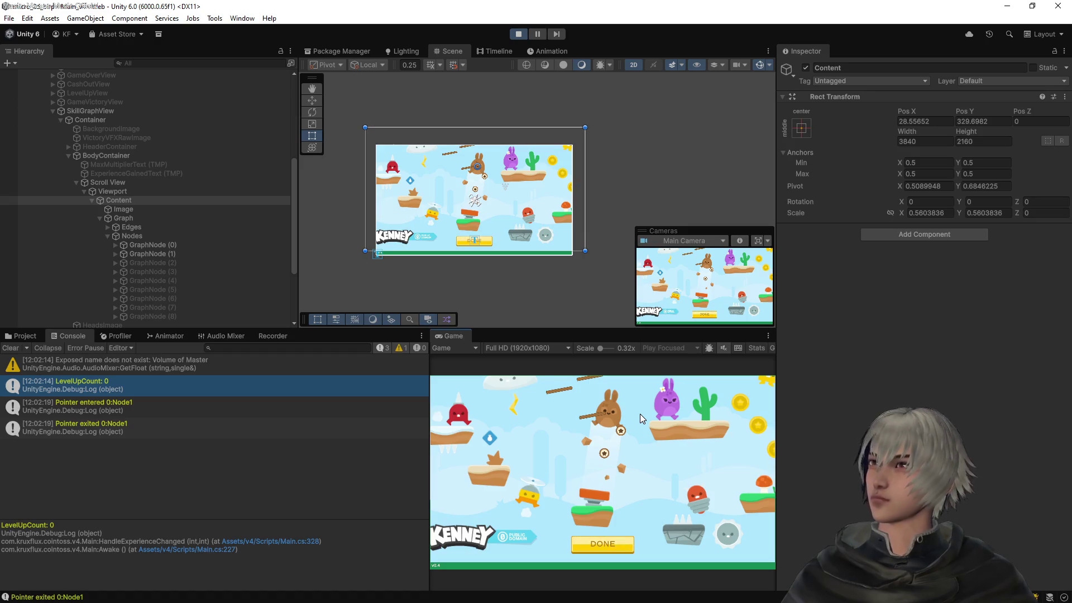
pyautogui.scroll(1, 614, 413)
pyautogui.scroll(5, 615, 413)
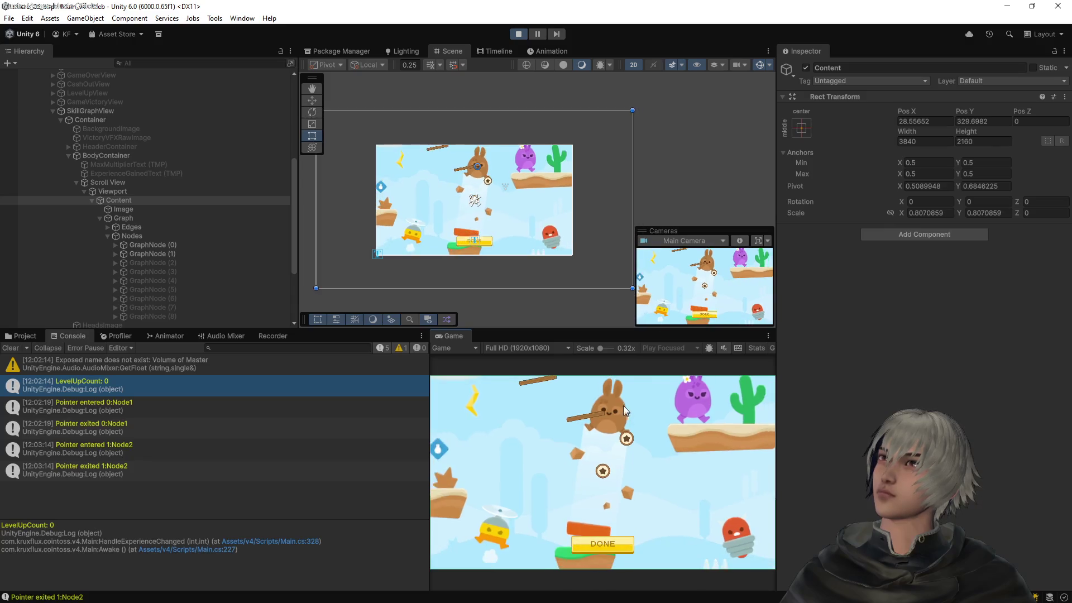
pyautogui.scroll(1, 623, 394)
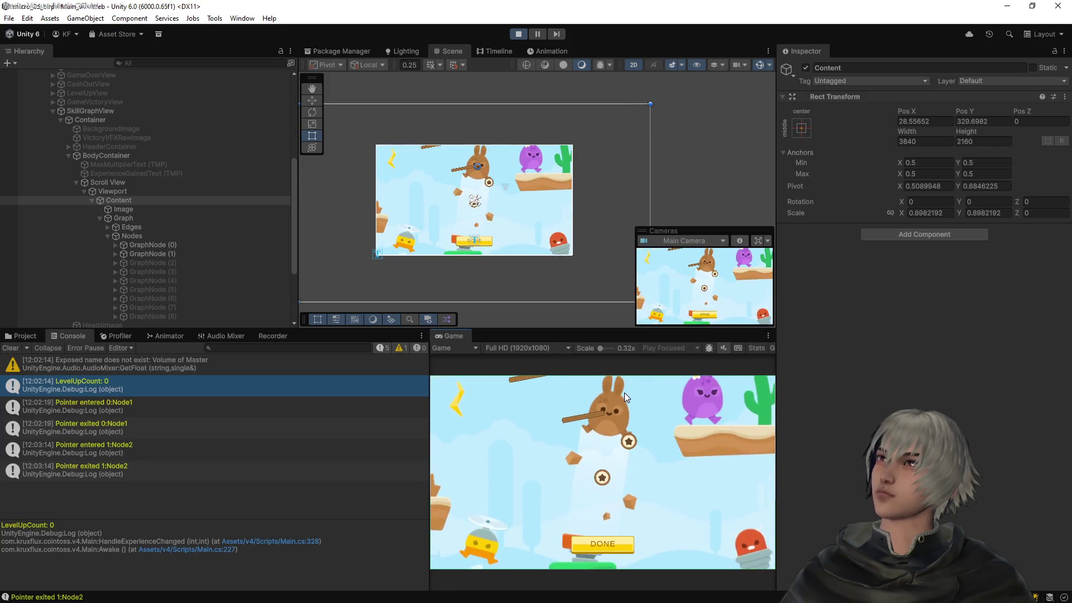
pyautogui.scroll(-2, 625, 393)
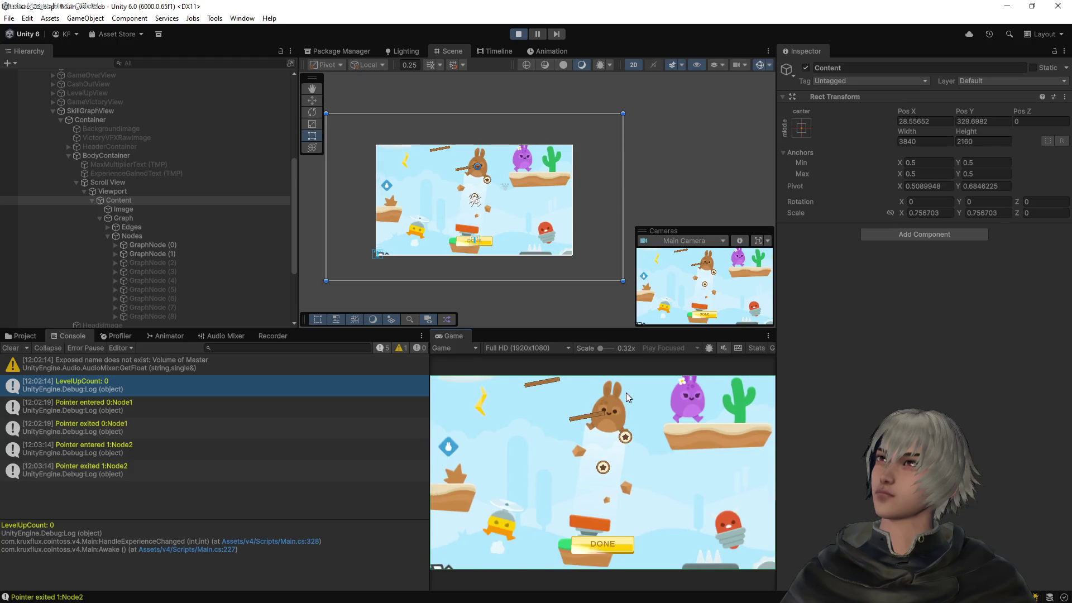
pyautogui.scroll(-3, 626, 393)
pyautogui.scroll(3, 626, 393)
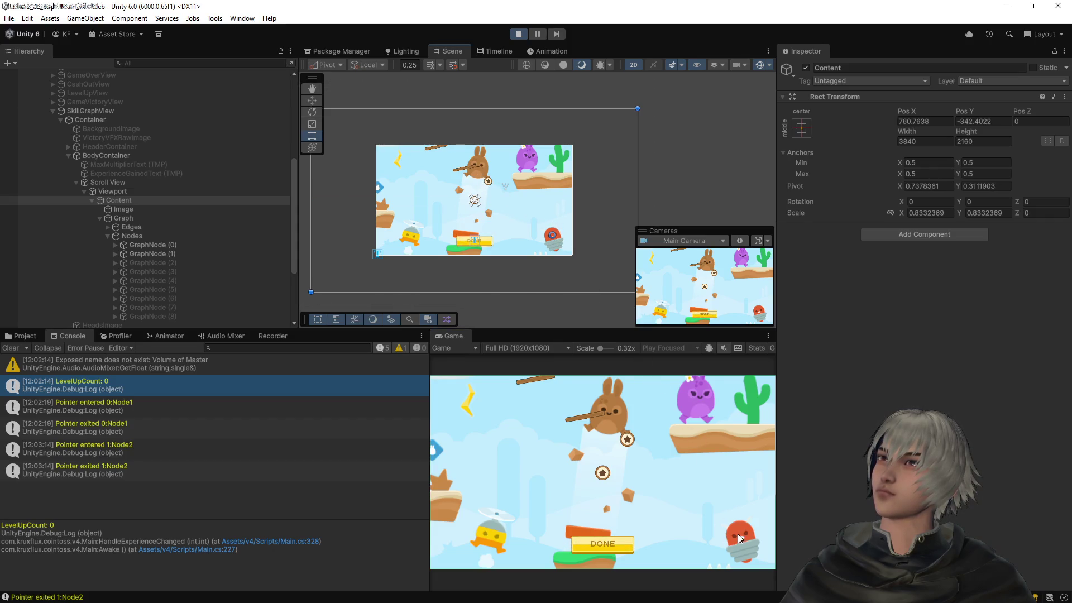
pyautogui.scroll(2, 727, 498)
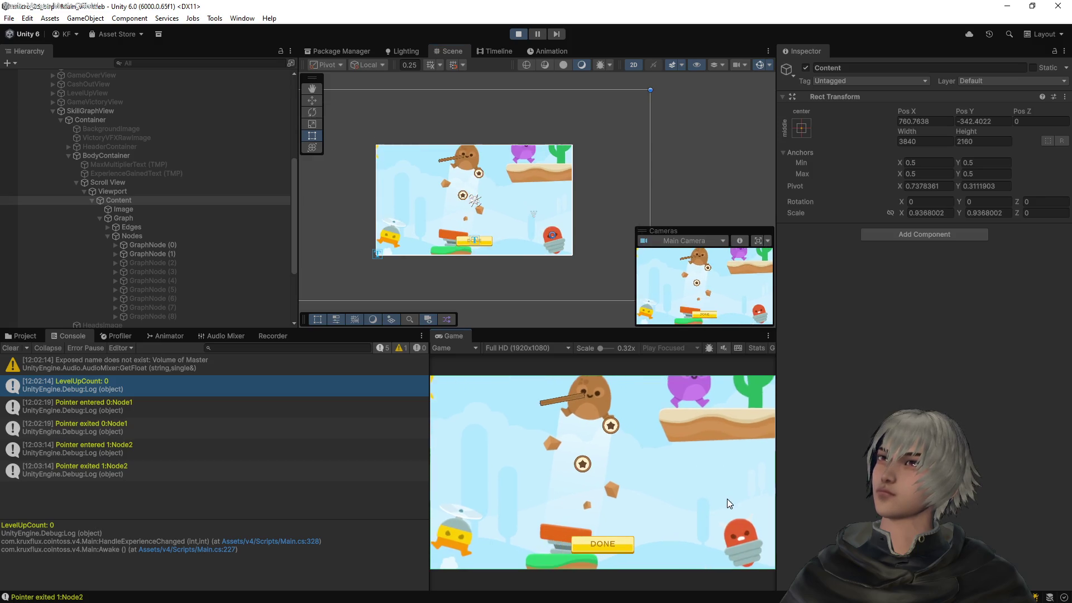
pyautogui.scroll(-4, 726, 494)
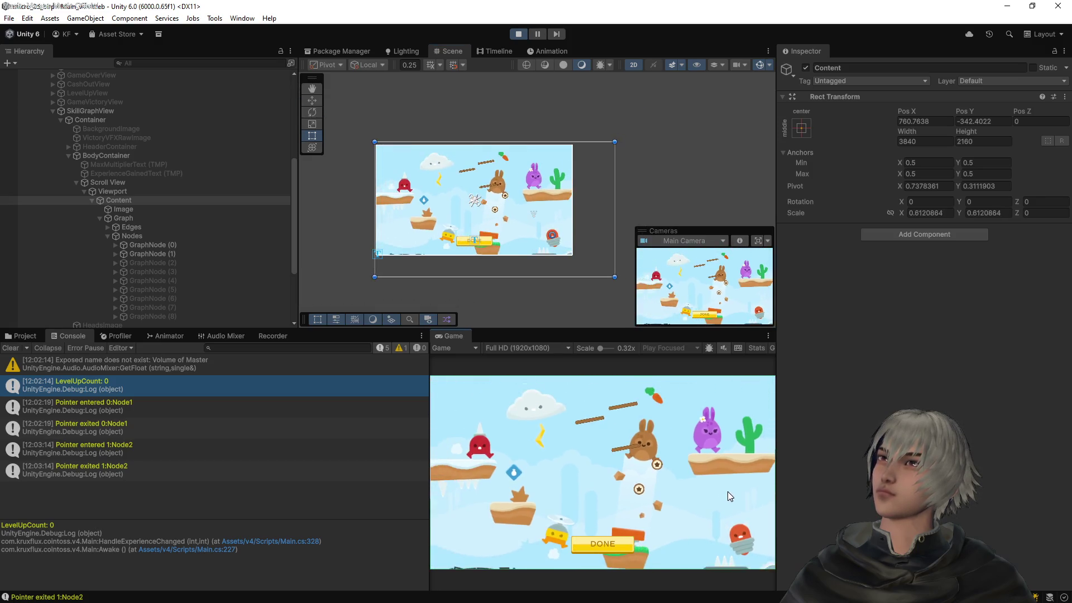
pyautogui.scroll(5, 728, 493)
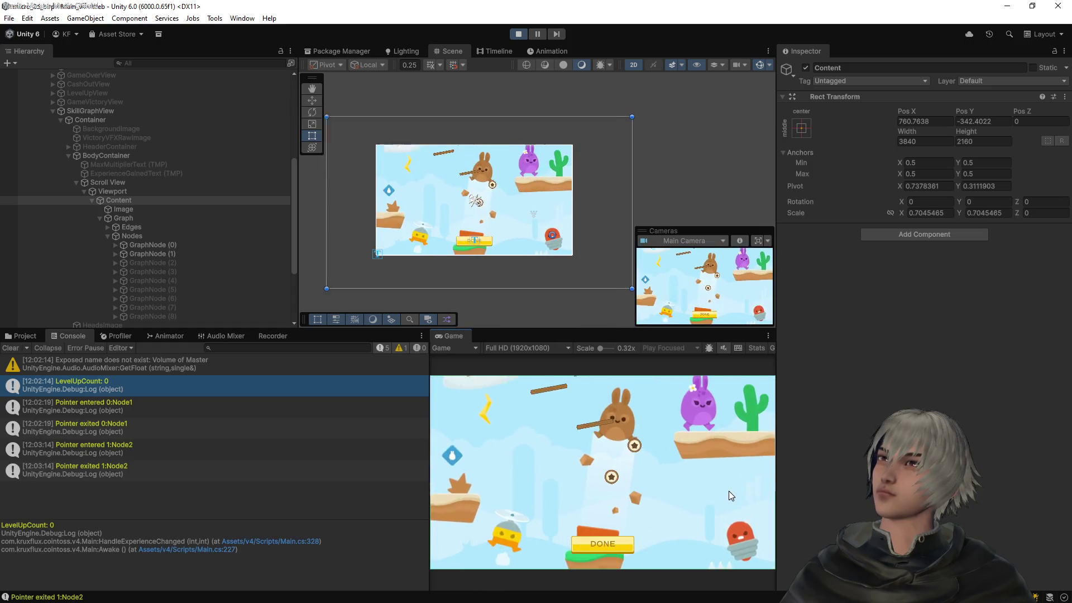
pyautogui.scroll(-3, 730, 487)
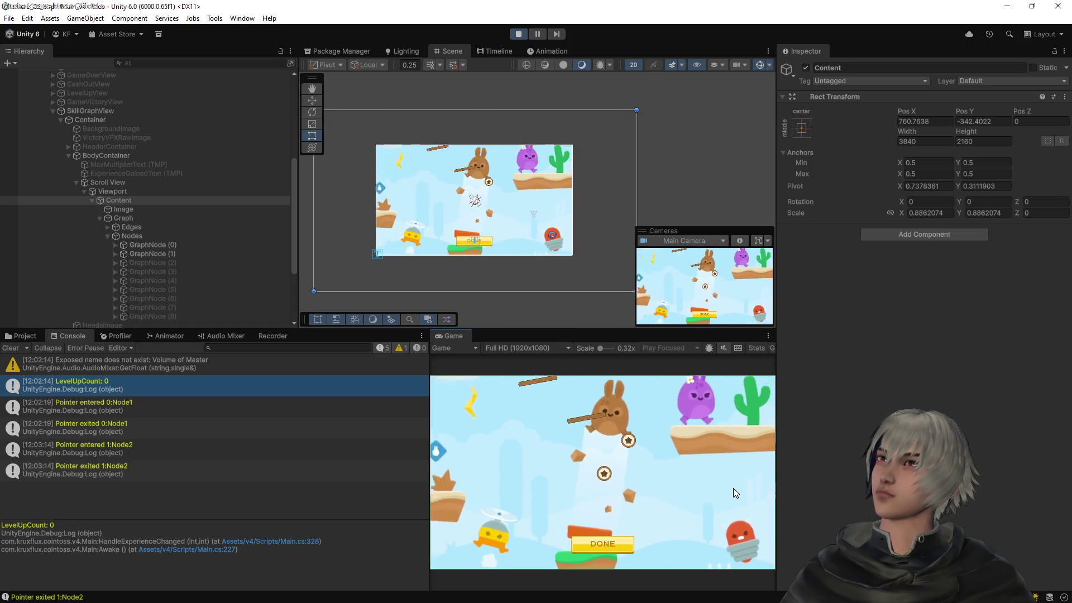
pyautogui.scroll(-2, 732, 488)
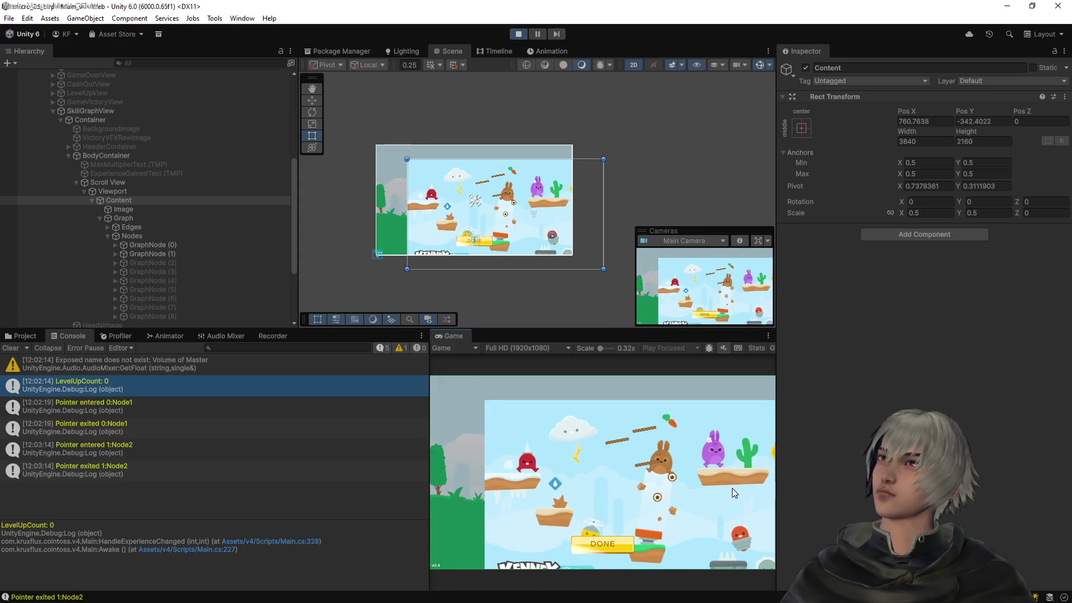
# Pan the Content rect up and left, then zoom the skill graph in and out
pyautogui.moveTo(521, 213); pyautogui.dragTo(441, 180)
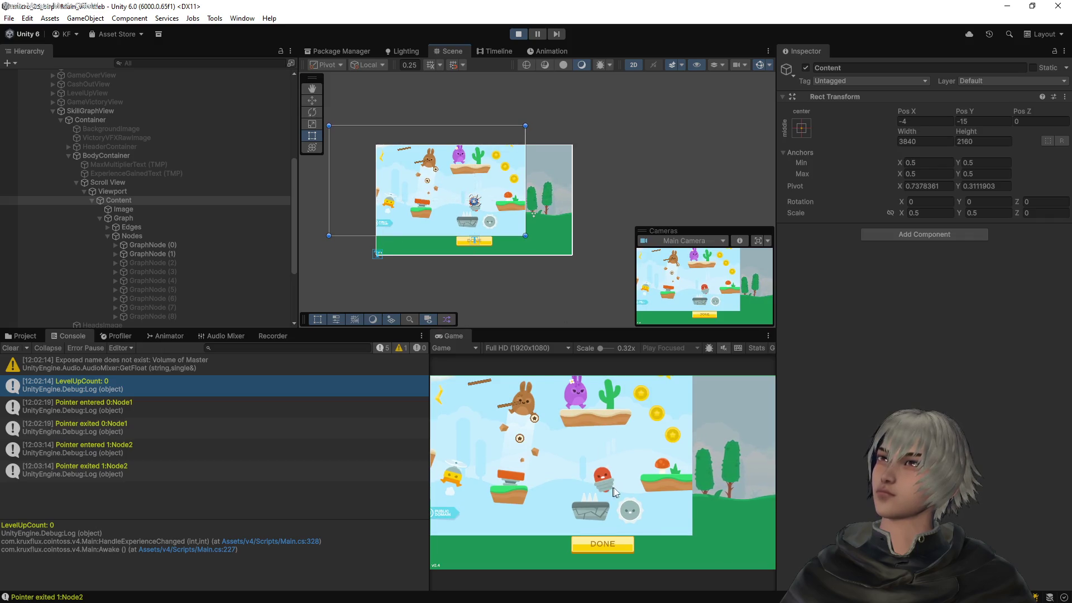
pyautogui.scroll(1, 618, 431)
pyautogui.scroll(5, 618, 431)
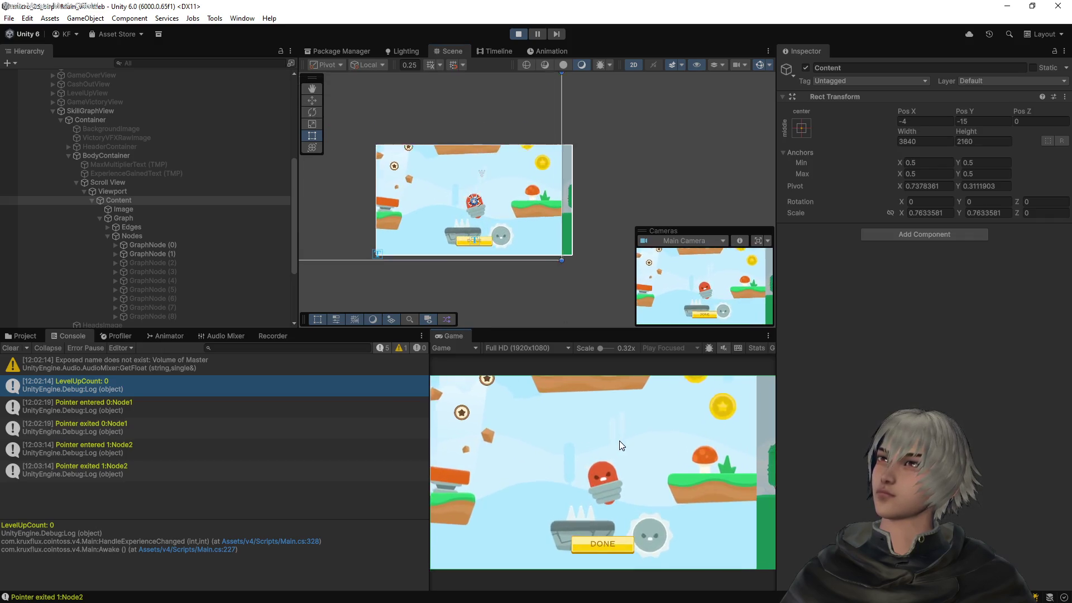
pyautogui.scroll(-4, 624, 446)
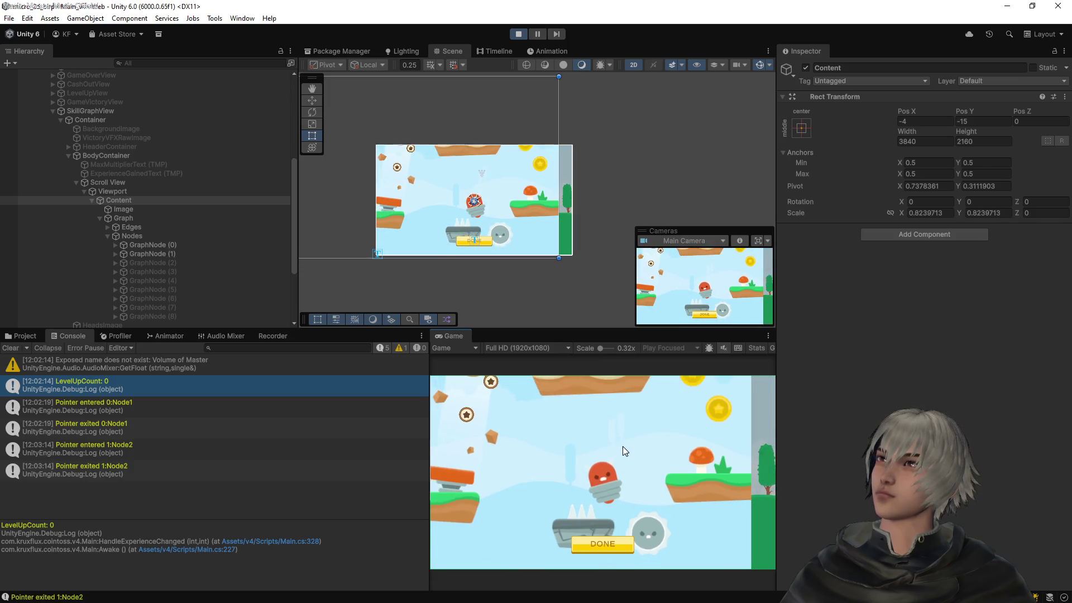
pyautogui.scroll(3, 620, 454)
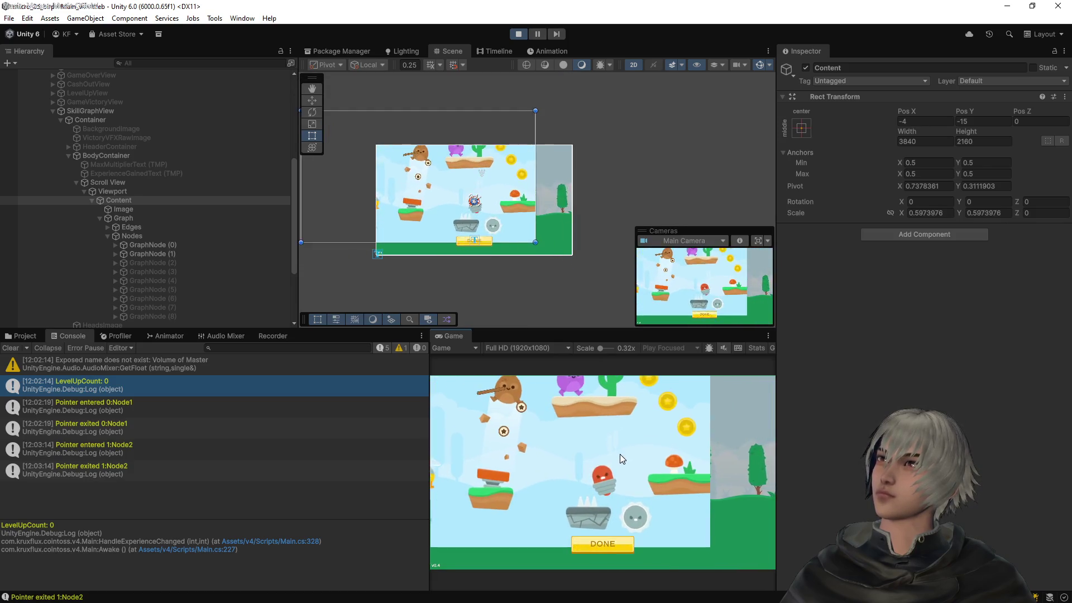
pyautogui.scroll(2, 619, 454)
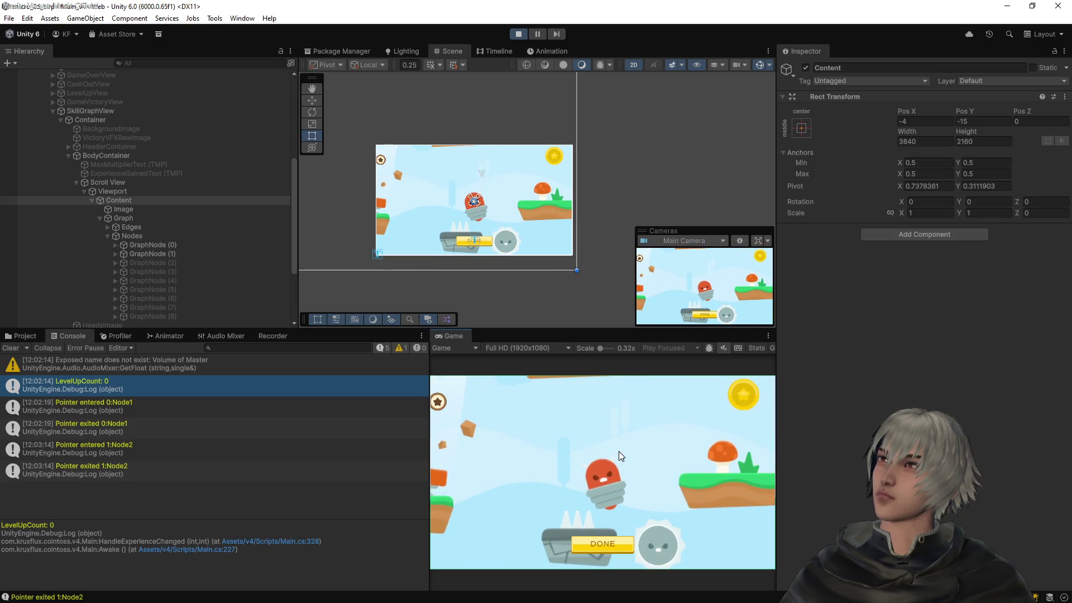
pyautogui.scroll(-4, 619, 453)
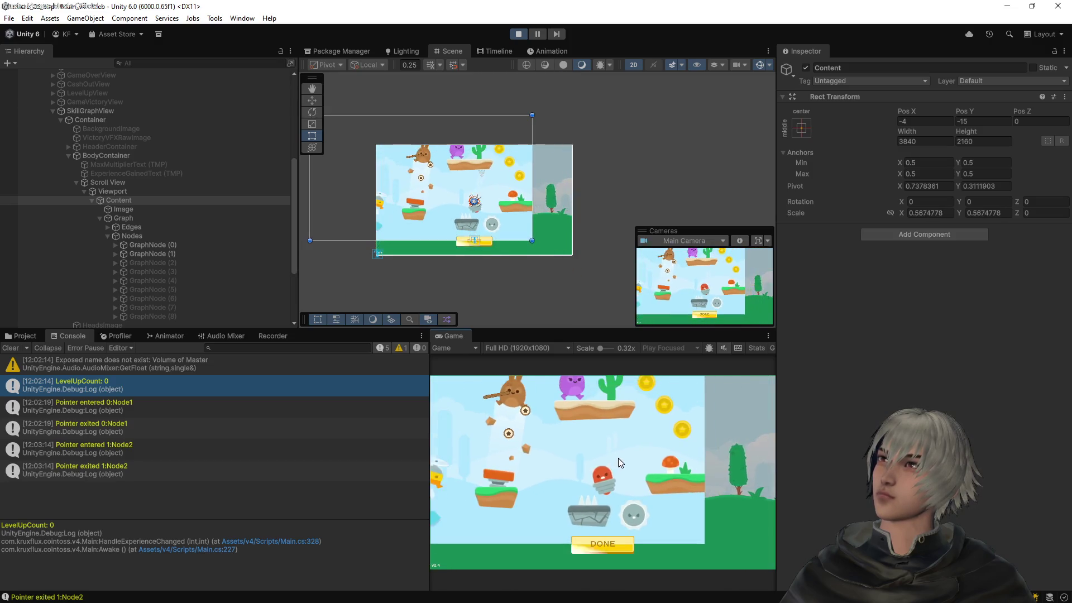
pyautogui.scroll(5, 617, 458)
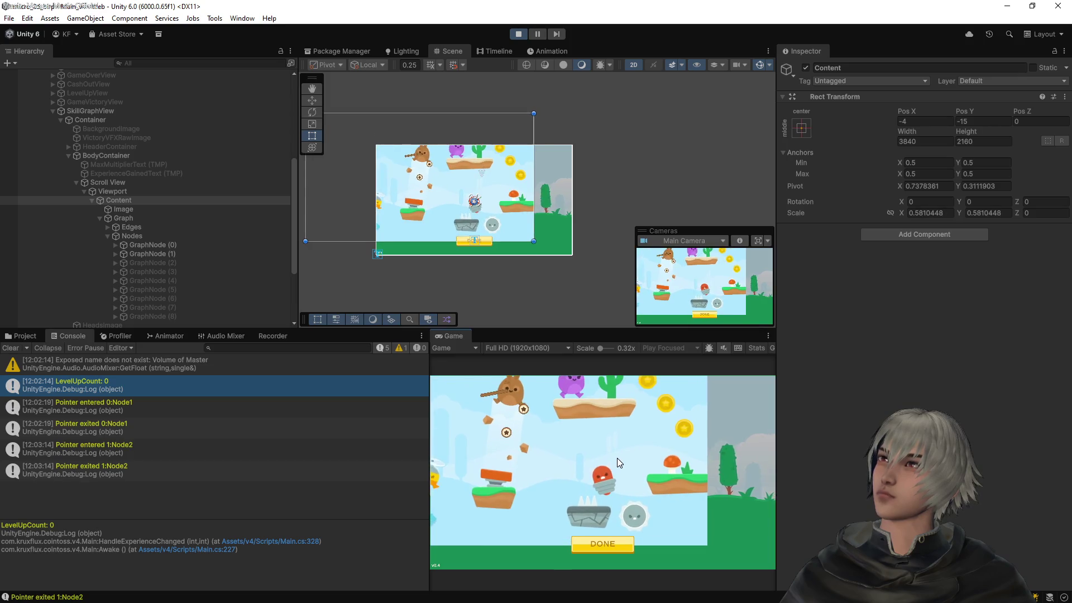
pyautogui.scroll(3, 617, 456)
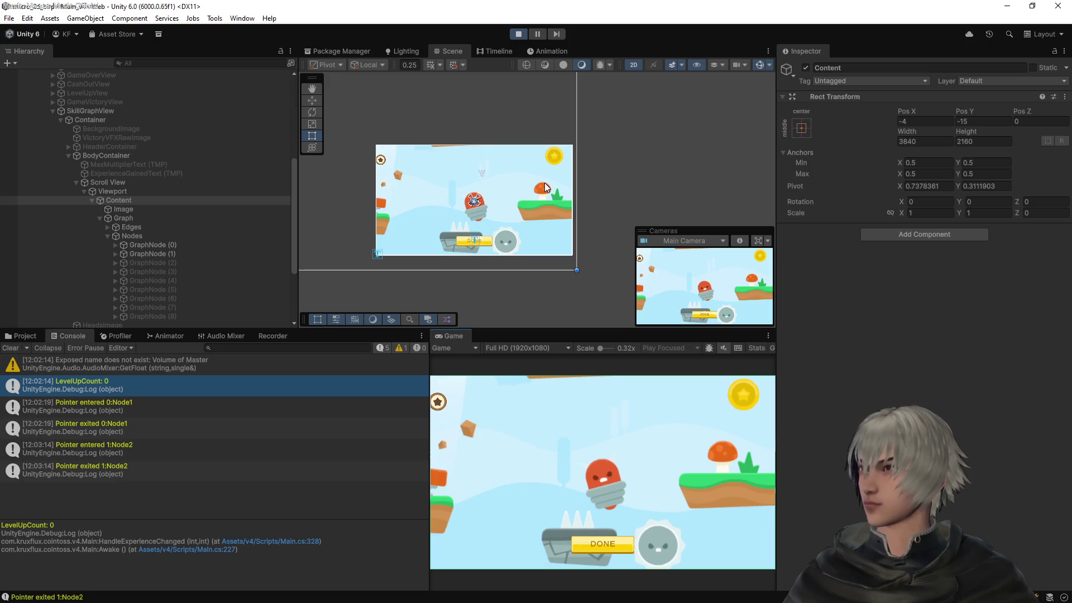
# Stop Play mode, select Scroll View in the Hierarchy, and switch to VS Code
pyautogui.click(518, 37)
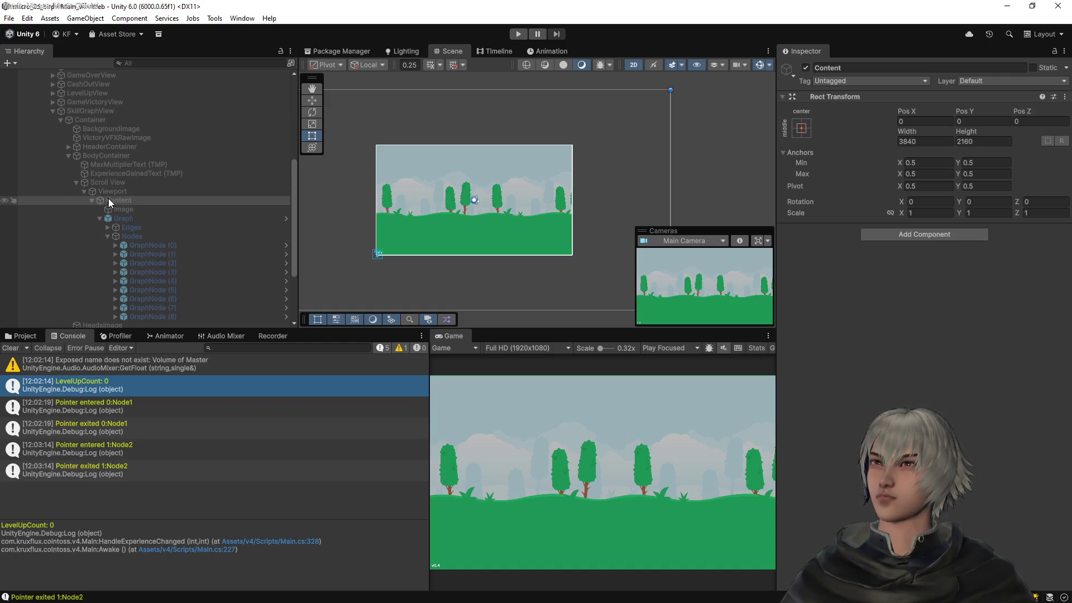
pyautogui.click(113, 182)
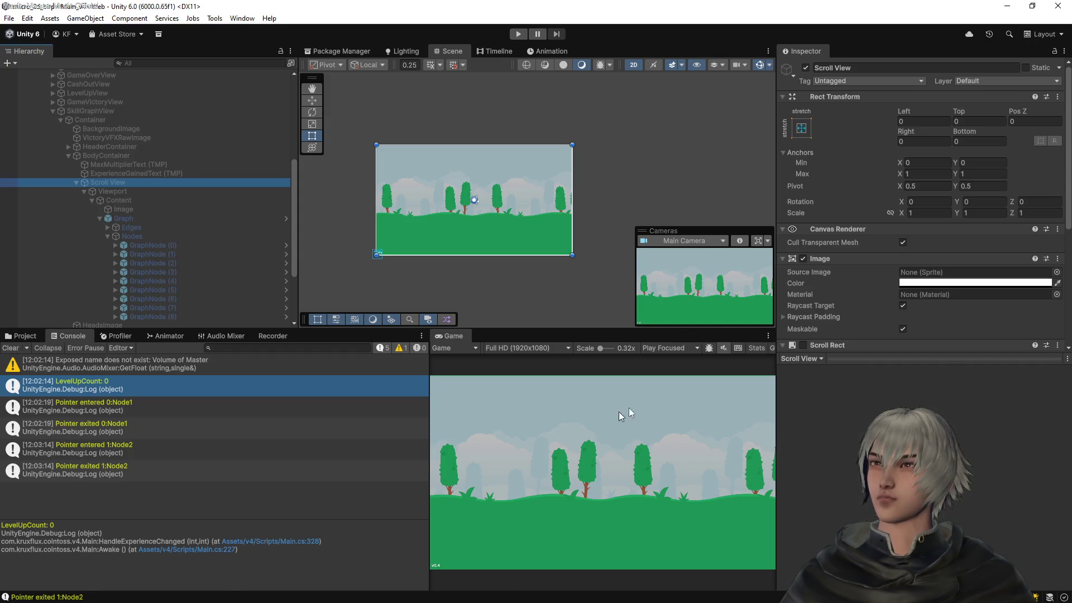
pyautogui.hotkey('alt', 'Tab')
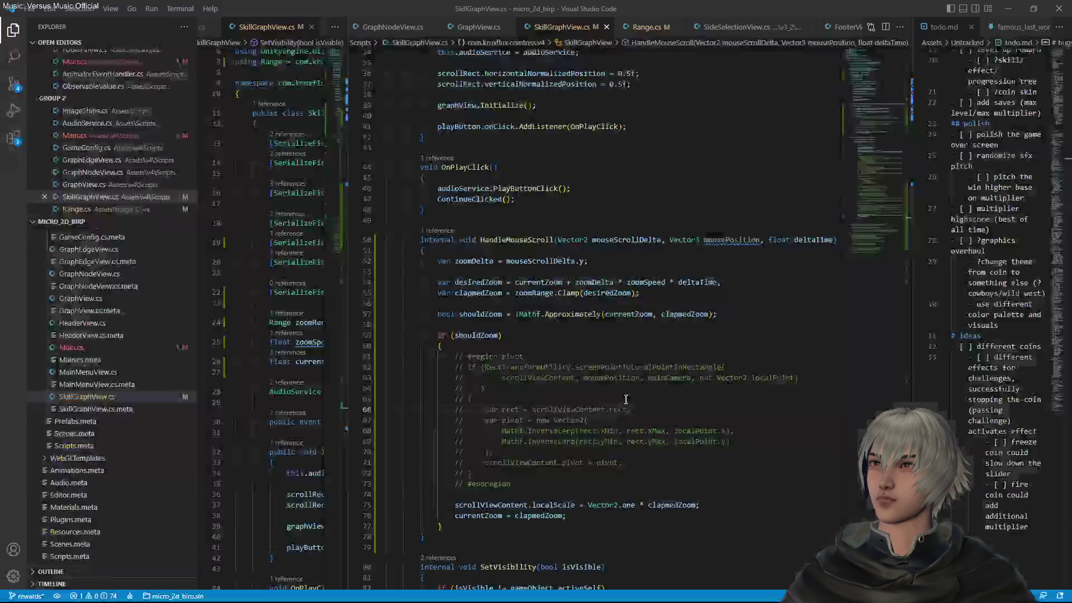
# Uncomment the pivot region, lines 61–73, in SkillGraphView.cs
pyautogui.moveTo(512, 485); pyautogui.dragTo(459, 359)
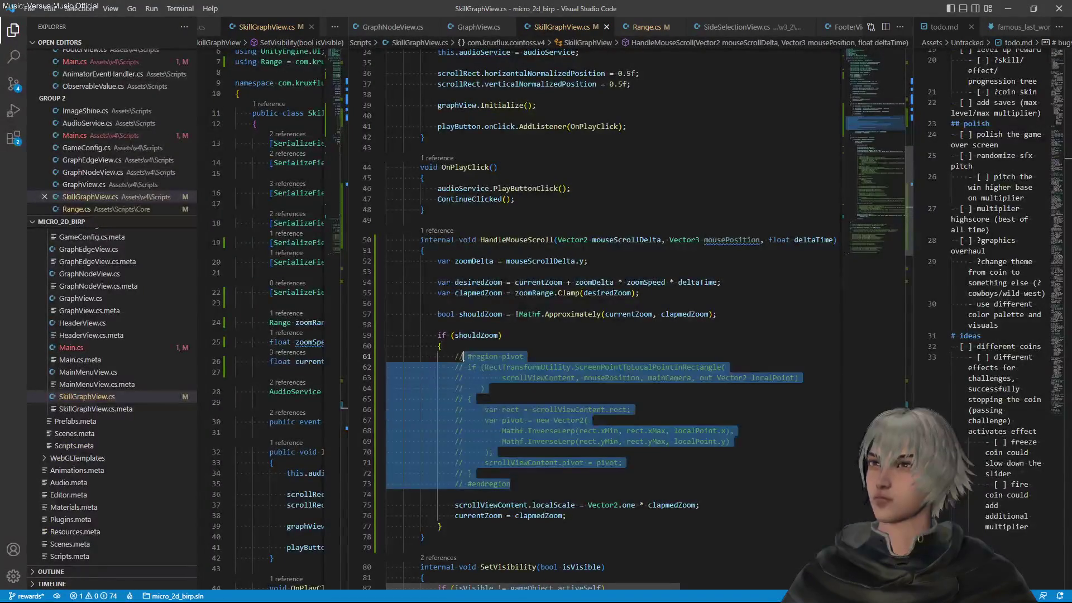
pyautogui.hotkey('ctrl', '/')
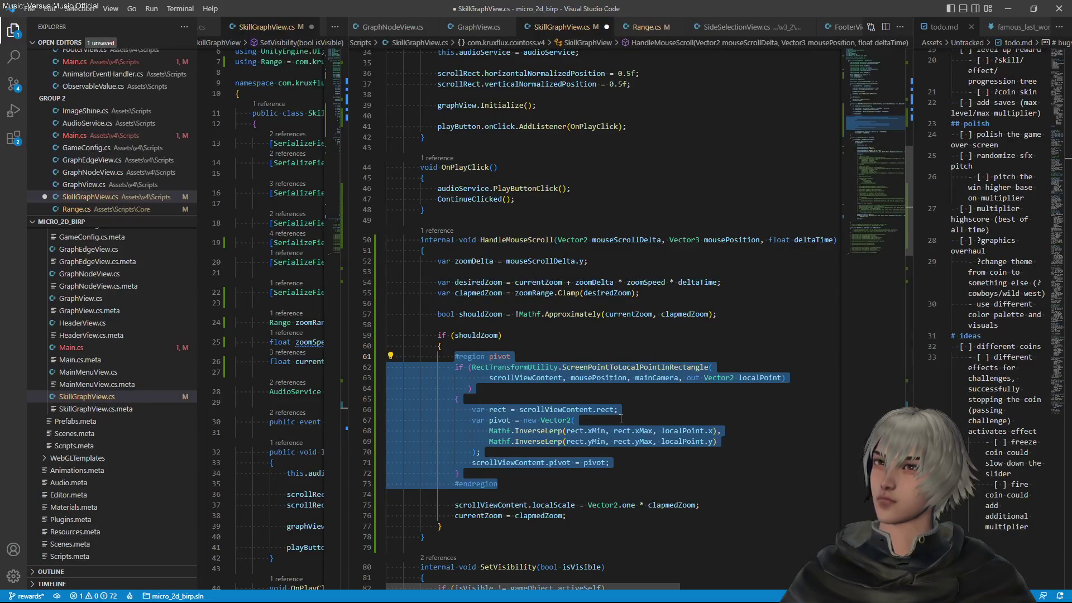
pyautogui.click(618, 379)
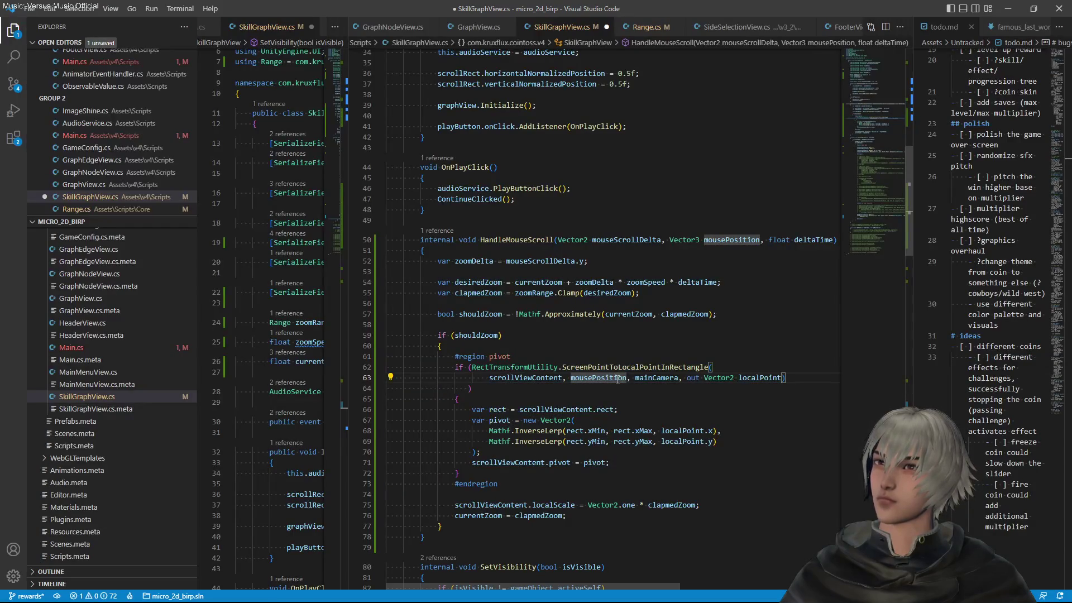
# Walk through the RectTransformUtility.ScreenPointToLocalPointInRectangle call and the line 71 pivot assignment
pyautogui.click(562, 367)
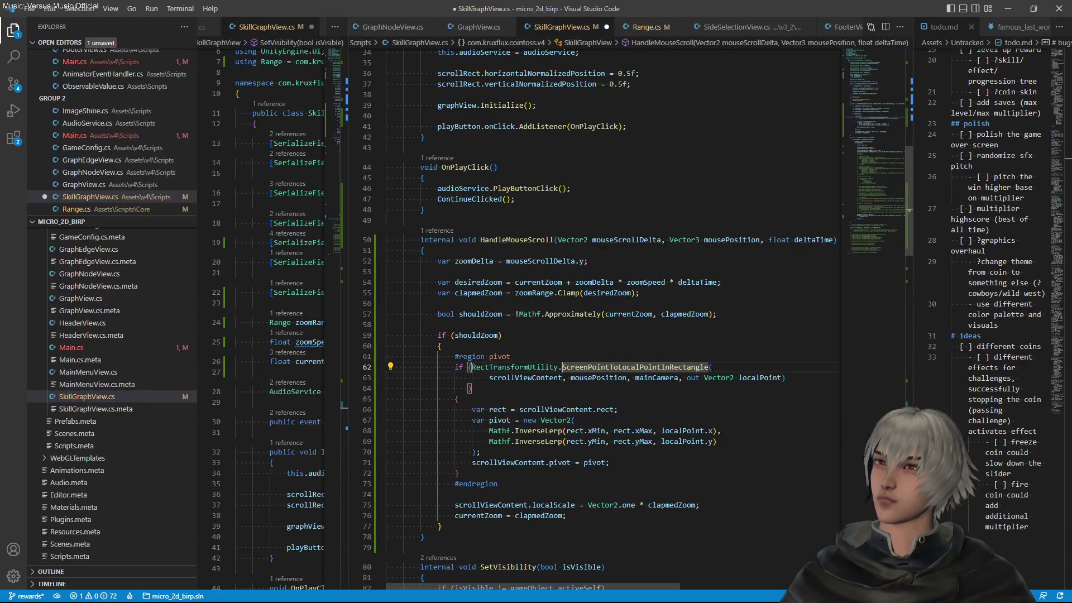
pyautogui.doubleClick(491, 367)
pyautogui.moveTo(551, 367); pyautogui.dragTo(707, 367)
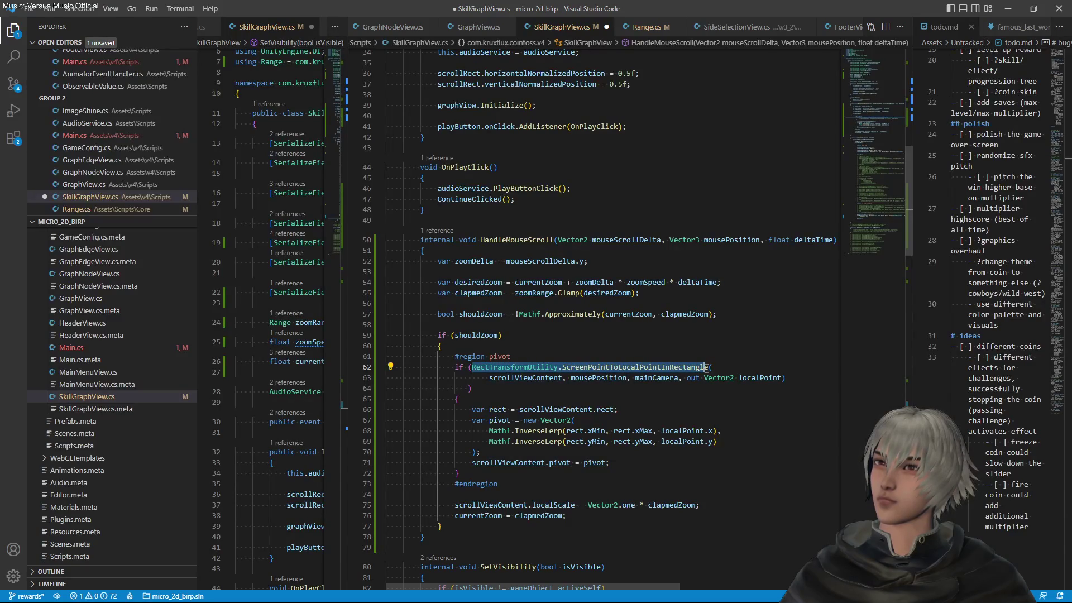
pyautogui.click(618, 378)
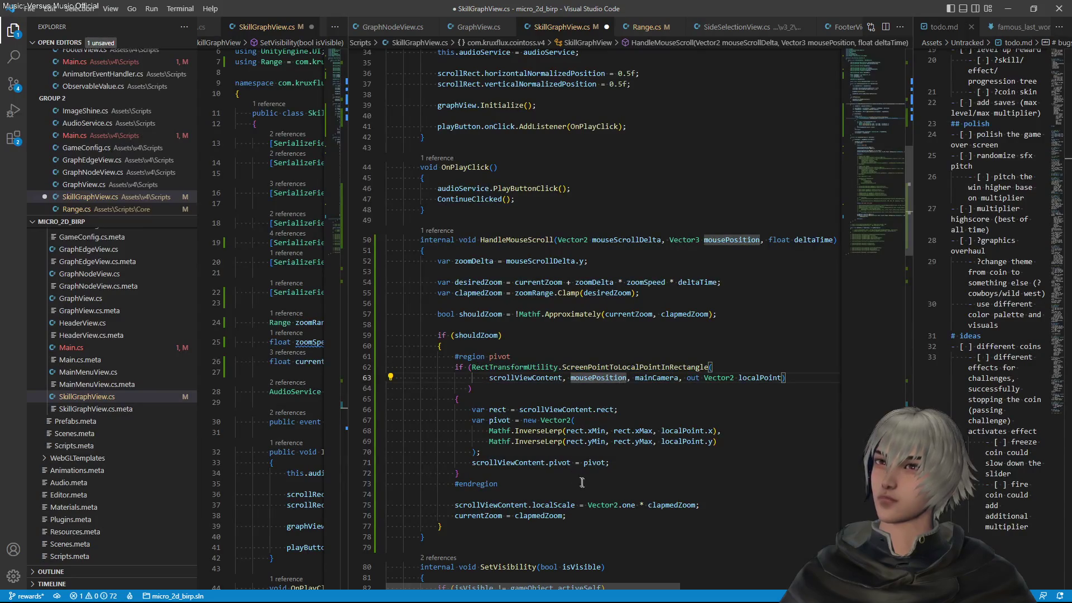
pyautogui.click(596, 462)
pyautogui.click(592, 516)
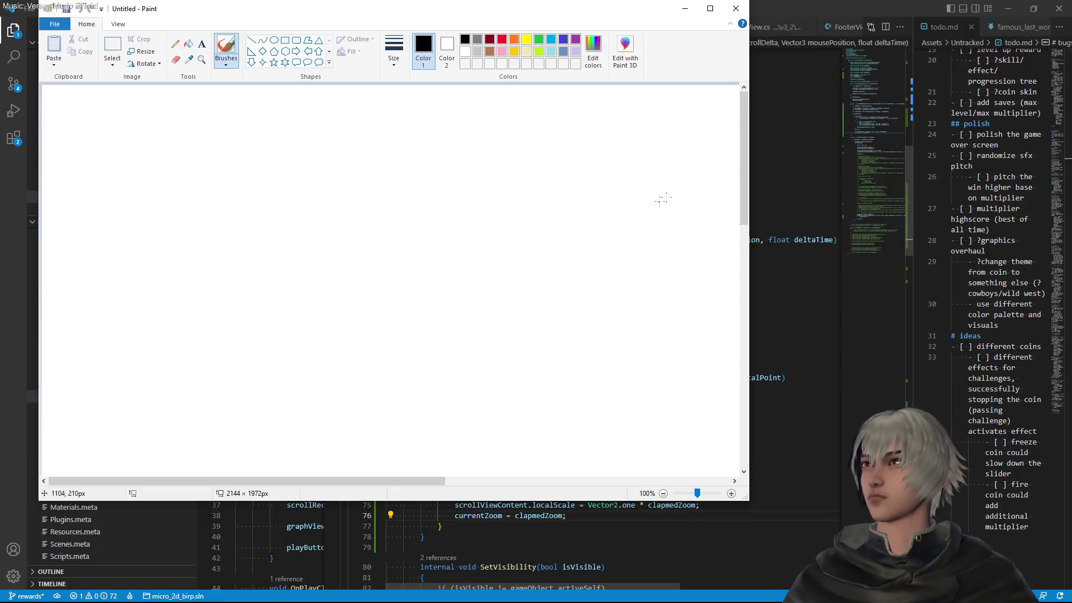
# Fill the canvas black and sketch a white rectangle containing a small circle
pyautogui.click(189, 43)
pyautogui.click(270, 198)
pyautogui.click(465, 53)
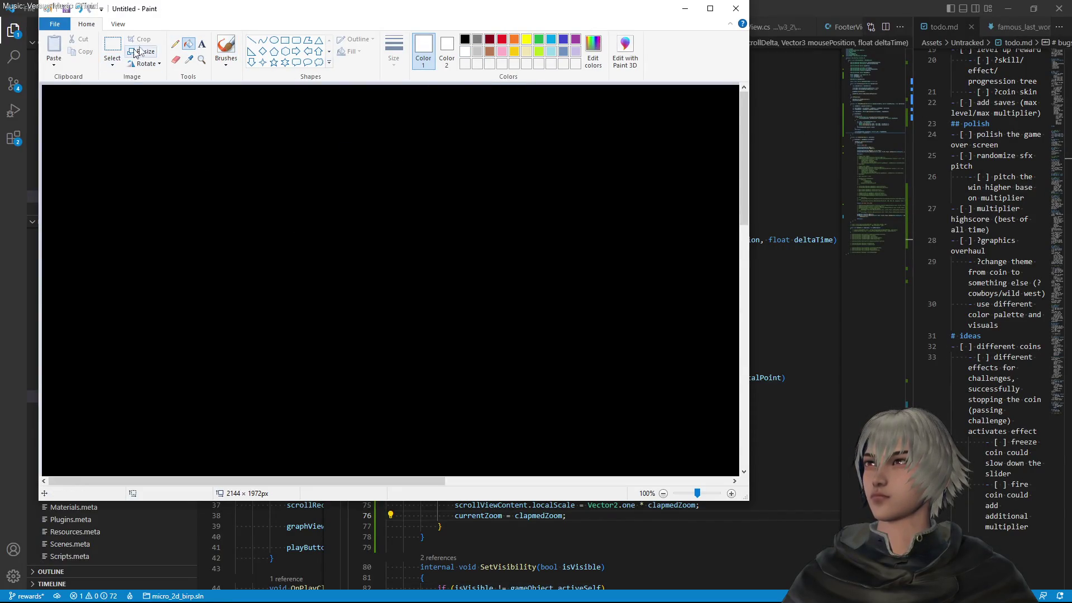
pyautogui.click(175, 46)
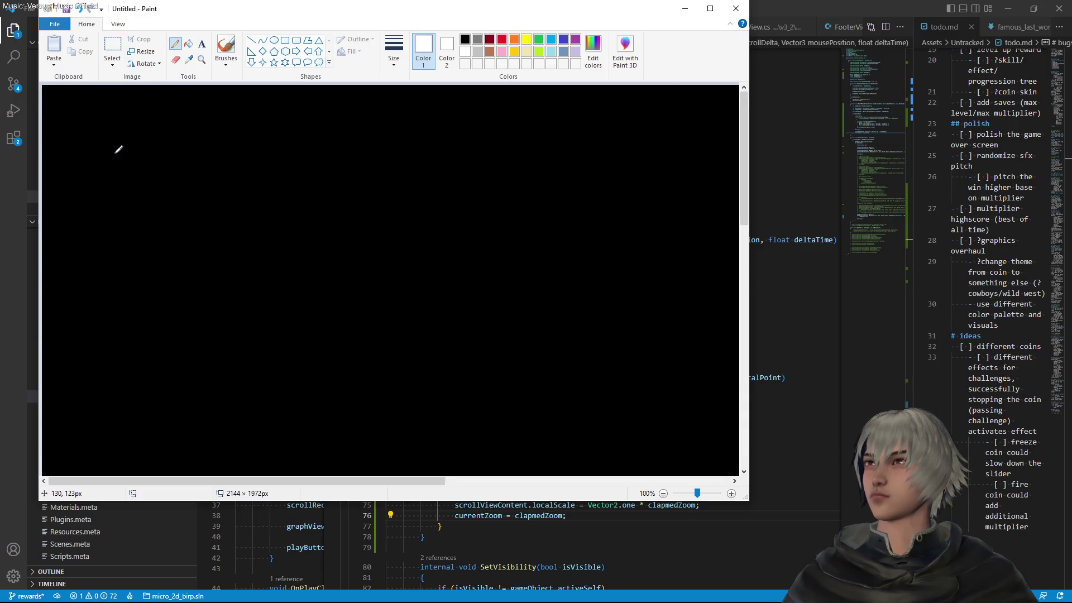
pyautogui.moveTo(109, 135)
pyautogui.mouseDown()
pyautogui.moveTo(214, 132)
pyautogui.moveTo(212, 196)
pyautogui.moveTo(115, 202)
pyautogui.moveTo(108, 135)
pyautogui.mouseUp()
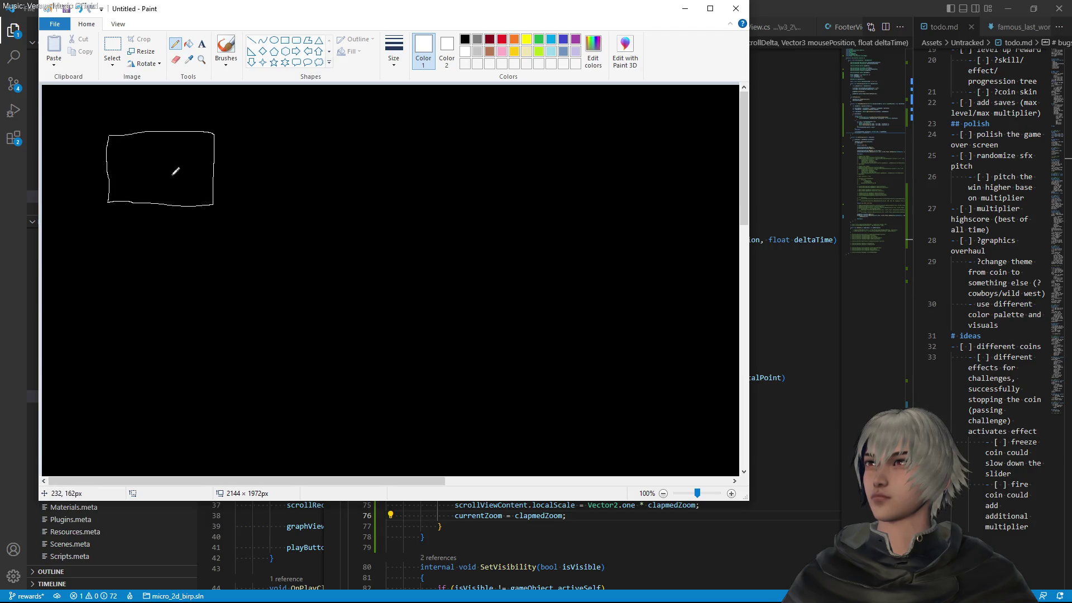
pyautogui.moveTo(155, 162)
pyautogui.mouseDown()
pyautogui.moveTo(180, 186)
pyautogui.moveTo(252, 164)
pyautogui.moveTo(256, 173)
pyautogui.mouseUp()
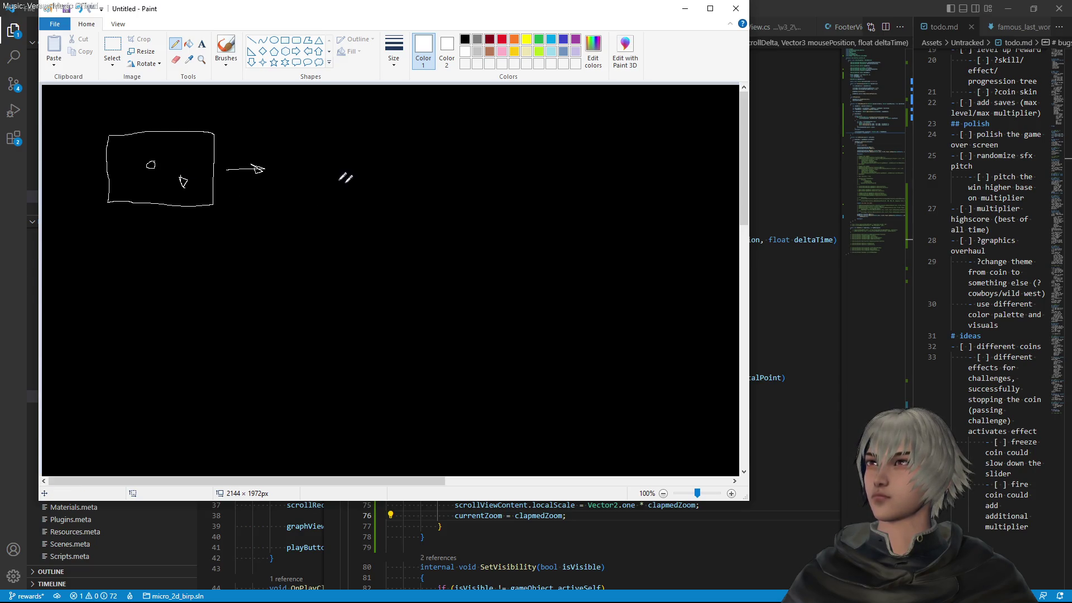
# Copy the rectangle sketch and place the copy right of the arrow
pyautogui.click(112, 53)
pyautogui.moveTo(99, 225)
pyautogui.mouseDown()
pyautogui.moveTo(223, 143)
pyautogui.moveTo(220, 125)
pyautogui.mouseUp()
pyautogui.hotkey('ctrl', 'c')
pyautogui.hotkey('ctrl', 'v')
pyautogui.moveTo(109, 134)
pyautogui.mouseDown()
pyautogui.moveTo(215, 160)
pyautogui.moveTo(358, 173)
pyautogui.mouseUp()
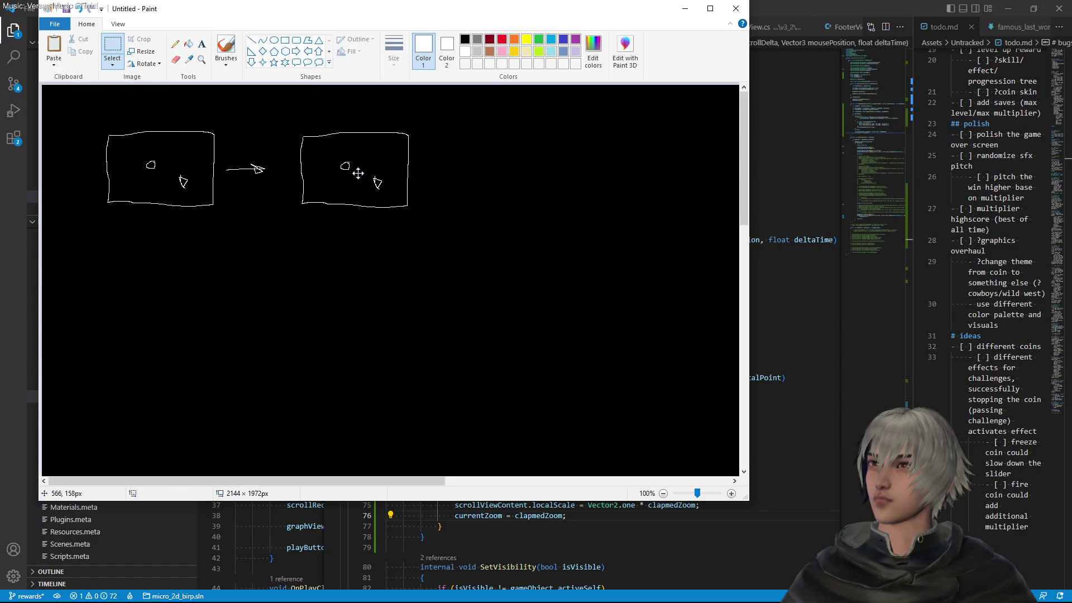
pyautogui.click(476, 165)
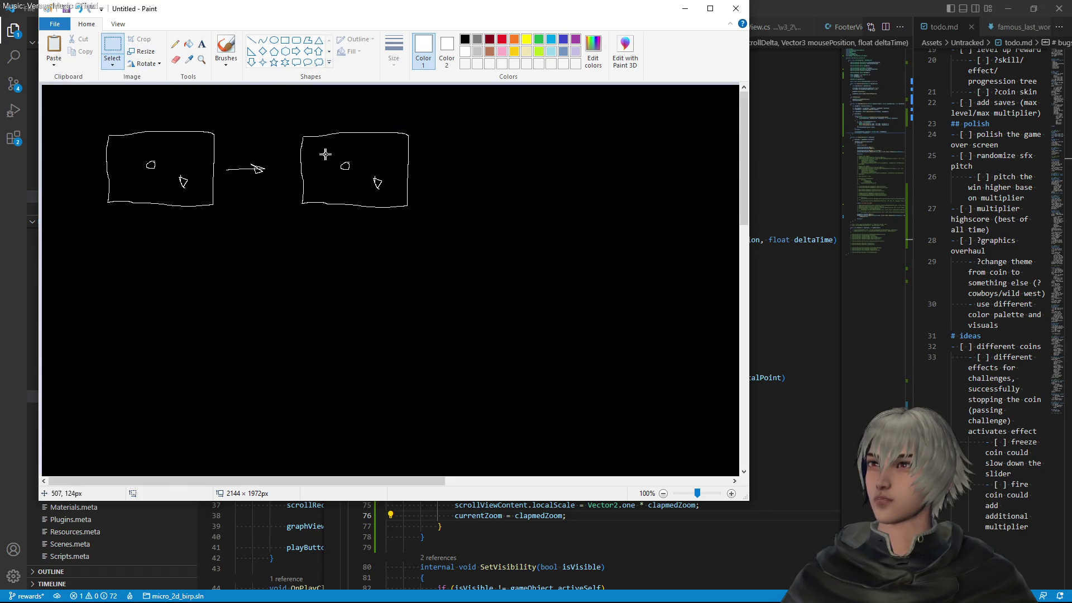
# Copy and paste the small coin in the right rectangle, then delete the pasted copy
pyautogui.moveTo(335, 157); pyautogui.dragTo(353, 175)
pyautogui.hotkey('ctrl', 'c')
pyautogui.hotkey('ctrl', 'v')
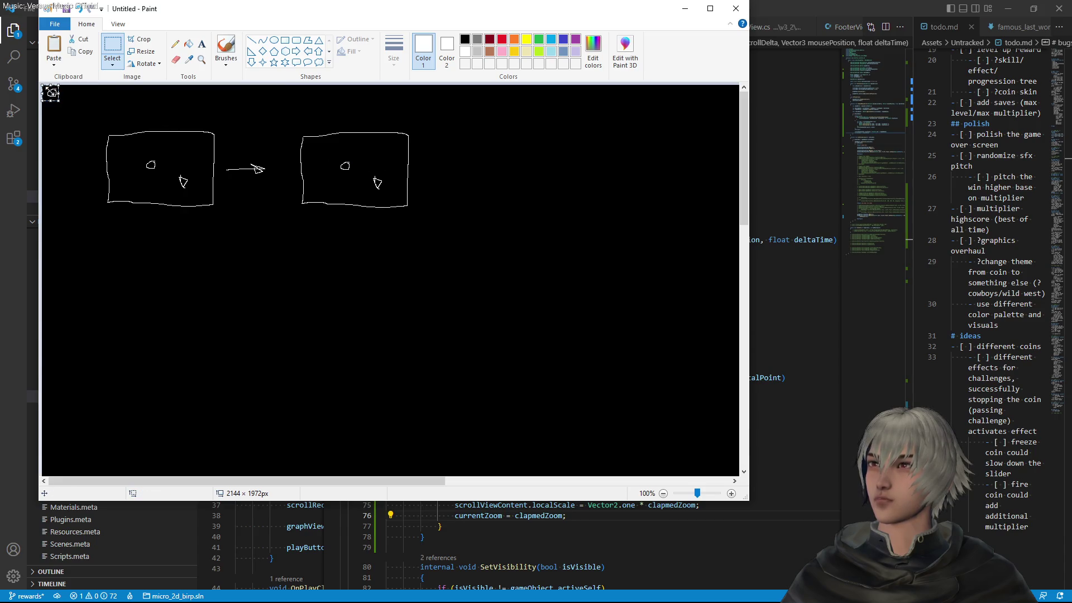
pyautogui.press('Delete')
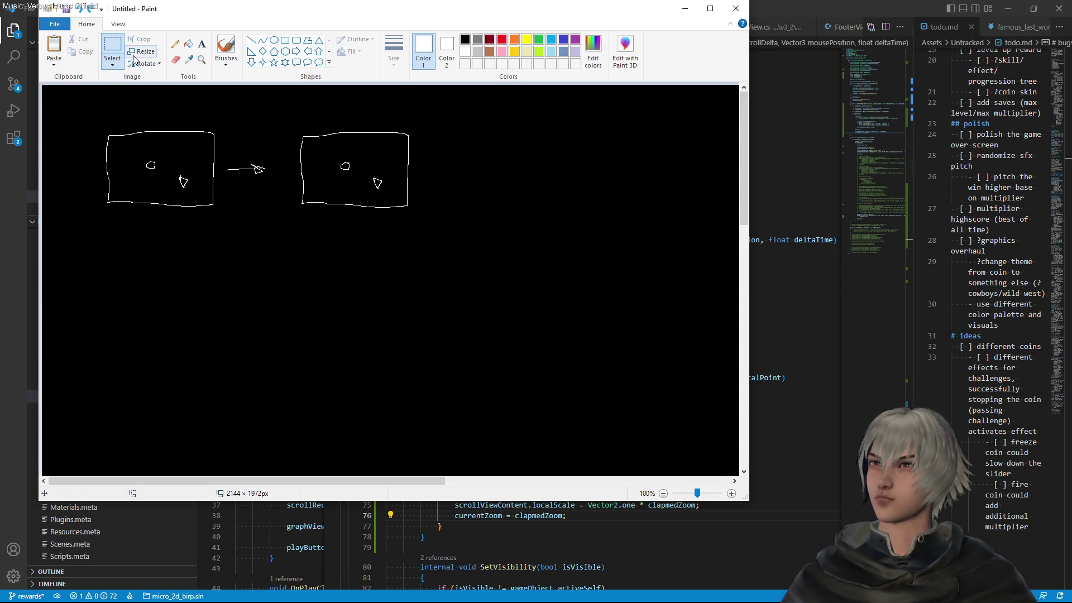
pyautogui.click(226, 49)
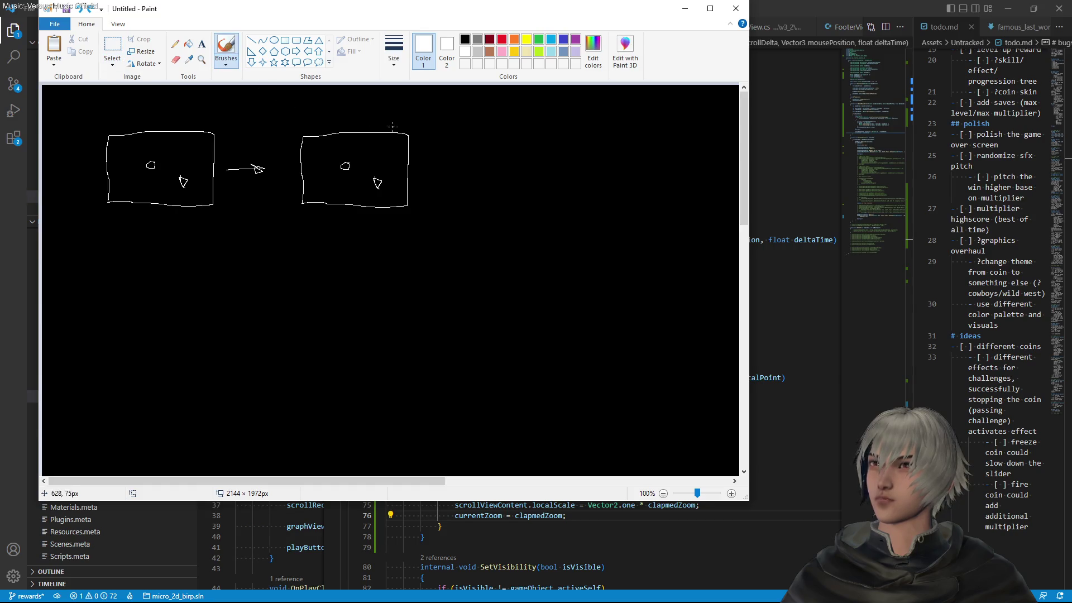
# Paint out the right rectangle's coin in black and circle its pointer in white
pyautogui.click(464, 39)
pyautogui.moveTo(336, 172); pyautogui.dragTo(347, 168)
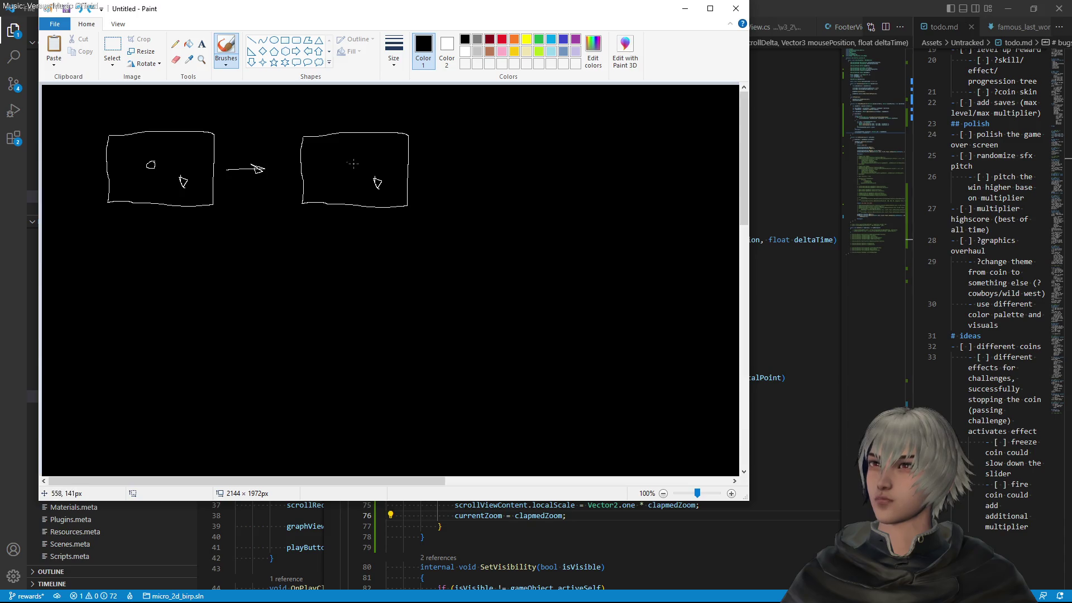
pyautogui.click(175, 44)
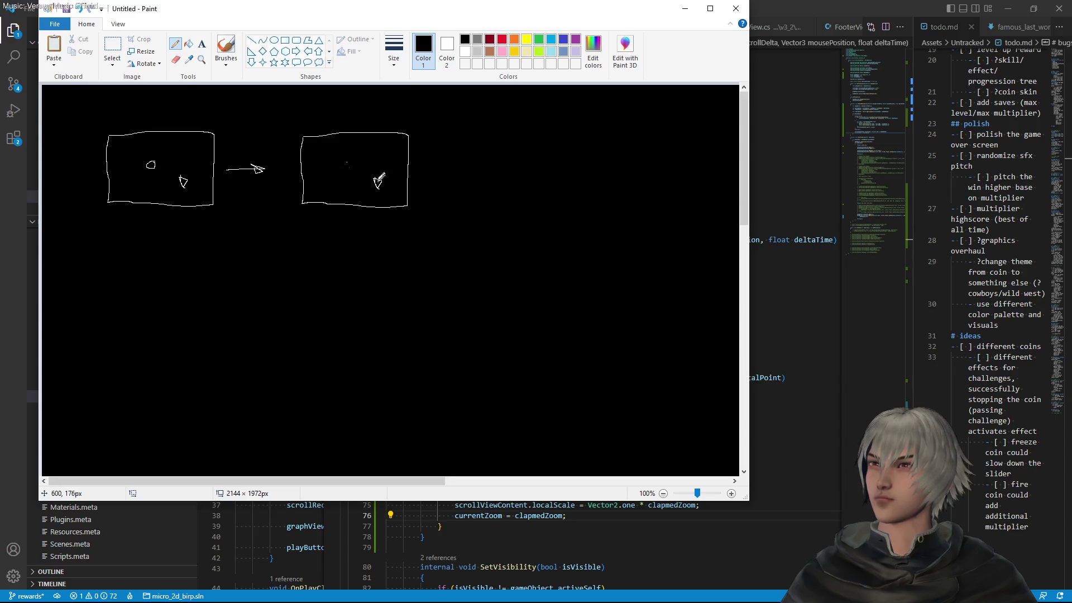
pyautogui.click(469, 52)
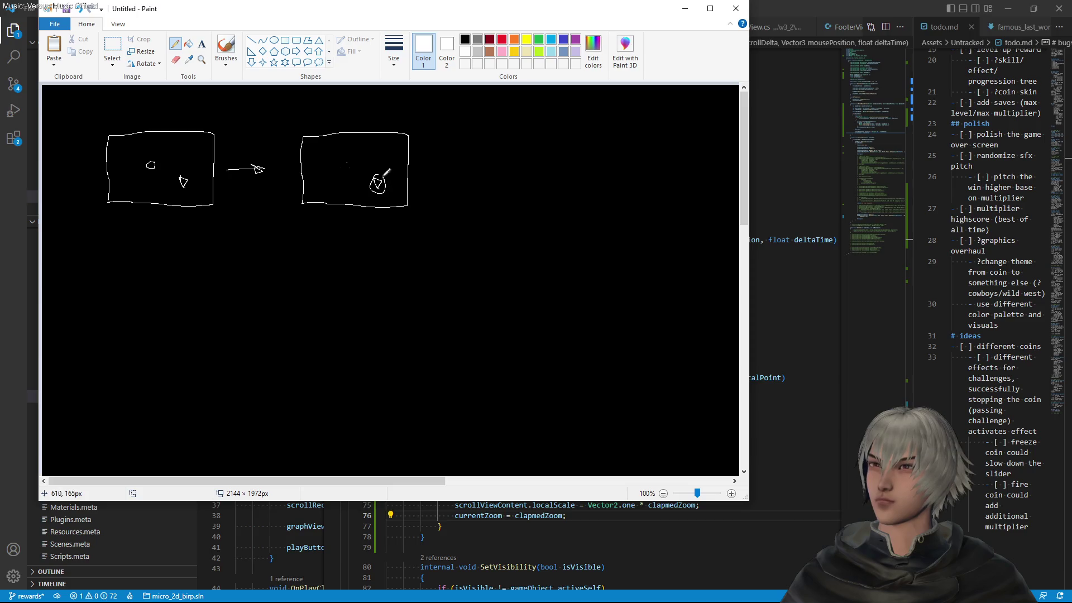
pyautogui.moveTo(371, 178)
pyautogui.mouseDown()
pyautogui.moveTo(385, 179)
pyautogui.moveTo(372, 174)
pyautogui.mouseUp()
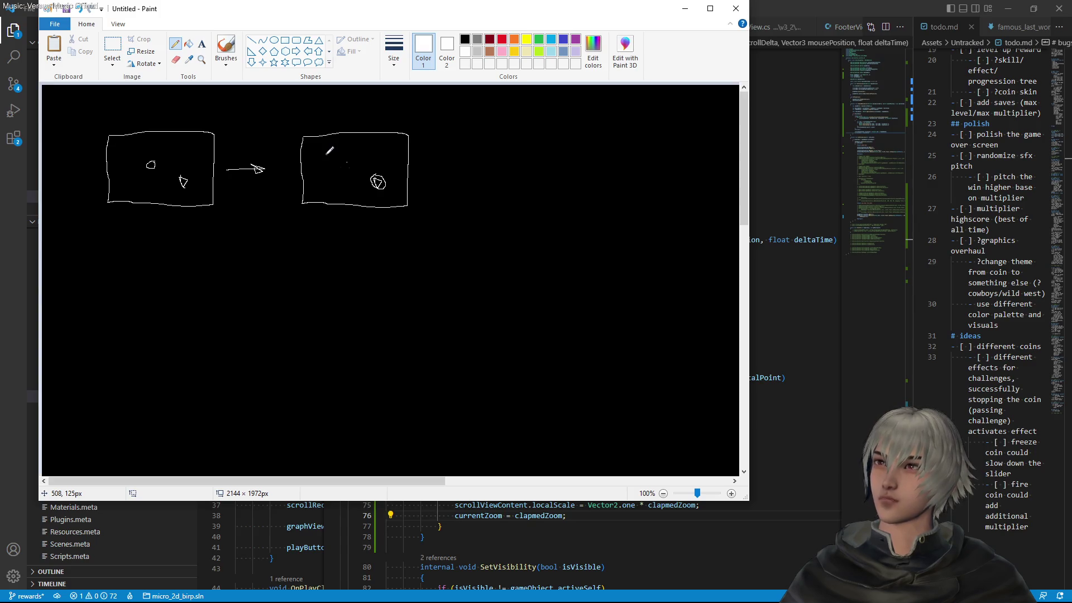
pyautogui.click(112, 47)
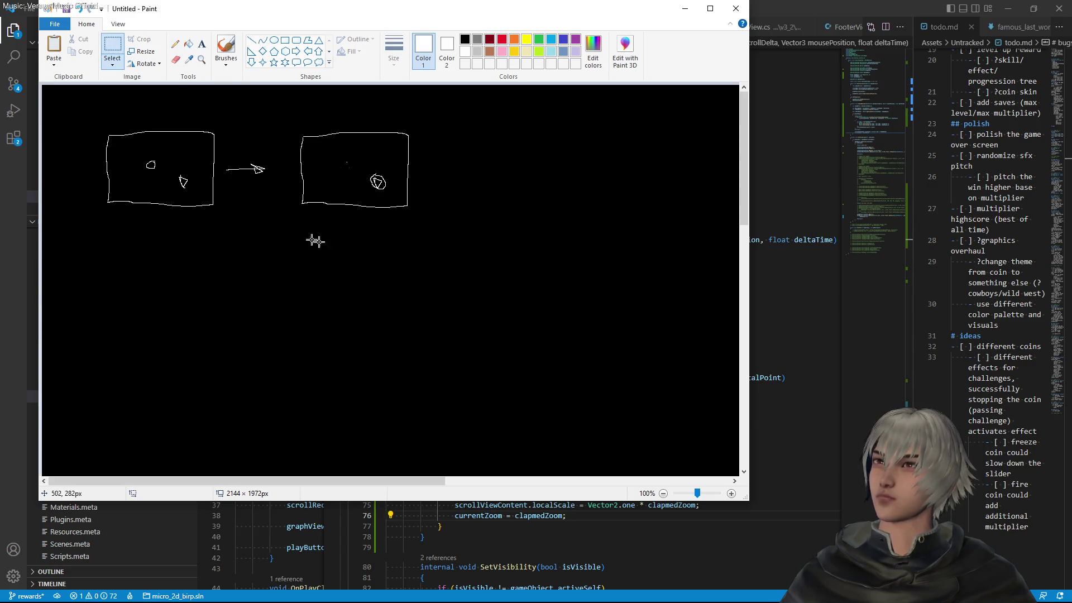
# Copy the right-hand sketch to the canvas's right side and enlarge it
pyautogui.moveTo(296, 227); pyautogui.dragTo(414, 117)
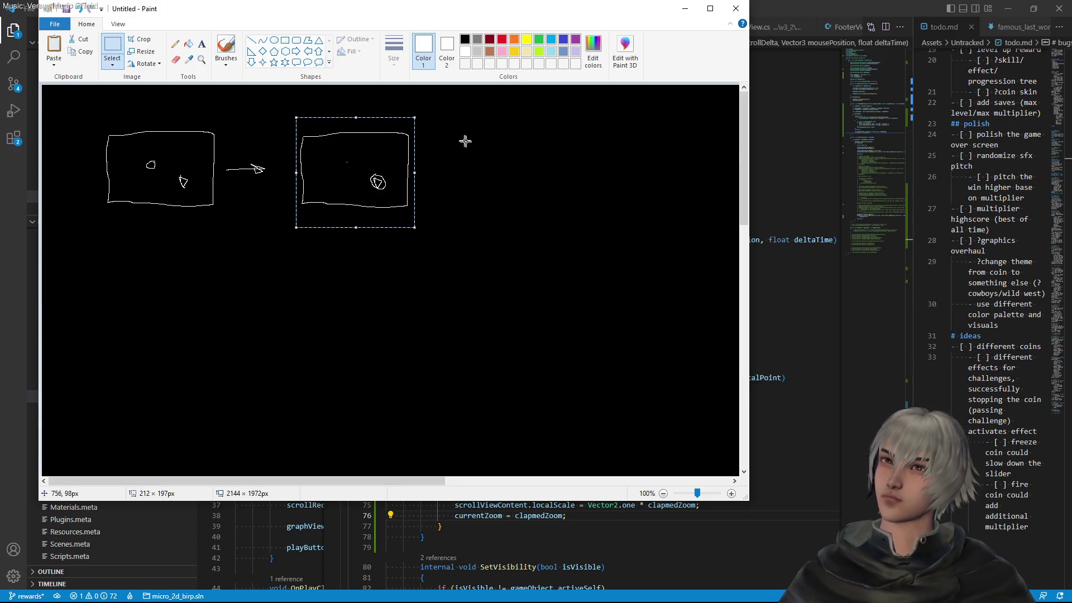
pyautogui.hotkey('ctrl', 'c')
pyautogui.hotkey('ctrl', 'v')
pyautogui.moveTo(120, 148); pyautogui.dragTo(557, 185)
pyautogui.moveTo(596, 122); pyautogui.dragTo(636, 100)
pyautogui.moveTo(479, 232); pyautogui.dragTo(457, 243)
pyautogui.click(670, 251)
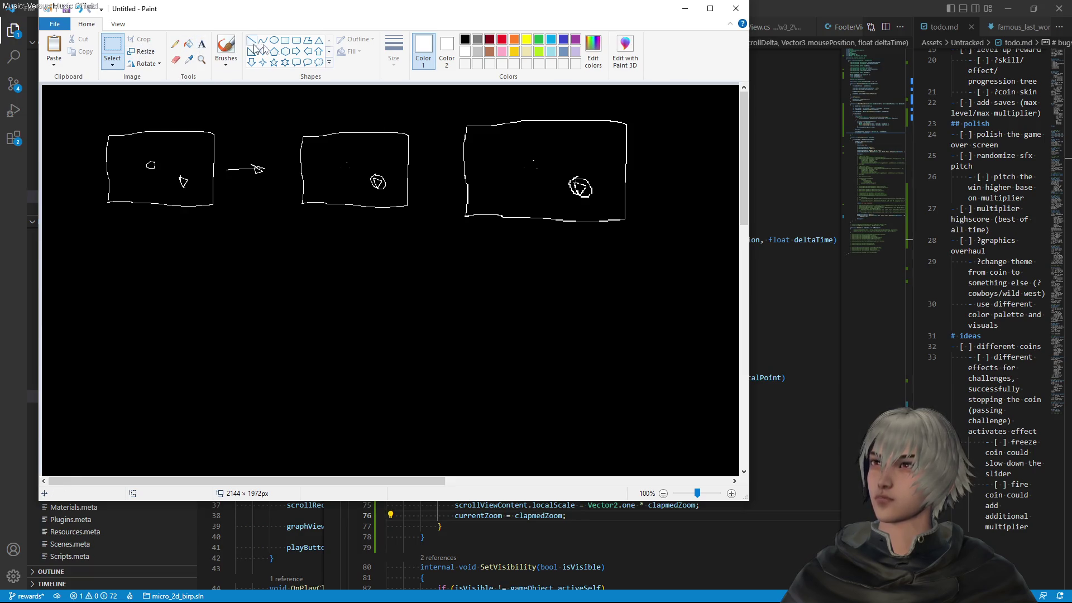
# Paint over the circle in the enlarged copy with a black brush
pyautogui.click(226, 49)
pyautogui.click(466, 41)
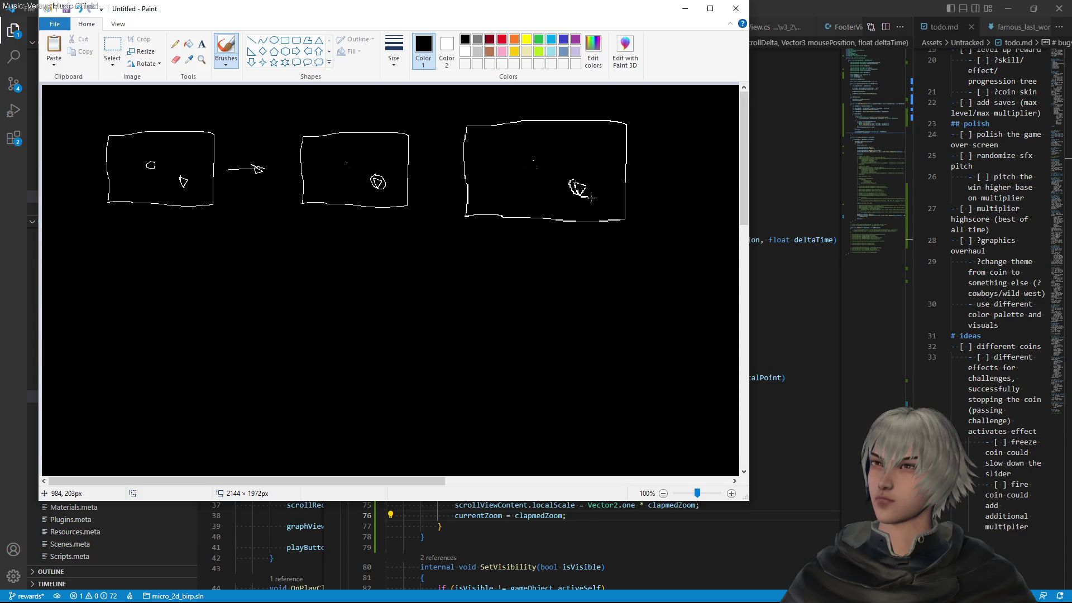
pyautogui.moveTo(585, 201); pyautogui.dragTo(577, 194)
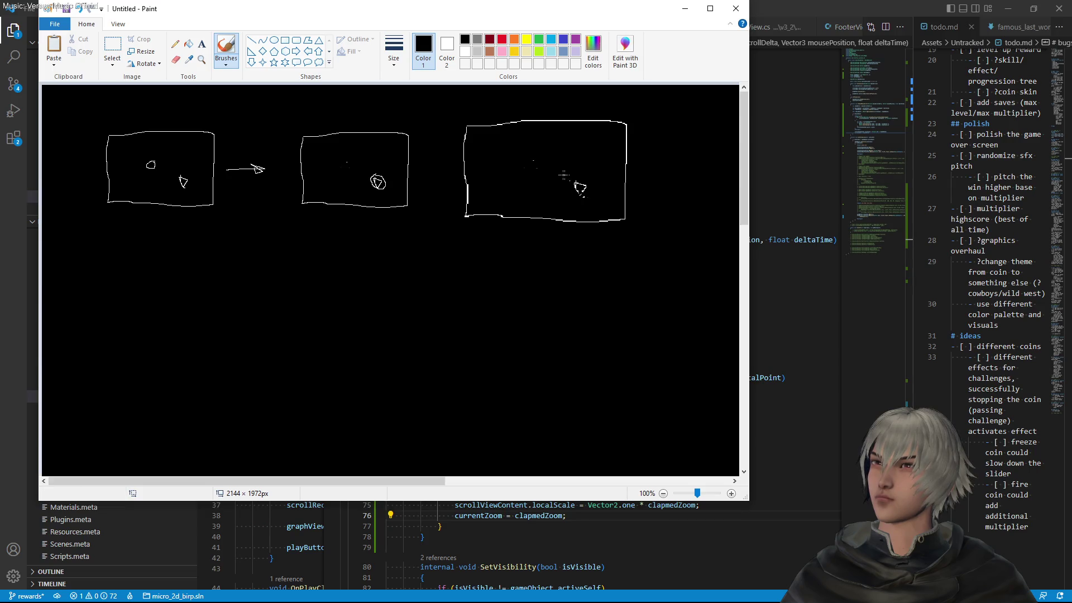
# Circle the pointer in Paint's enlarged box with a white pencil loop, add an arrow tick, then minimise Paint
pyautogui.click(175, 43)
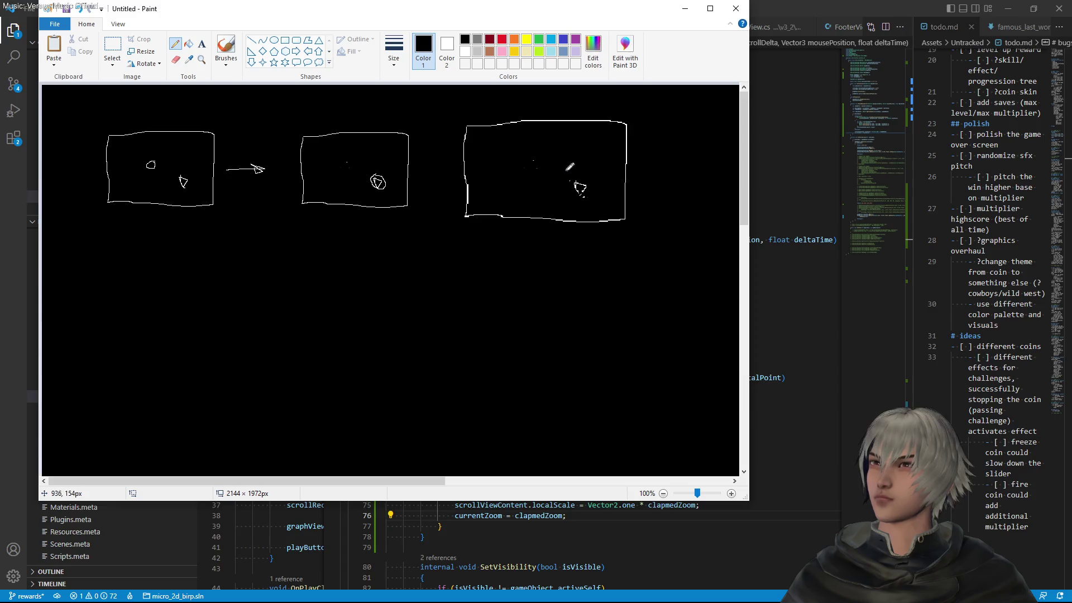
pyautogui.click(465, 52)
pyautogui.moveTo(575, 164); pyautogui.dragTo(569, 164)
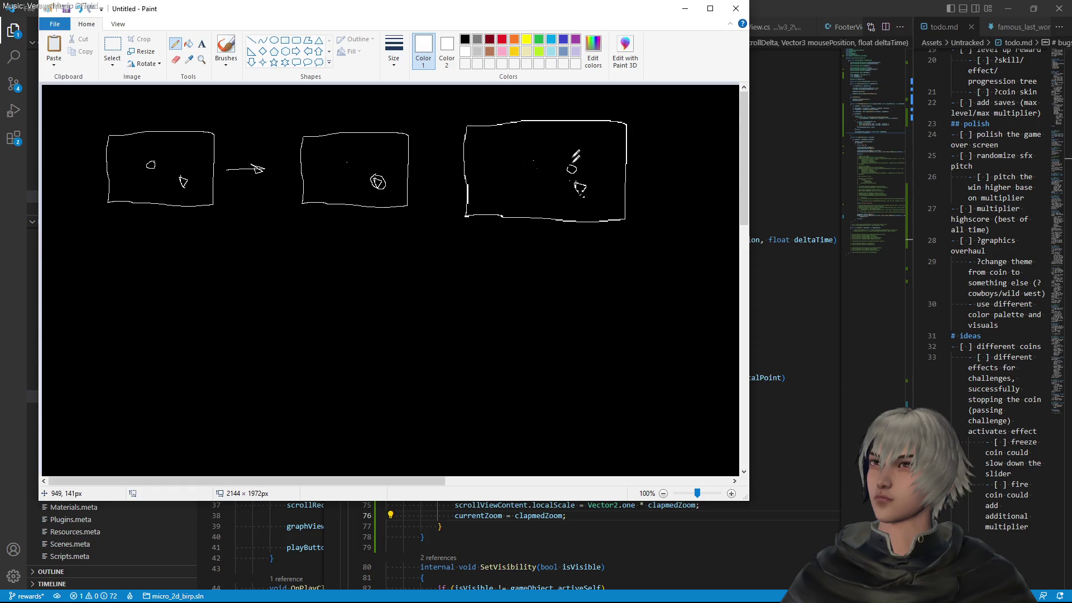
pyautogui.hotkey('ctrl', 'z')
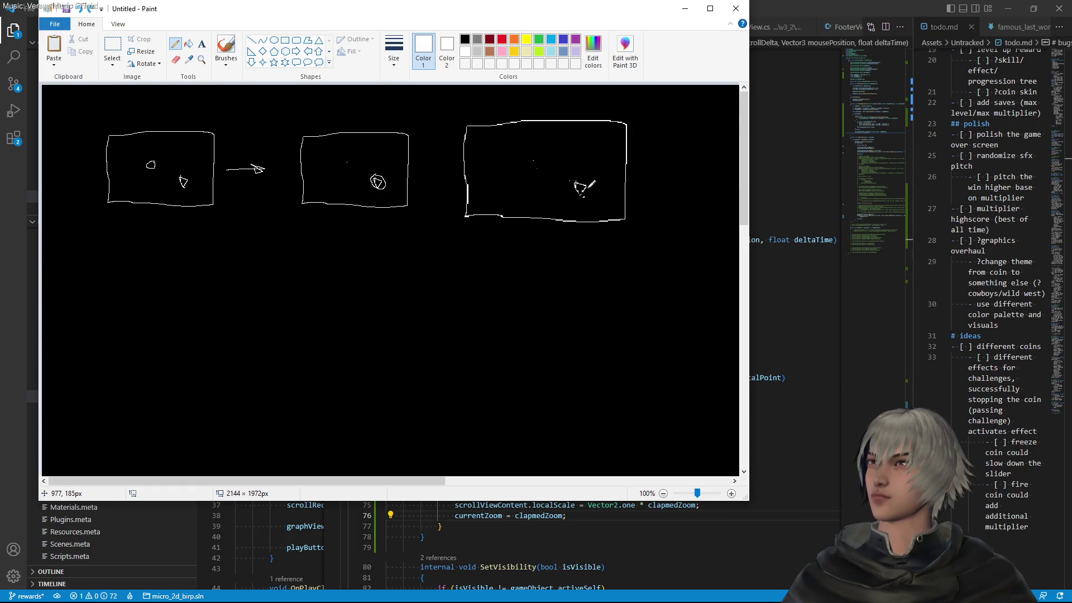
pyautogui.moveTo(584, 184)
pyautogui.mouseDown()
pyautogui.moveTo(587, 198)
pyautogui.moveTo(588, 187)
pyautogui.mouseUp()
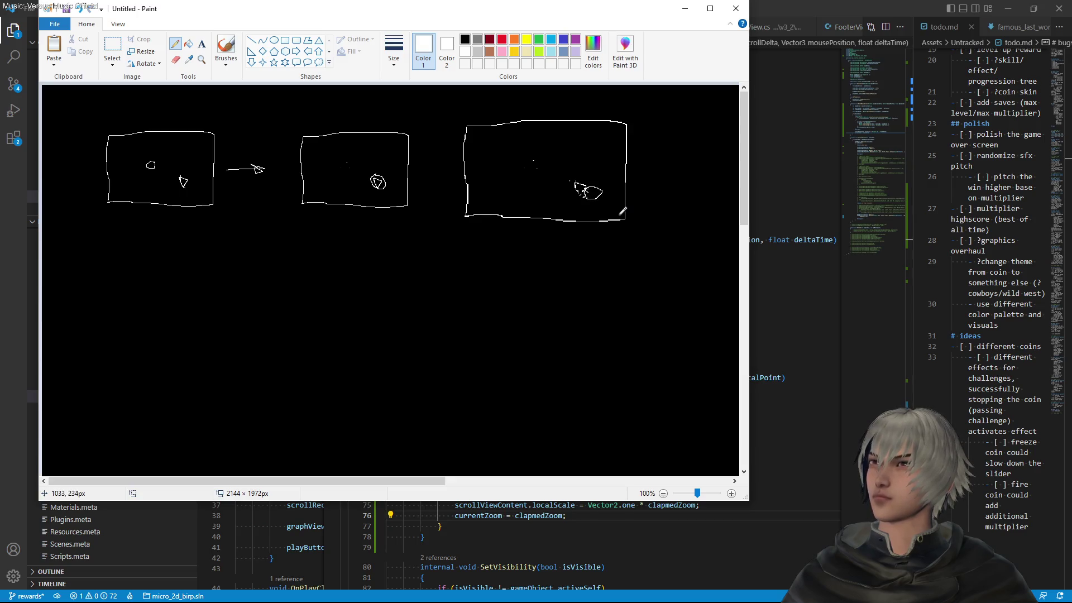
pyautogui.hotkey('ctrl', 'z')
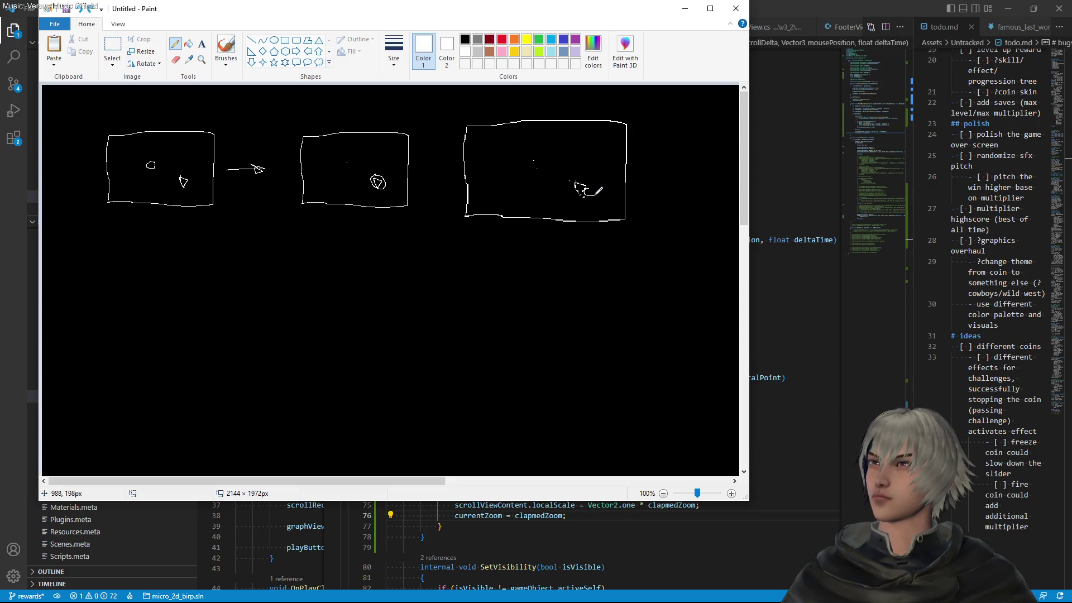
pyautogui.moveTo(595, 189); pyautogui.dragTo(593, 187)
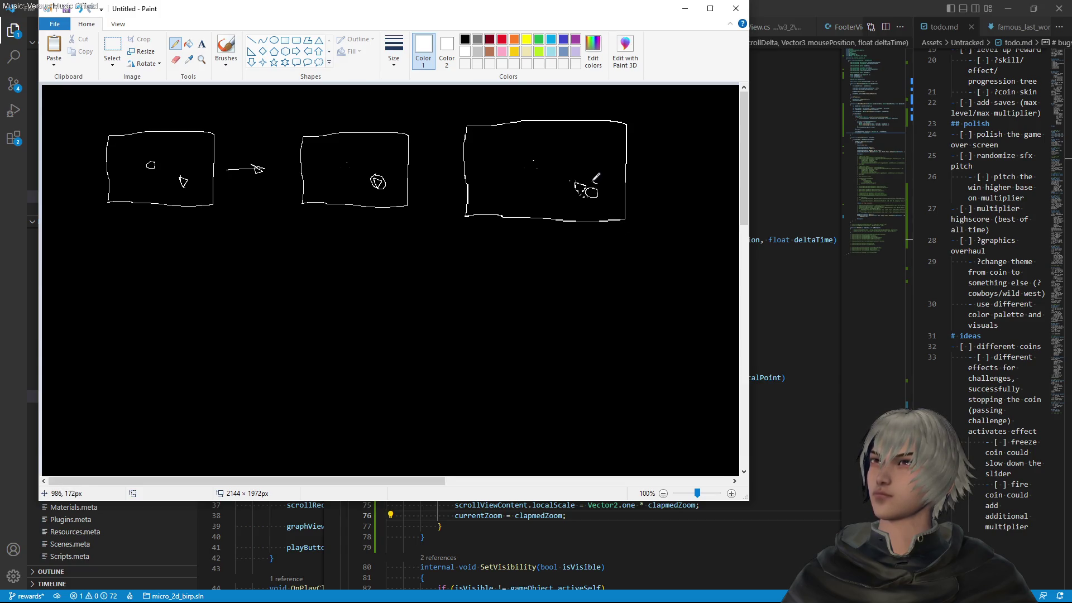
pyautogui.moveTo(586, 180); pyautogui.dragTo(590, 174)
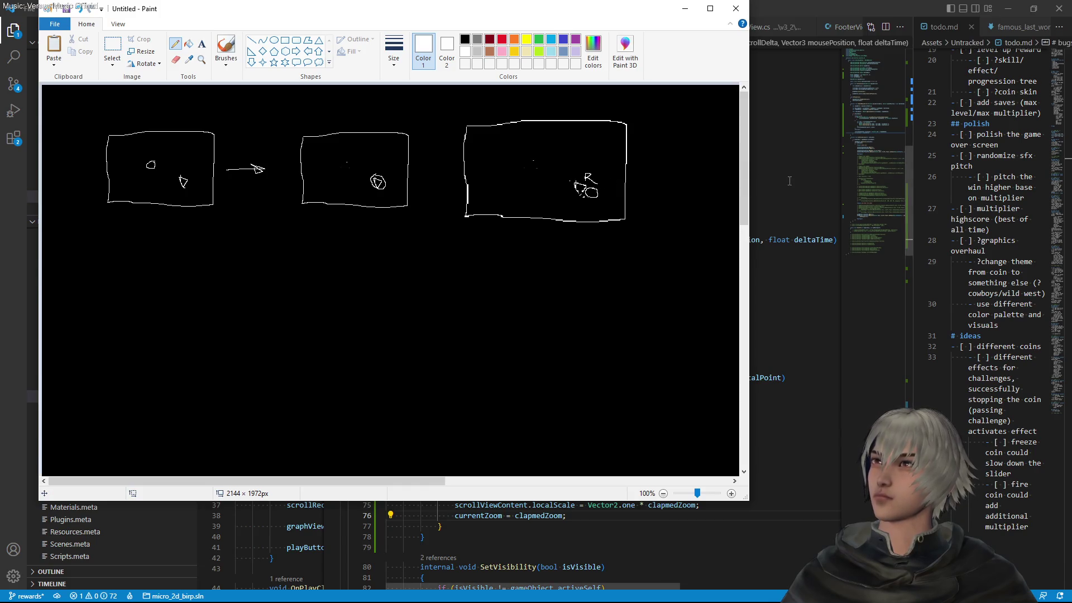
pyautogui.click(684, 8)
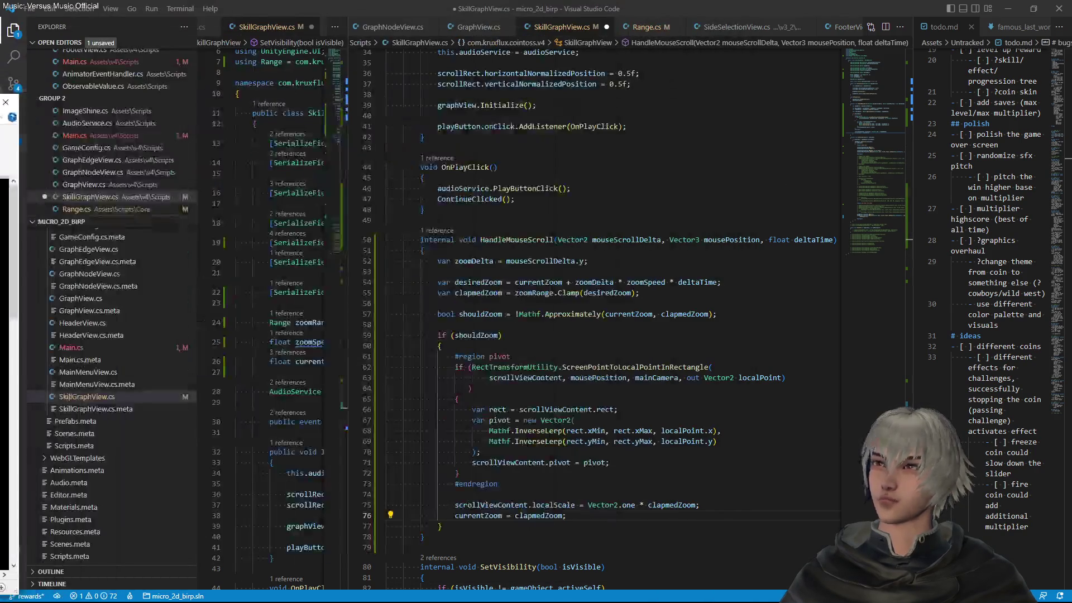
pyautogui.click(715, 367)
pyautogui.scroll(-3, 635, 405)
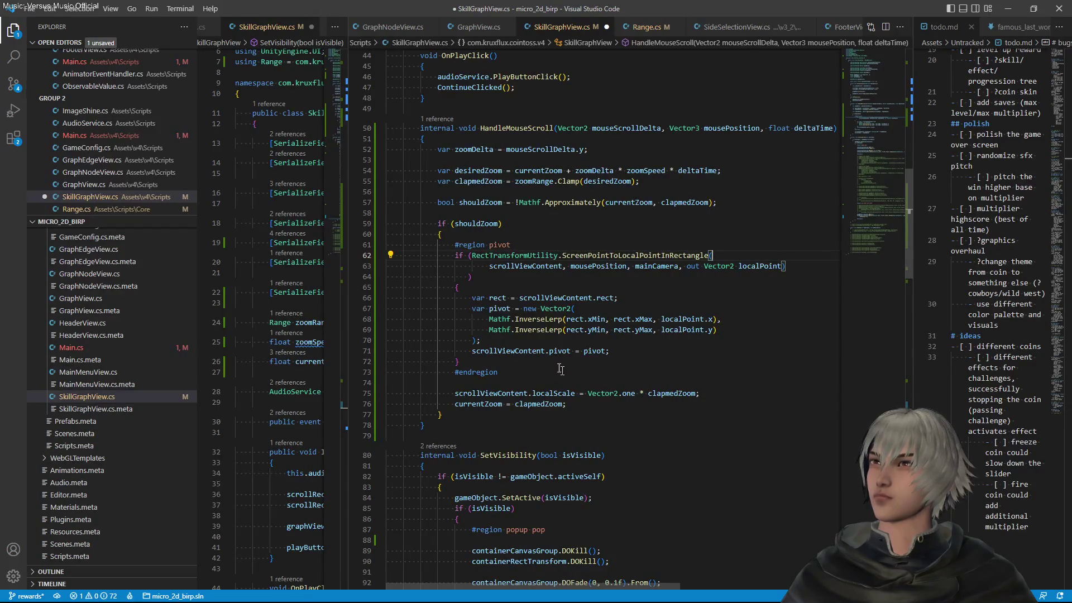
pyautogui.click(550, 351)
pyautogui.click(765, 265)
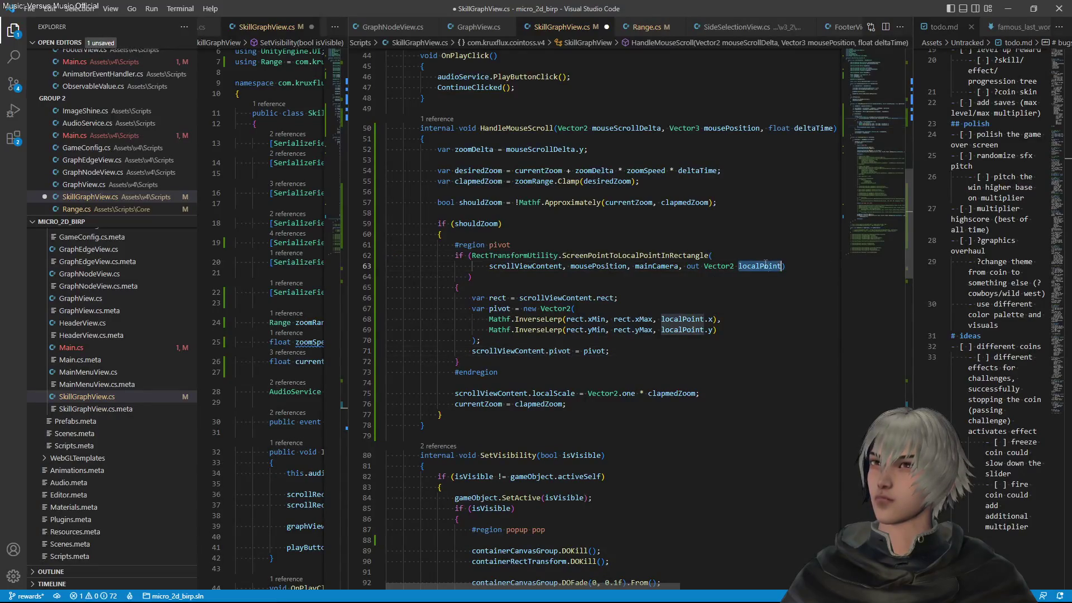
pyautogui.click(606, 404)
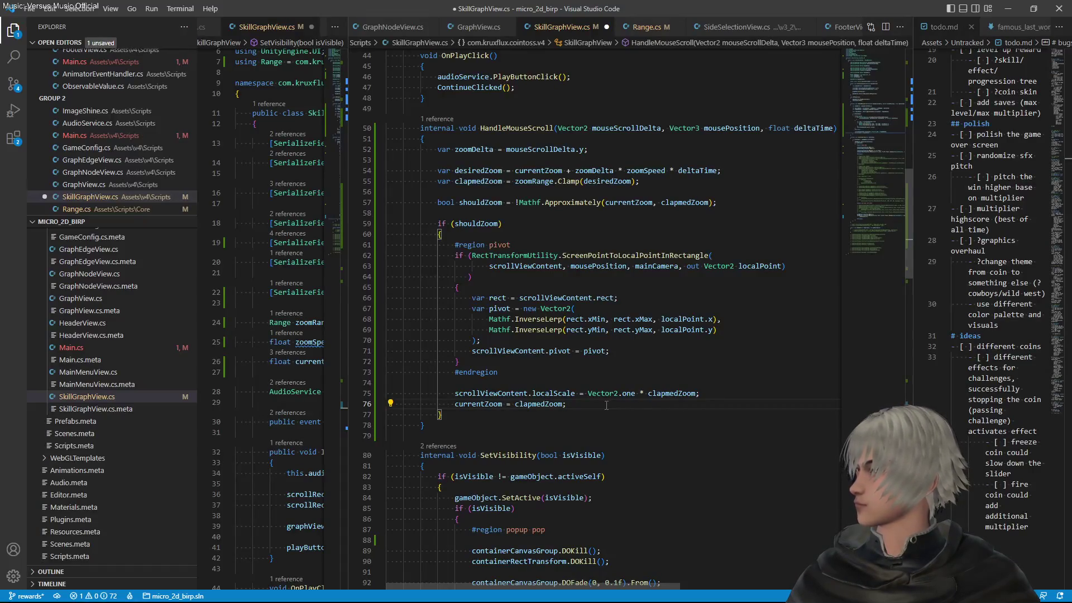
pyautogui.press('Return')
pyautogui.press('Return')
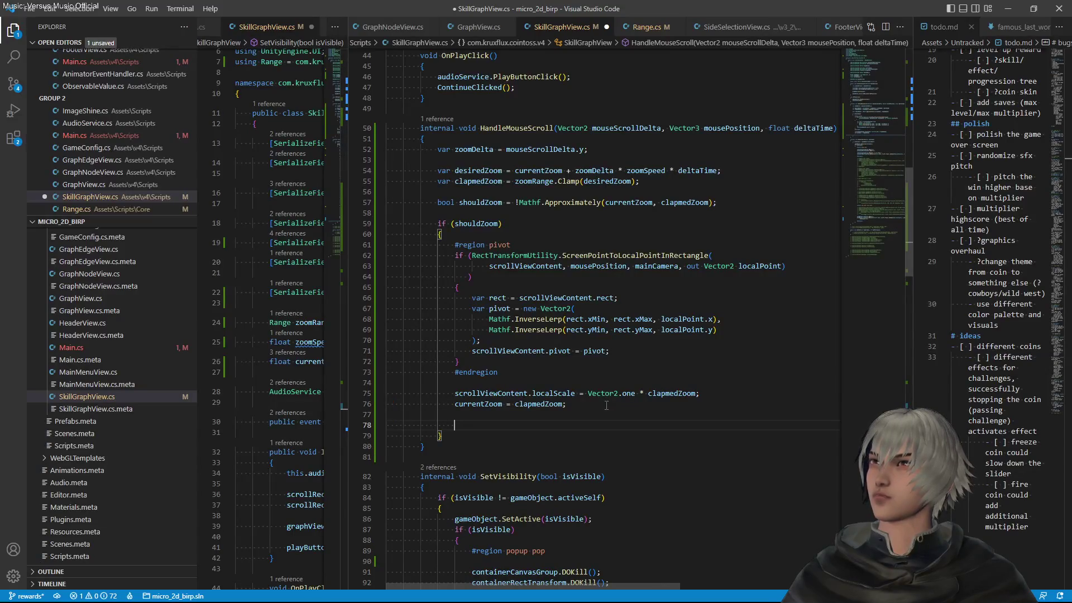
# Type the new declaration 'var pivotPos' on line 78, below currentZoom = clapmedZoom
pyautogui.write('var ')
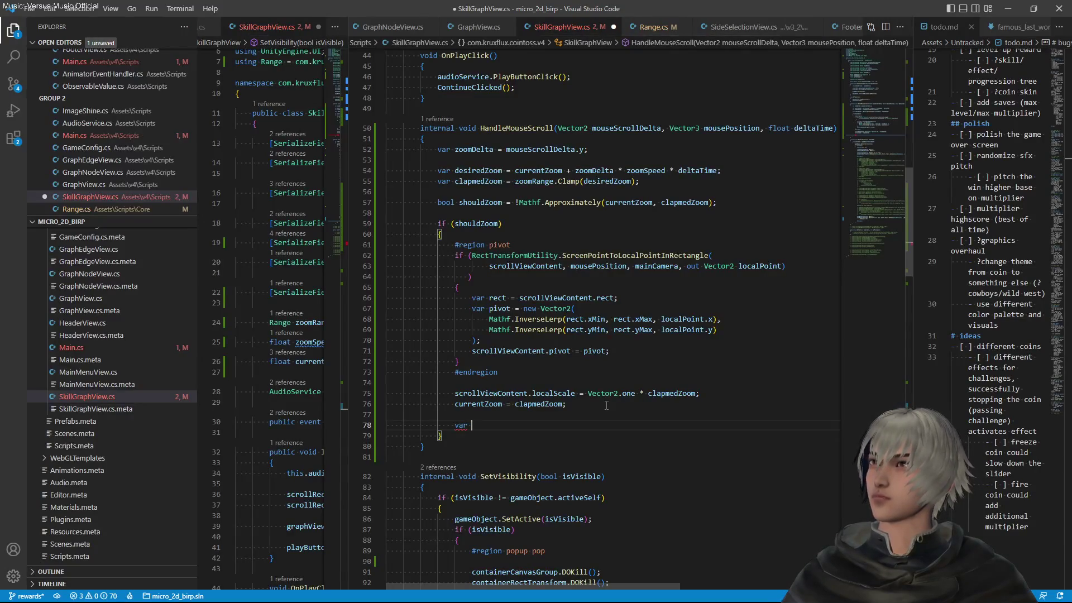
pyautogui.write('loc')
pyautogui.press('BackSpace')
pyautogui.press('BackSpace')
pyautogui.press('BackSpace')
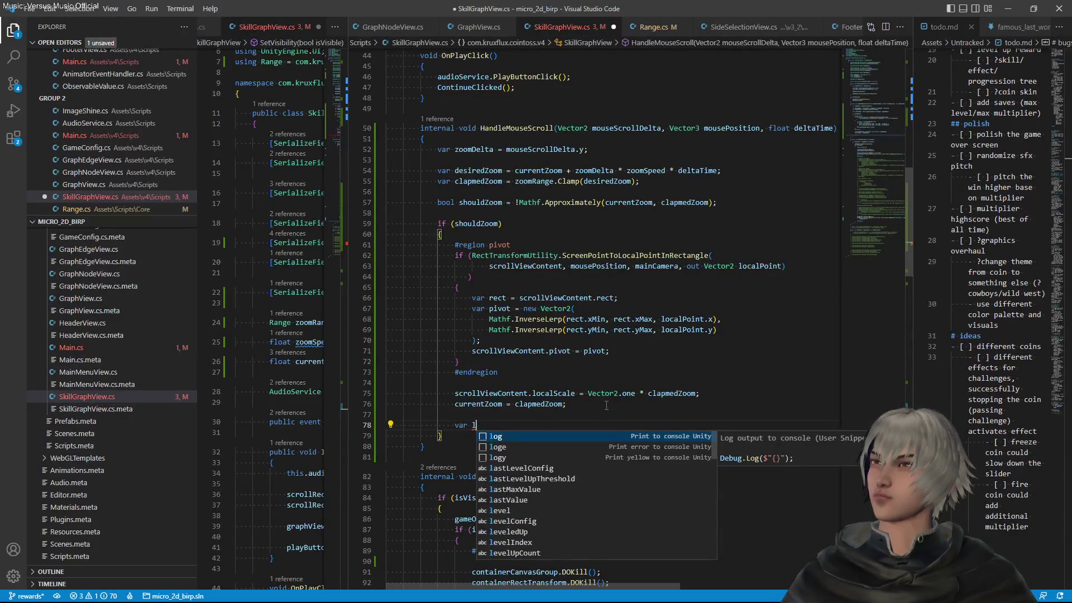
pyautogui.write('Po')
pyautogui.press('BackSpace')
pyautogui.press('BackSpace')
pyautogui.write('poi')
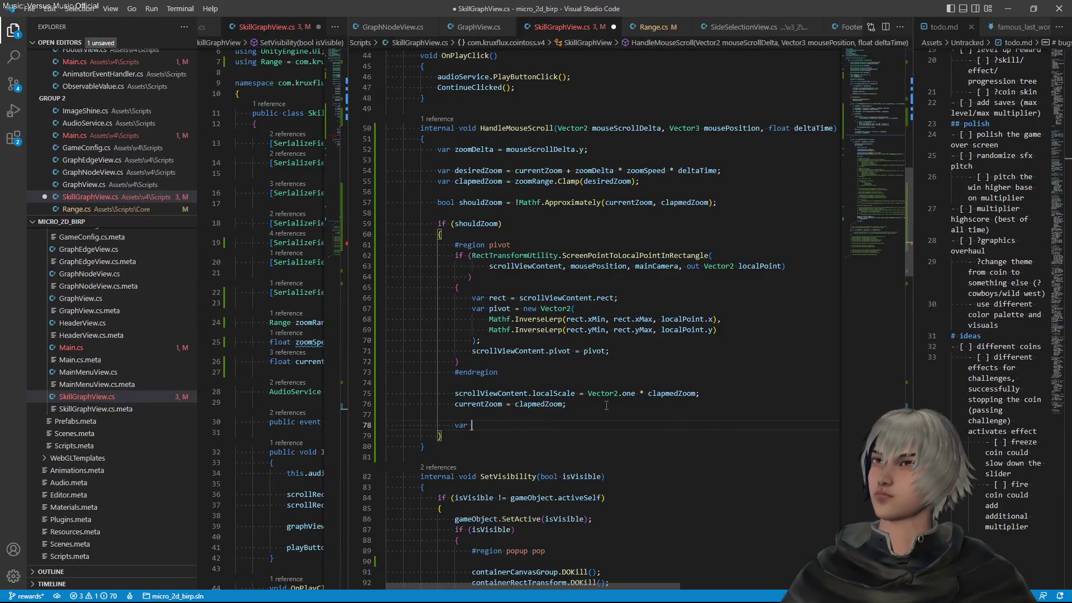
pyautogui.press('BackSpace')
pyautogui.press('BackSpace')
pyautogui.write('ivotPos')
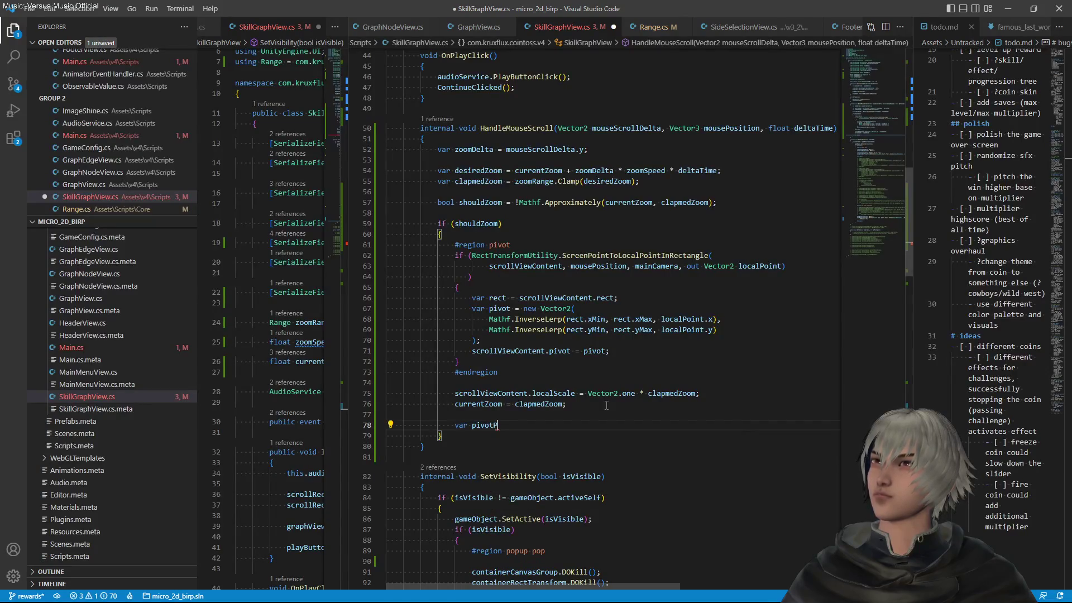
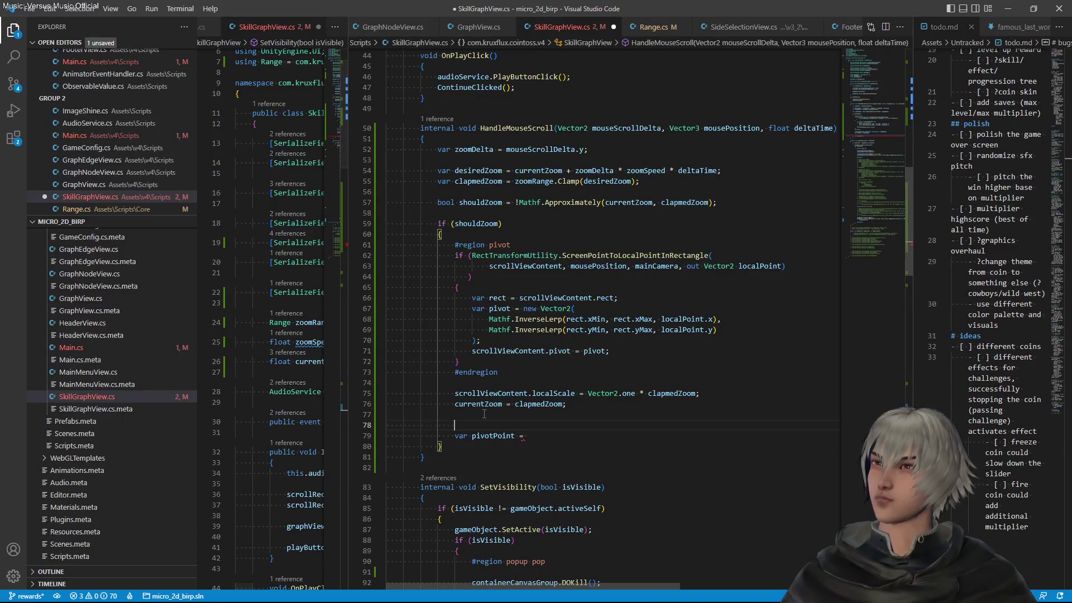
# Wrap the pivotPoint declaration in its own brace block
pyautogui.press('Return')
pyautogui.hotkey('shift', 'Down')
pyautogui.hotkey('shift', 'End')
pyautogui.write('{')
pyautogui.press('Tab')
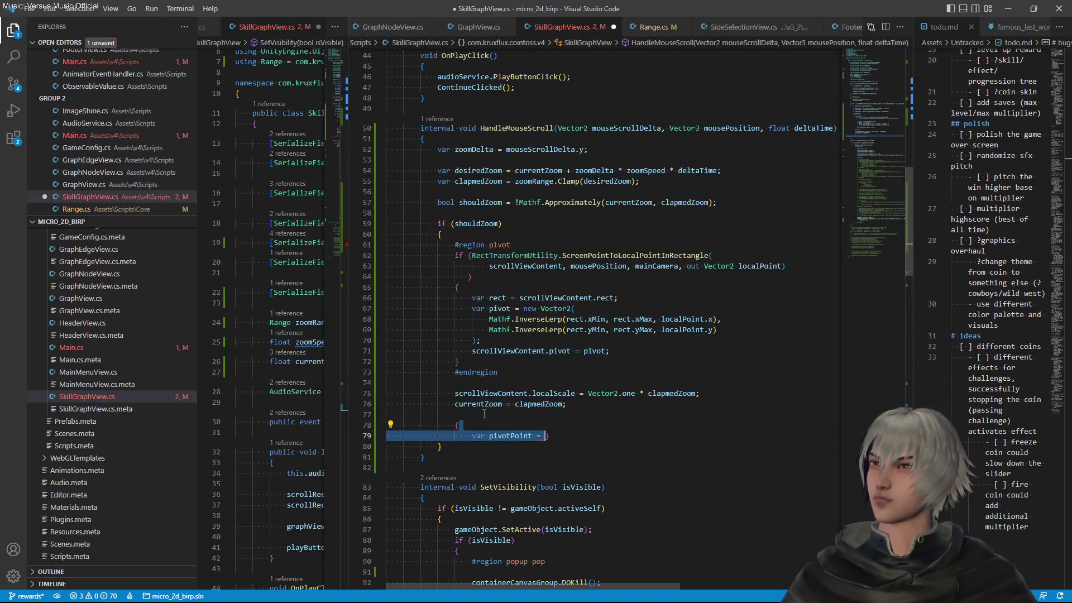
pyautogui.press('Return')
pyautogui.press('BackSpace')
pyautogui.press('Up')
pyautogui.press('End')
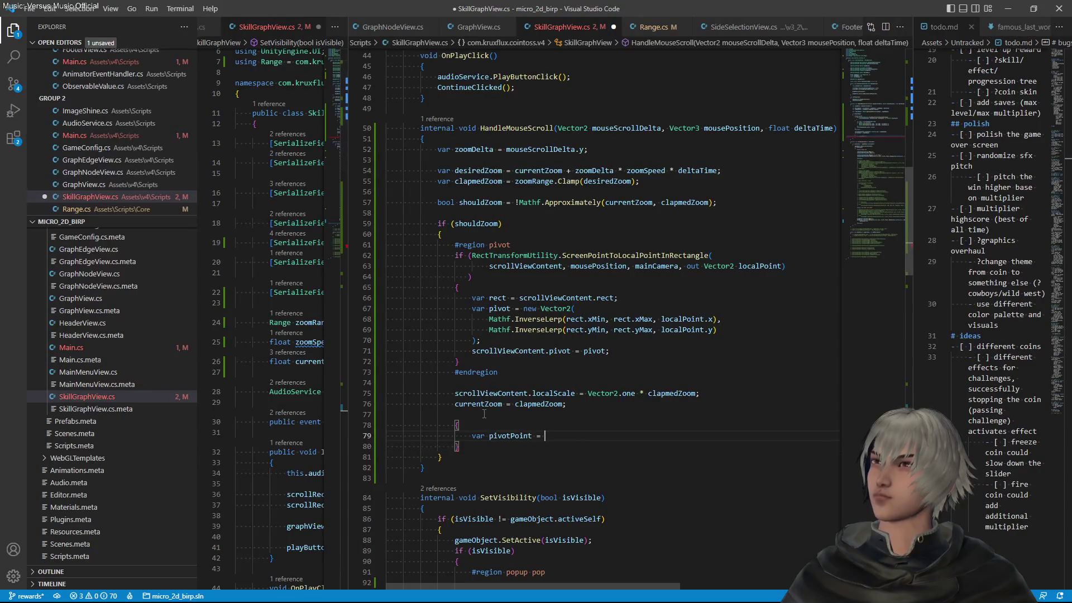
# Copy the content rect line and the Vector2 InverseLerp expression into the pivotPoint block
pyautogui.tripleClick(626, 300)
pyautogui.hotkey('ctrl', 'c')
pyautogui.click(532, 435)
pyautogui.hotkey('ctrl', 'v')
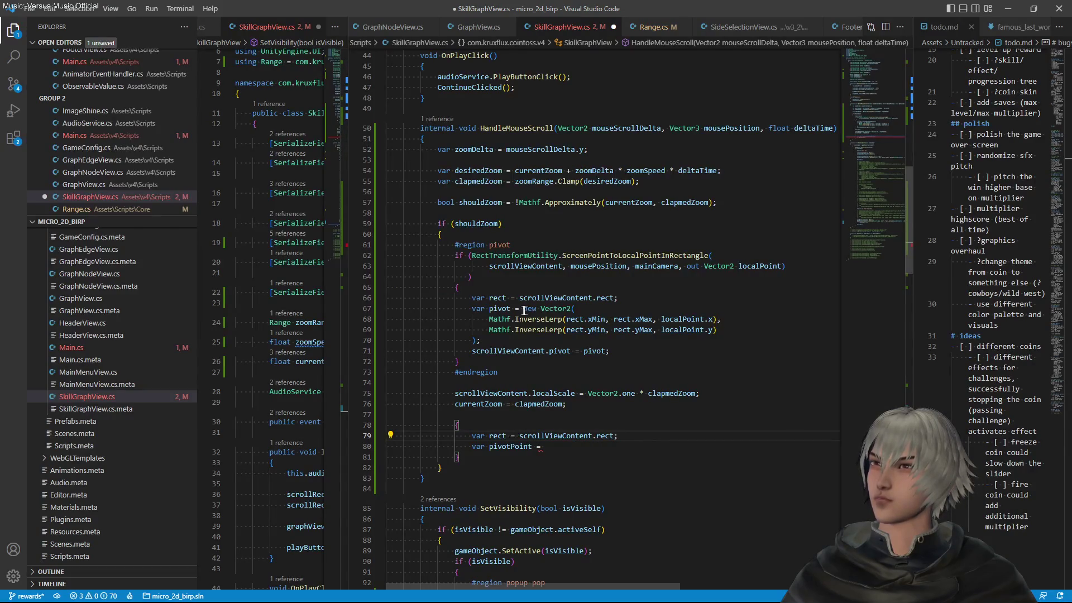
pyautogui.moveTo(523, 309); pyautogui.dragTo(523, 344)
pyautogui.hotkey('ctrl', 'c')
pyautogui.click(559, 447)
pyautogui.hotkey('ctrl', 'v')
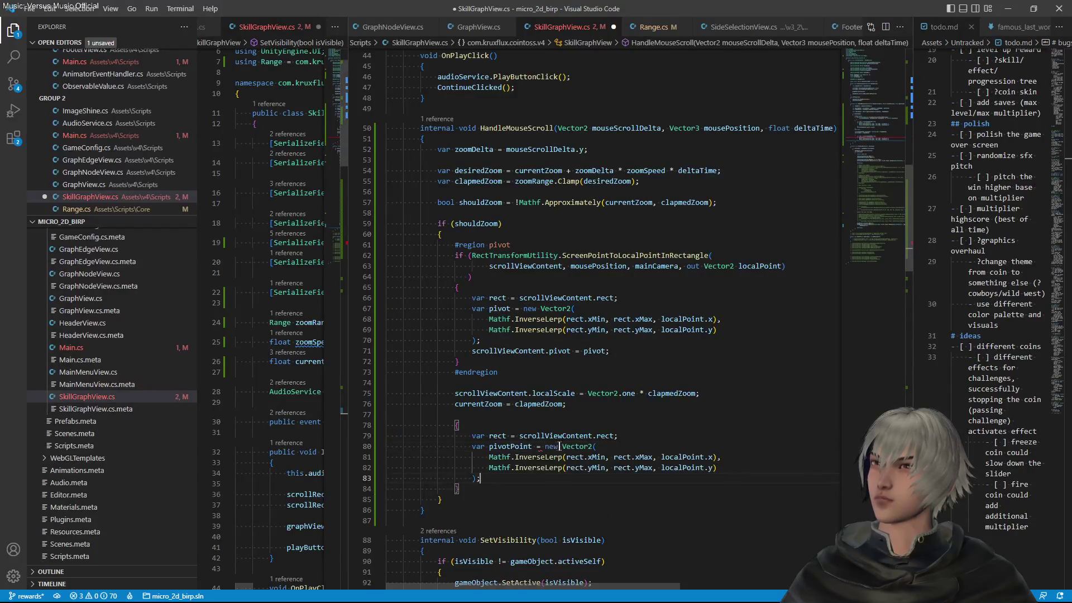
# Change both InverseLerp calls in the new block to Lerp
pyautogui.click(530, 446)
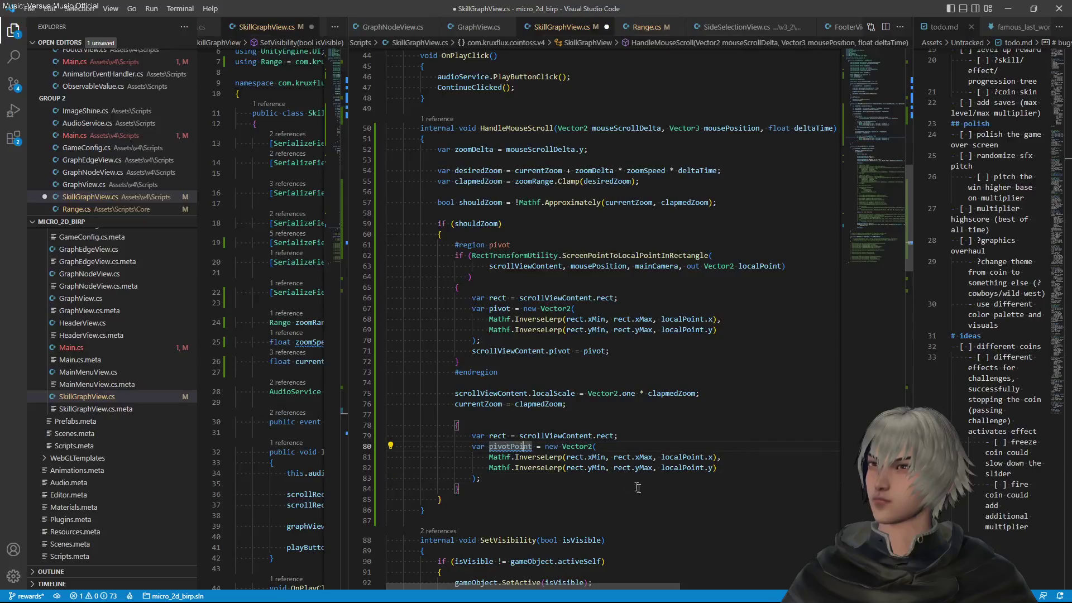
pyautogui.click(536, 457)
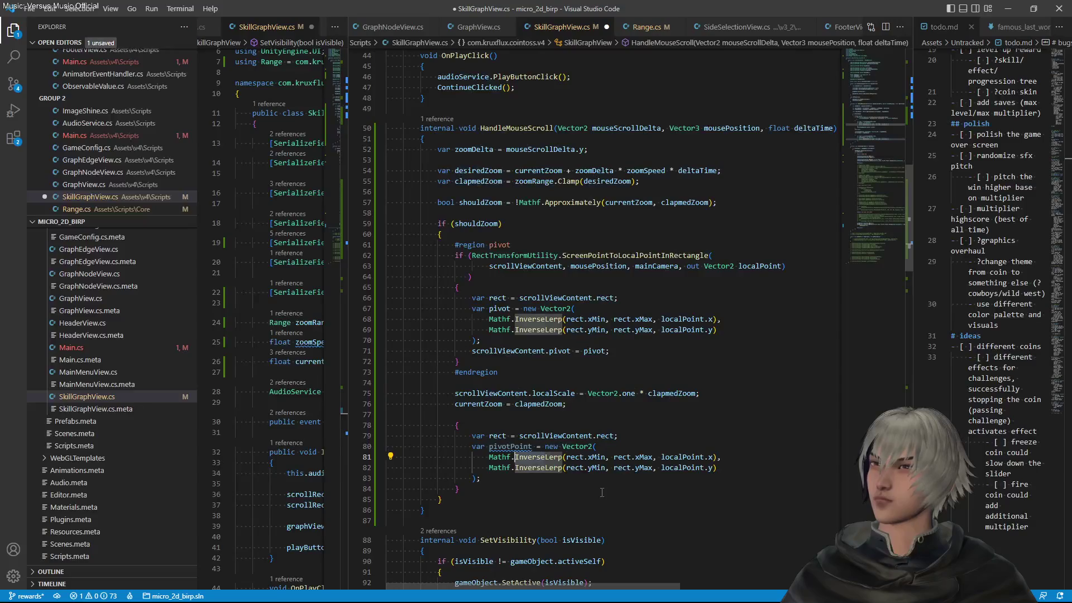
pyautogui.hotkey('ctrl', 'alt', 'Down')
pyautogui.hotkey('ctrl', 'BackSpace')
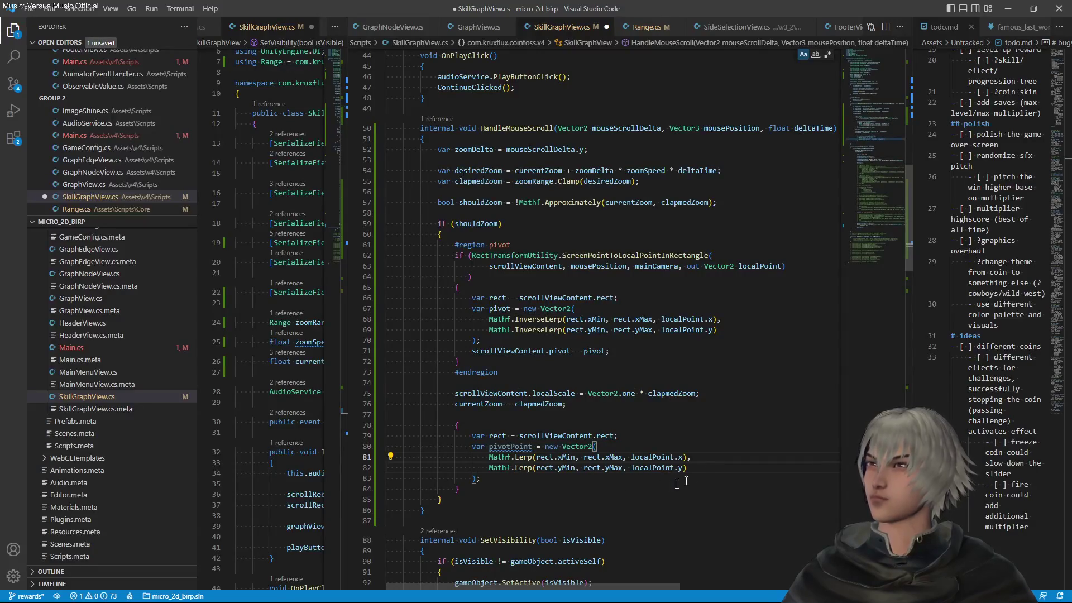
pyautogui.click(544, 436)
# Replace both localPoint arguments with scrollViewContent.pivot and save the script
pyautogui.doubleClick(544, 436)
pyautogui.hotkey('ctrl', 'c')
pyautogui.doubleClick(648, 456)
pyautogui.hotkey('ctrl', 'd')
pyautogui.hotkey('ctrl', 'v')
pyautogui.write('.pi')
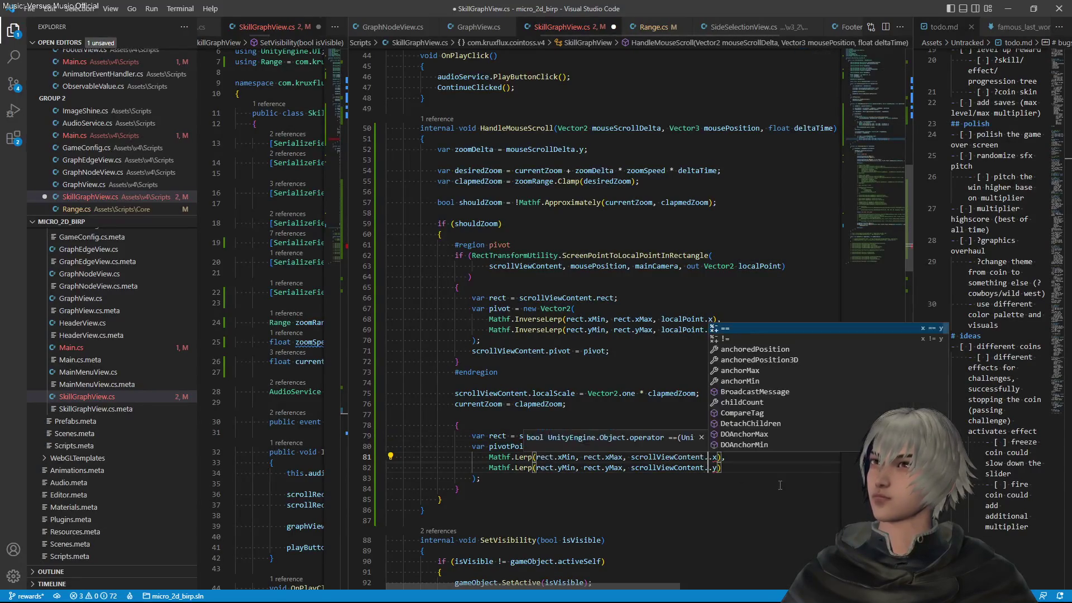
pyautogui.press('Tab')
pyautogui.press('End')
pyautogui.hotkey('ctrl', 's')
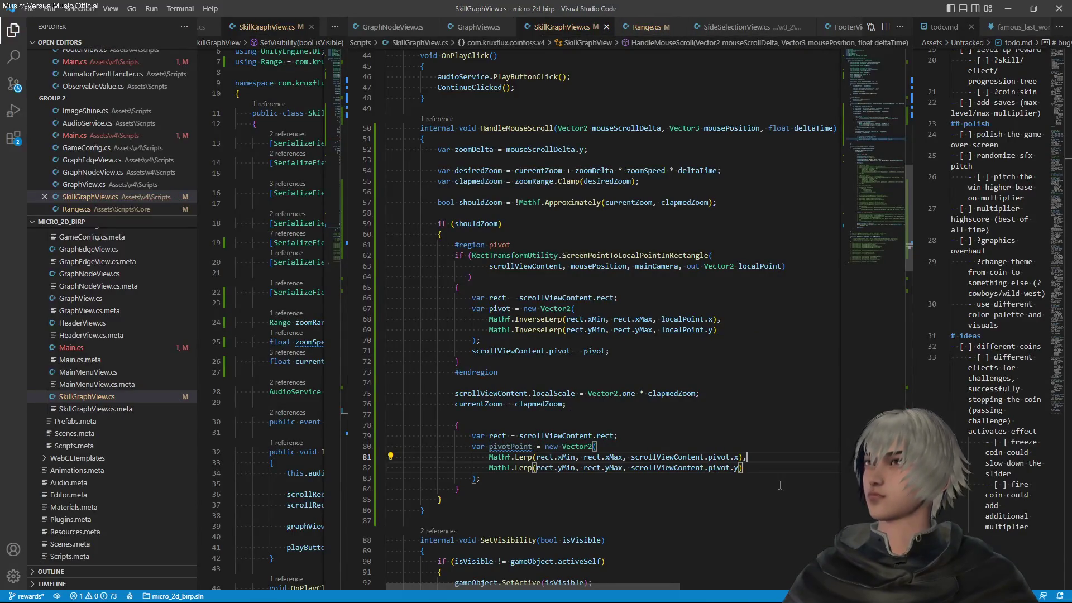
# Add empty lines after the pivotPoint expression, save SkillGraphView.cs and switch to Unity
pyautogui.click(508, 481)
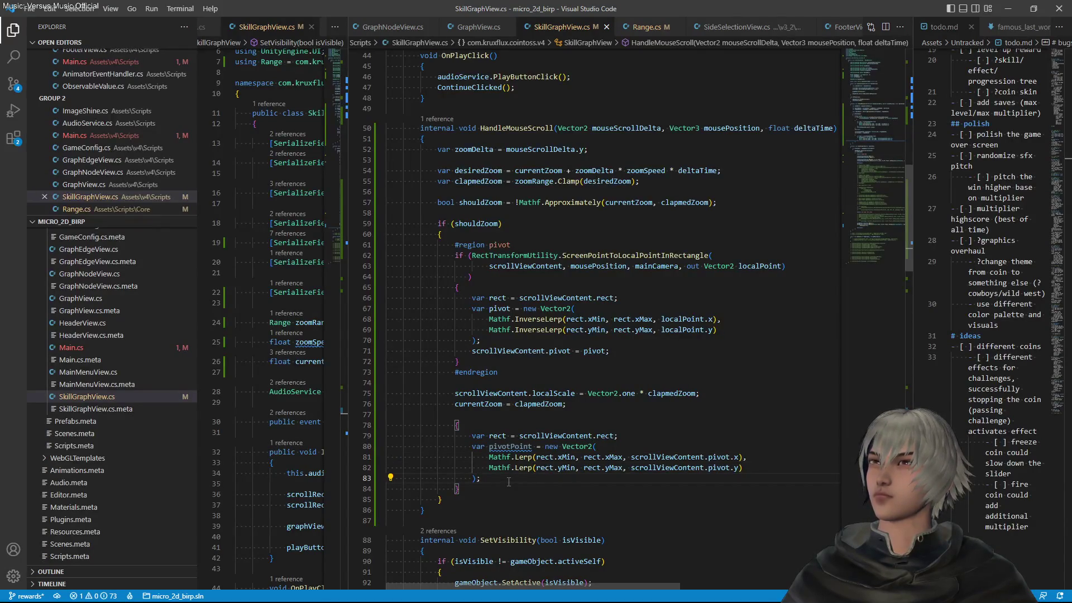
pyautogui.press('Return')
pyautogui.press('Return')
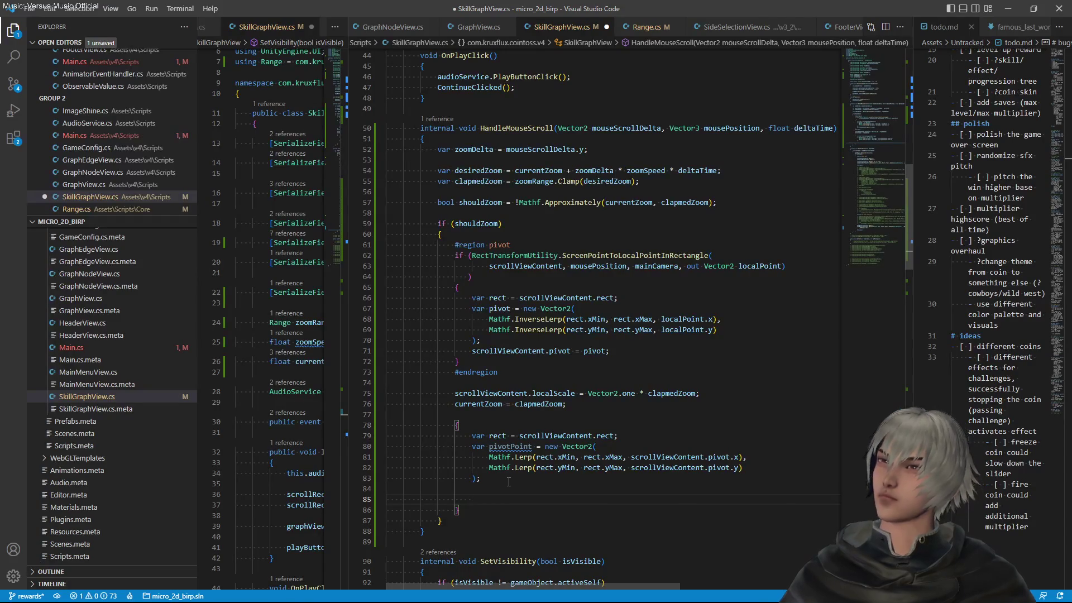
pyautogui.hotkey('ctrl', 's')
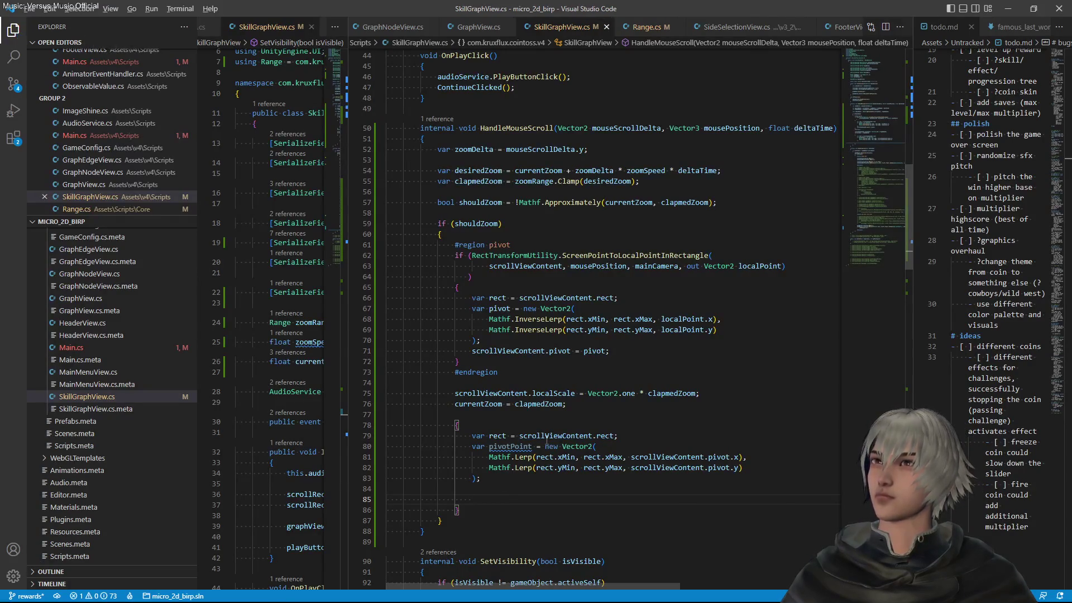
pyautogui.hotkey('alt', 'Tab')
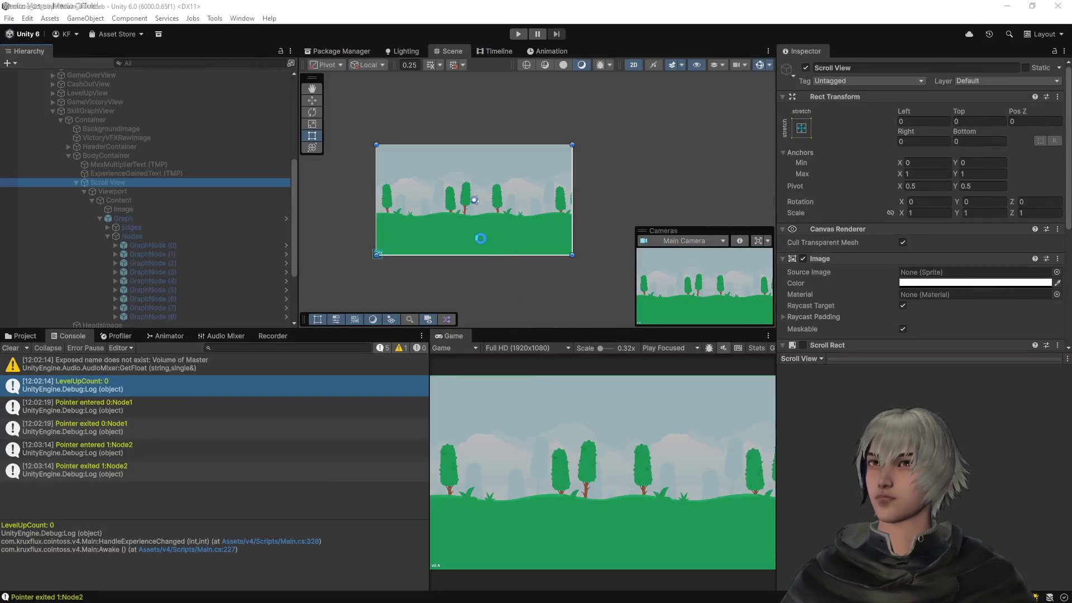
# In Rider, place a breakpoint on the block's closing brace at line 86, then remove it
pyautogui.hotkey('alt', 'Tab')
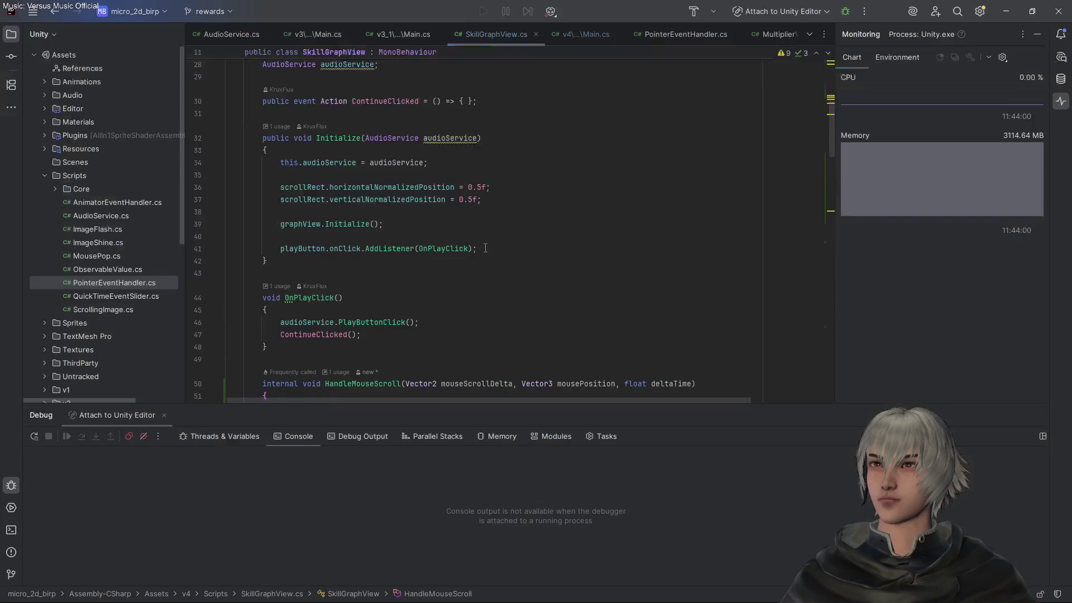
pyautogui.scroll(-9, 487, 293)
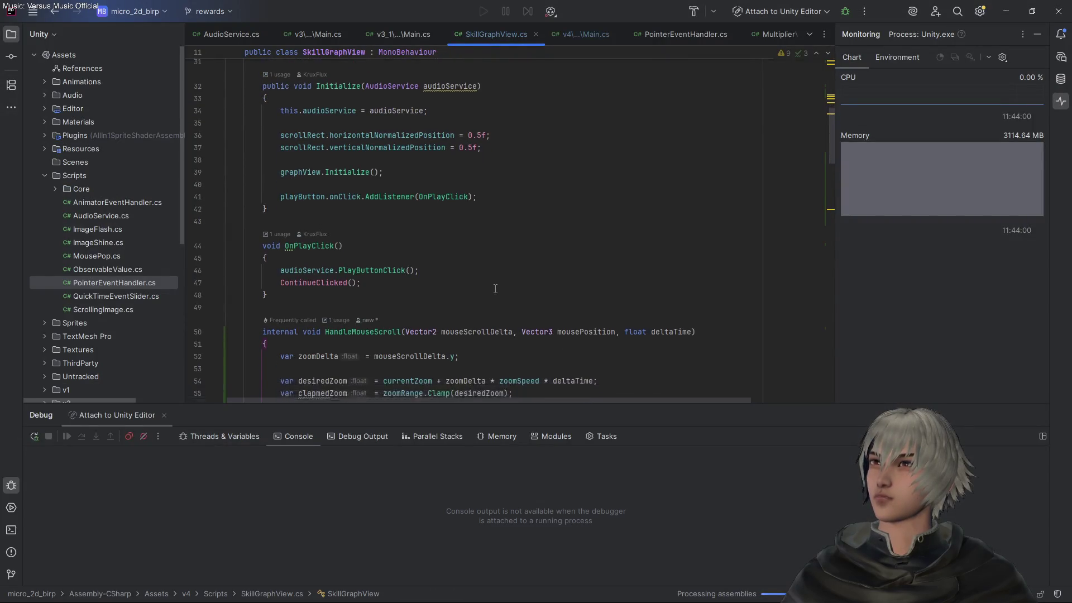
pyautogui.scroll(-4, 495, 289)
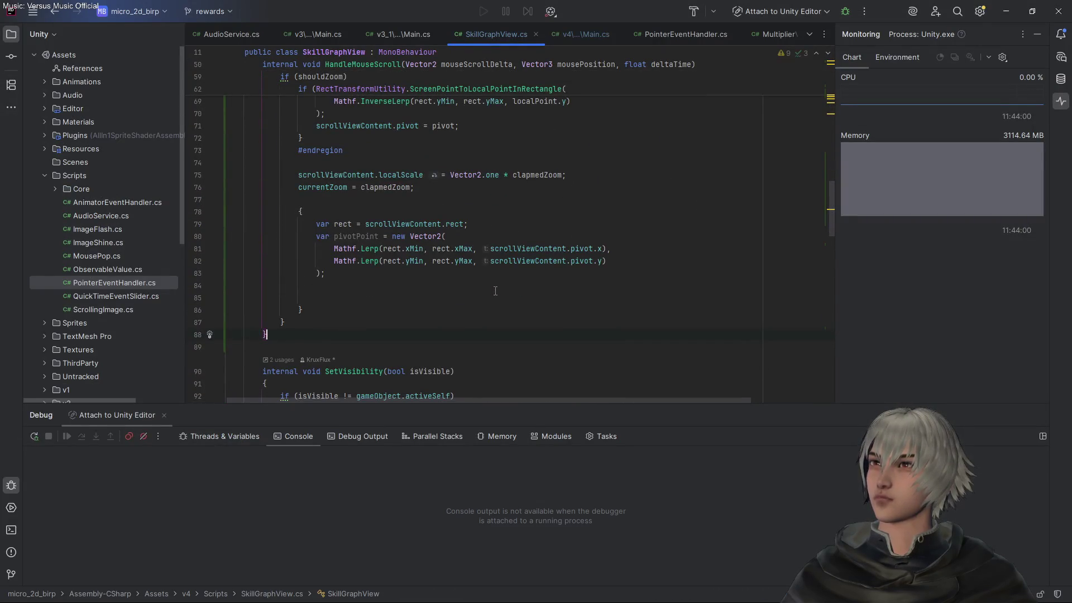
pyautogui.click(198, 311)
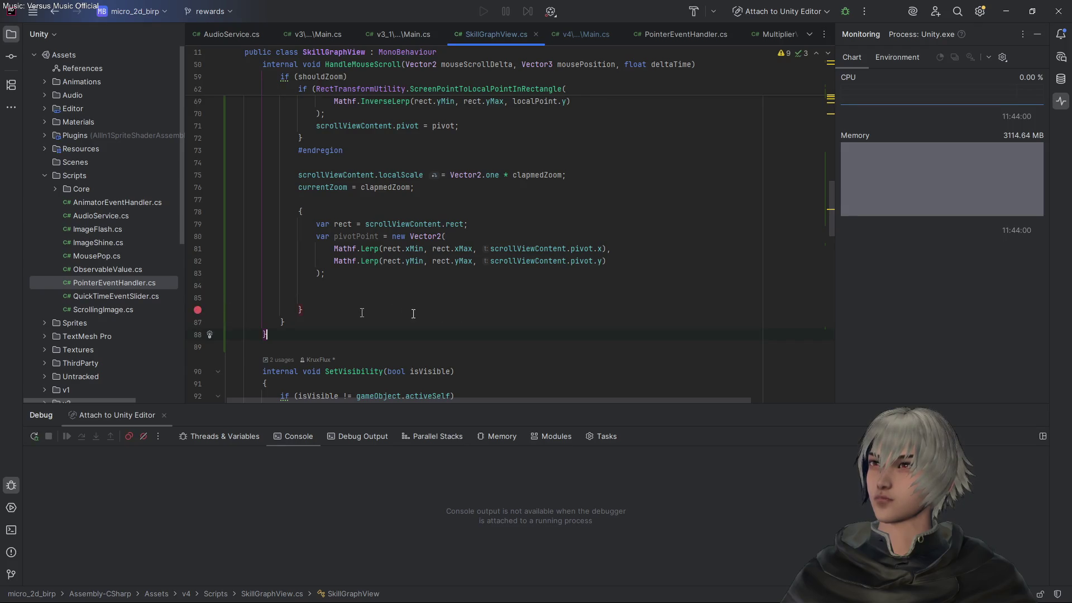
pyautogui.scroll(2, 466, 315)
pyautogui.scroll(6, 467, 314)
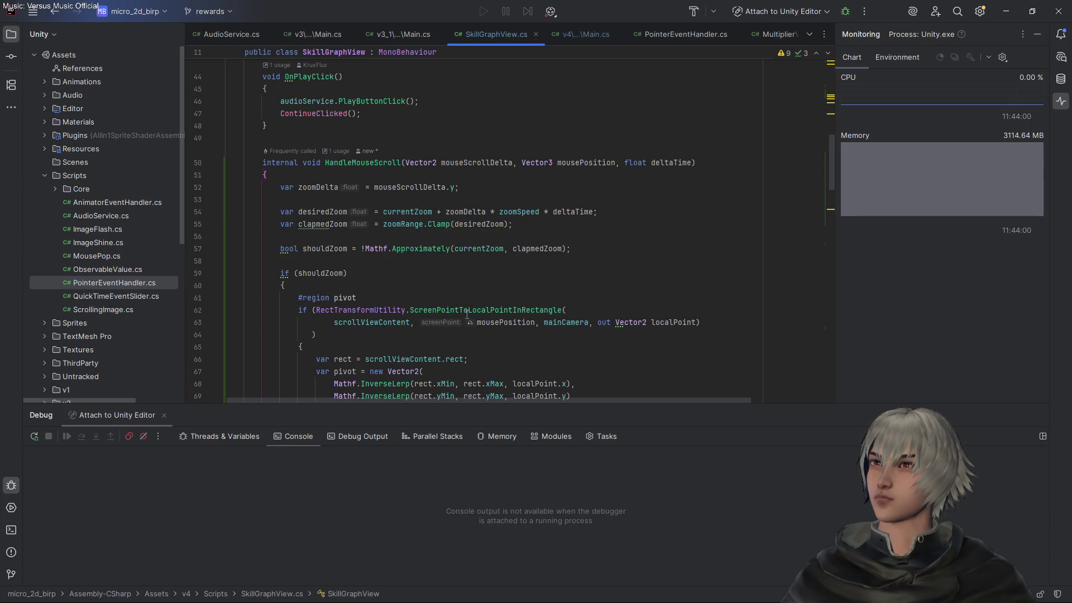
pyautogui.scroll(-8, 466, 314)
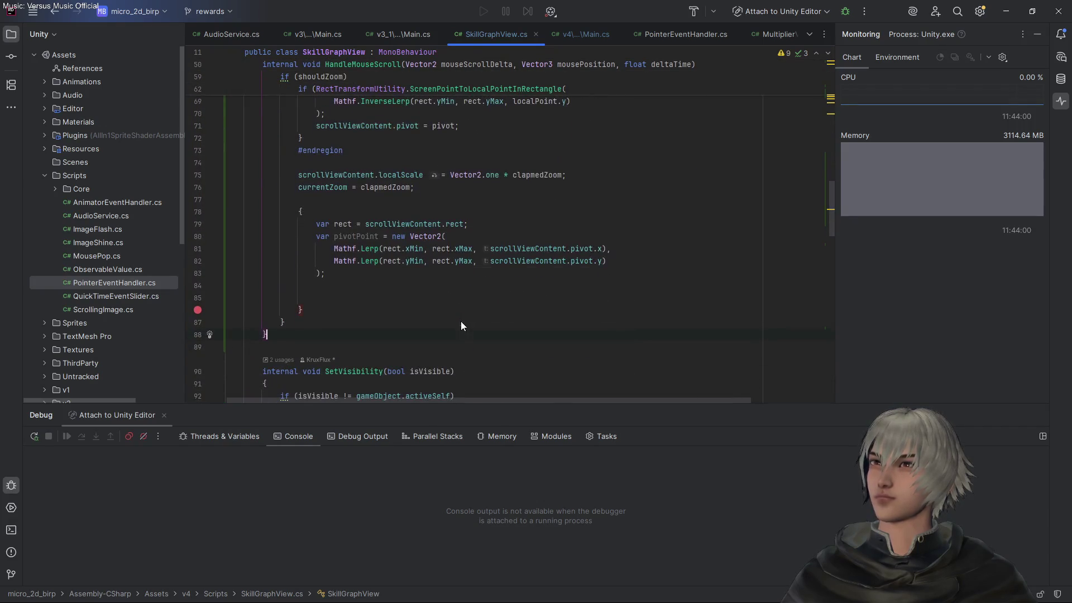
pyautogui.click(197, 310)
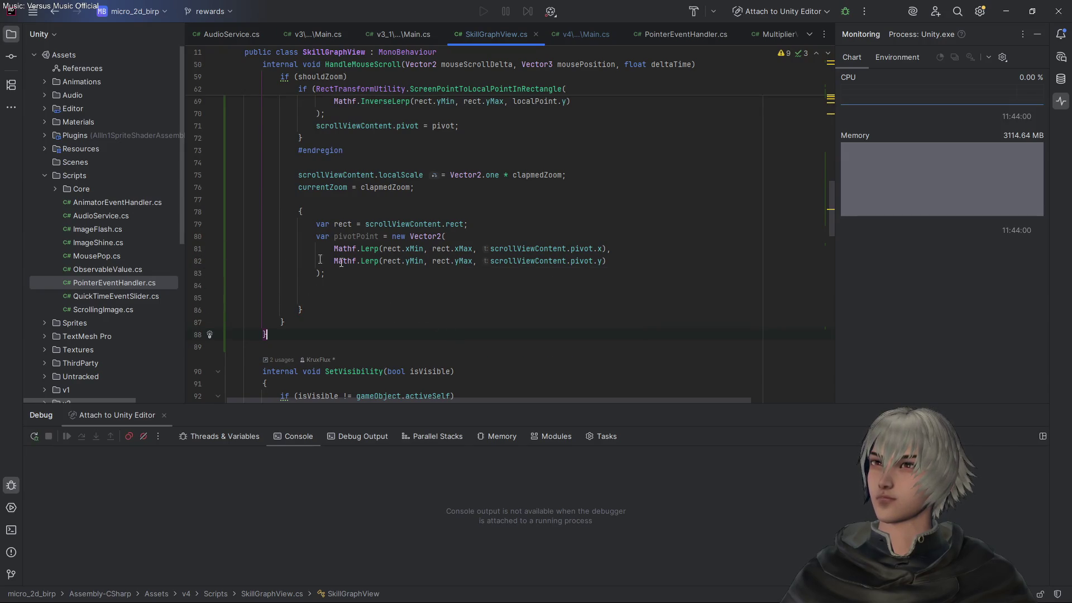
# Replace the stray exclamation mark on line 85 with Debug.Log(pivotPoint)
pyautogui.click(359, 294)
pyautogui.write('!')
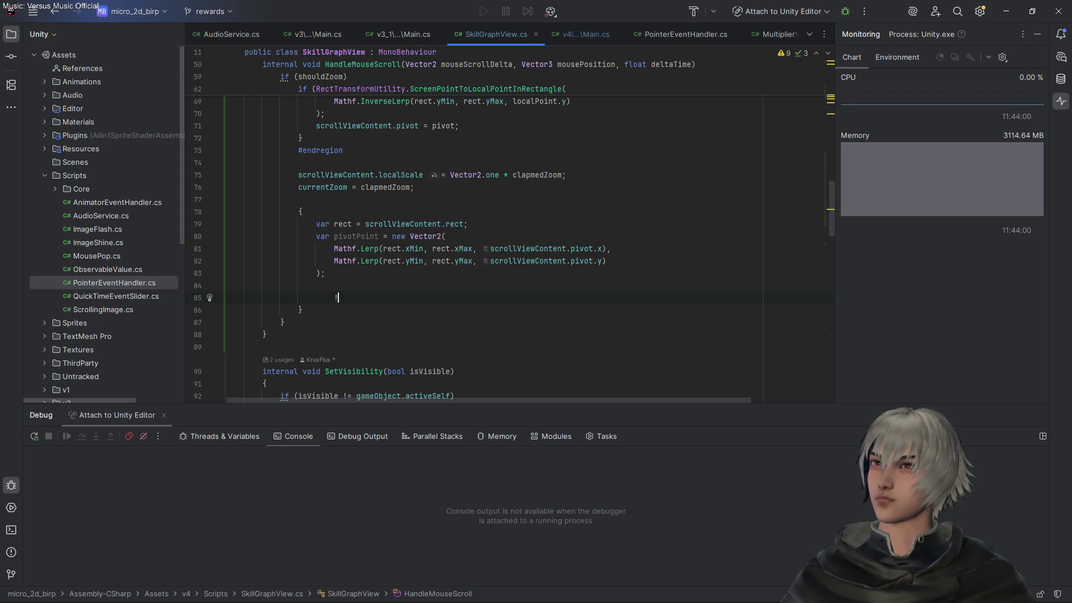
pyautogui.press('BackSpace')
pyautogui.press('BackSpace')
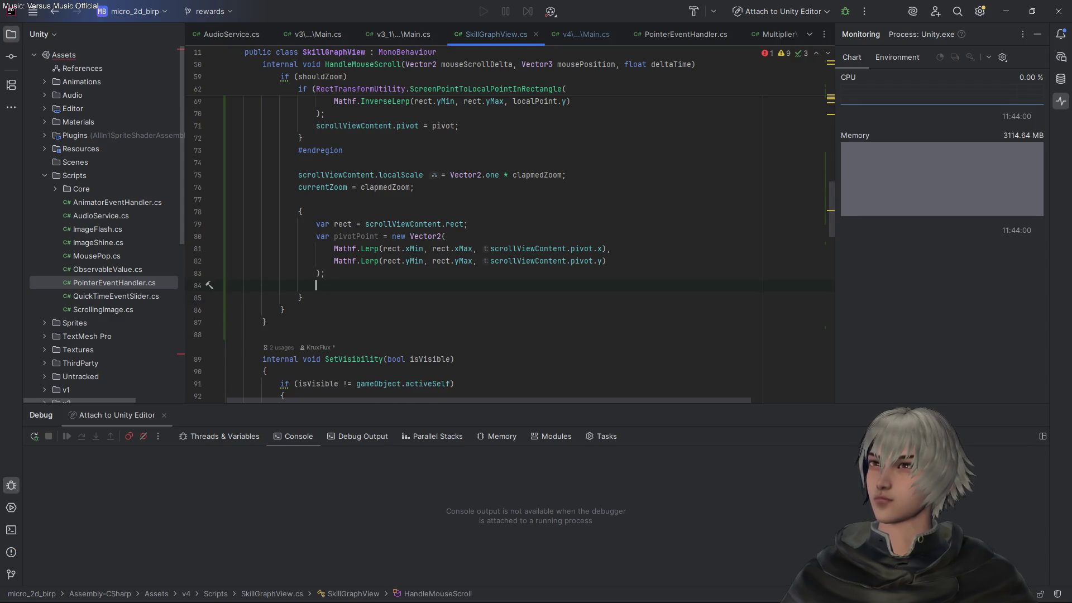
pyautogui.write('Deb')
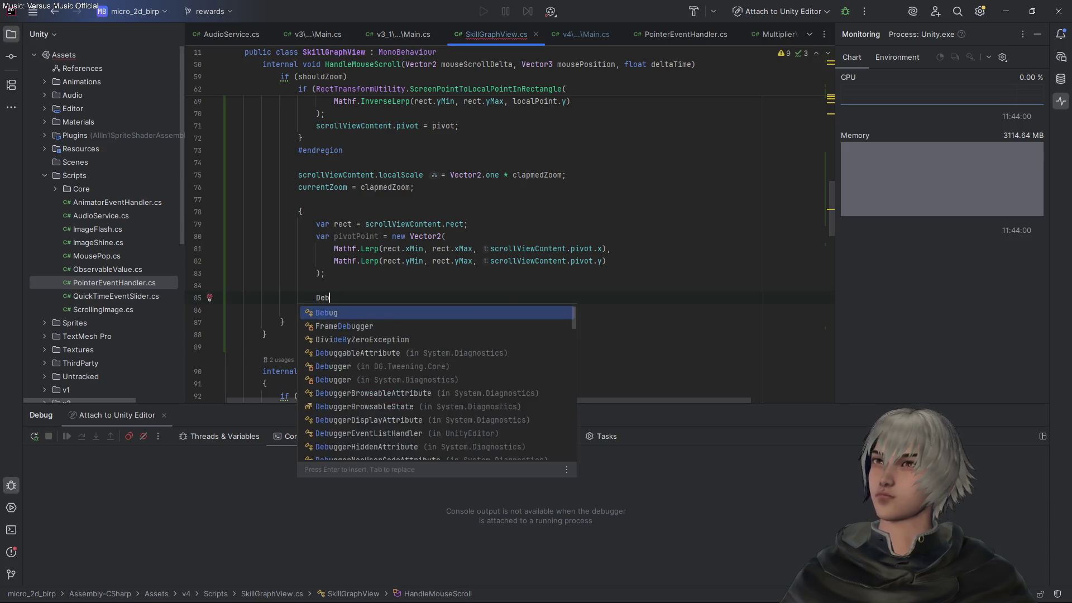
pyautogui.write('ug.lo')
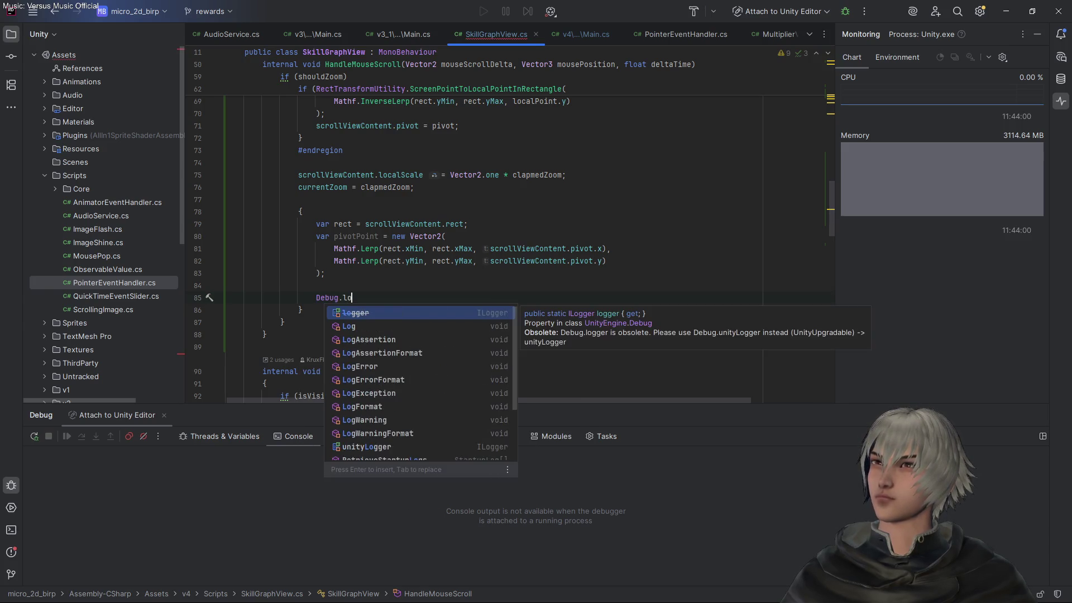
pyautogui.press('Down')
pyautogui.press('Return')
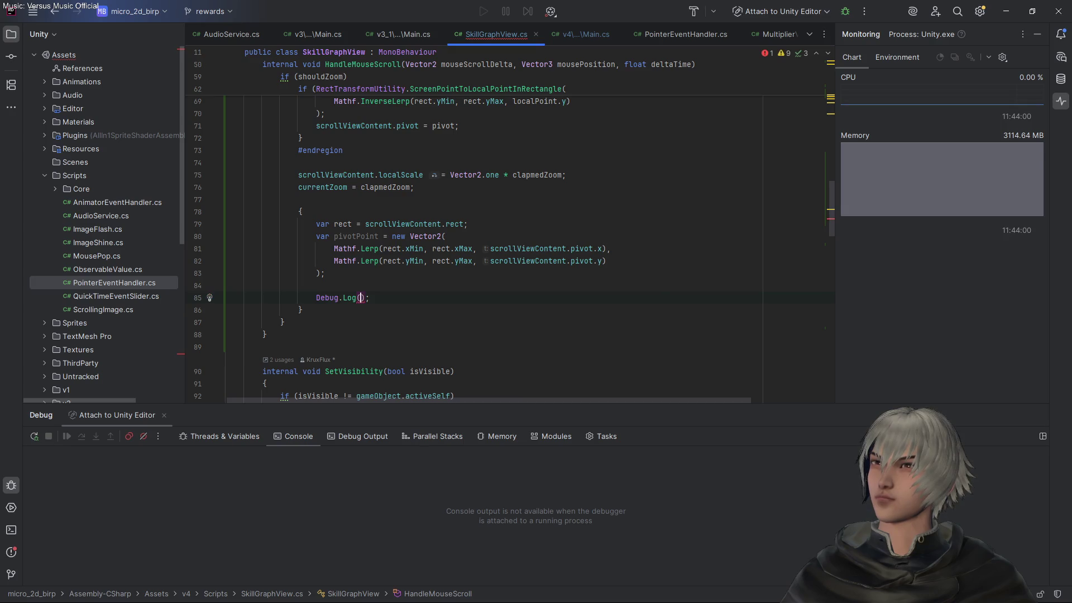
pyautogui.write('pivo')
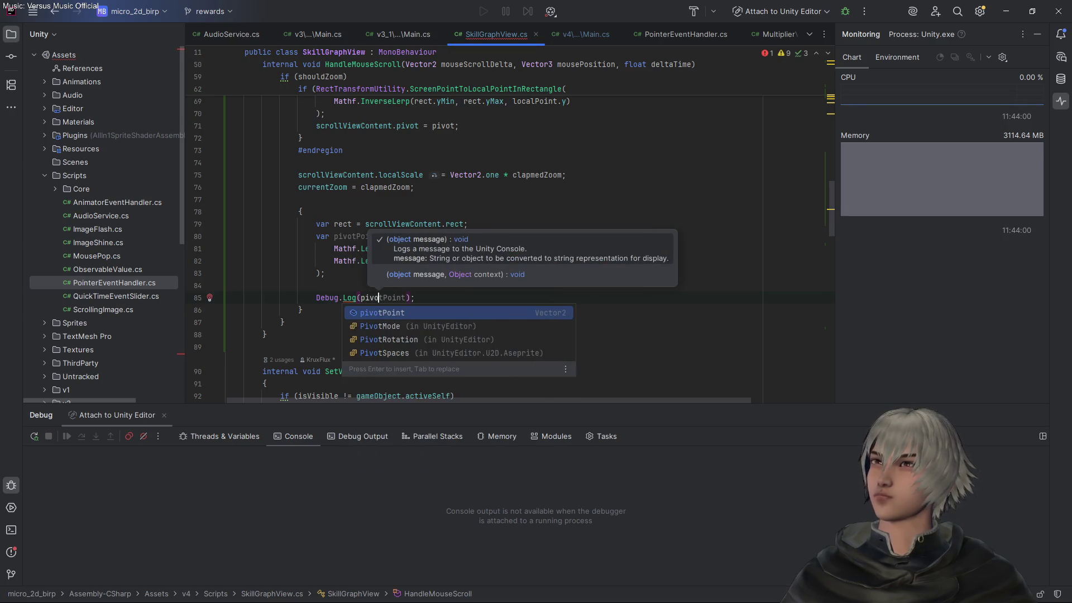
pyautogui.press('Return')
pyautogui.press('End')
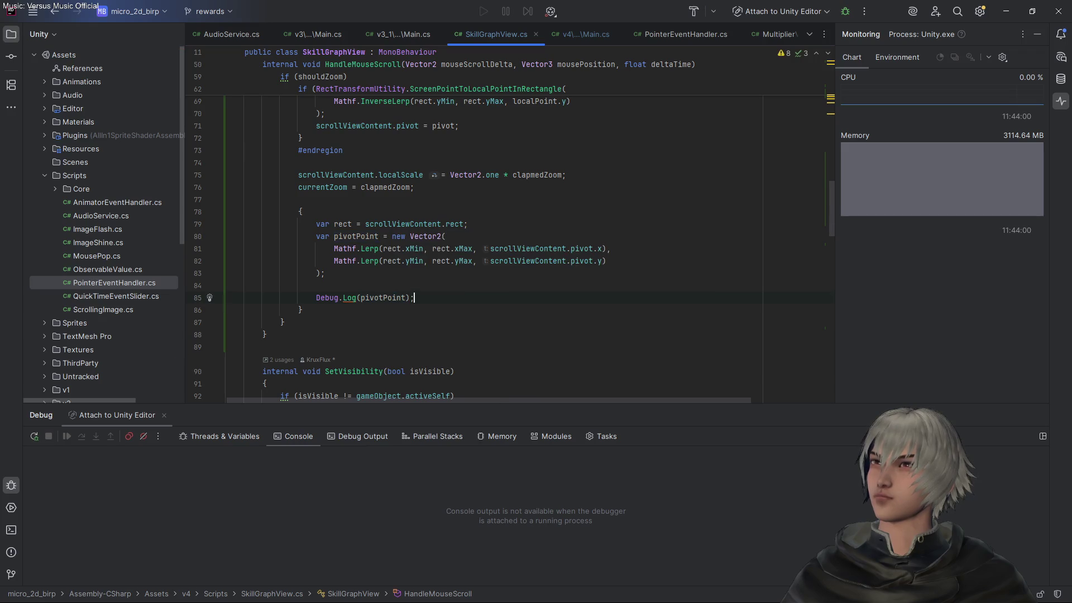
# Set breakpoints on the Debug.Log line and the line 62 rect check
pyautogui.click(197, 297)
pyautogui.scroll(1, 559, 301)
pyautogui.scroll(5, 559, 301)
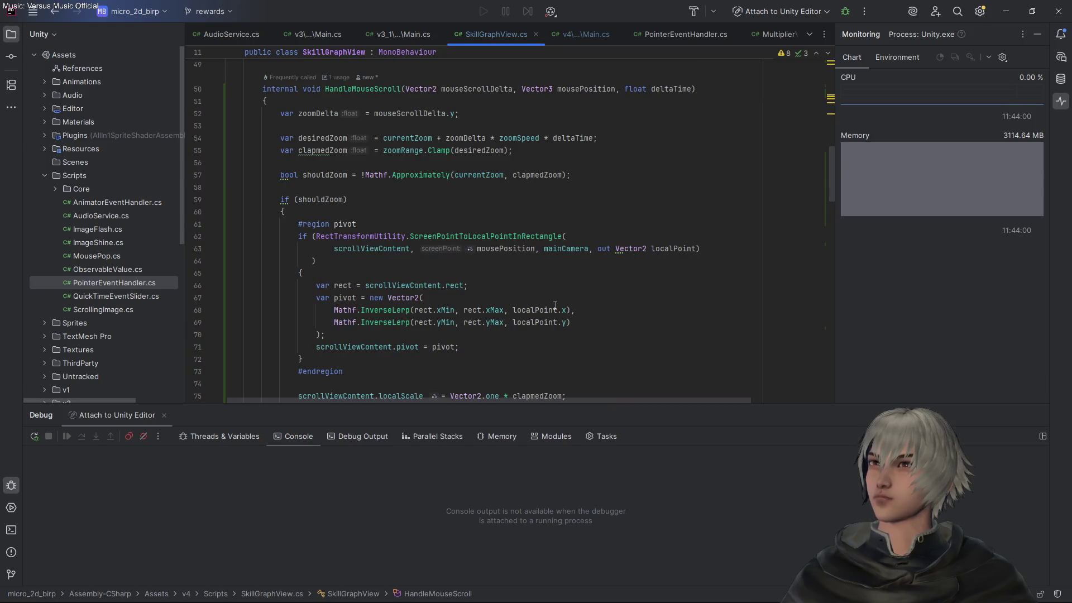
pyautogui.click(197, 237)
pyautogui.scroll(-3, 513, 242)
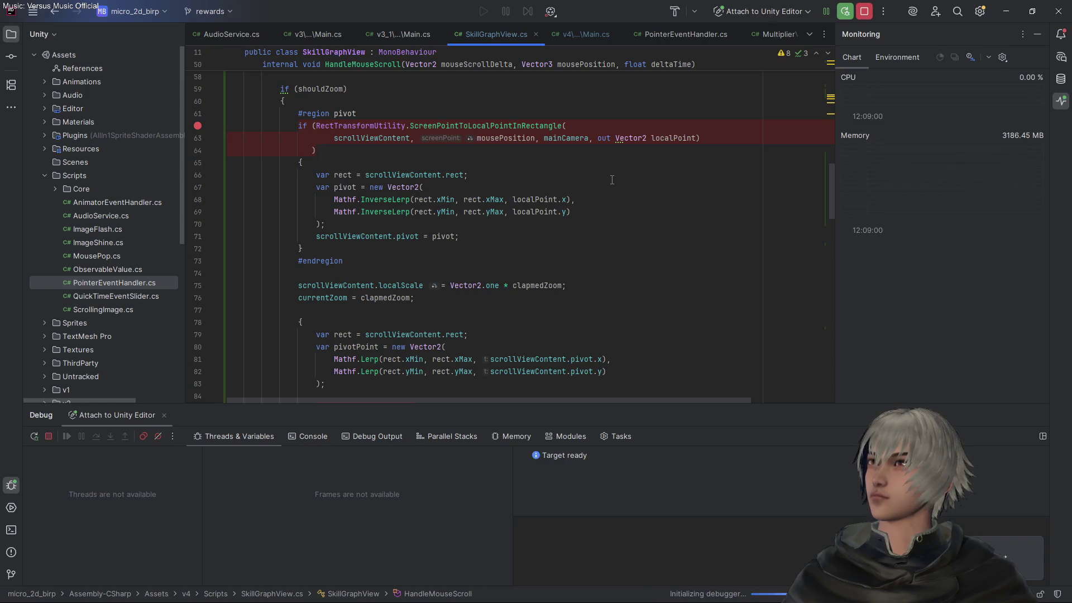
pyautogui.hotkey('alt', 'Tab')
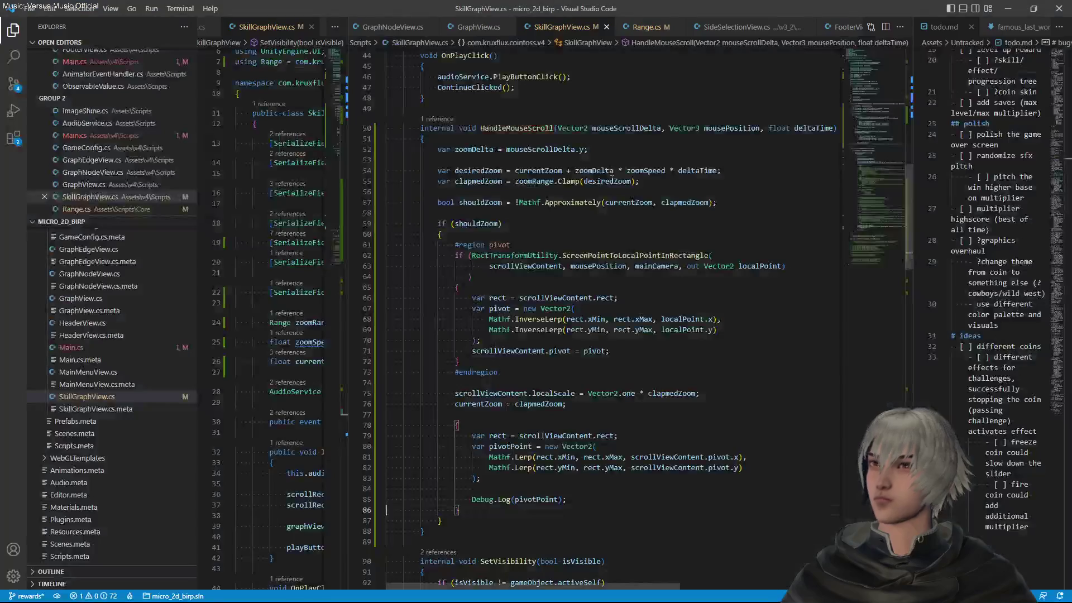
# Tick the Scroll View's Scroll Rect checkbox in the Inspector
pyautogui.hotkey('alt', 'Tab')
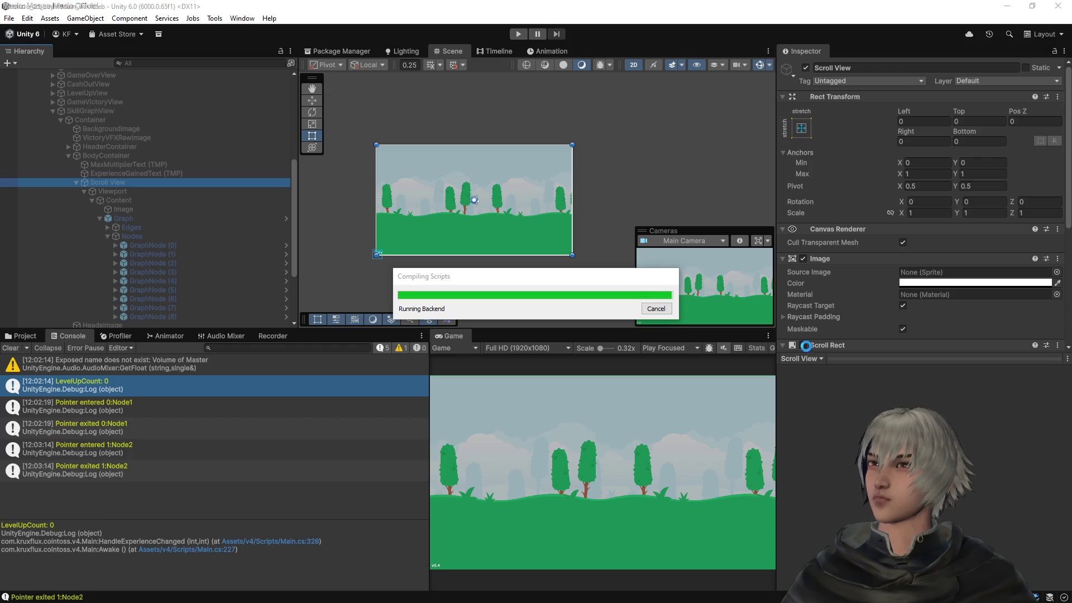
pyautogui.click(803, 346)
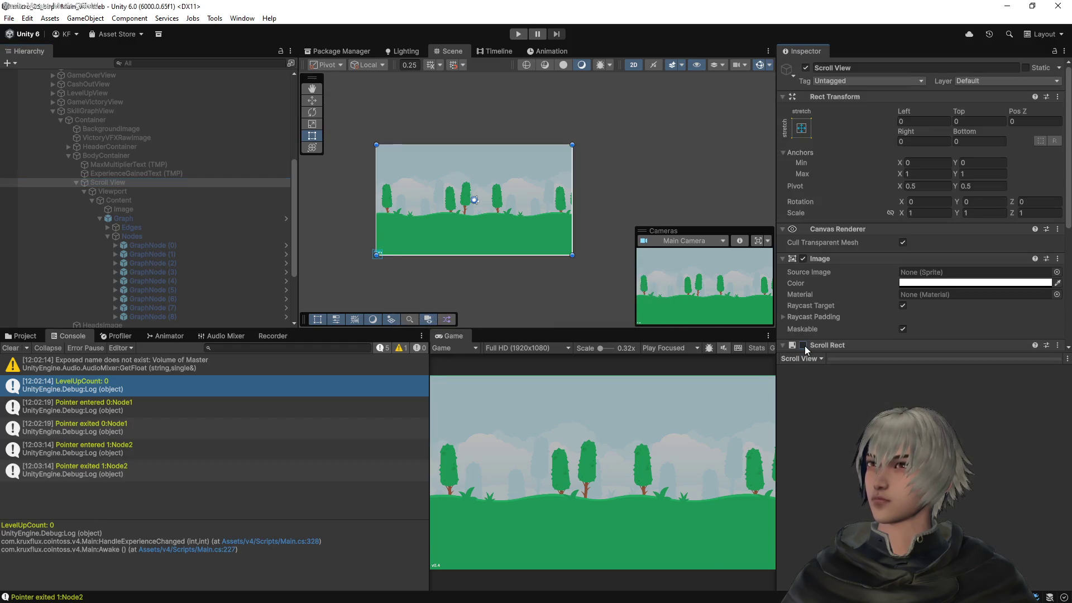
pyautogui.scroll(-3, 852, 250)
pyautogui.scroll(-3, 852, 250)
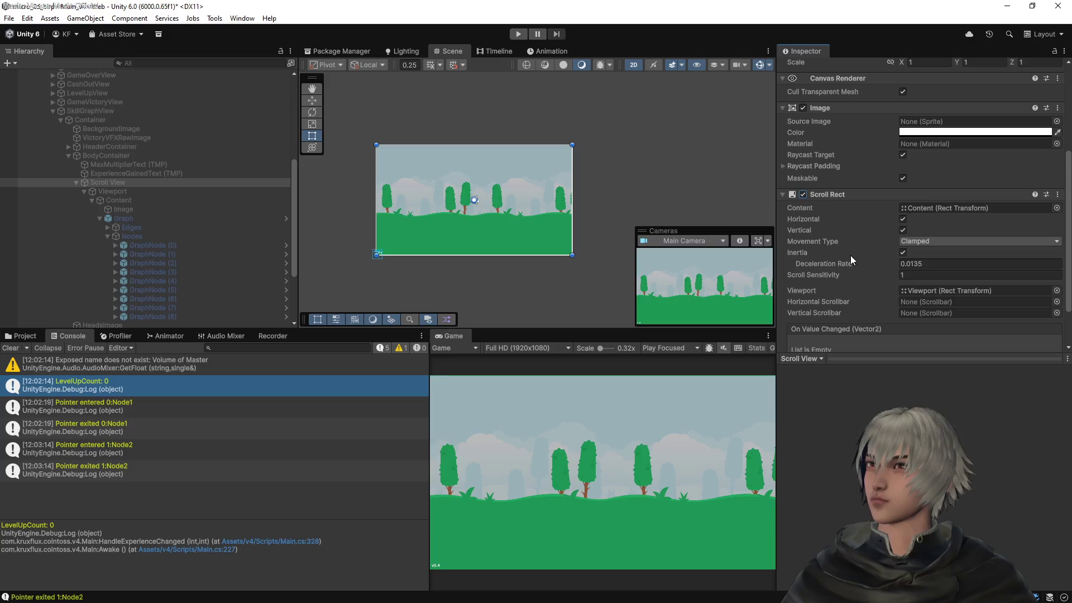
# Select the Content object and inspect its anchor presets without changing them
pyautogui.click(114, 200)
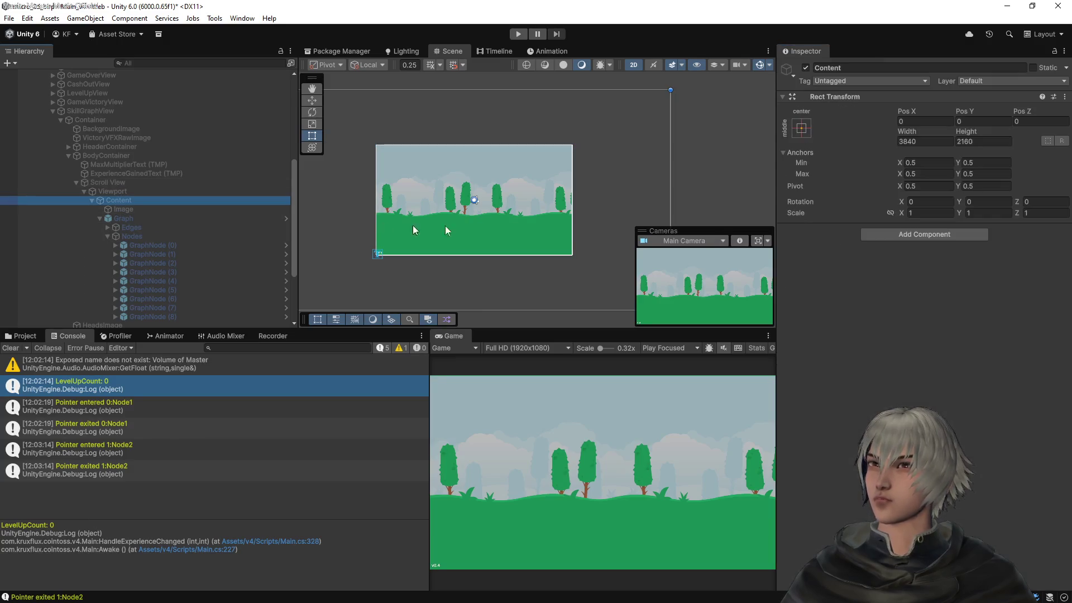
pyautogui.click(799, 129)
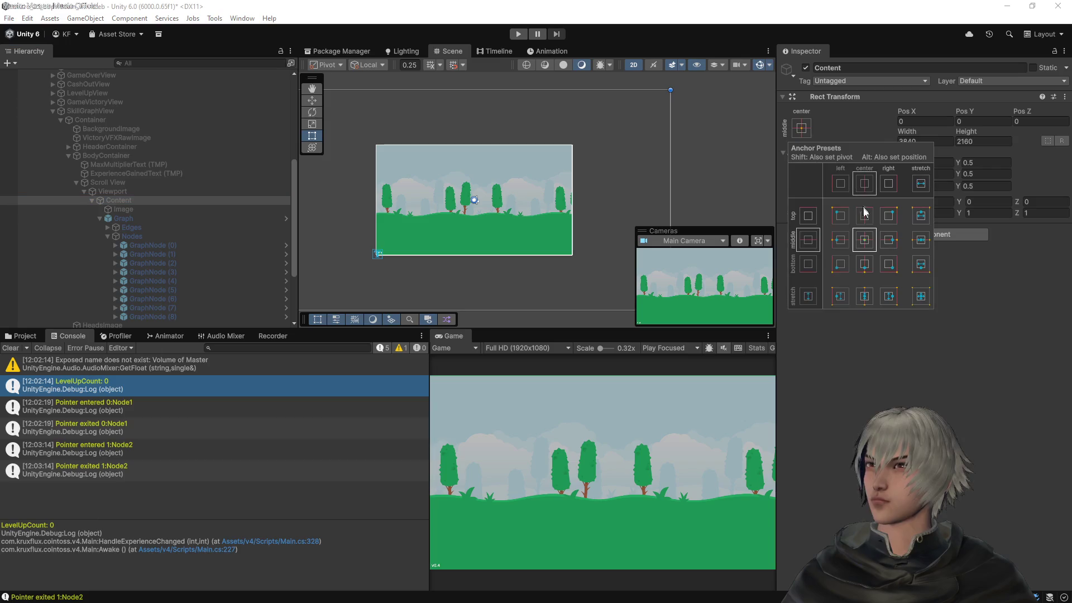
pyautogui.click(873, 353)
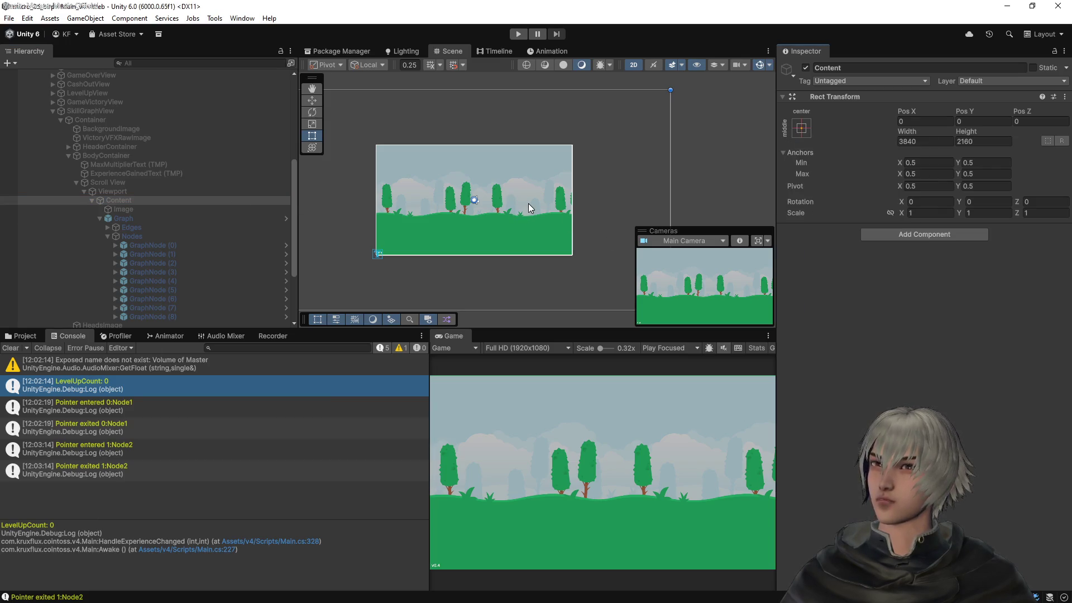
pyautogui.hotkey('alt', 'Tab')
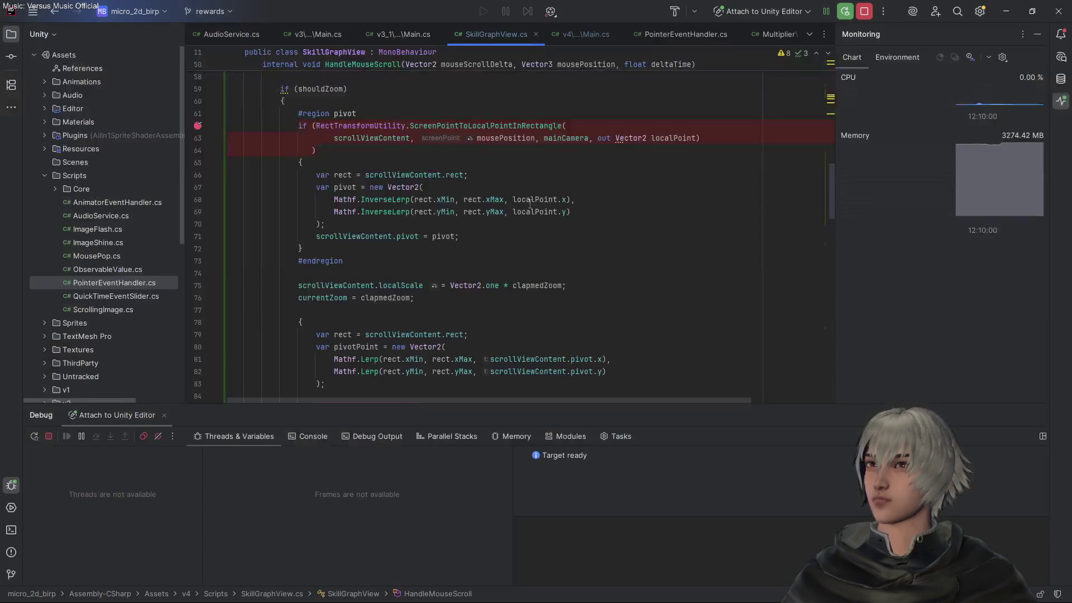
# Enter play mode, start a round with PLAY, and open the skill graph view
pyautogui.scroll(-3, 424, 162)
pyautogui.scroll(3, 430, 179)
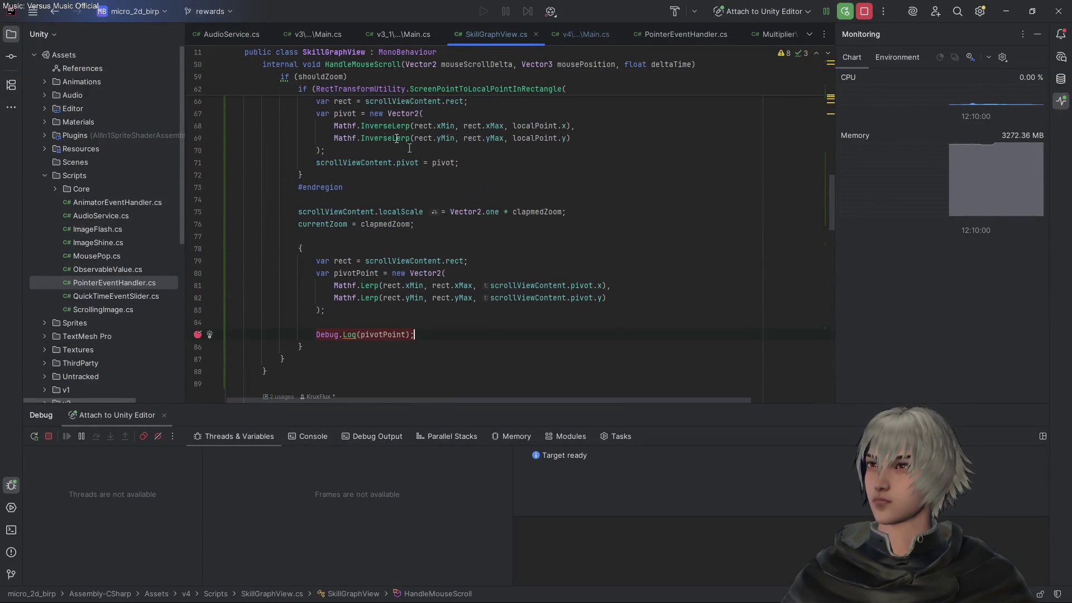
pyautogui.hotkey('alt', 'Tab')
pyautogui.click(514, 35)
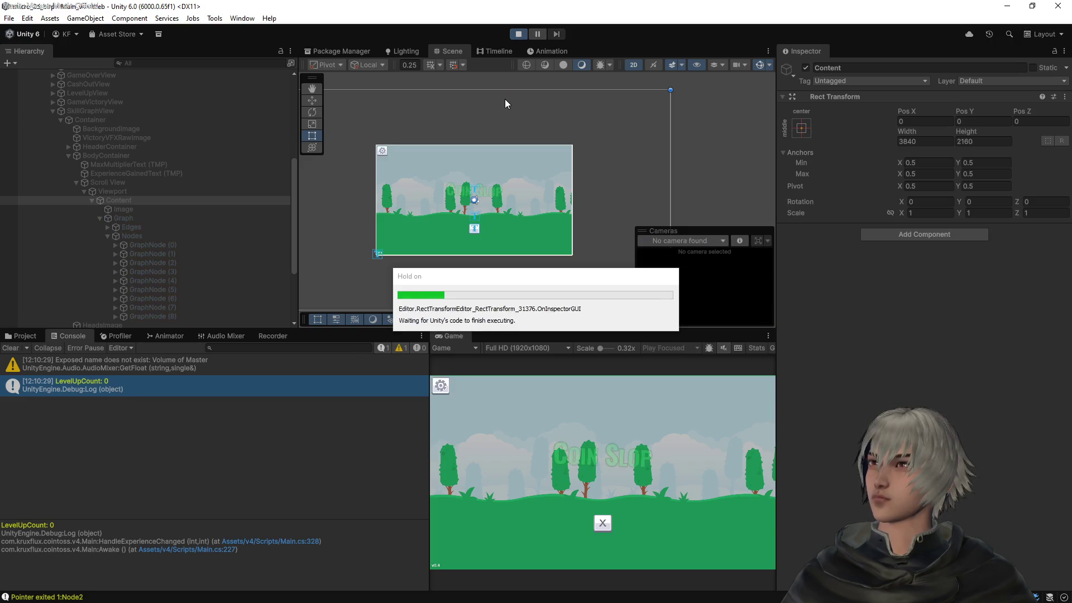
pyautogui.click(608, 501)
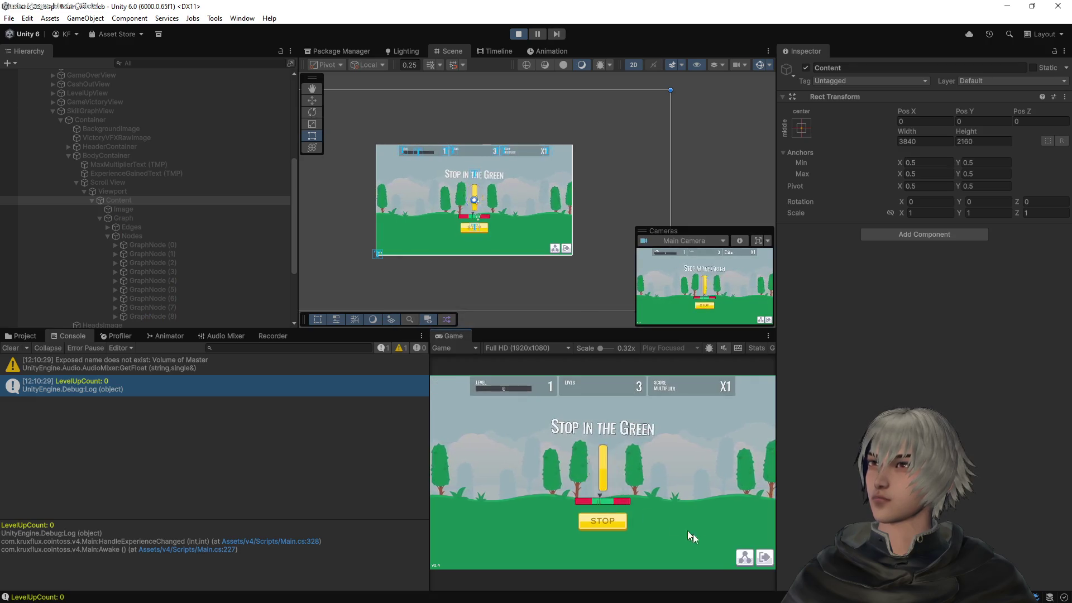
pyautogui.click(748, 560)
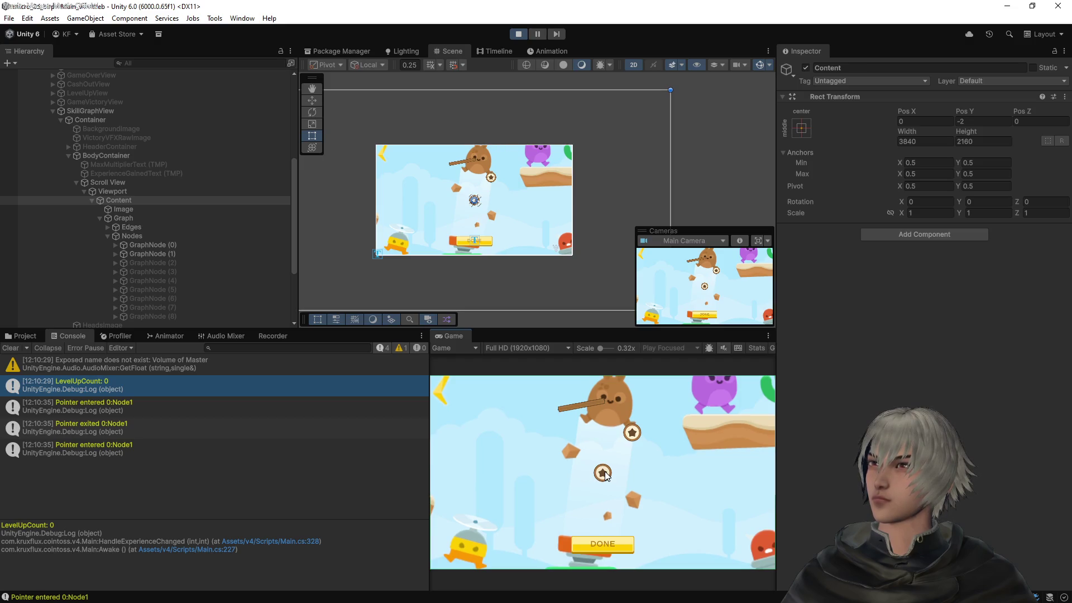
# Scroll to zoom, then step through HandleMouseScroll to the pivotPoint calculation
pyautogui.scroll(1, 604, 473)
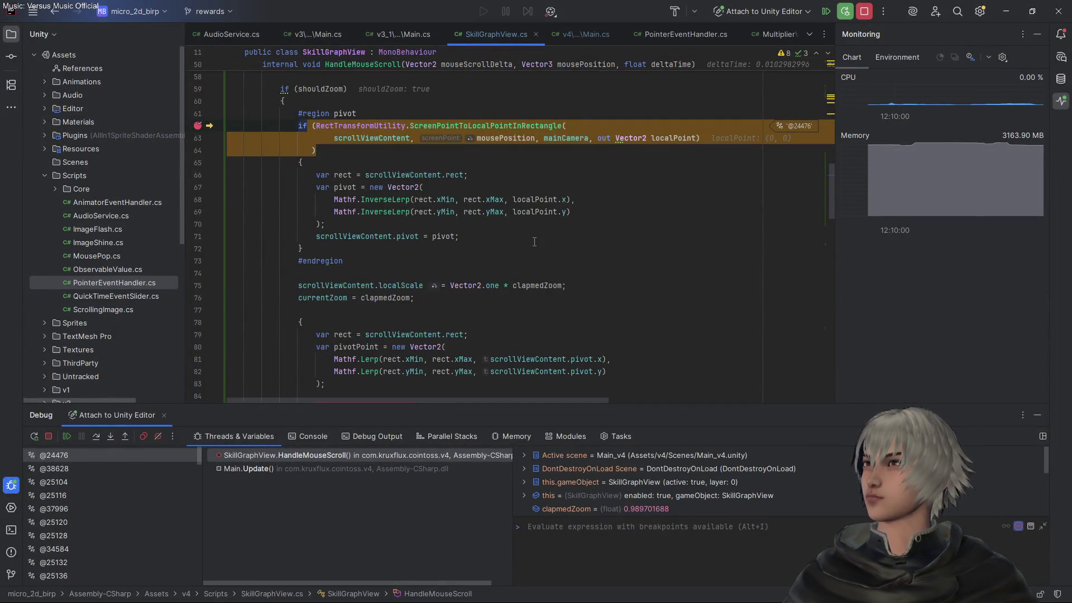
pyautogui.click(98, 437)
pyautogui.click(98, 437)
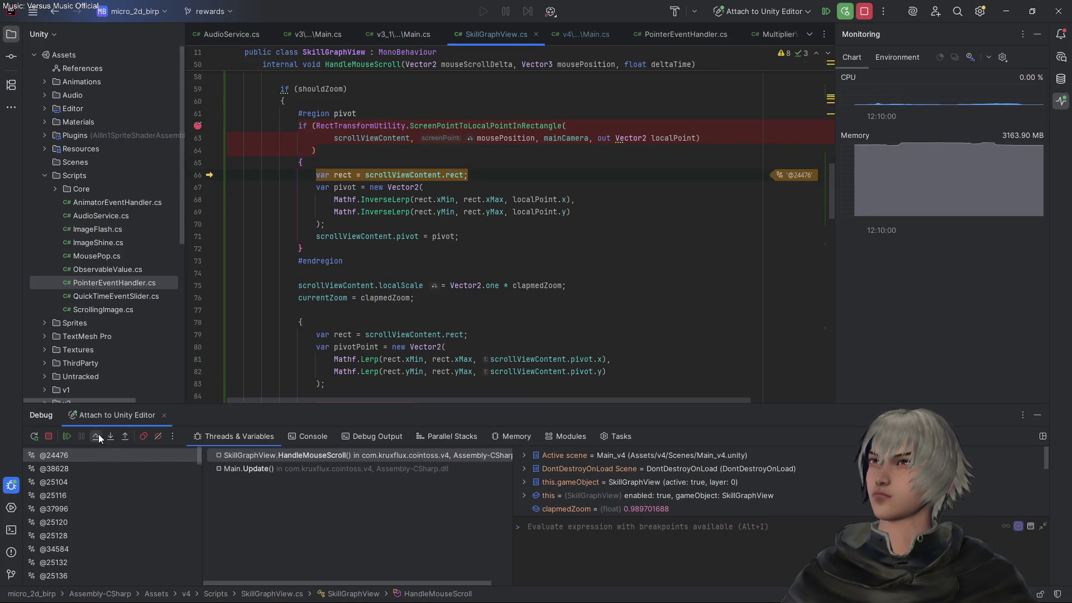
pyautogui.hscroll(3, 751, 165)
pyautogui.hscroll(-3, 749, 166)
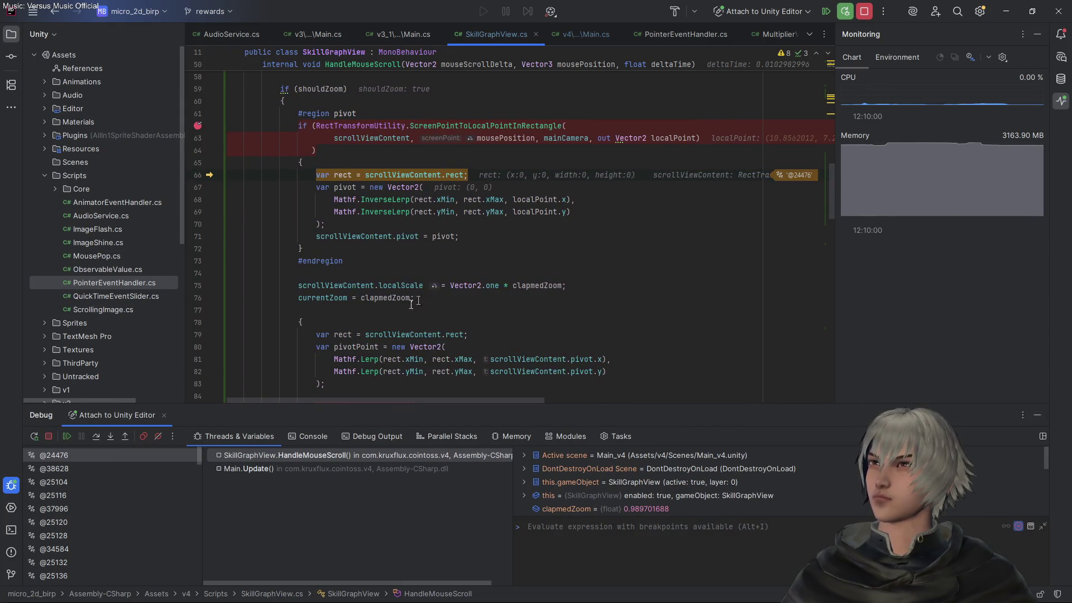
pyautogui.click(96, 436)
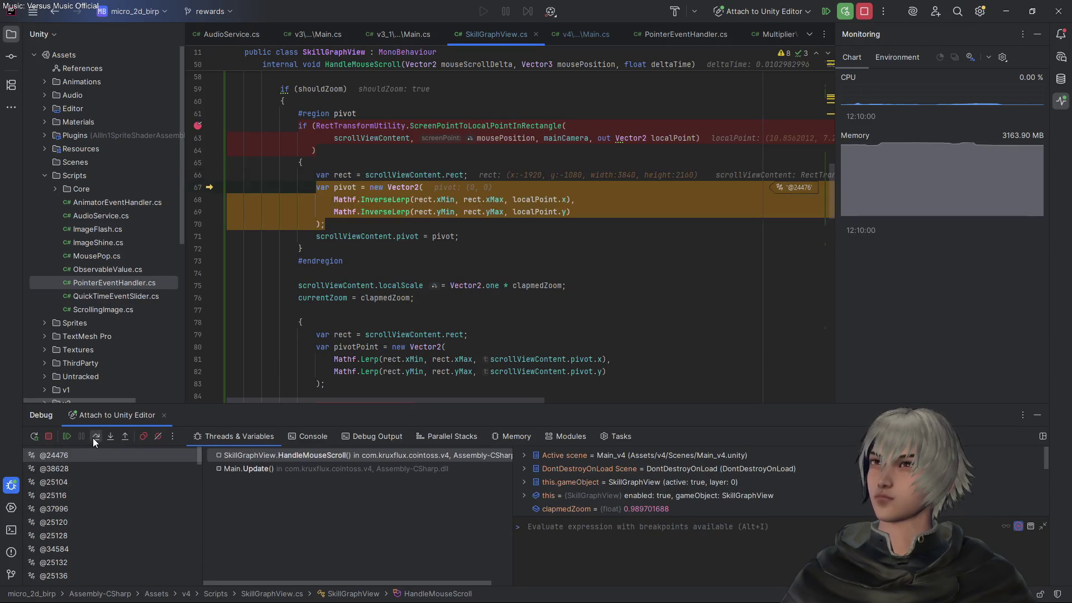
pyautogui.click(95, 436)
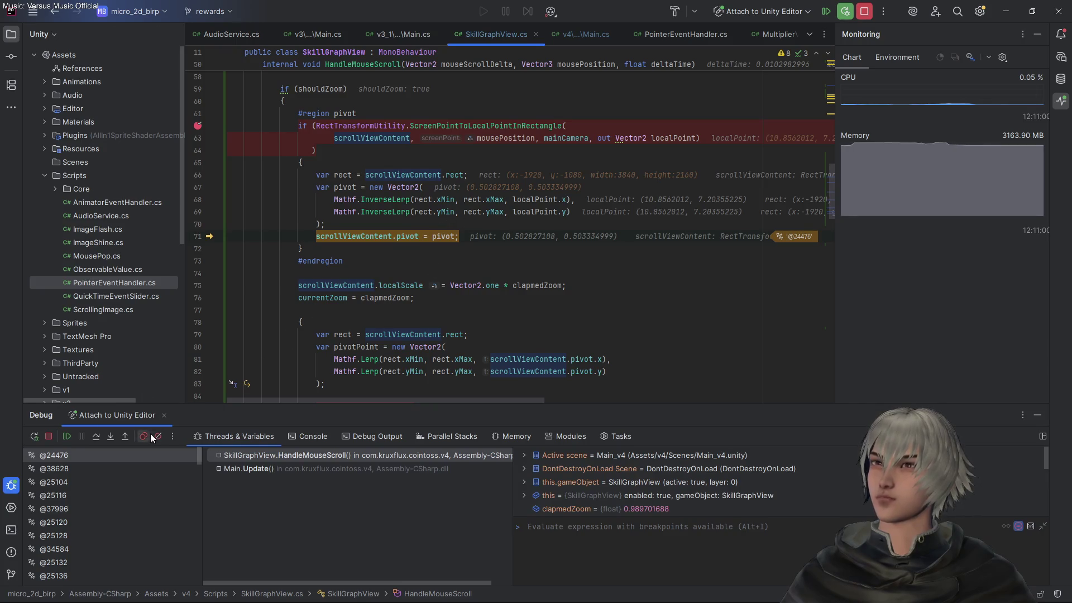
pyautogui.click(98, 437)
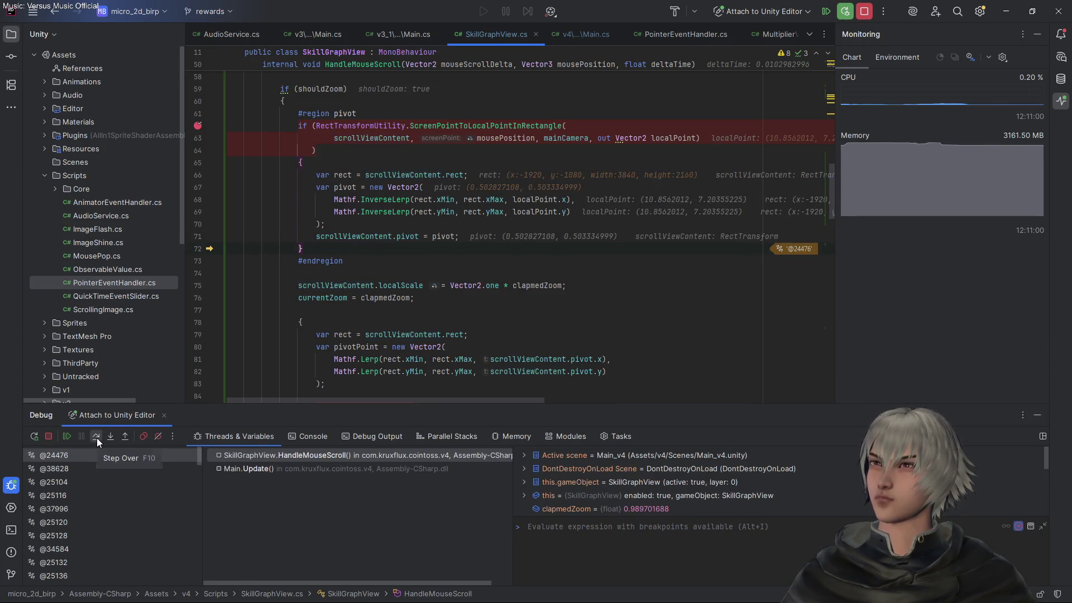
pyautogui.click(96, 438)
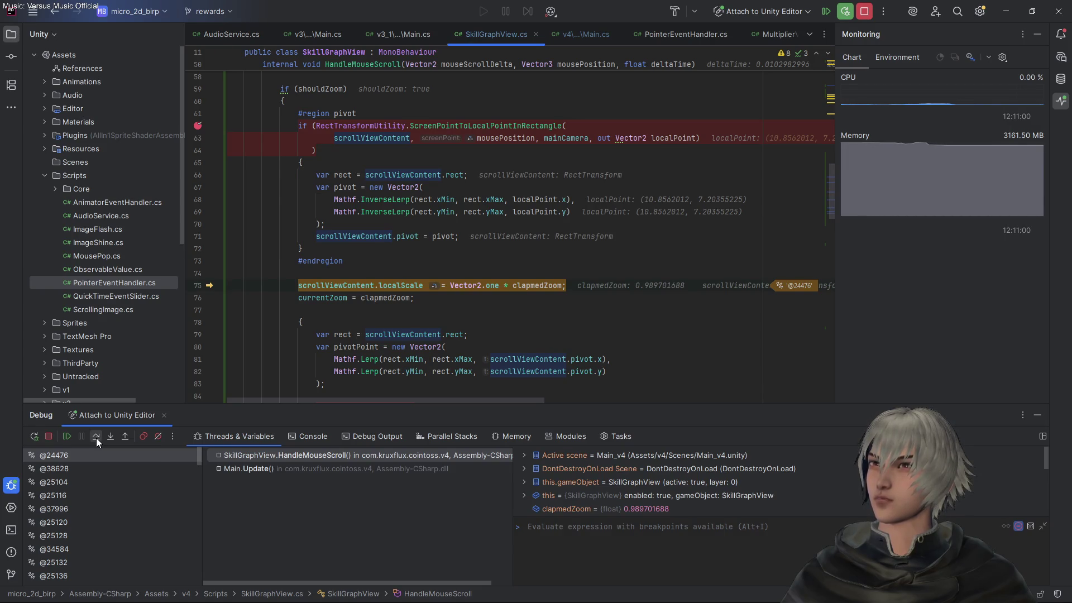
pyautogui.click(96, 436)
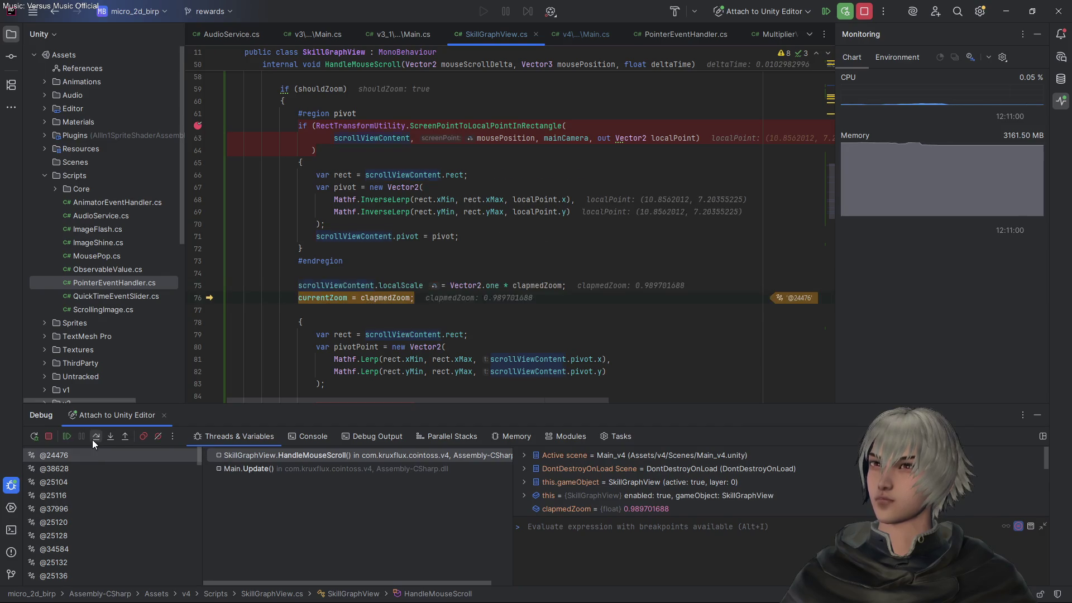
pyautogui.click(92, 440)
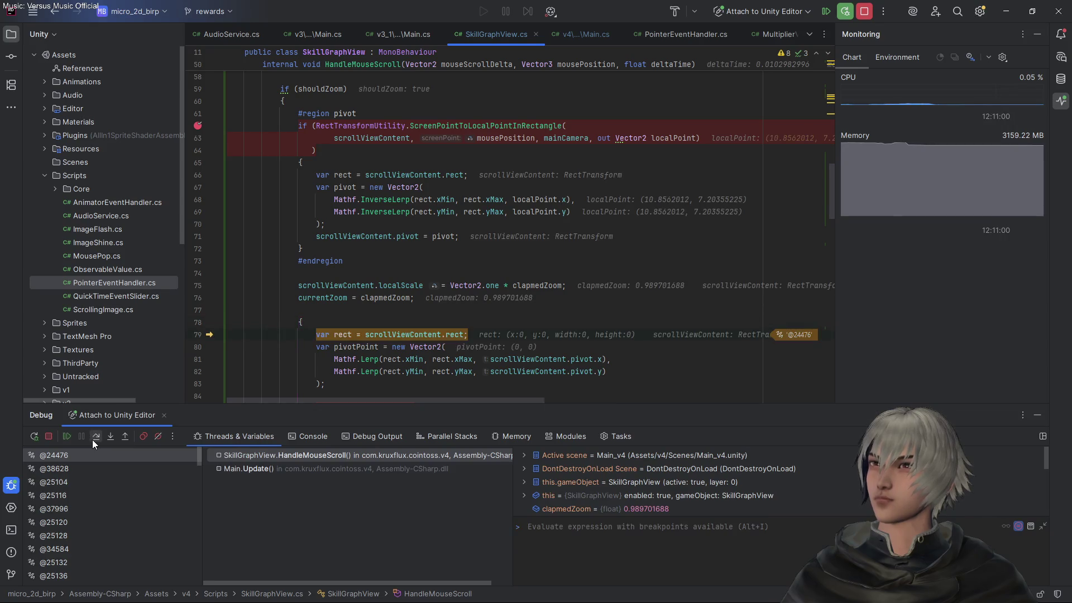
pyautogui.click(92, 440)
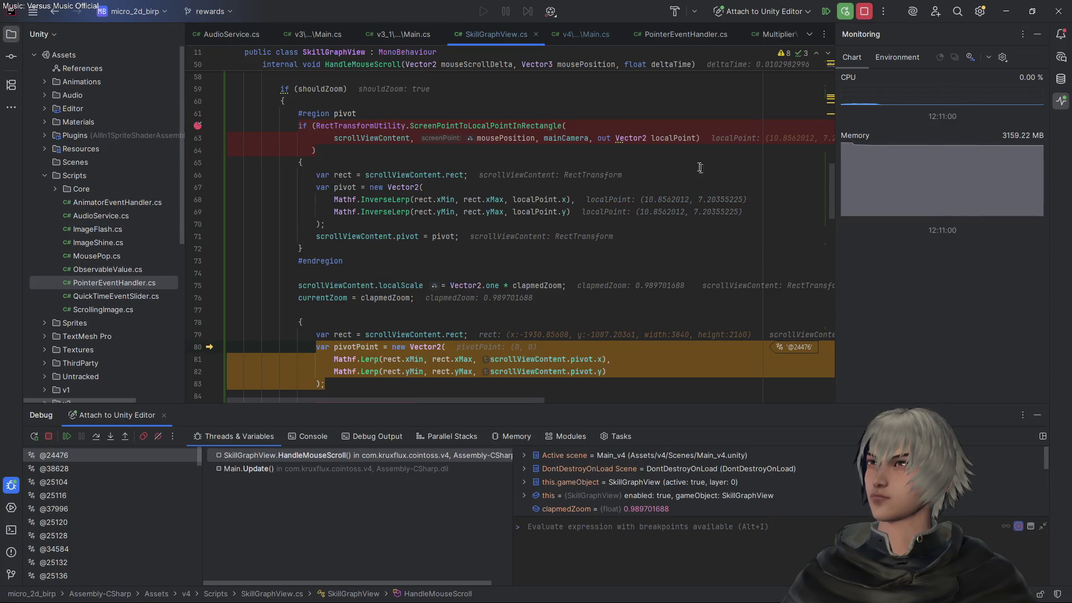
# Step onto the pivotPoint line with F8, inspect the rect values, then step past it
pyautogui.hscroll(3, 692, 164)
pyautogui.scroll(2, 688, 173)
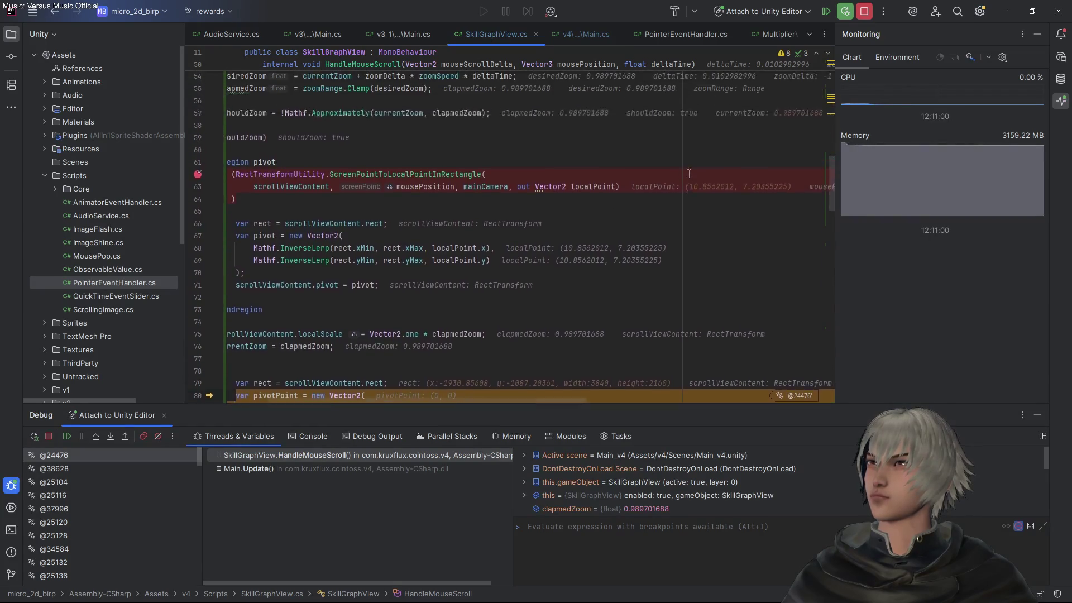
pyautogui.hscroll(-1, 686, 176)
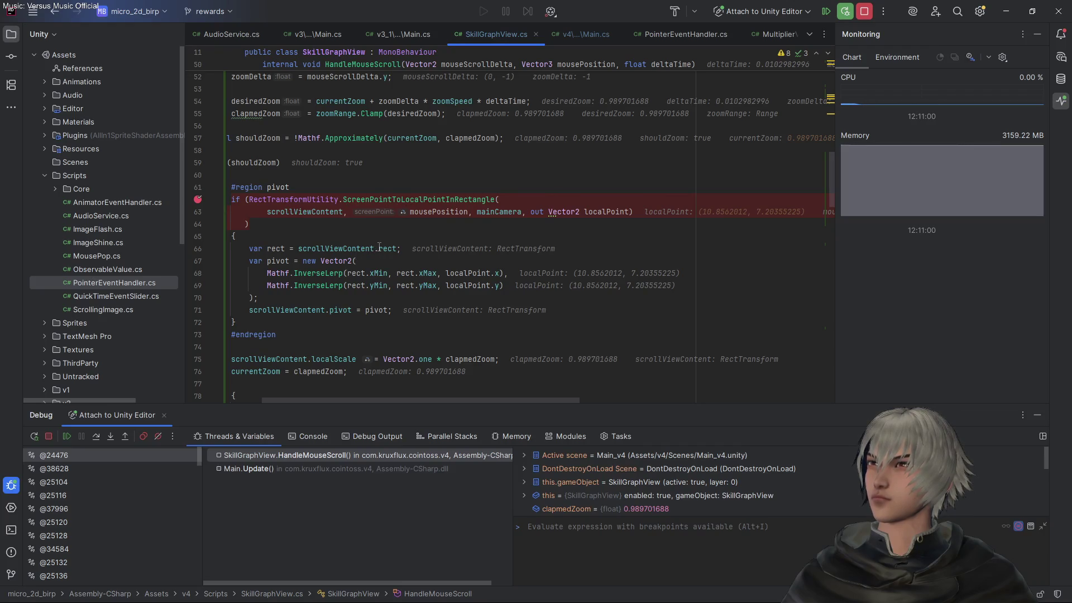
pyautogui.moveTo(380, 247)
pyautogui.press('F8')
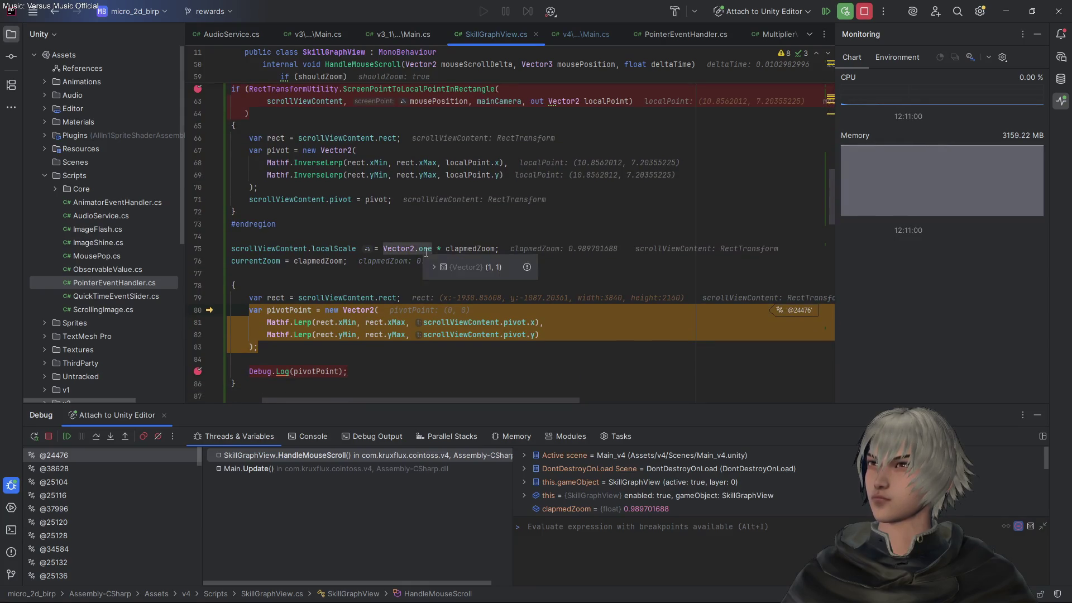
pyautogui.hscroll(-2, 426, 252)
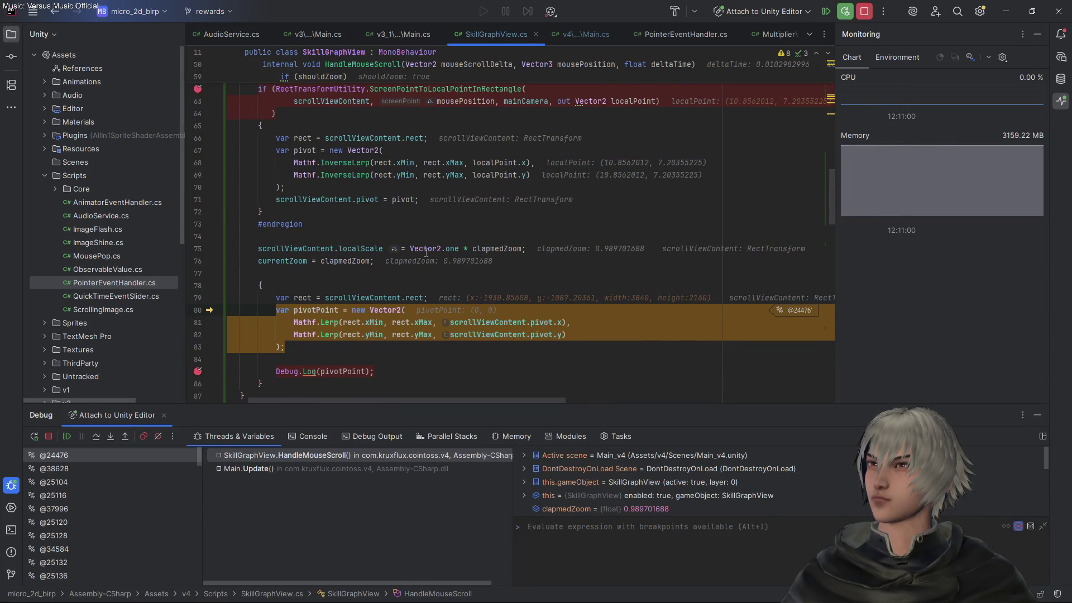
pyautogui.moveTo(425, 252)
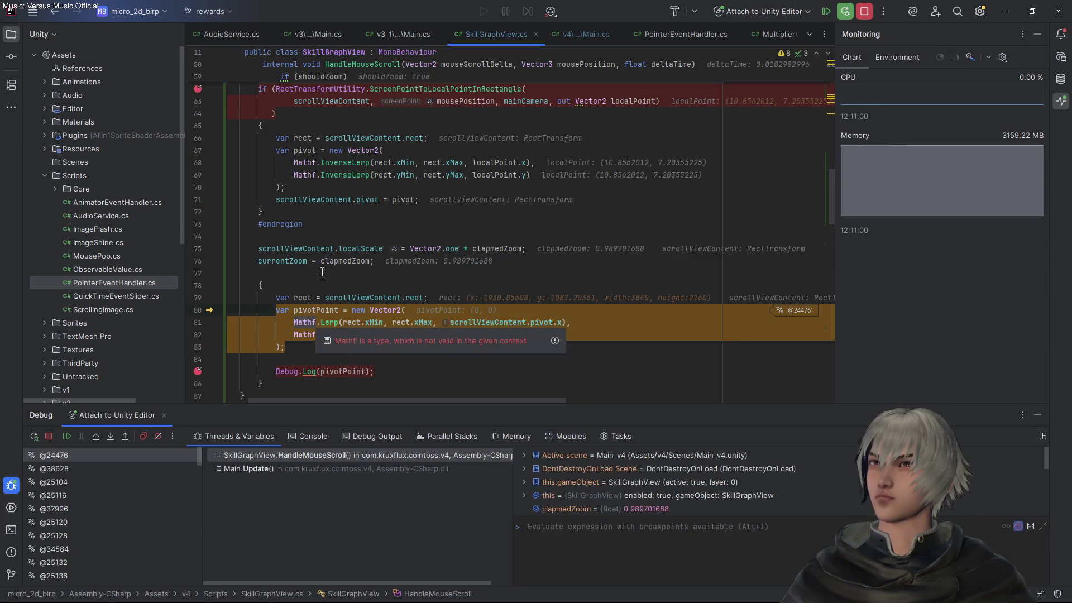
pyautogui.scroll(1, 491, 290)
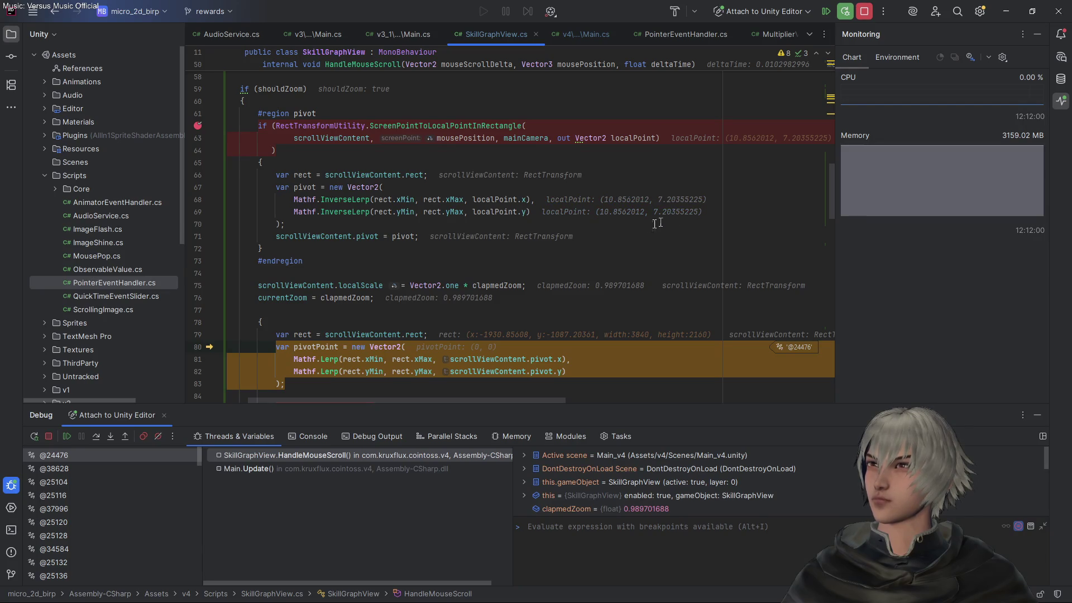
pyautogui.scroll(-1, 601, 253)
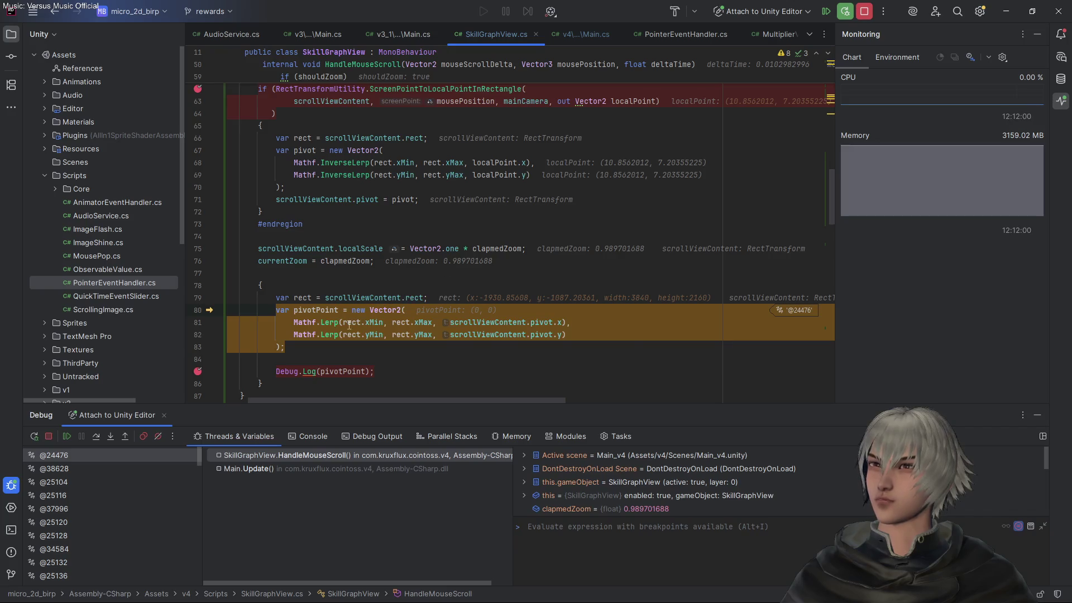
pyautogui.moveTo(348, 325)
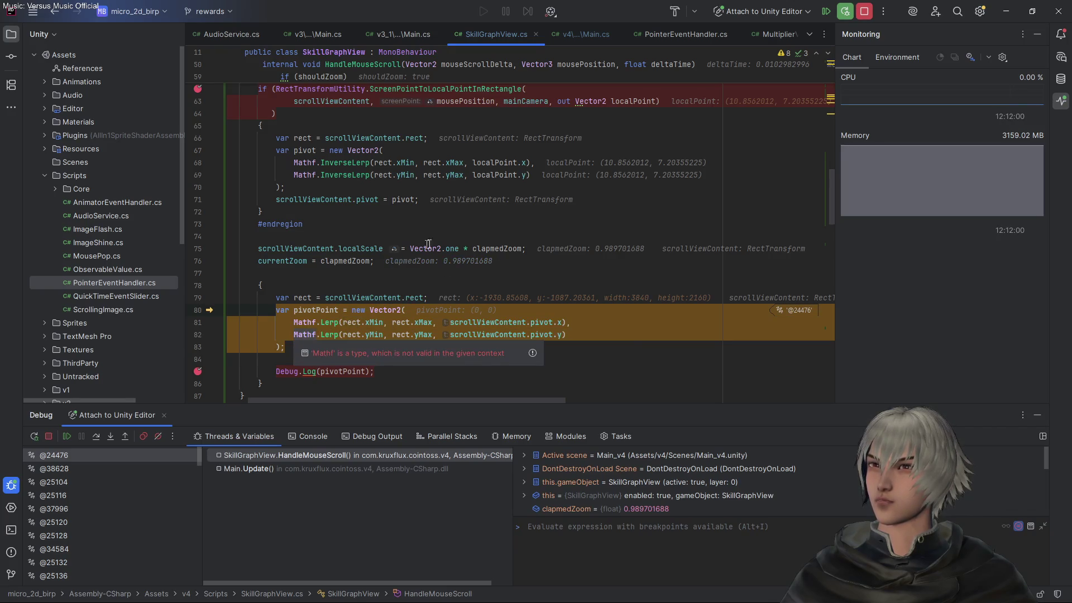
pyautogui.click(96, 439)
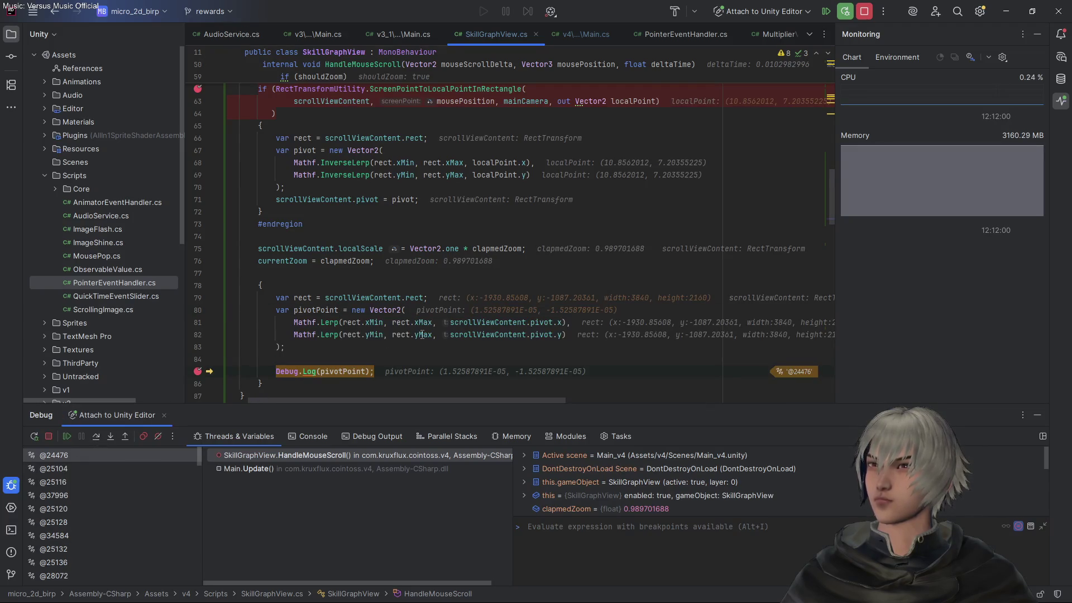
# Inspect rect.yMax and scrollViewContent values, then stop the debugging session
pyautogui.moveTo(423, 335)
pyautogui.moveTo(472, 315)
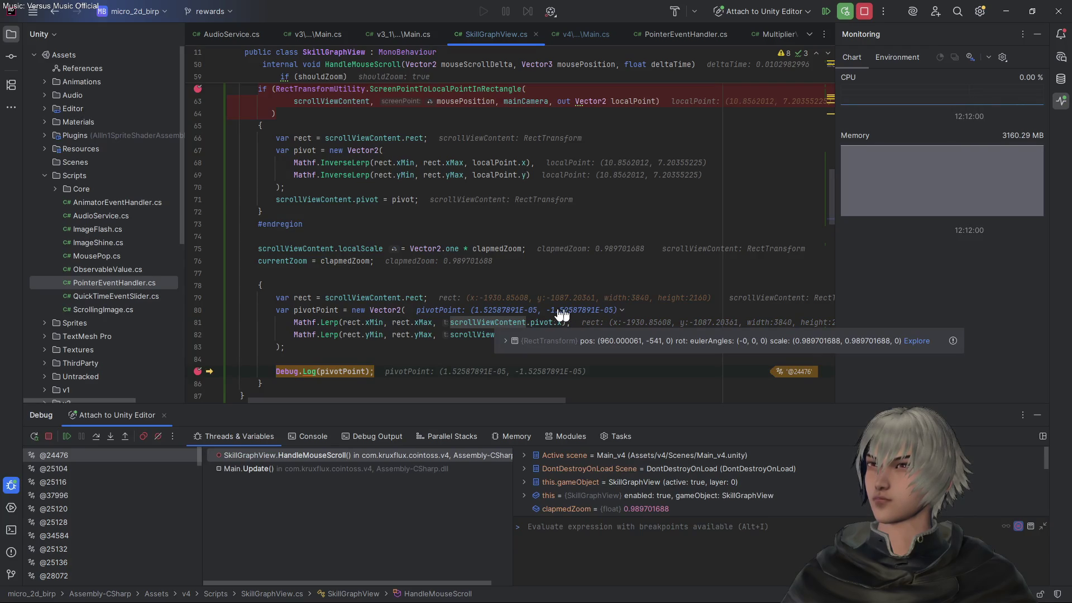
pyautogui.scroll(-1, 413, 328)
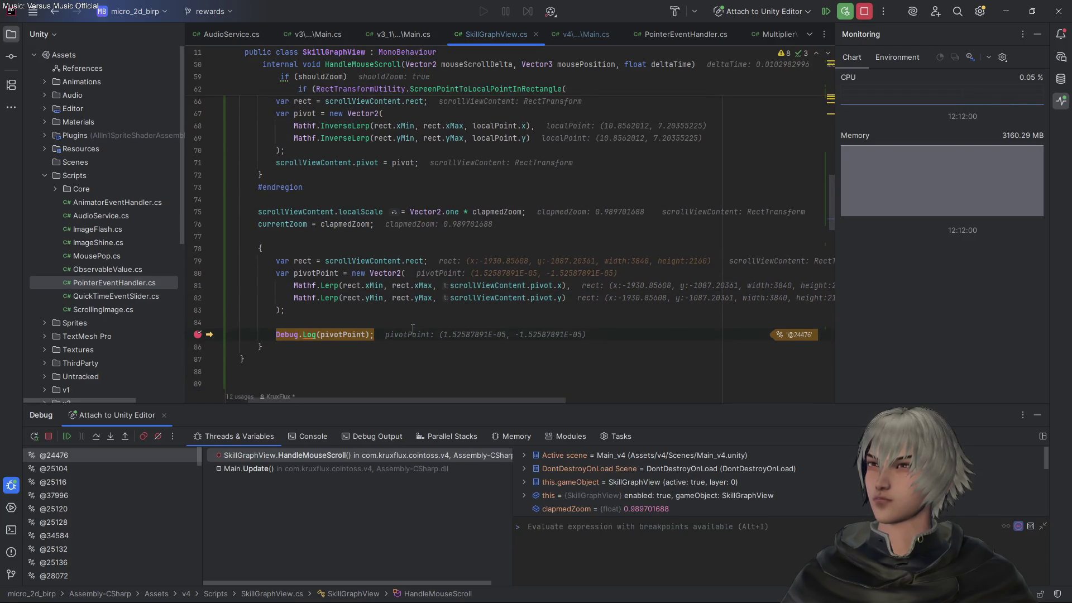
pyautogui.scroll(1, 461, 346)
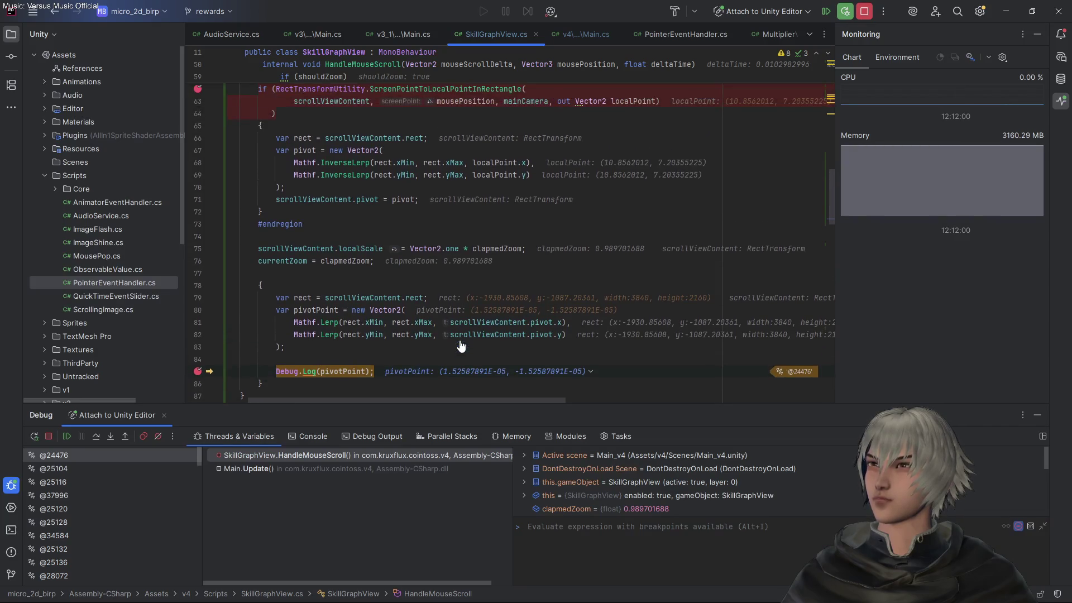
pyautogui.scroll(1, 461, 346)
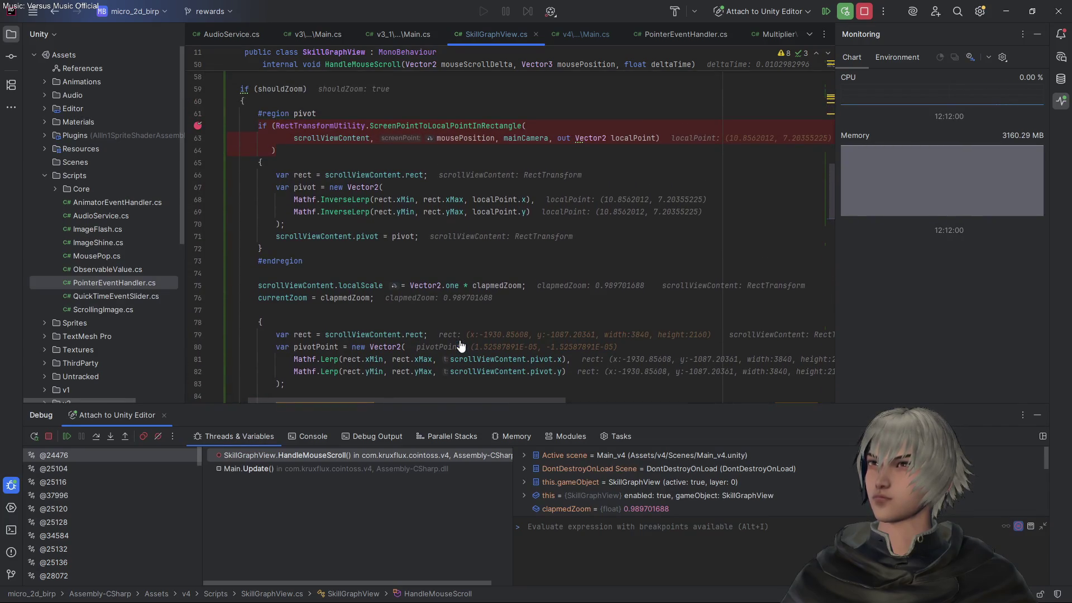
pyautogui.scroll(-1, 461, 346)
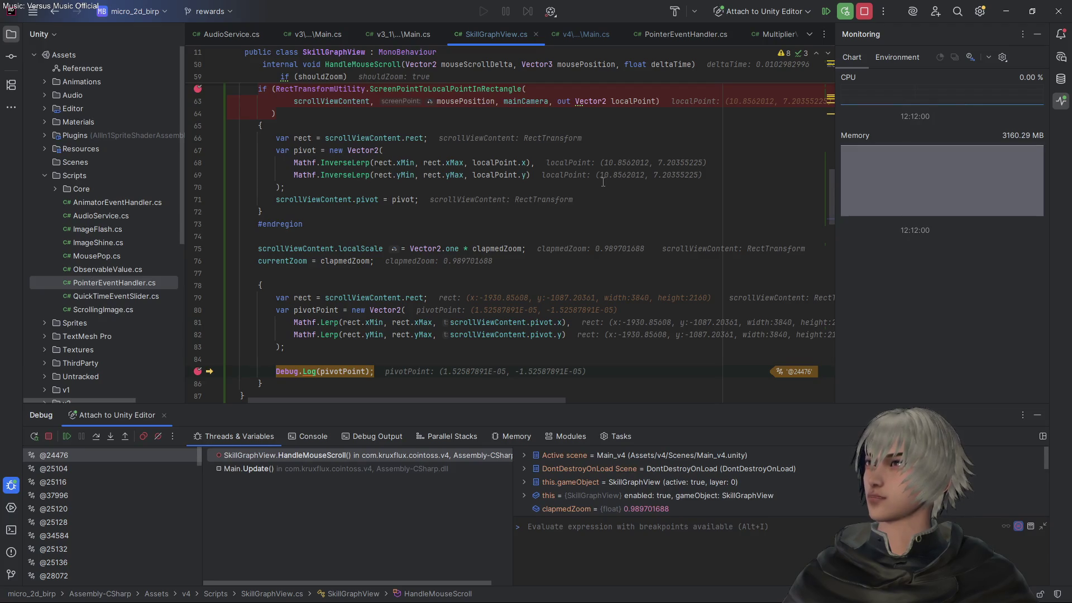
pyautogui.scroll(-1, 599, 187)
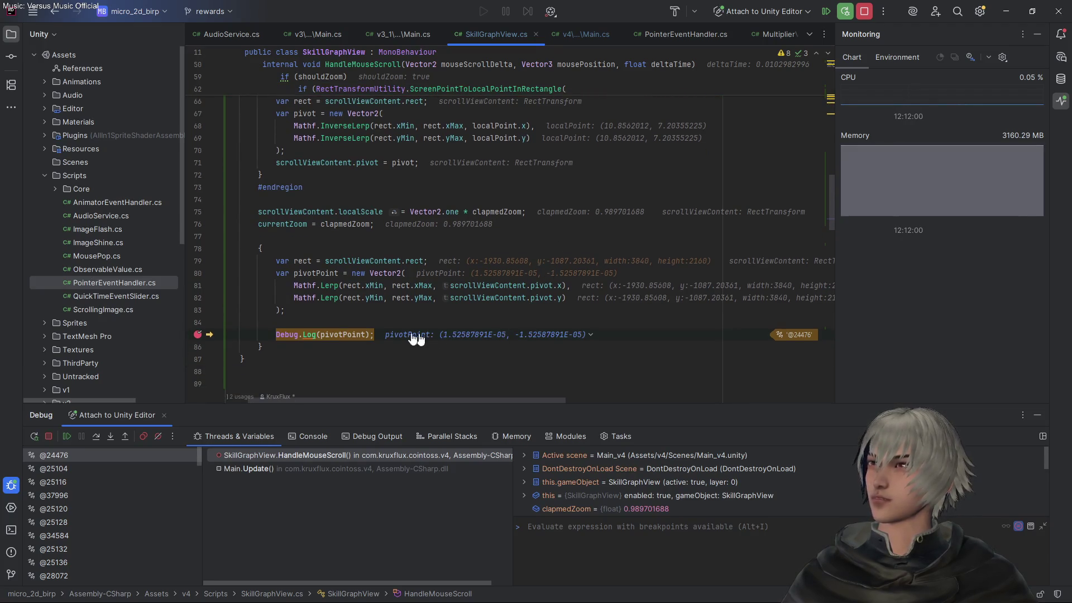
pyautogui.scroll(1, 374, 326)
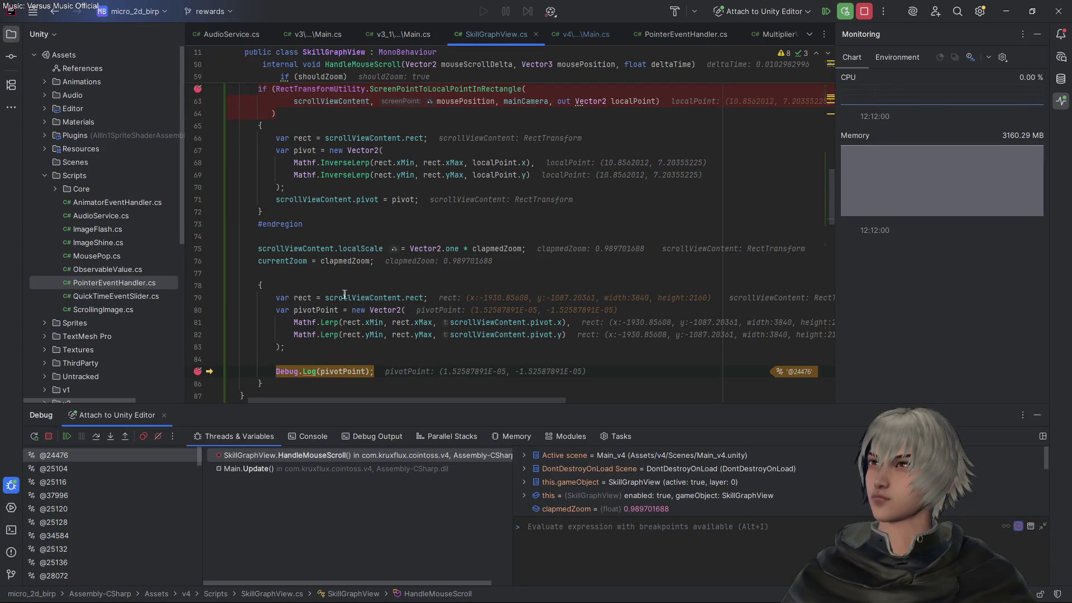
pyautogui.moveTo(356, 295)
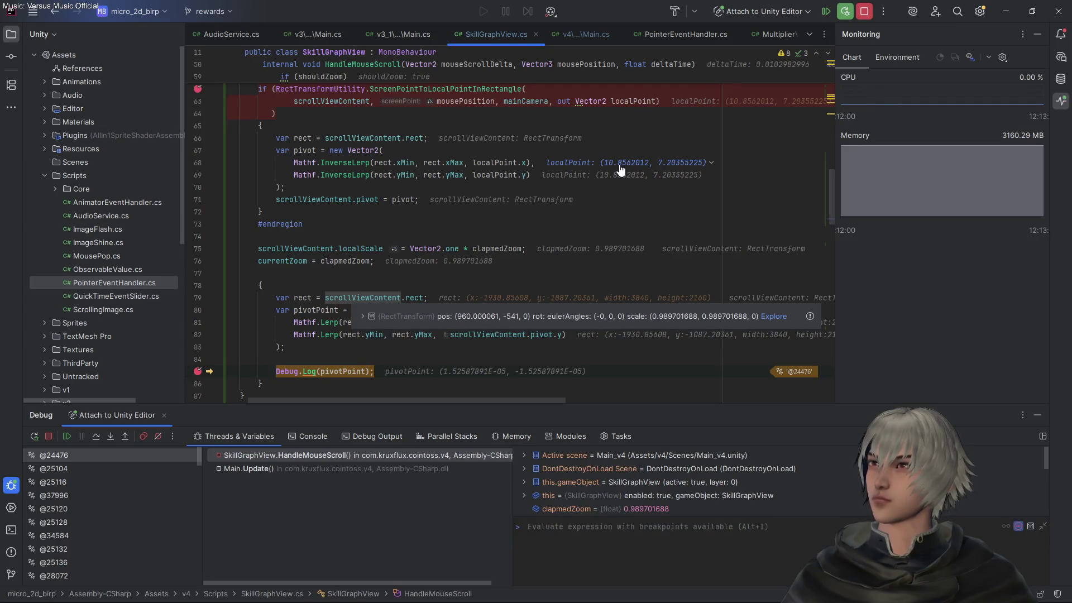
pyautogui.click(865, 13)
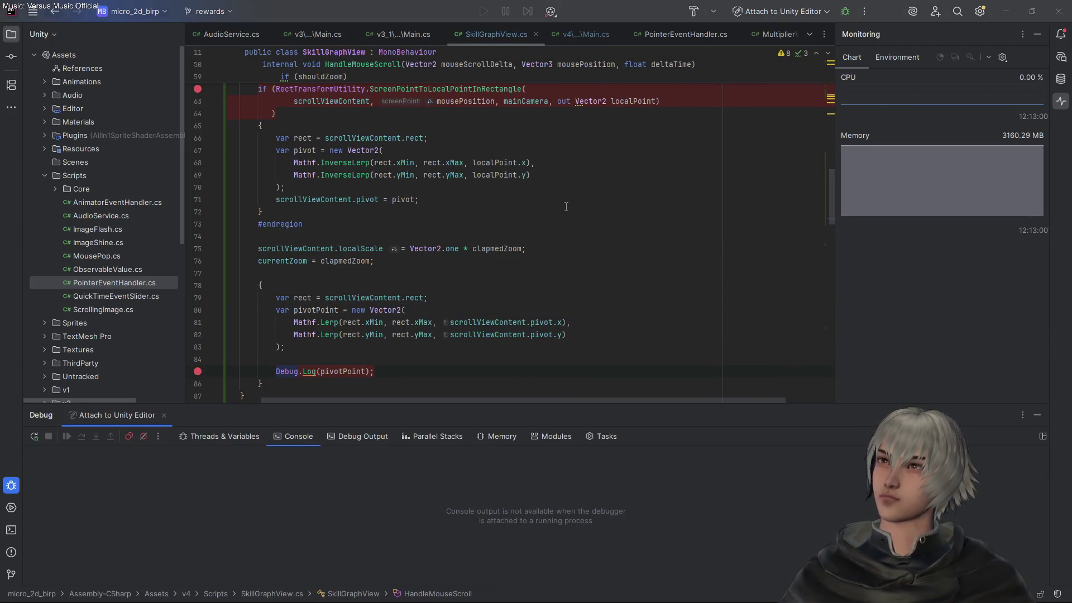
# Exit play mode in Unity and return to the SkillGraphView code in Rider
pyautogui.hotkey('alt', 'Tab')
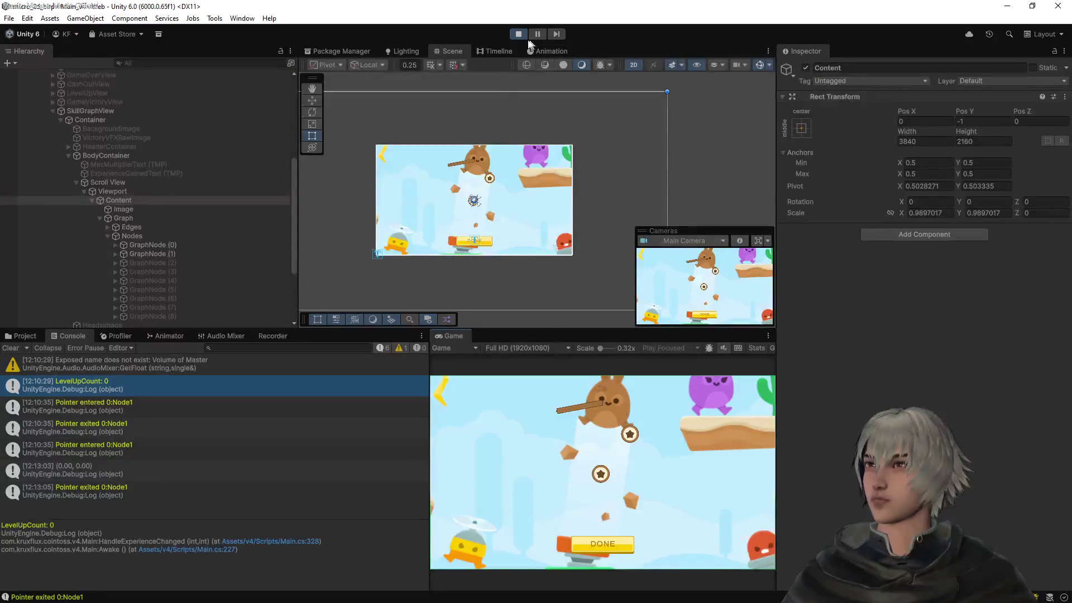
pyautogui.click(519, 34)
pyautogui.hotkey('alt', 'Tab')
pyautogui.scroll(-2, 613, 271)
pyautogui.scroll(4, 613, 274)
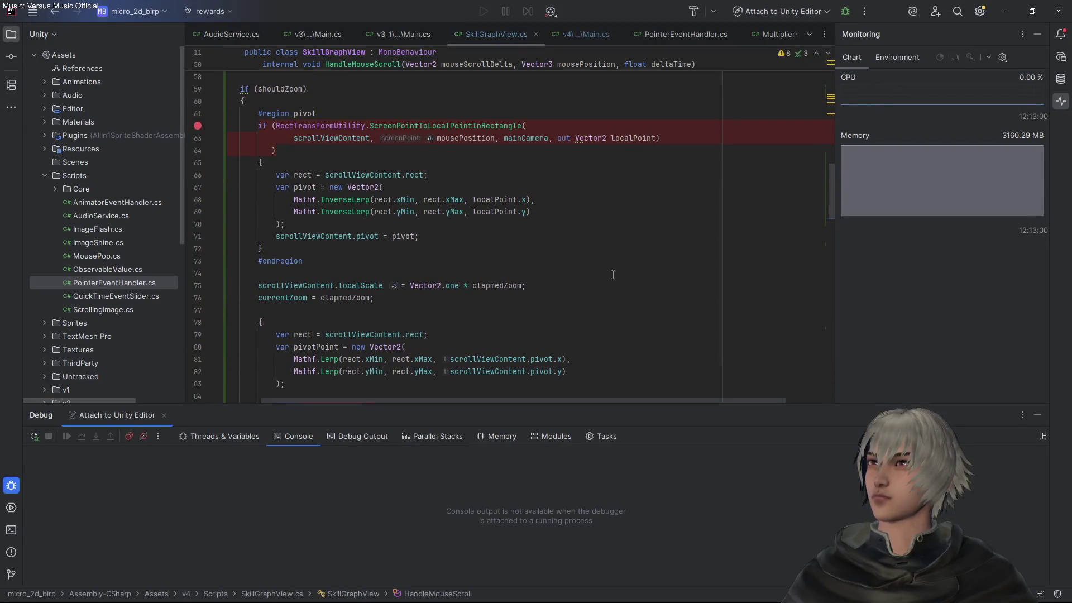
# After the Debug.Log call, start a new variable declaration and name it pivotDelta
pyautogui.doubleClick(631, 139)
pyautogui.scroll(-2, 621, 227)
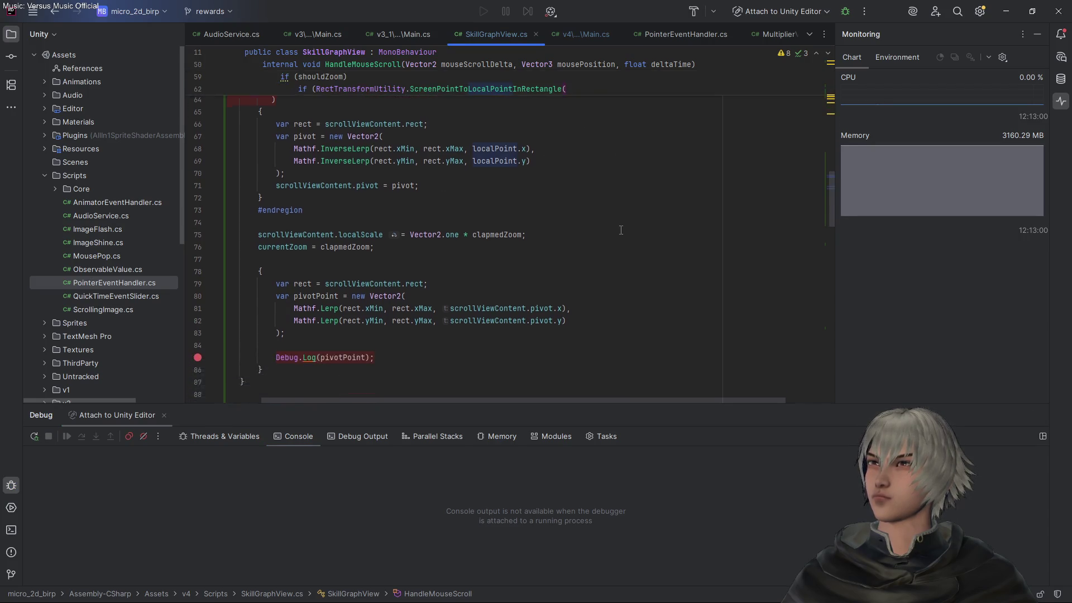
pyautogui.scroll(1, 620, 230)
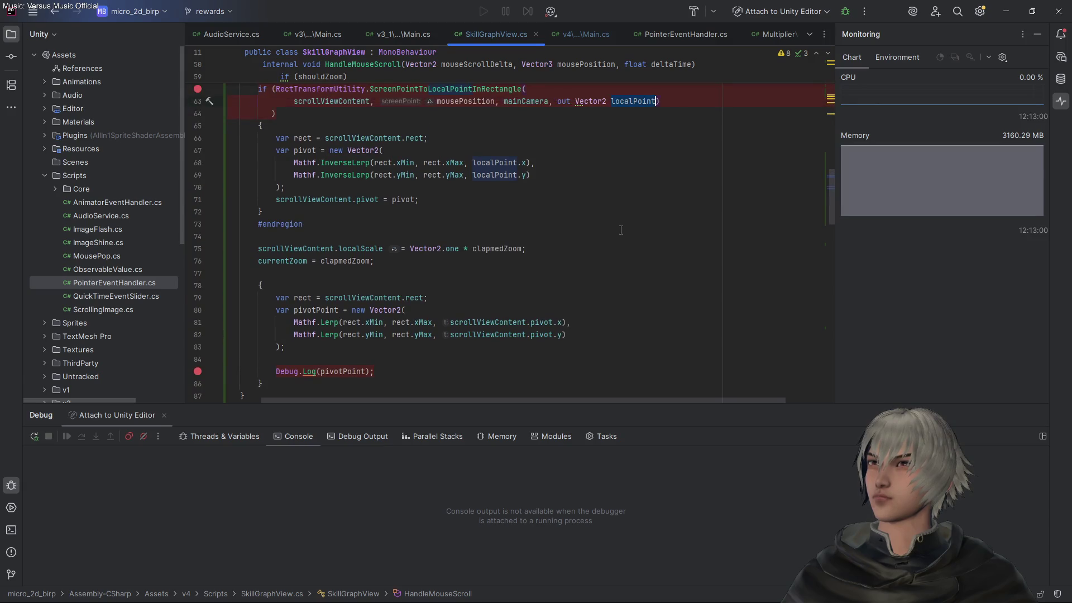
pyautogui.scroll(-1, 621, 230)
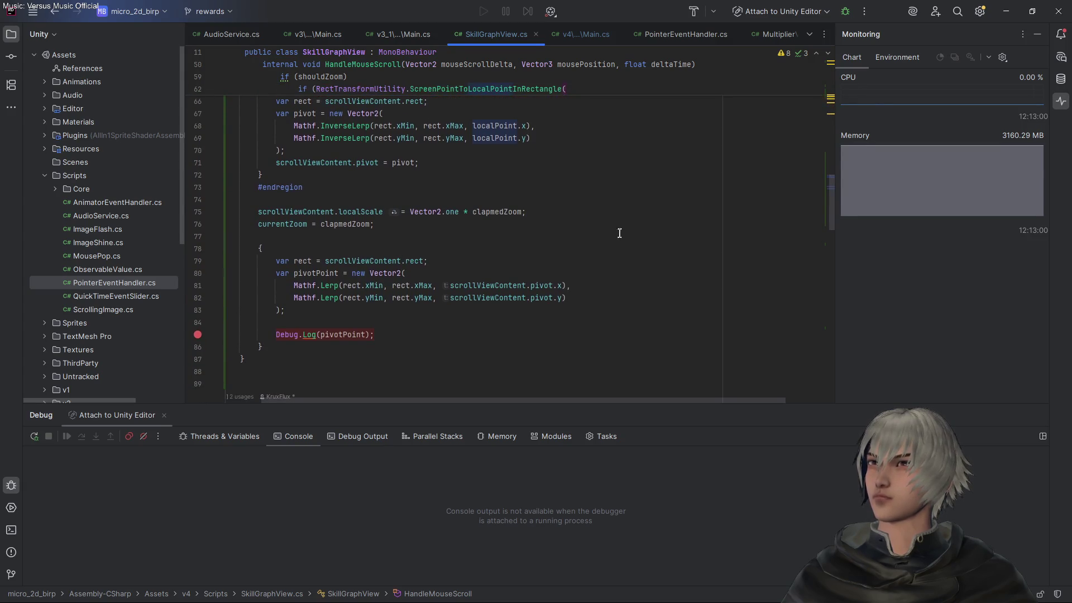
pyautogui.press('Return')
pyautogui.press('Return')
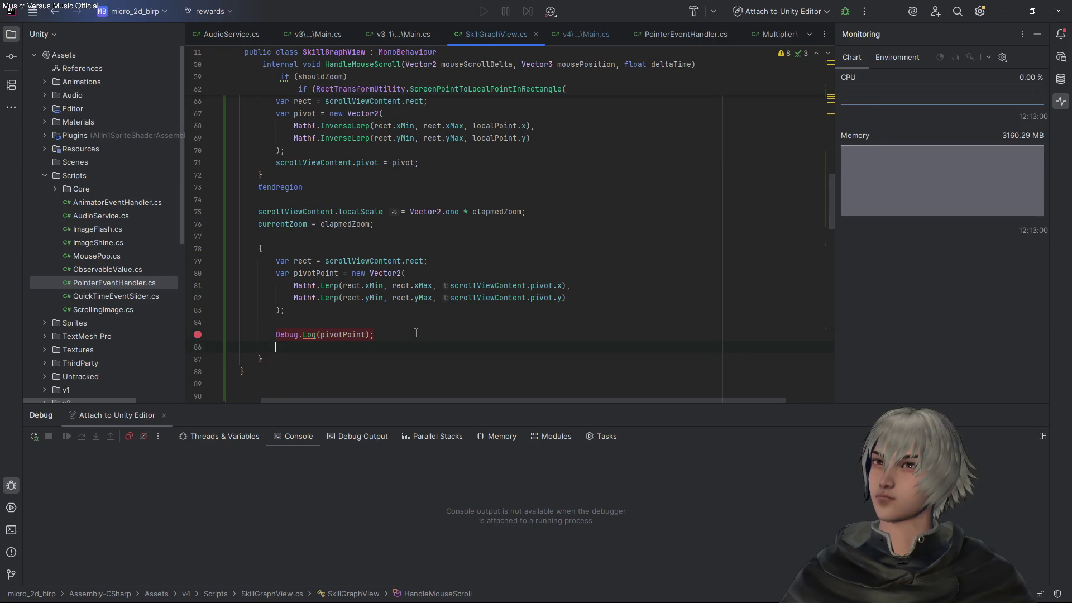
pyautogui.write('var d')
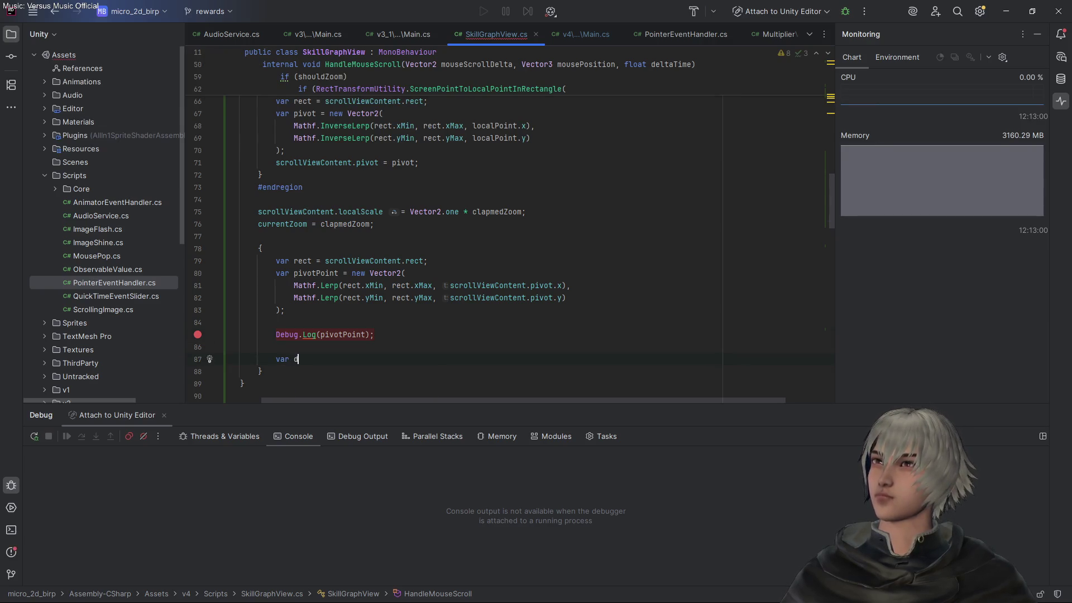
pyautogui.write('elta =')
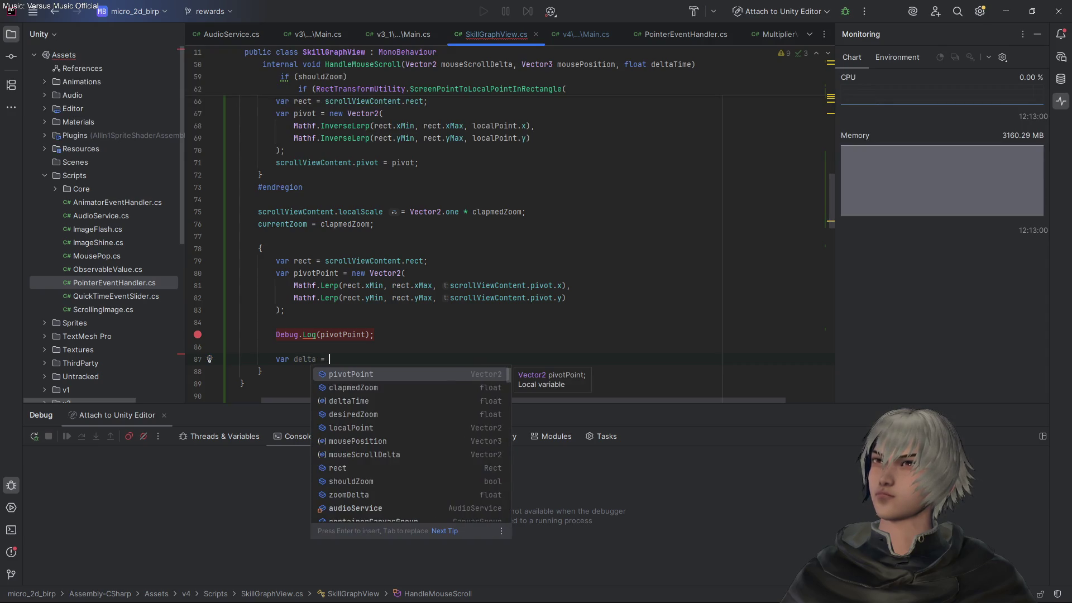
pyautogui.press('Escape')
pyautogui.click(316, 359)
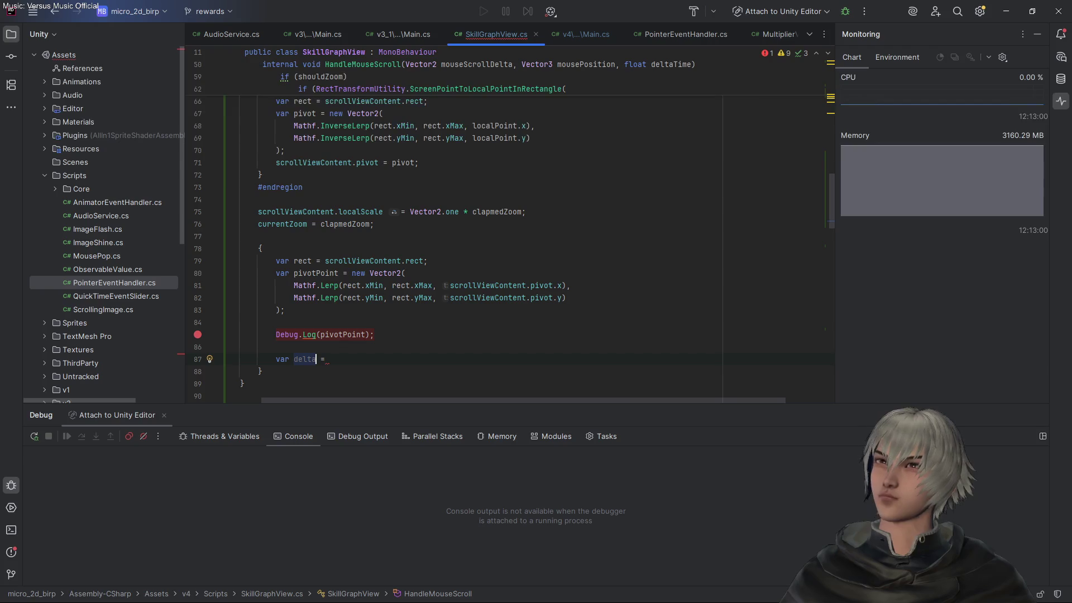
pyautogui.press('Left')
pyautogui.press('Left')
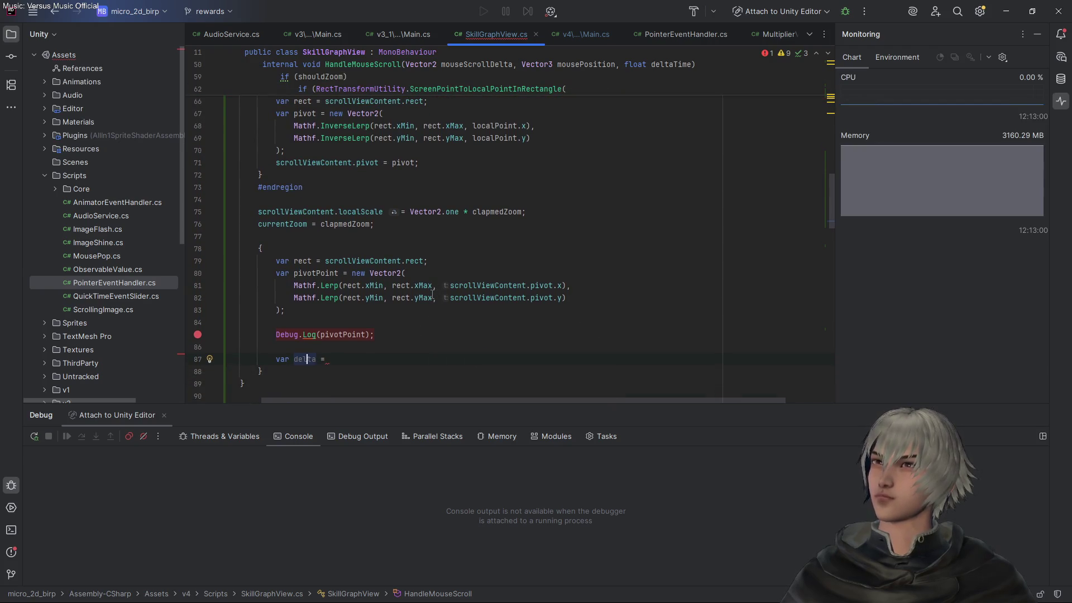
pyautogui.press('Delete')
pyautogui.write('pivot')
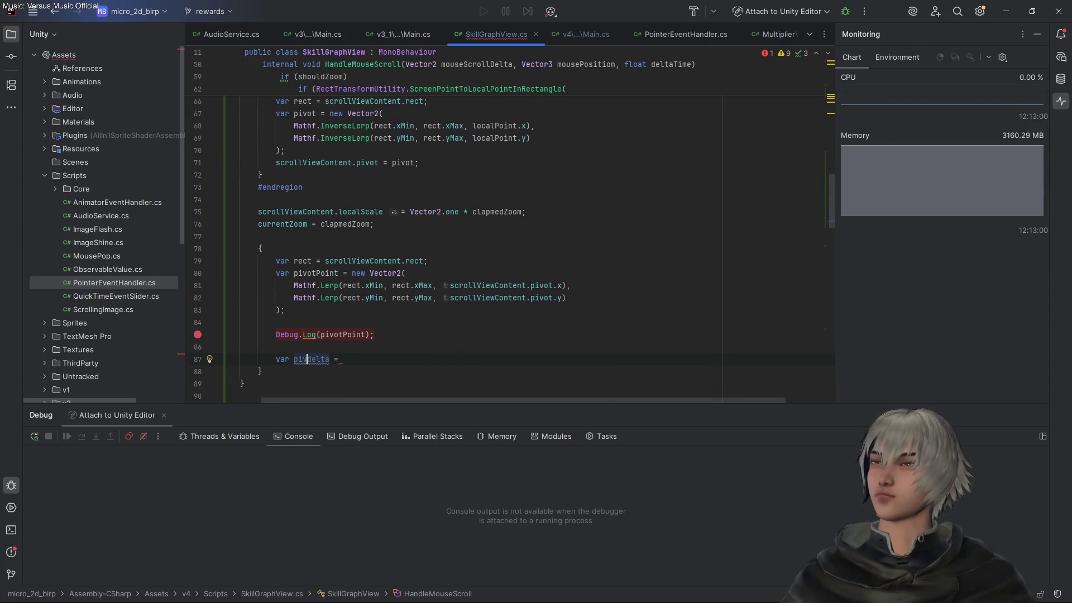
pyautogui.write('D')
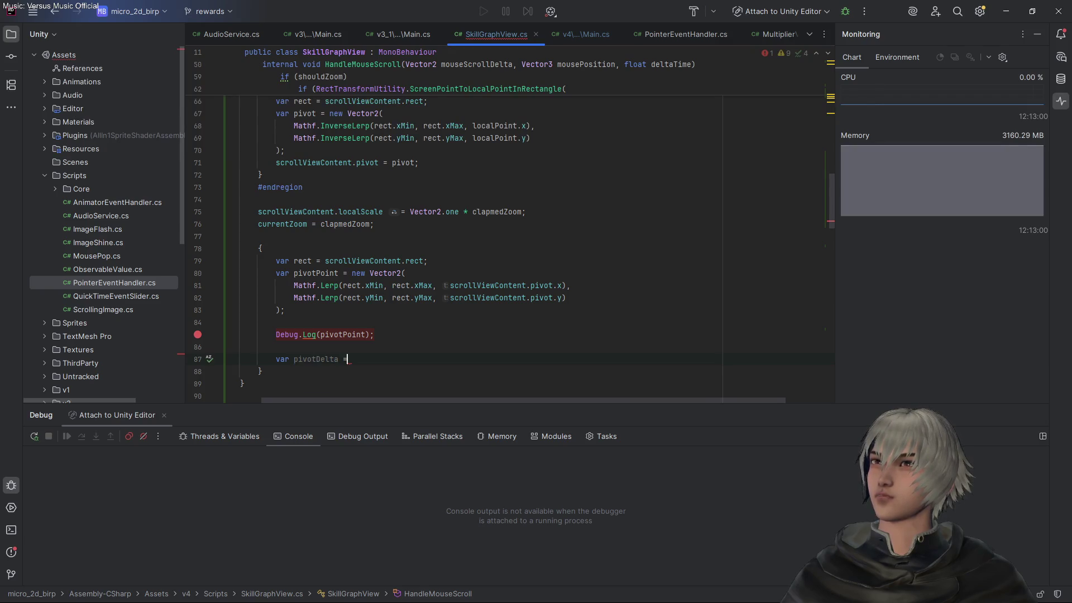
pyautogui.press('End')
# Begin the pivotDelta value with localPoint using code completion
pyautogui.hotkey('ctrl', 'space')
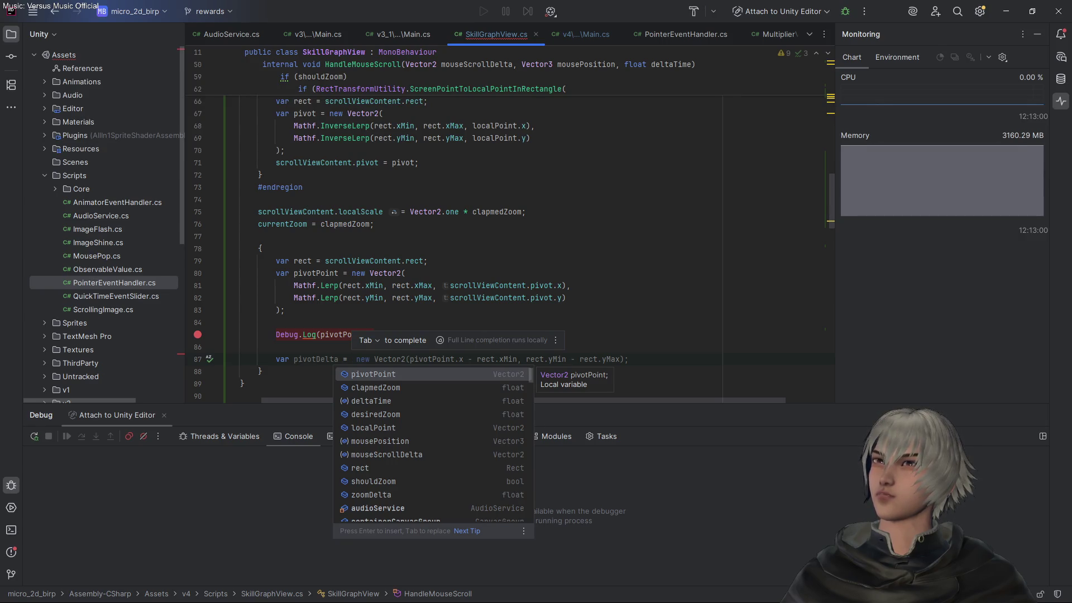
pyautogui.press('Escape')
pyautogui.write('new')
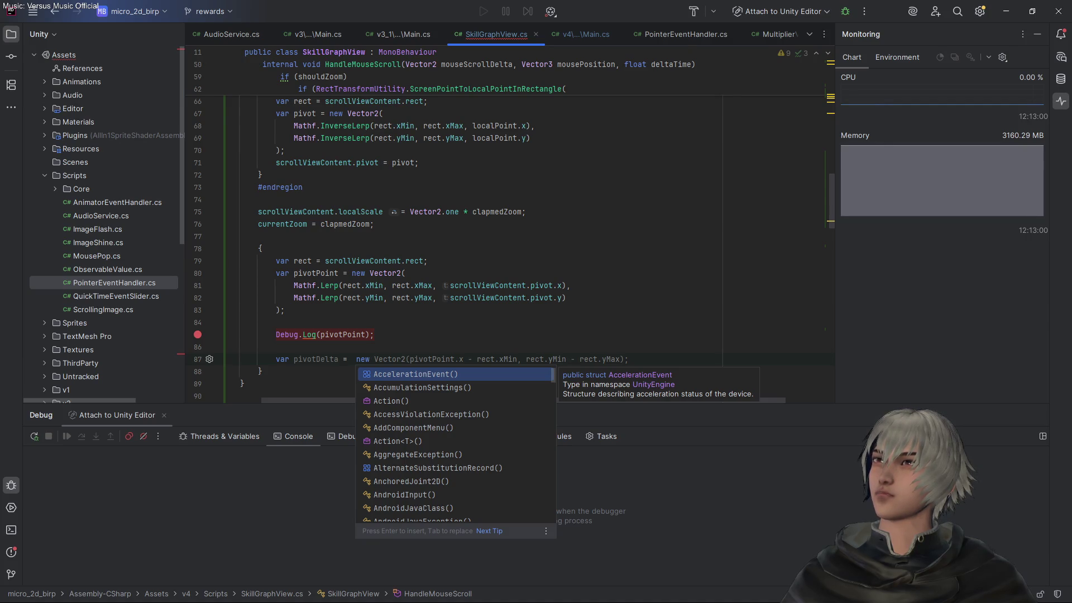
pyautogui.press('Escape')
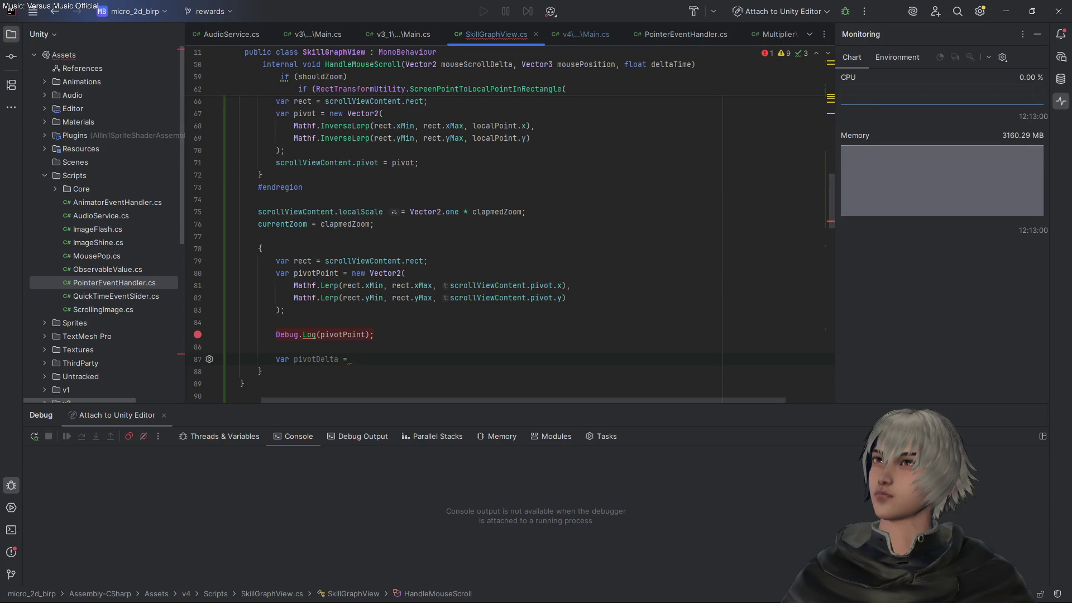
pyautogui.write(' local')
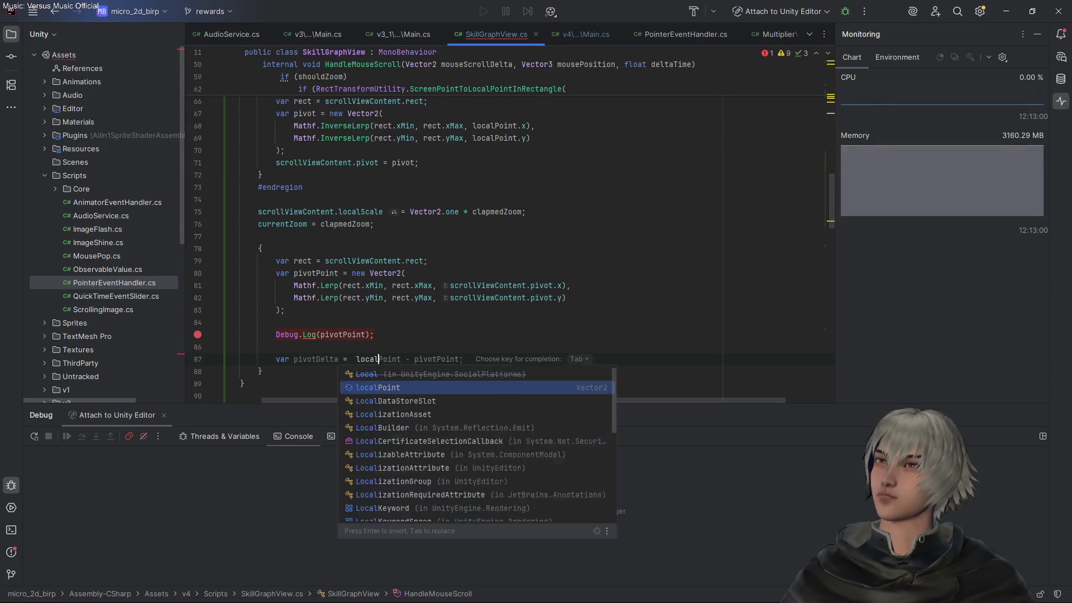
pyautogui.press('Return')
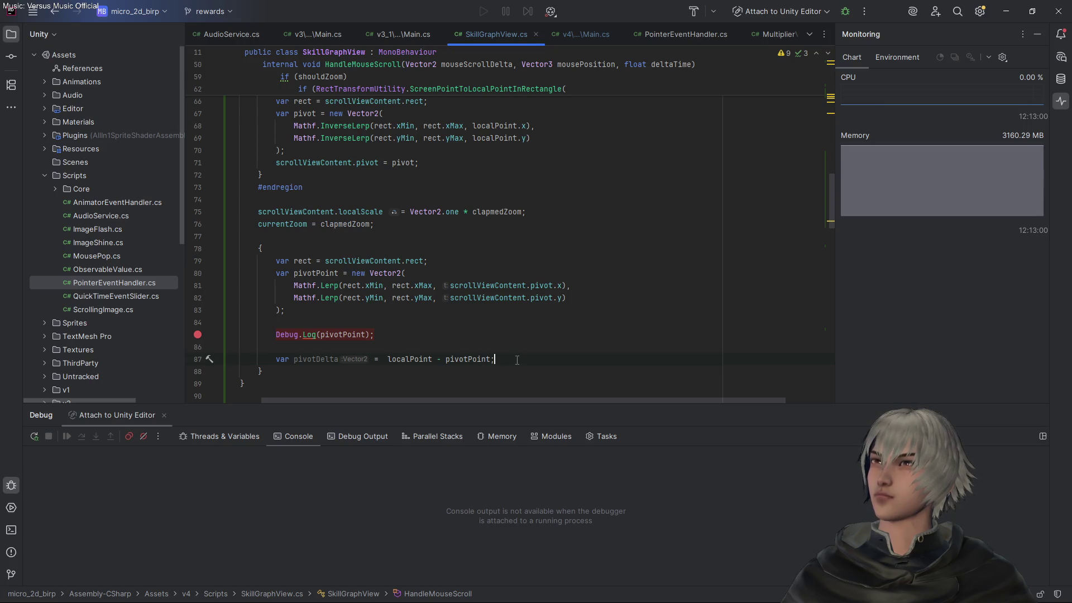
# Add var localPos = scrollViewContent.localPosition using completion
pyautogui.doubleClick(307, 216)
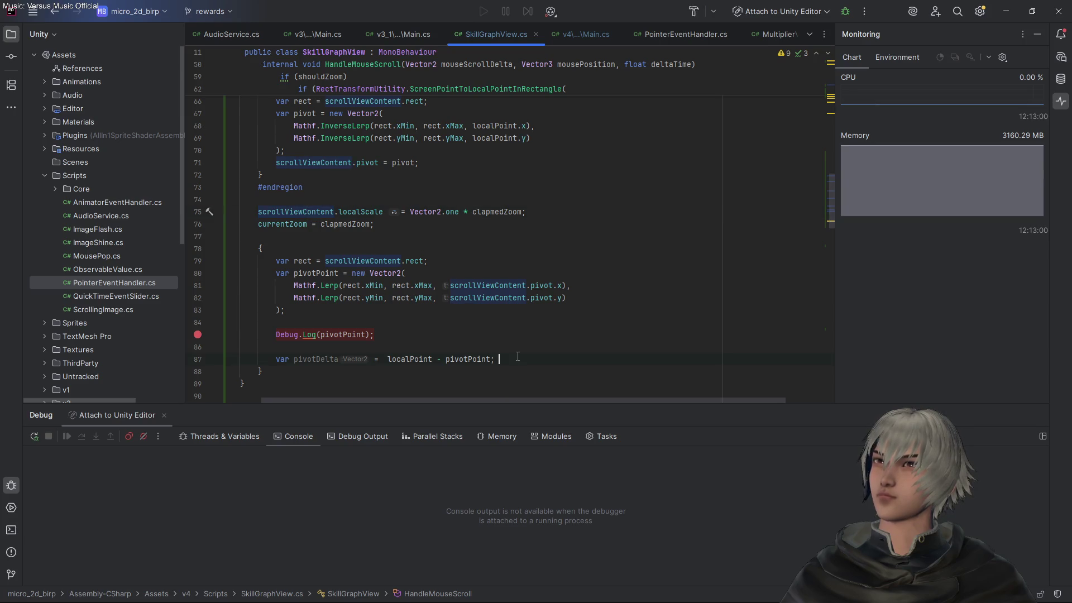
pyautogui.write('var local')
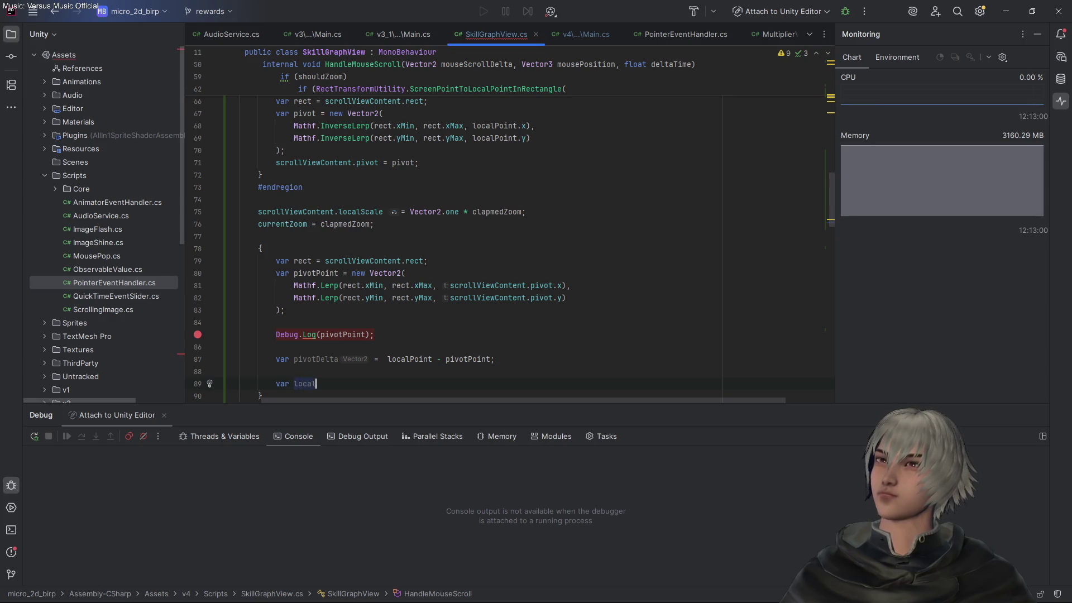
pyautogui.write('Po s')
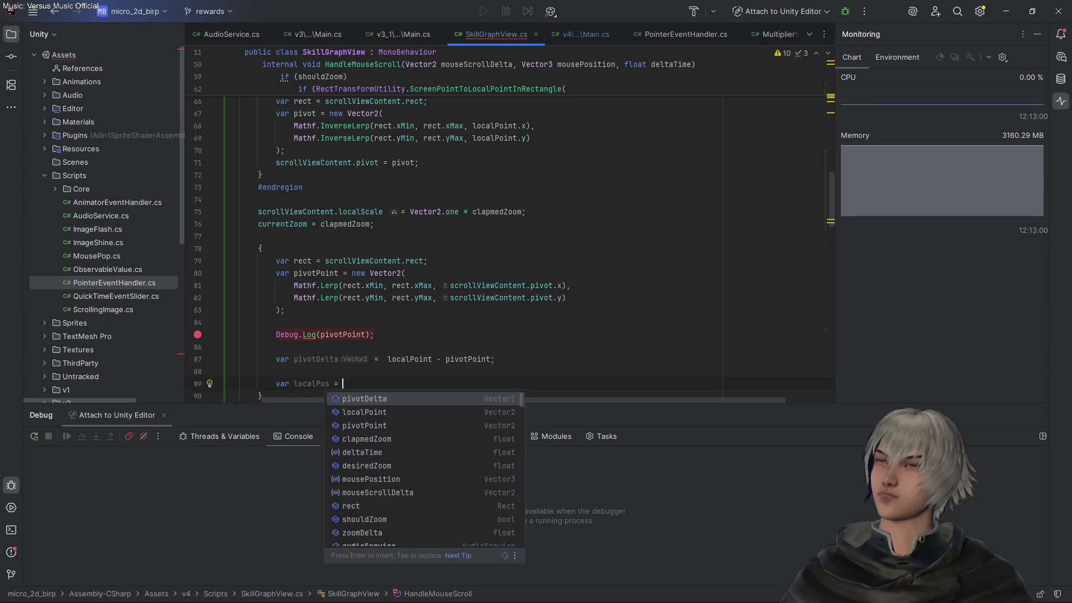
pyautogui.press('Return')
pyautogui.write('.')
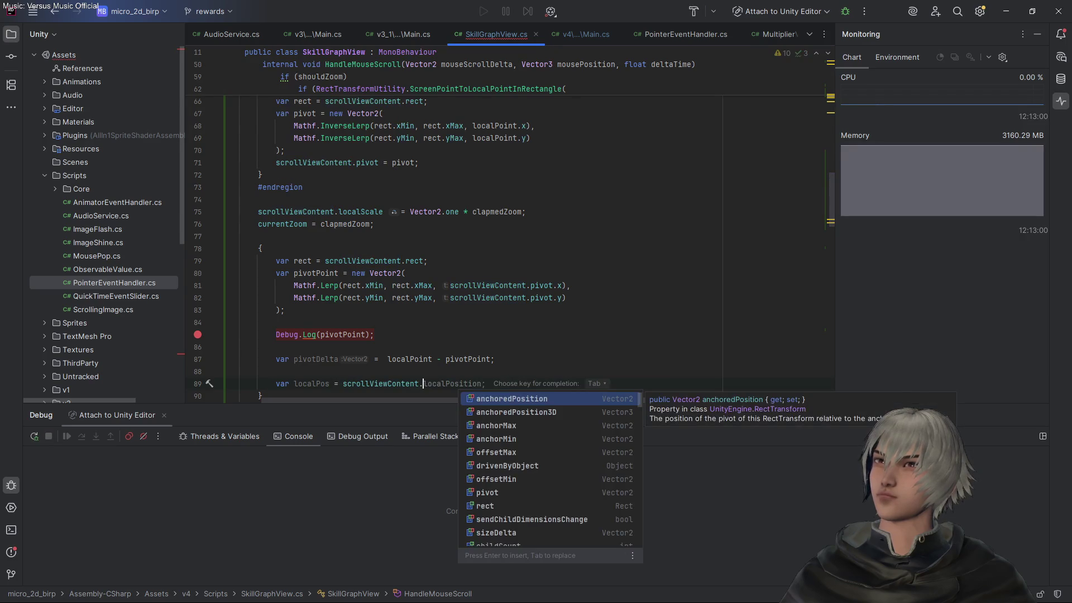
pyautogui.press('Tab')
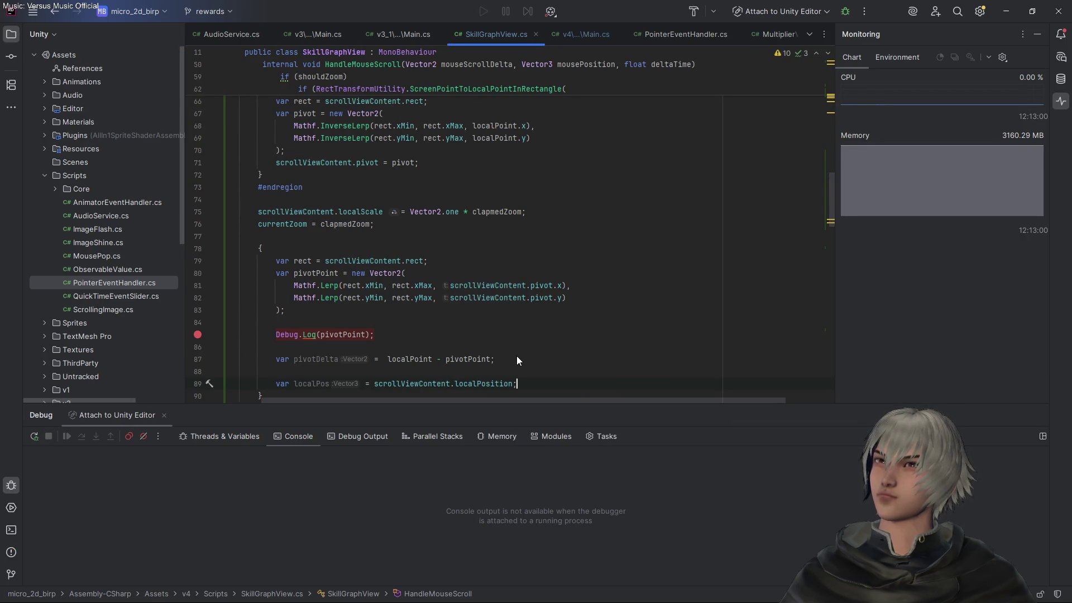
pyautogui.press('Return')
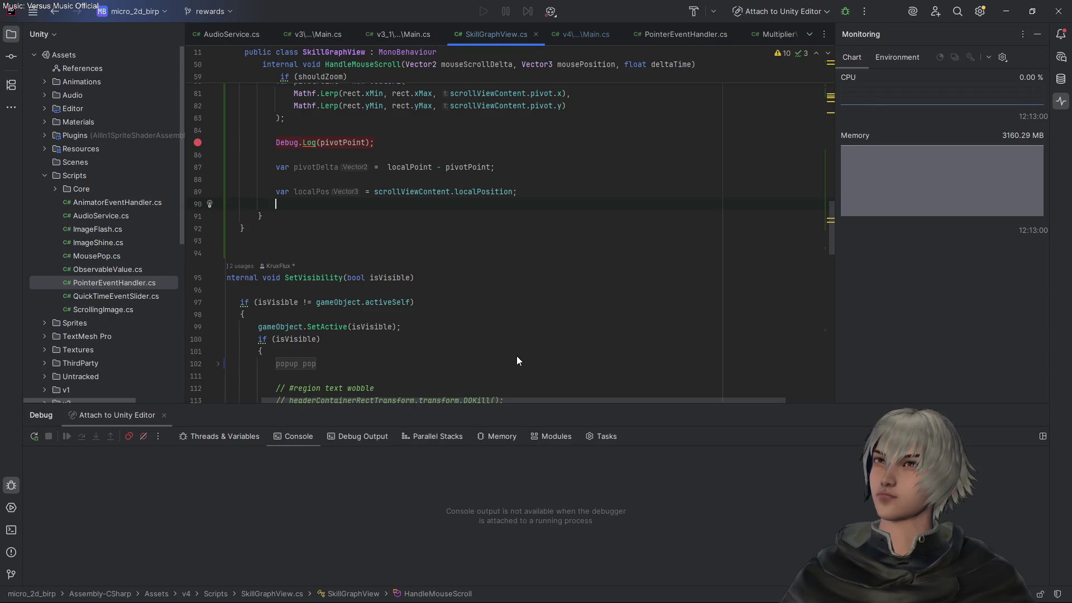
# Add localPos += pivotDelta; and write localPos back to scrollViewContent.localPosition
pyautogui.write('LOCAL')
pyautogui.press('BackSpace')
pyautogui.press('BackSpace')
pyautogui.press('BackSpace')
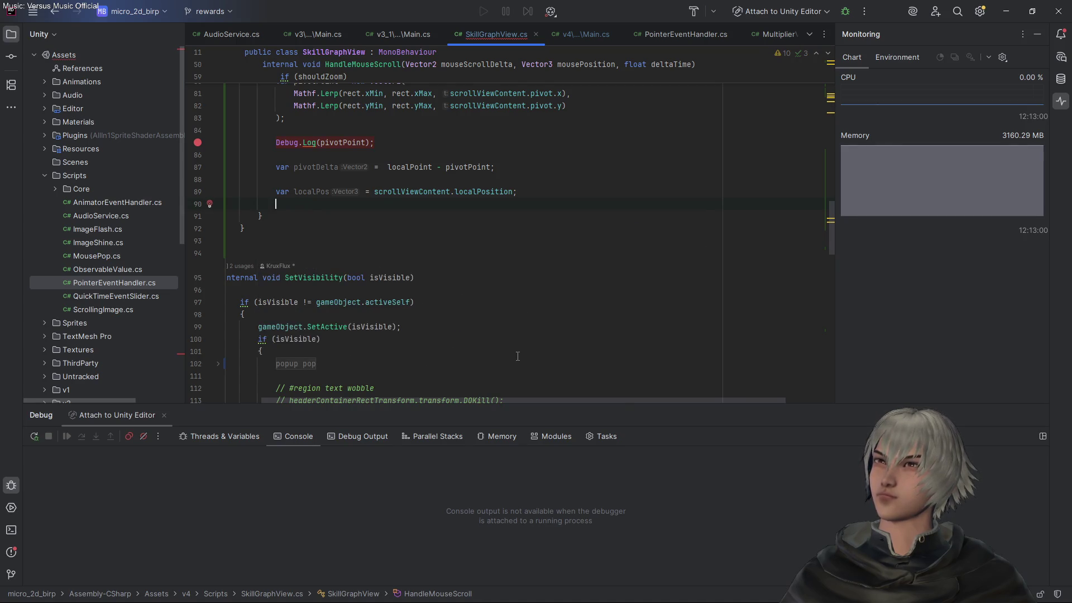
pyautogui.write('local')
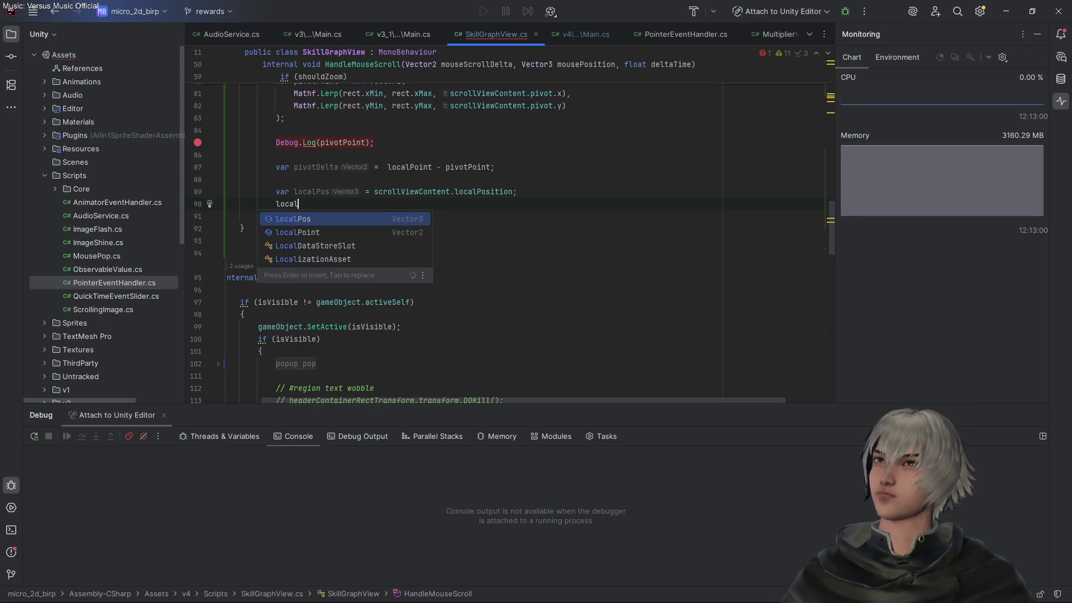
pyautogui.press('Return')
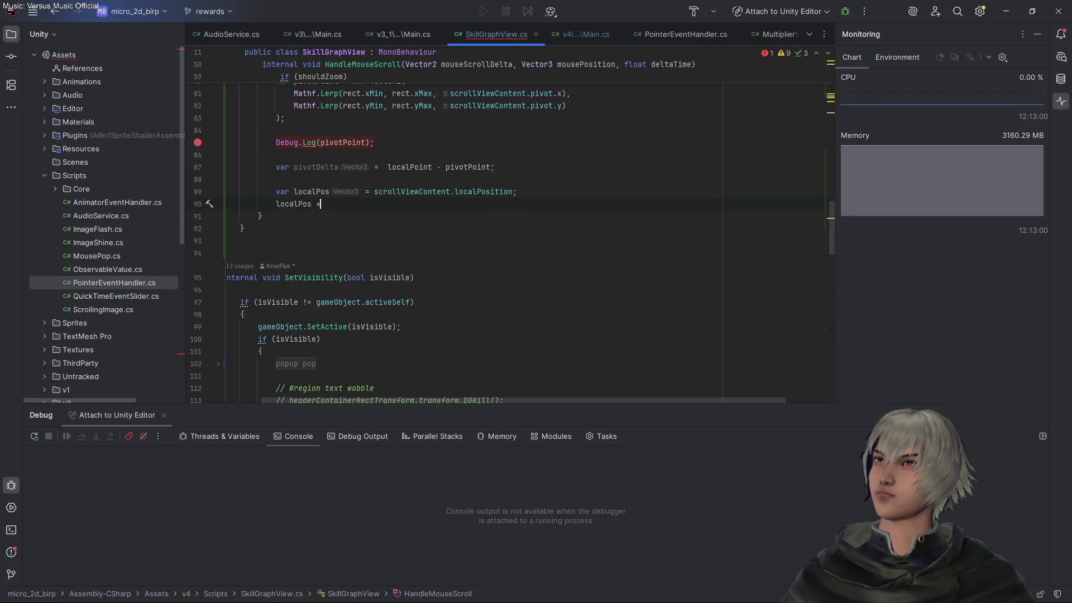
pyautogui.write('=  p')
pyautogui.press('Return')
pyautogui.write(';')
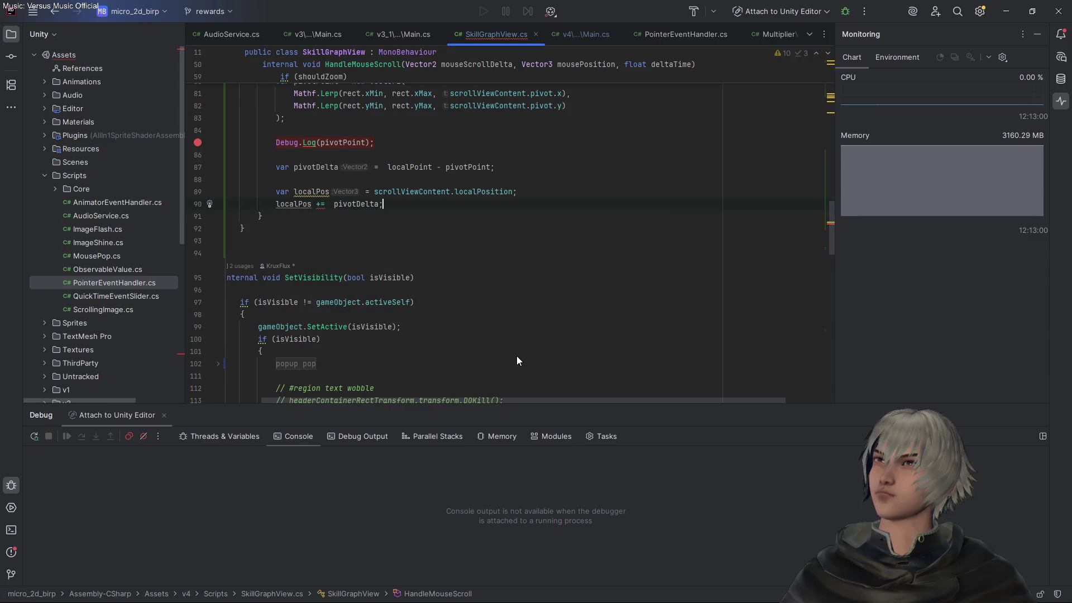
pyautogui.press('Return')
pyautogui.press('Tab')
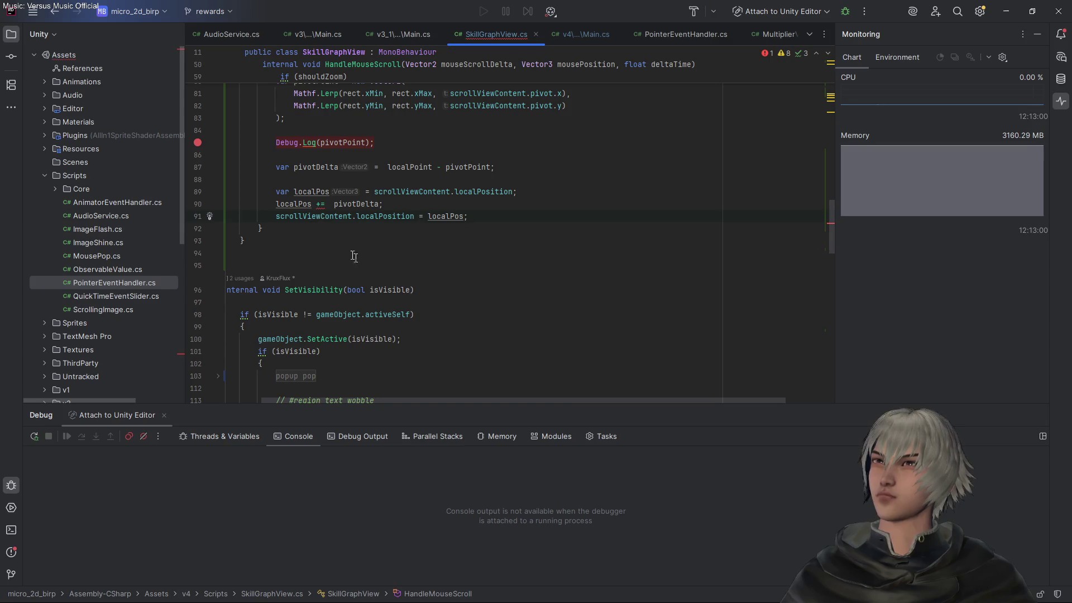
pyautogui.moveTo(320, 204)
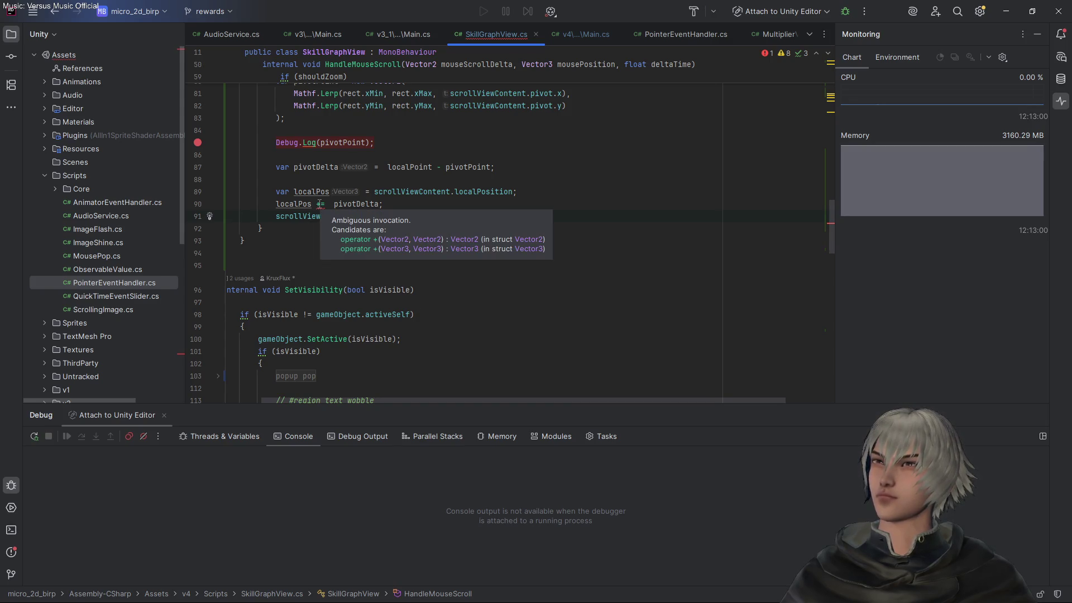
# Dismiss the ambiguous-operator error and duplicate the localPos += pivotDelta line
pyautogui.click(320, 204)
pyautogui.moveTo(309, 190)
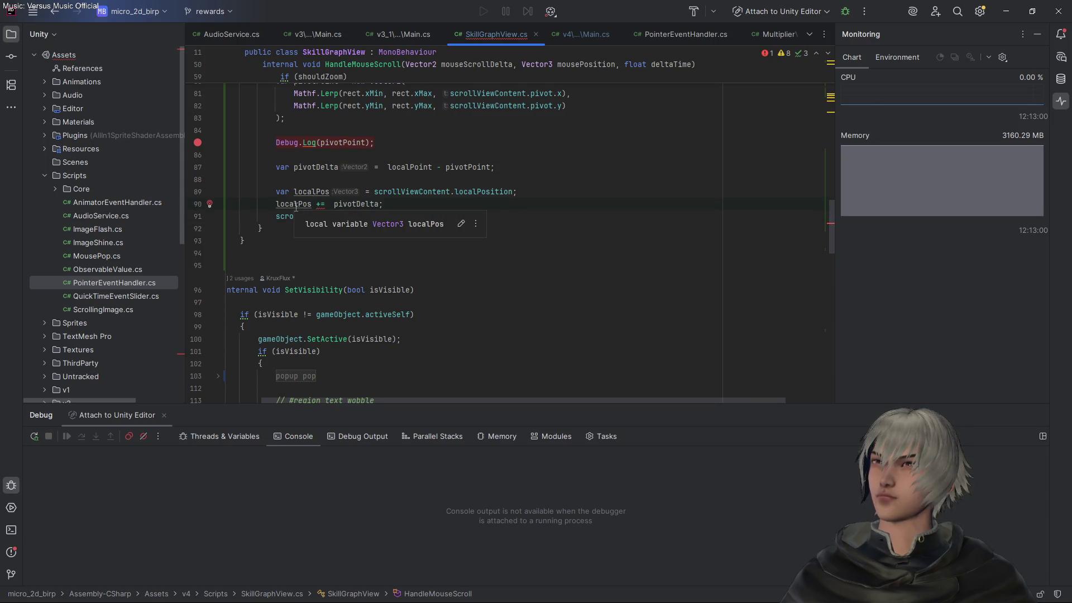
pyautogui.scroll(2, 427, 236)
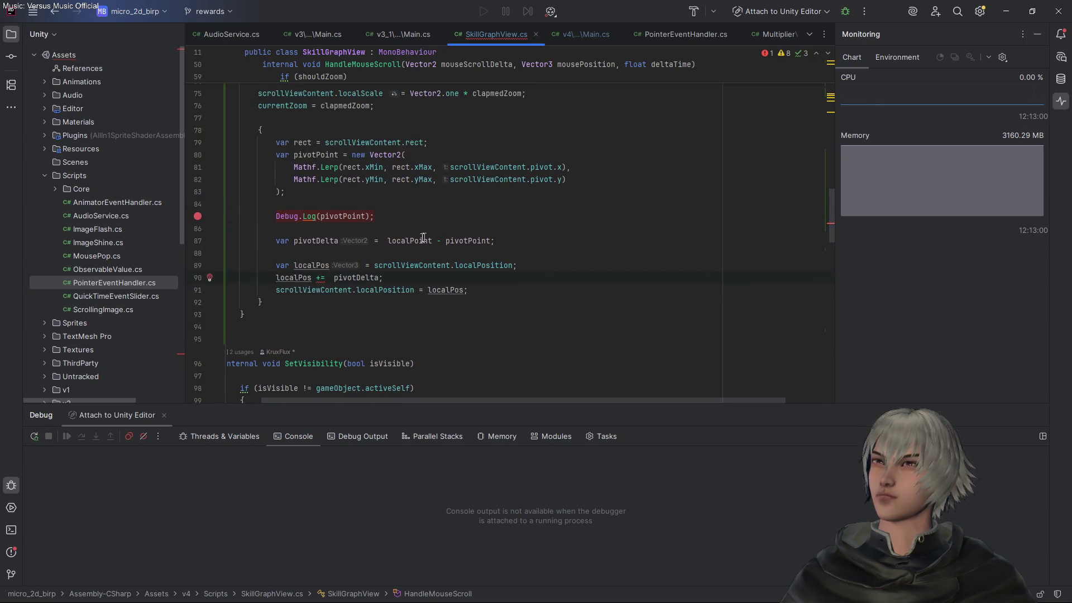
pyautogui.moveTo(416, 239)
pyautogui.moveTo(476, 237)
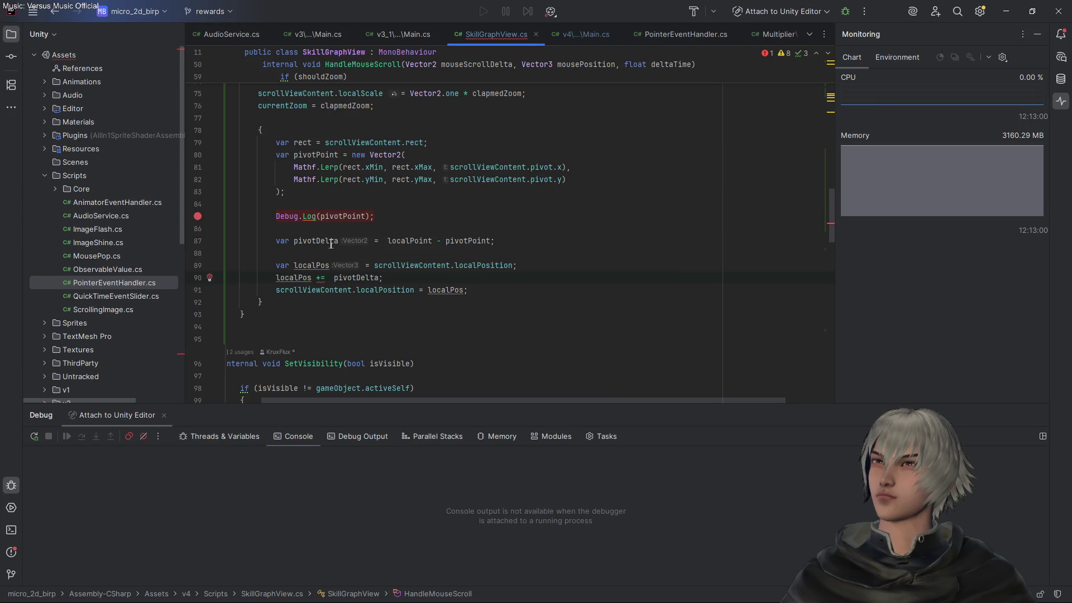
pyautogui.write('=')
pyautogui.moveTo(481, 265)
pyautogui.press('Home')
pyautogui.press('Home')
pyautogui.press('Down')
pyautogui.press('Down')
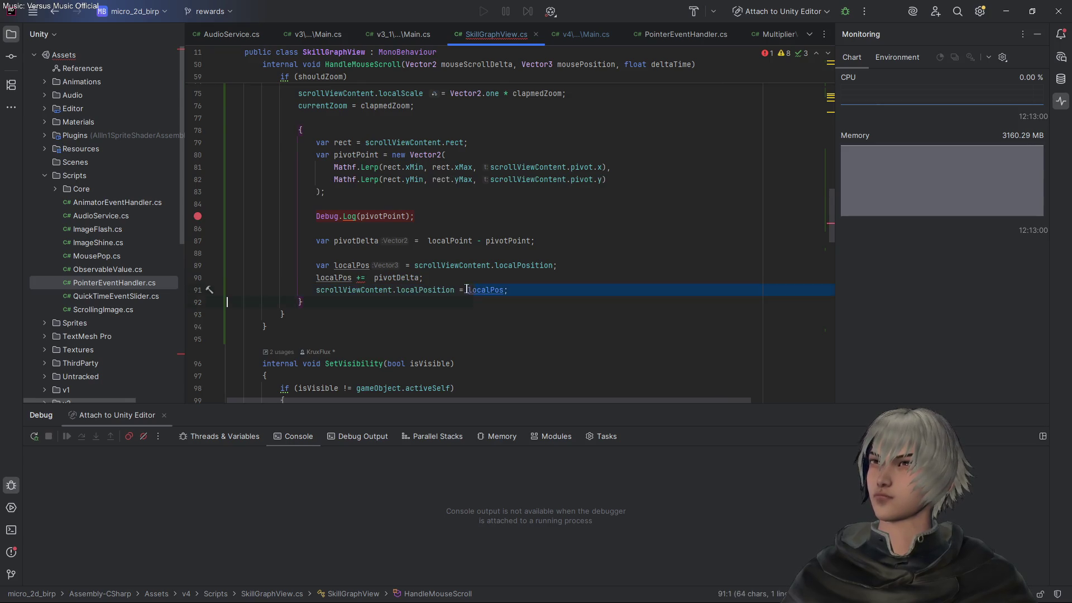
pyautogui.hotkey('ctrl', 'c')
pyautogui.press('Down')
pyautogui.press('Home')
pyautogui.press('Home')
pyautogui.hotkey('ctrl', 'v')
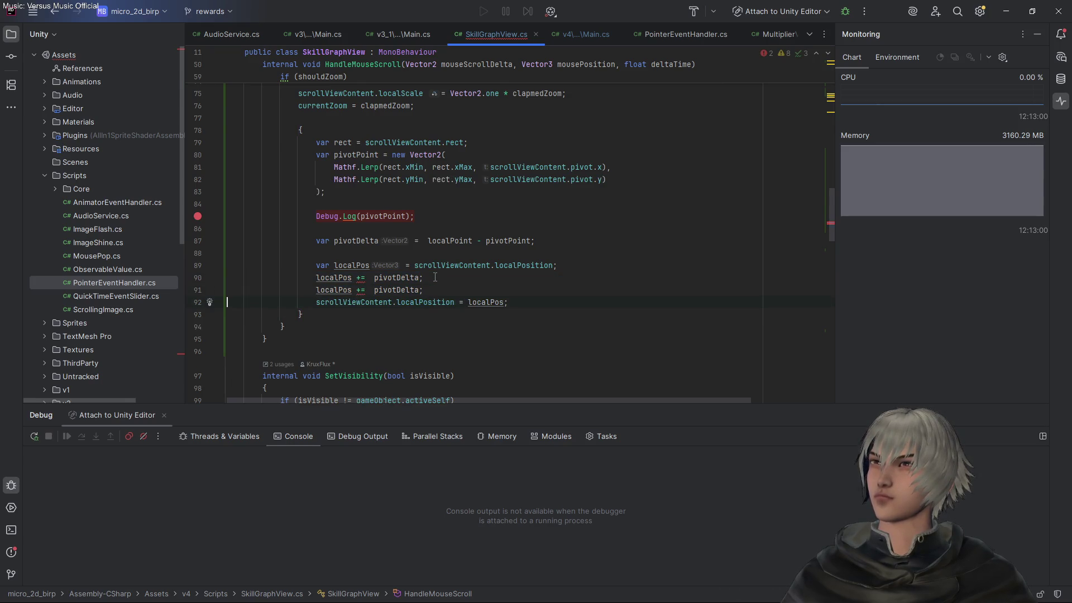
# Change the lines to localPos.x += pivotDelta.x and localPos.y += pivotDelta.y, then return to Unity
pyautogui.click(354, 277)
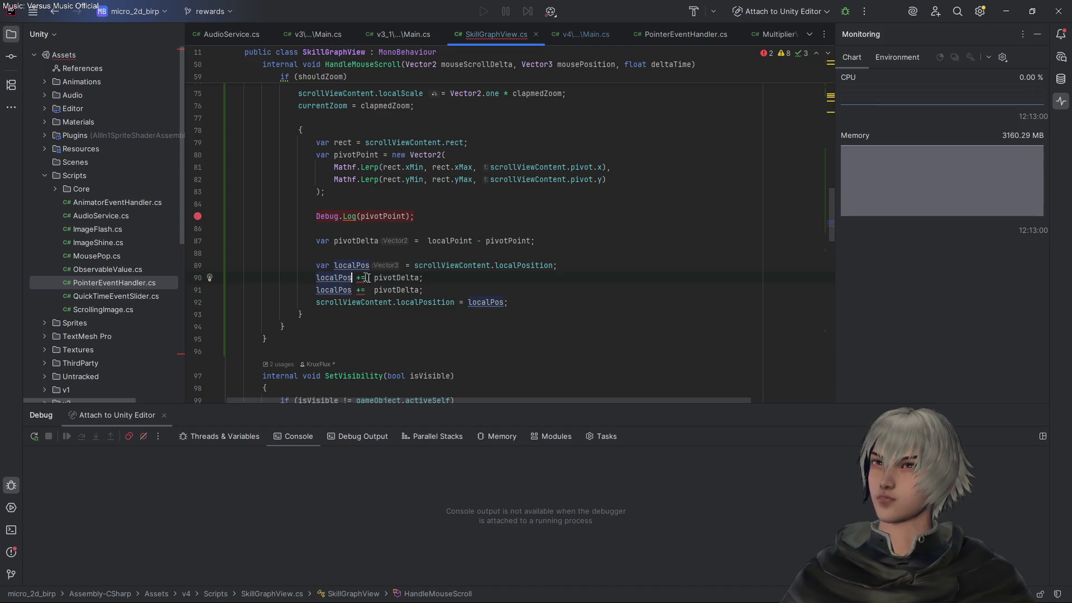
pyautogui.write('.x')
pyautogui.press('End')
pyautogui.press('Left')
pyautogui.write('.x')
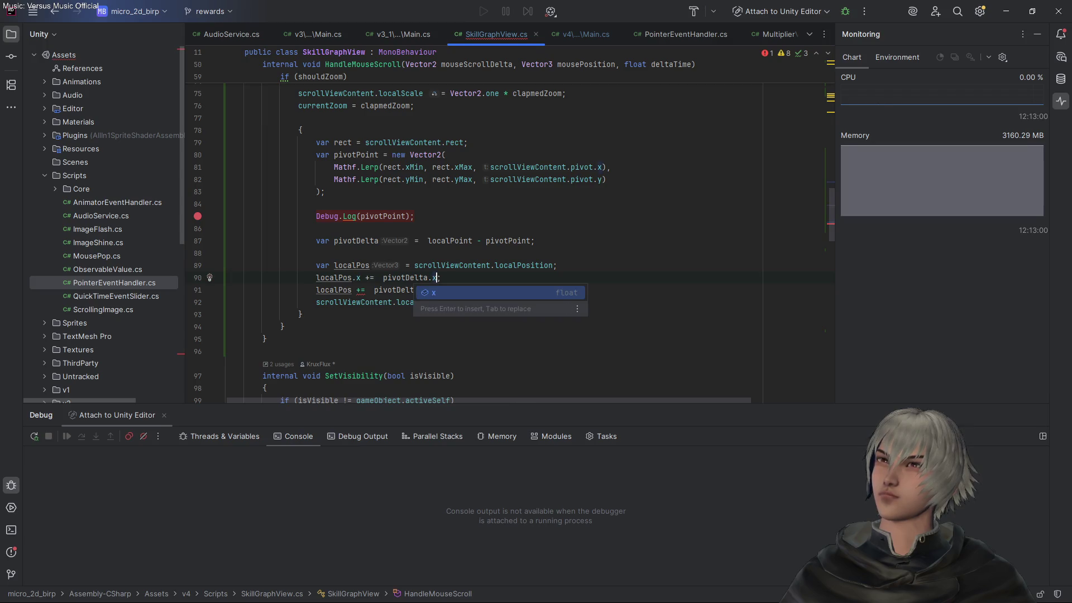
pyautogui.click(424, 289)
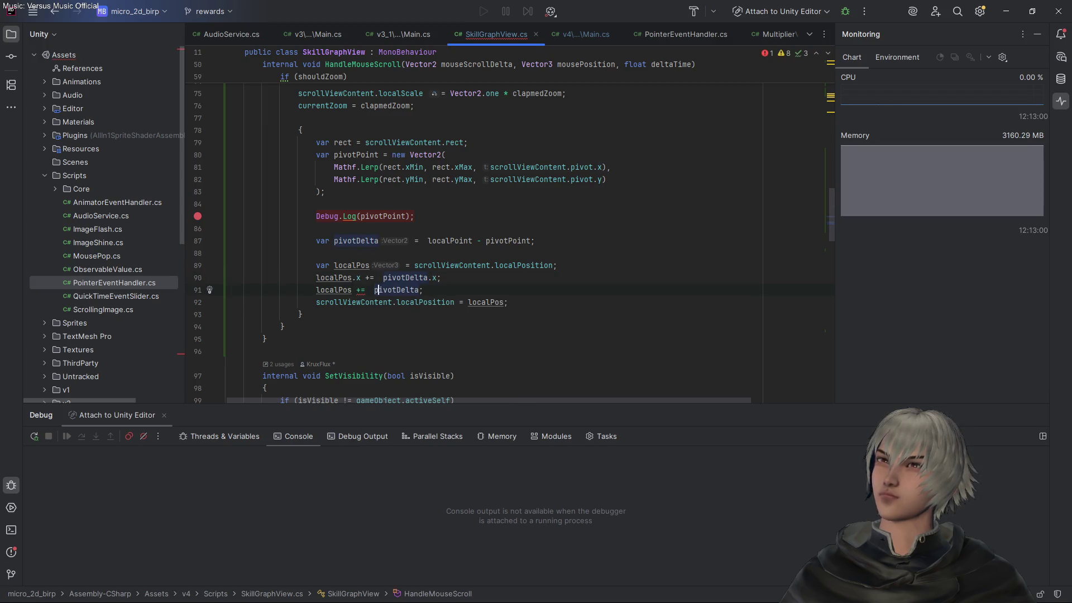
pyautogui.write('.y')
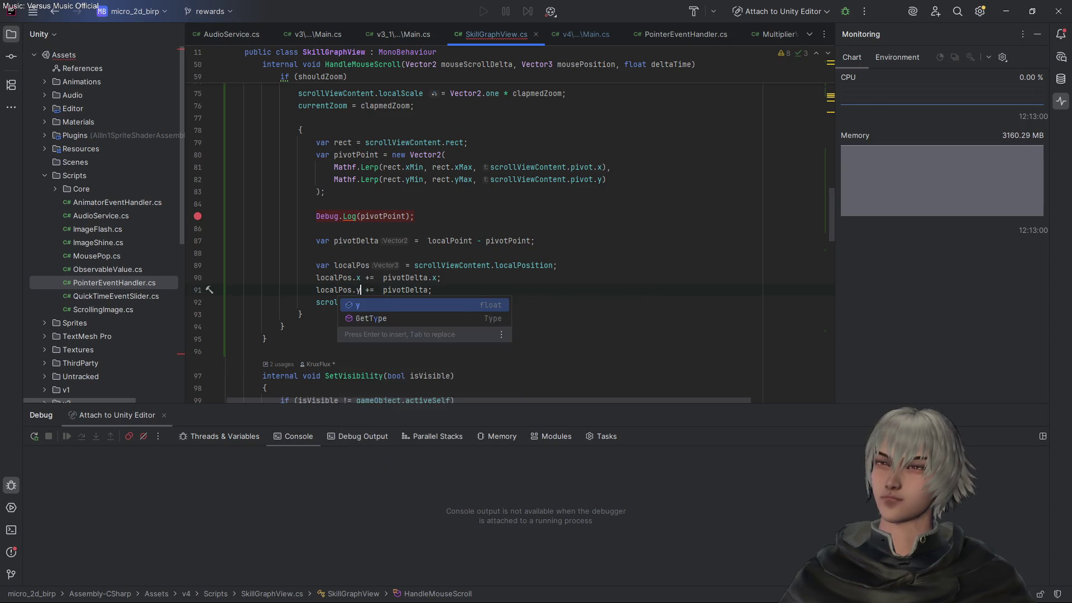
pyautogui.press('End')
pyautogui.write('.y')
pyautogui.press('End')
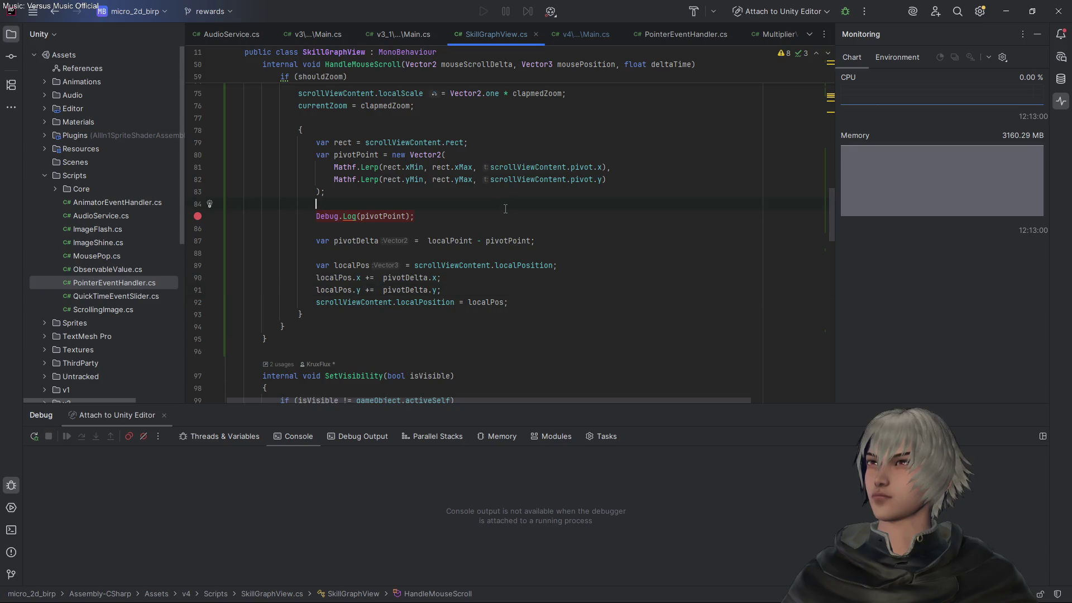
pyautogui.hotkey('alt', 'Tab')
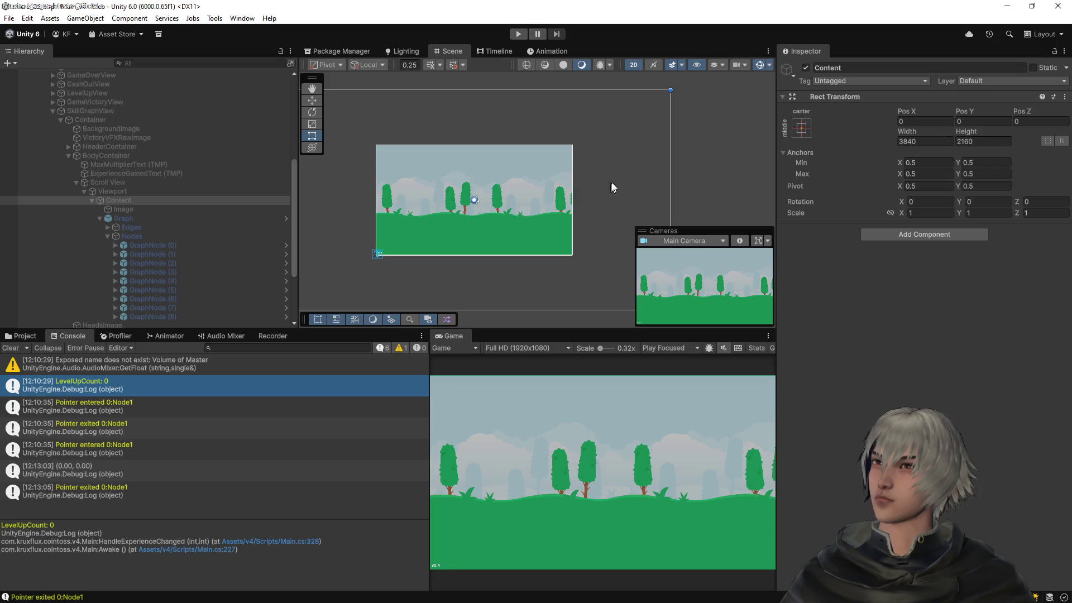
# Enter play mode, open the skill graph, and zoom in and out with the mouse wheel
pyautogui.click(519, 34)
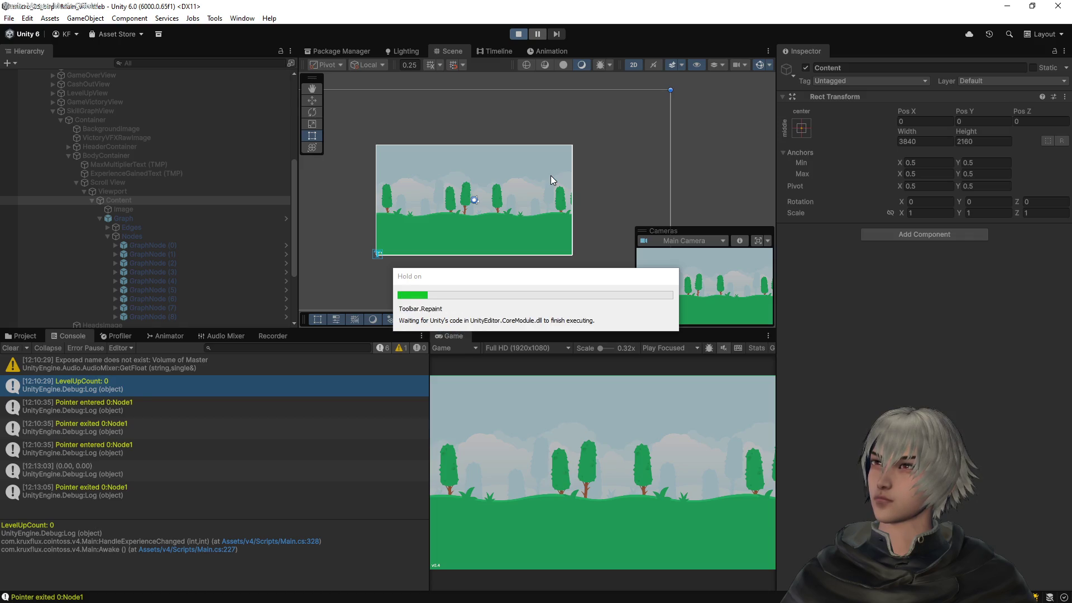
pyautogui.click(597, 501)
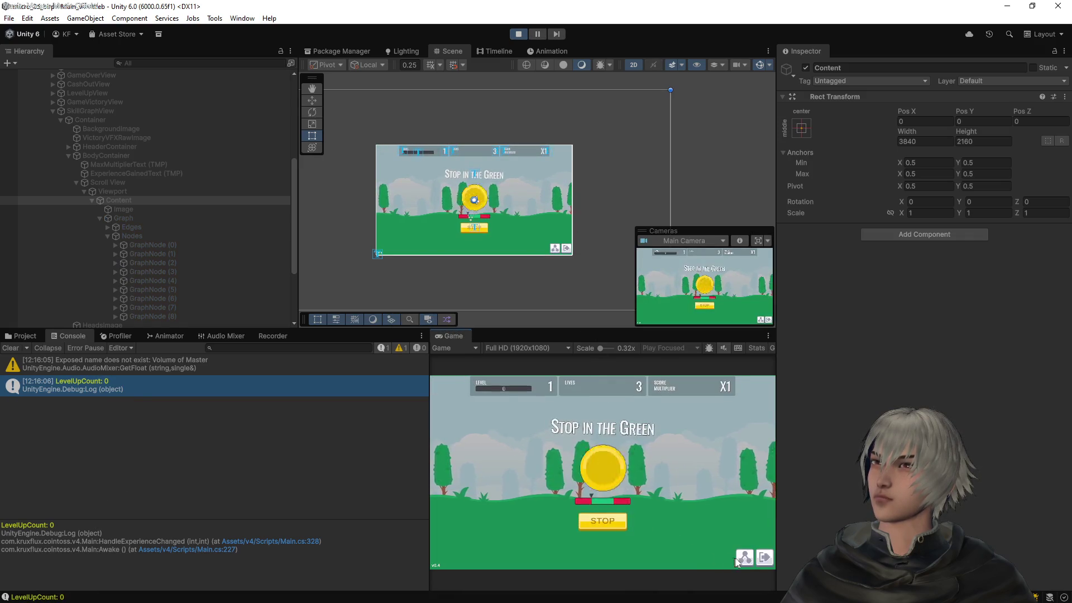
pyautogui.scroll(-2, 604, 472)
pyautogui.scroll(-6, 604, 473)
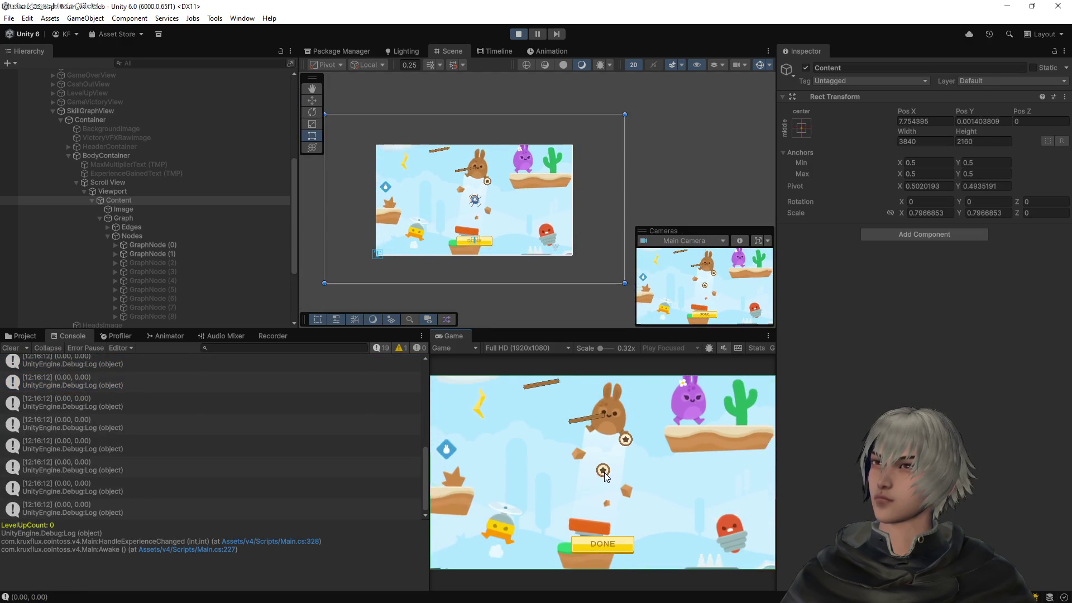
pyautogui.scroll(-3, 679, 468)
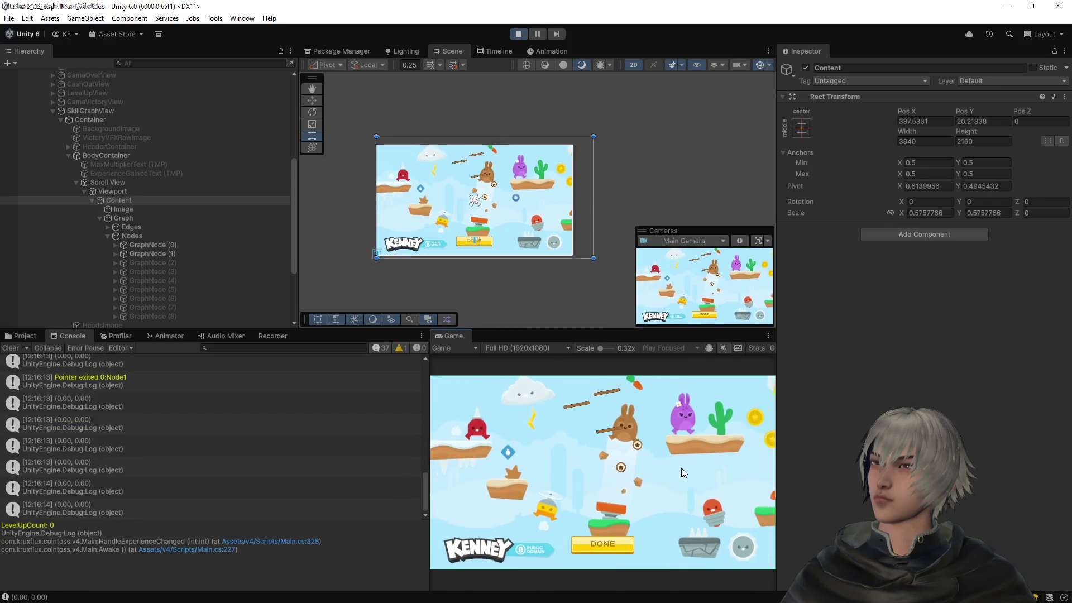
pyautogui.scroll(5, 668, 444)
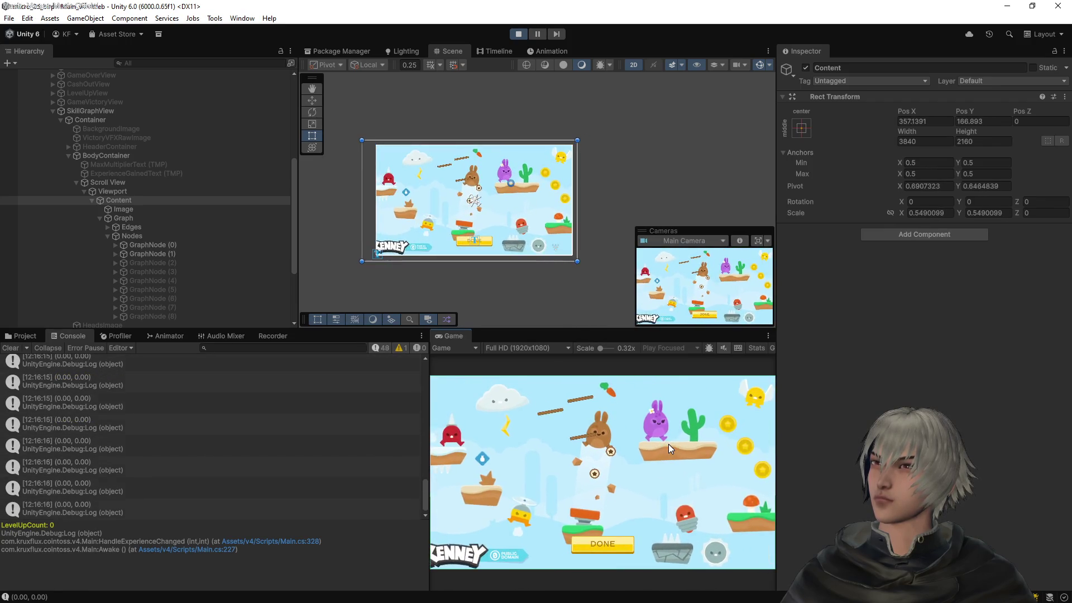
pyautogui.scroll(5, 668, 444)
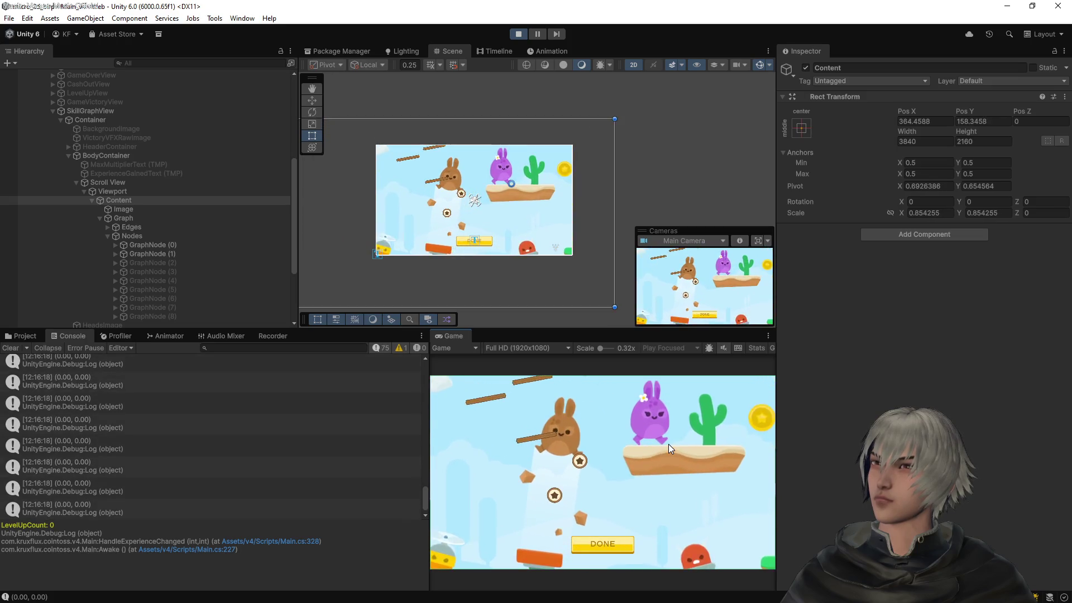
pyautogui.scroll(-4, 668, 444)
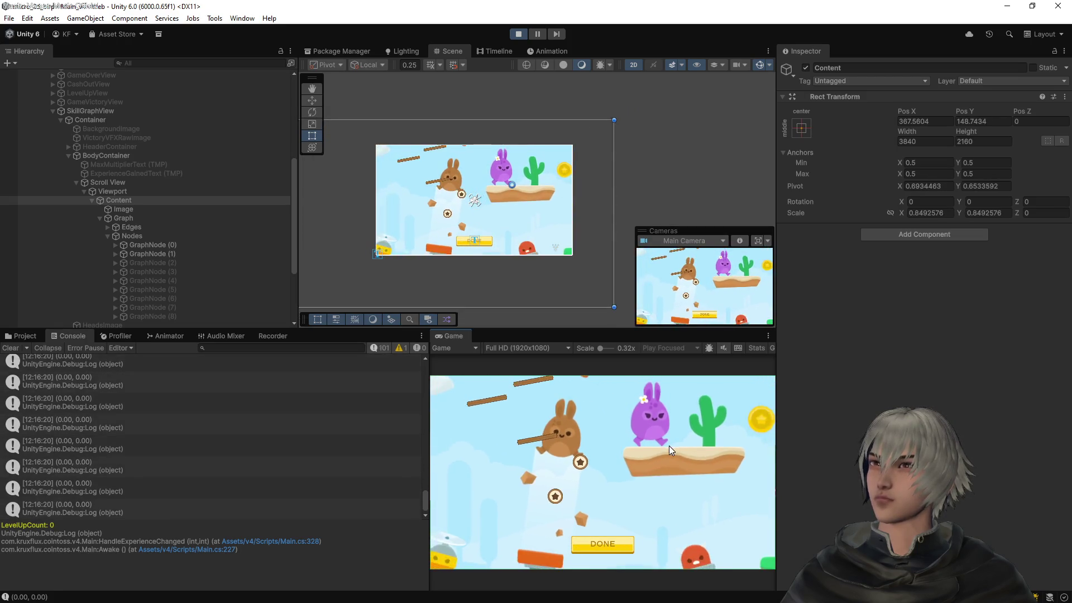
pyautogui.scroll(-3, 670, 446)
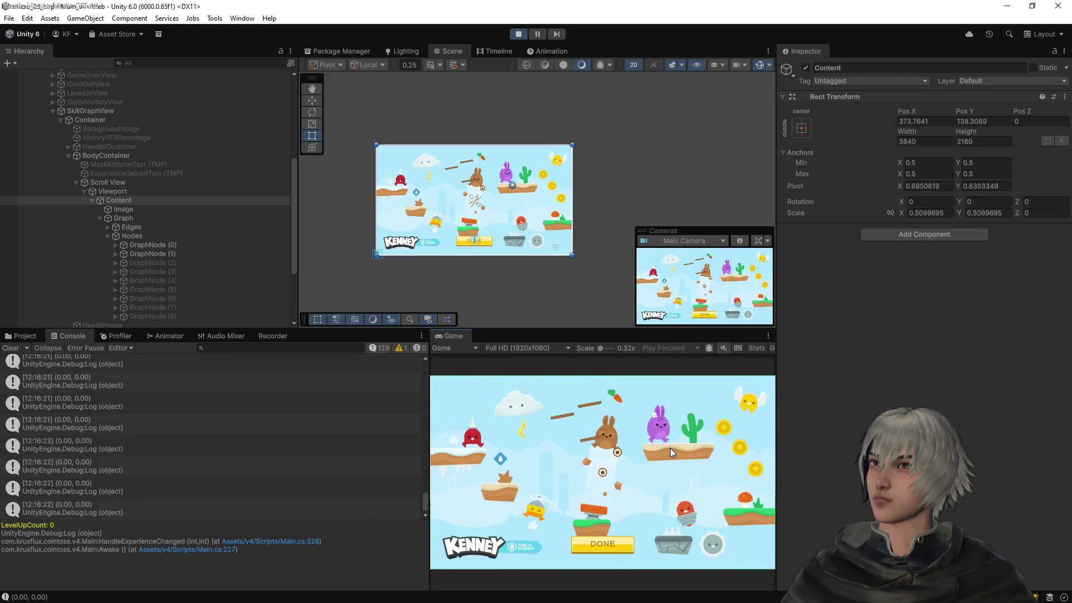
pyautogui.scroll(5, 668, 450)
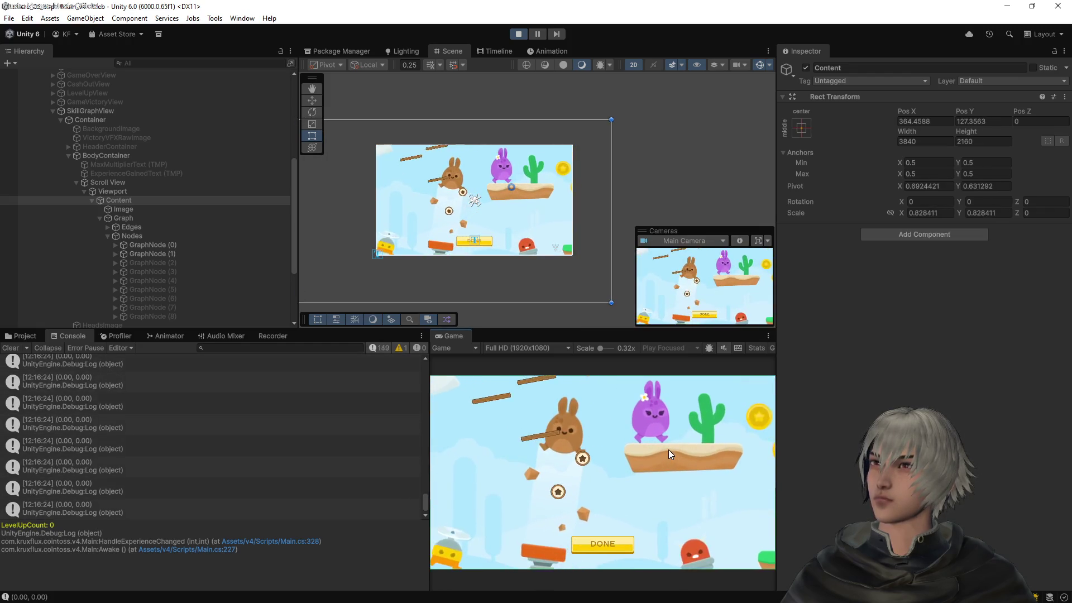
pyautogui.scroll(-2, 549, 433)
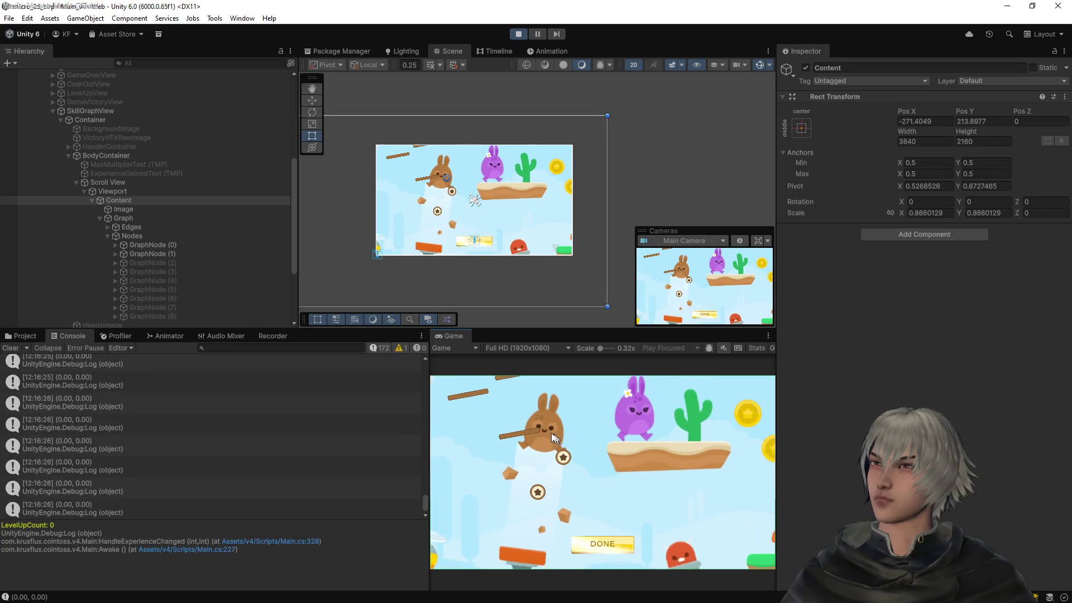
pyautogui.scroll(-2, 545, 430)
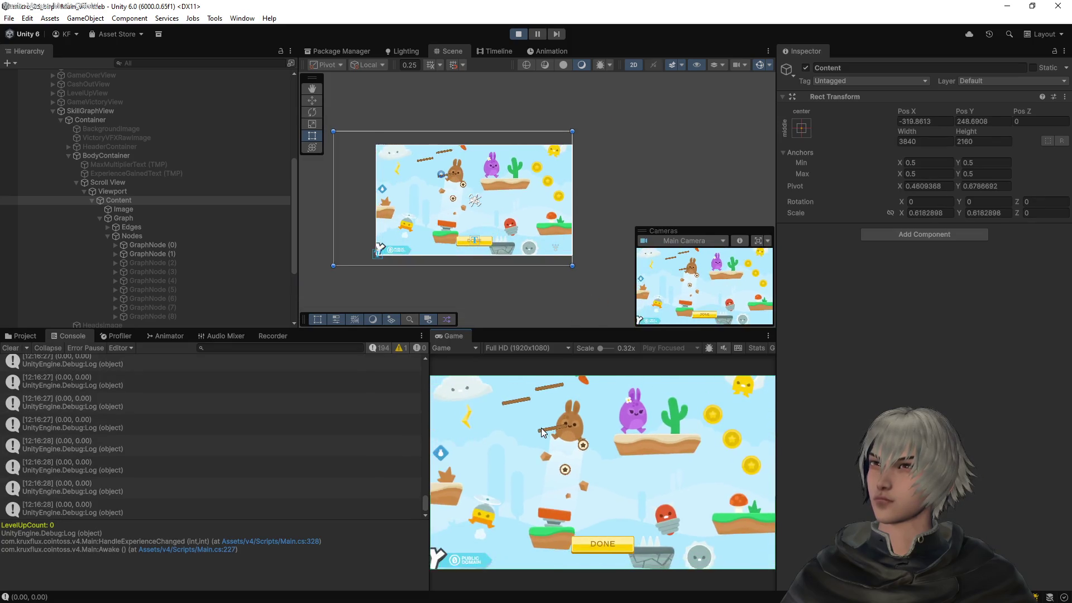
pyautogui.scroll(-2, 571, 427)
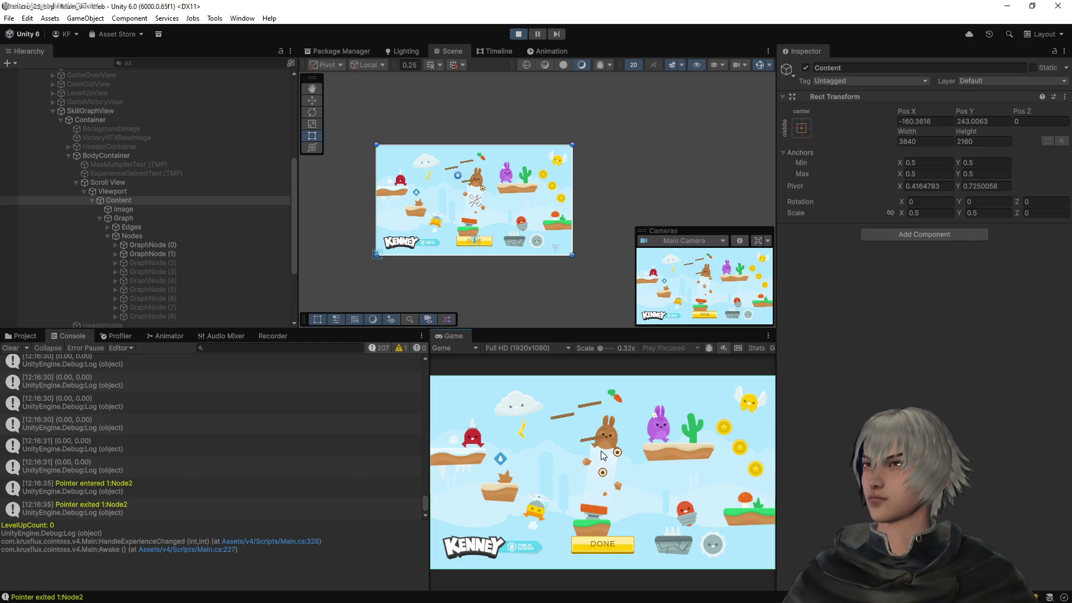
pyautogui.scroll(1, 602, 447)
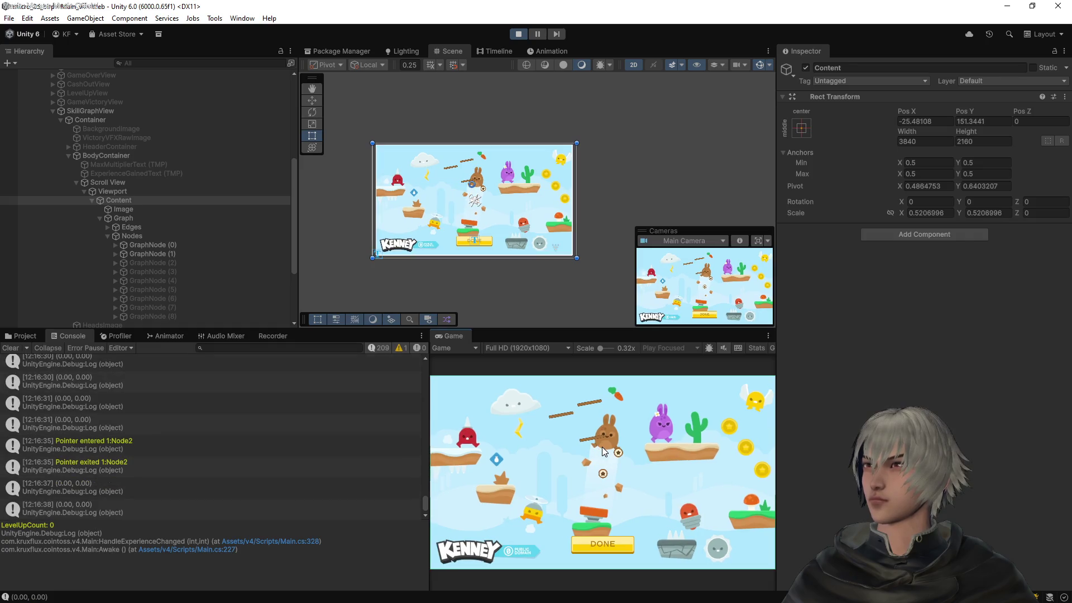
pyautogui.scroll(2, 602, 447)
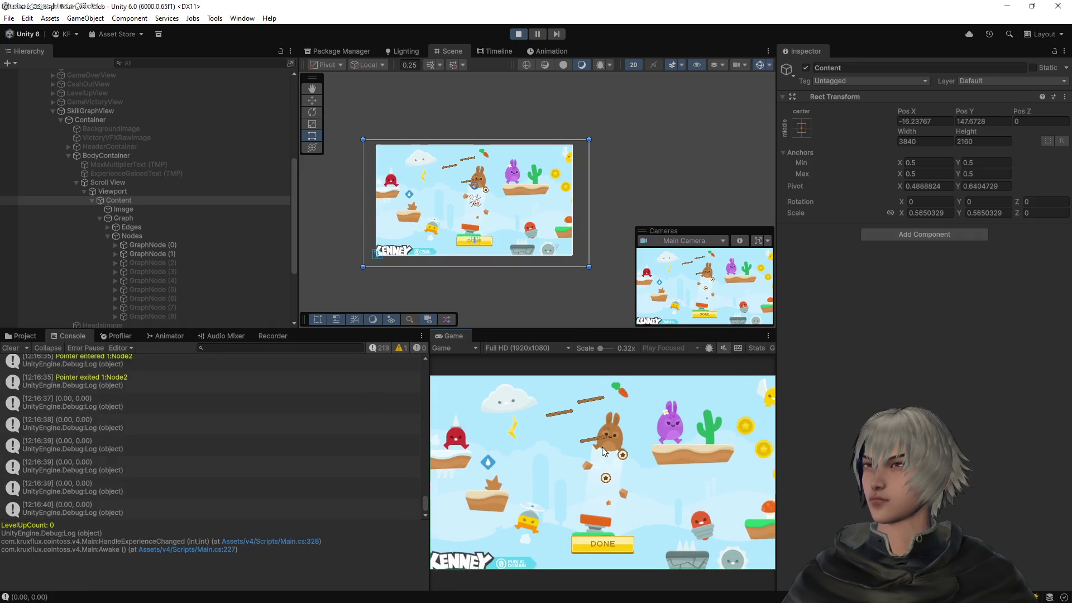
pyautogui.scroll(4, 601, 446)
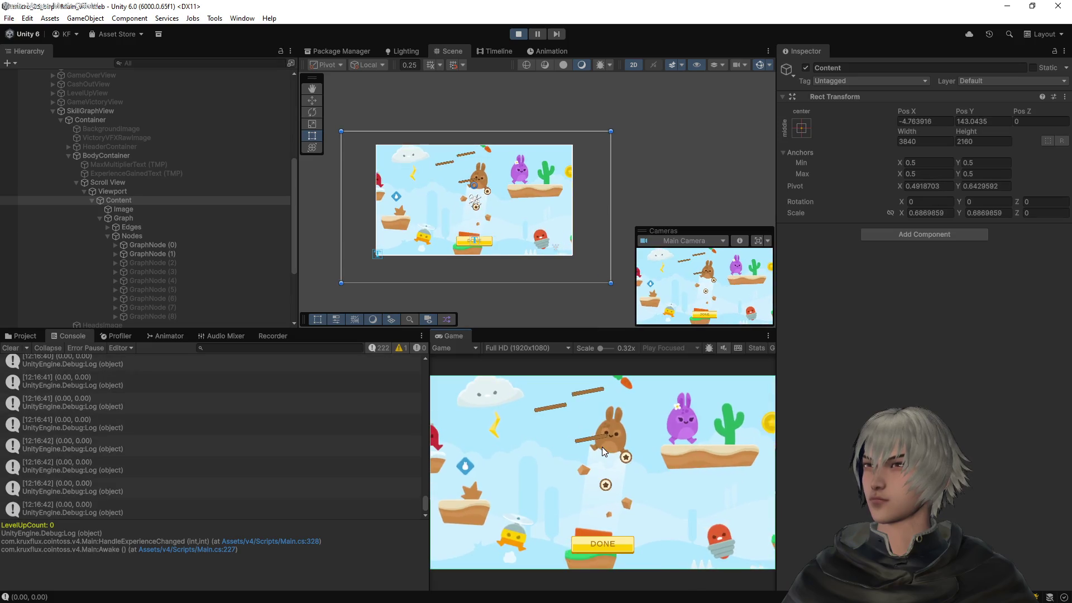
pyautogui.scroll(5, 601, 447)
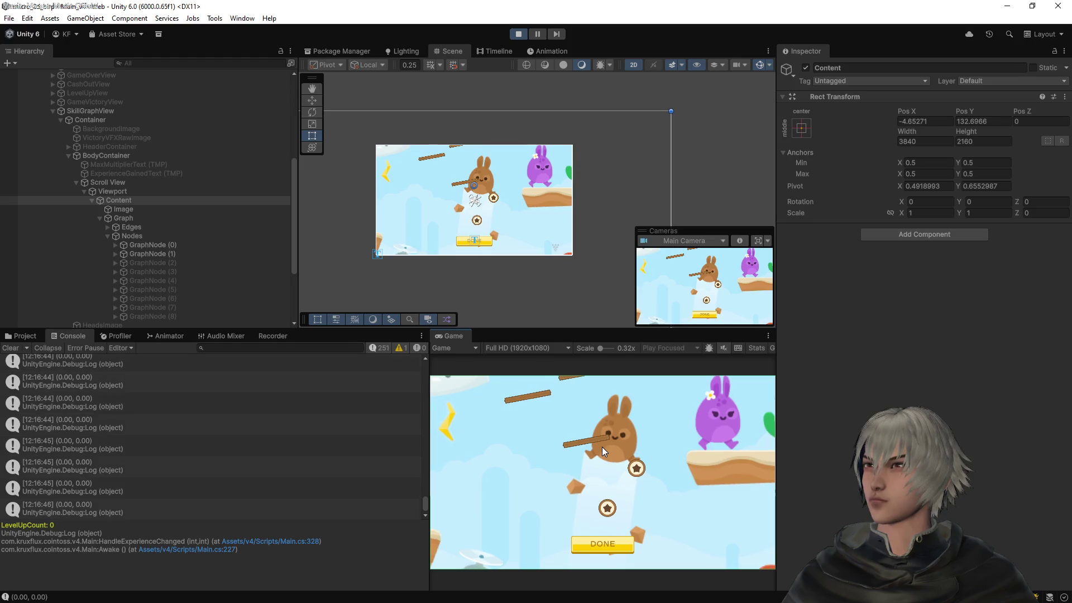
pyautogui.scroll(-3, 618, 434)
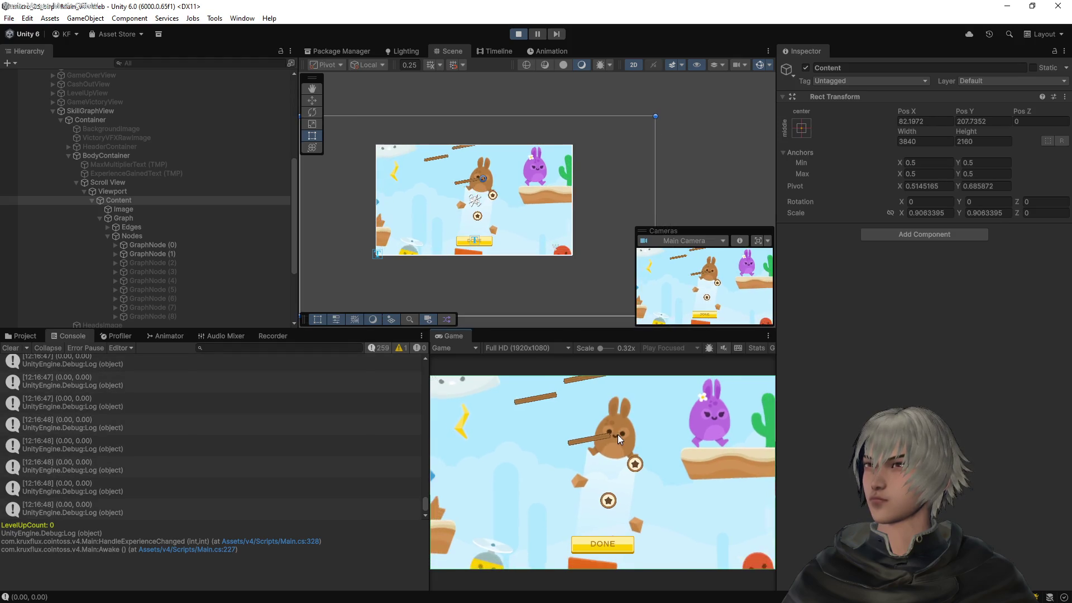
pyautogui.scroll(3, 618, 435)
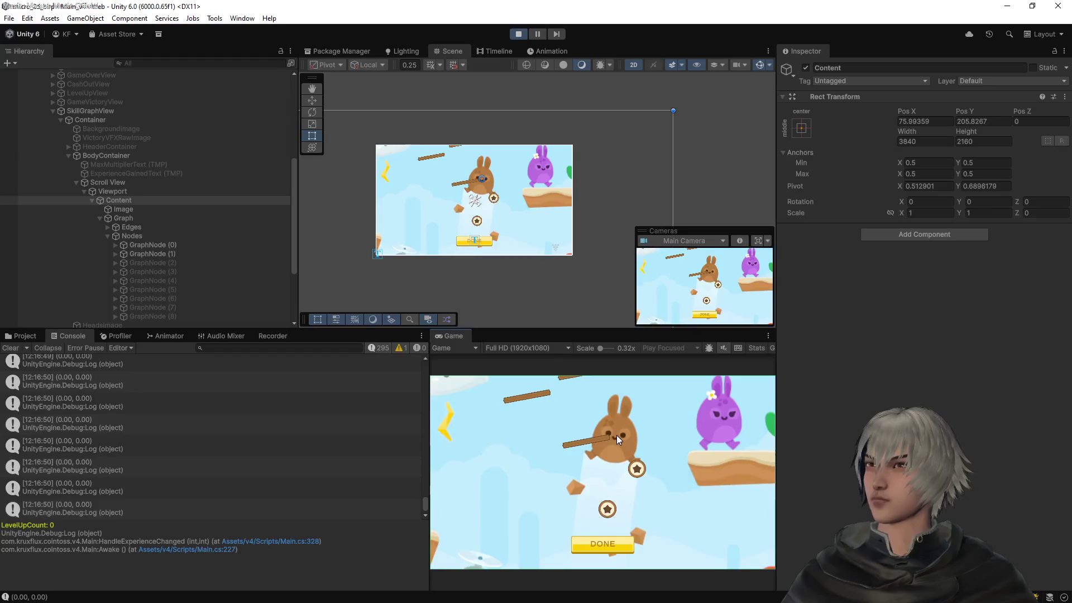
pyautogui.scroll(-1, 616, 434)
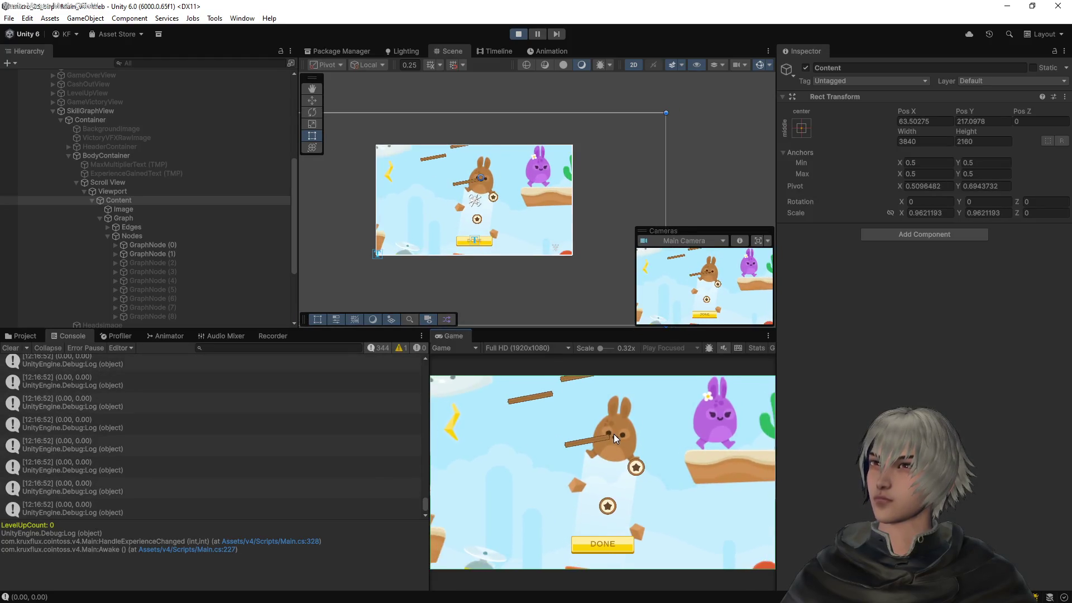
pyautogui.scroll(-1, 614, 434)
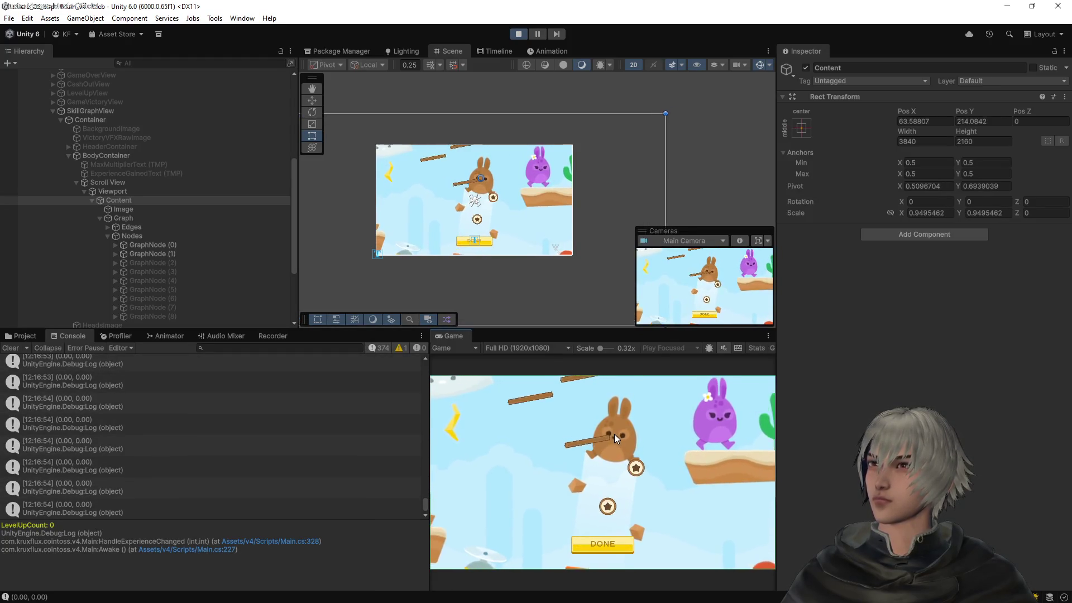
pyautogui.scroll(-1, 615, 434)
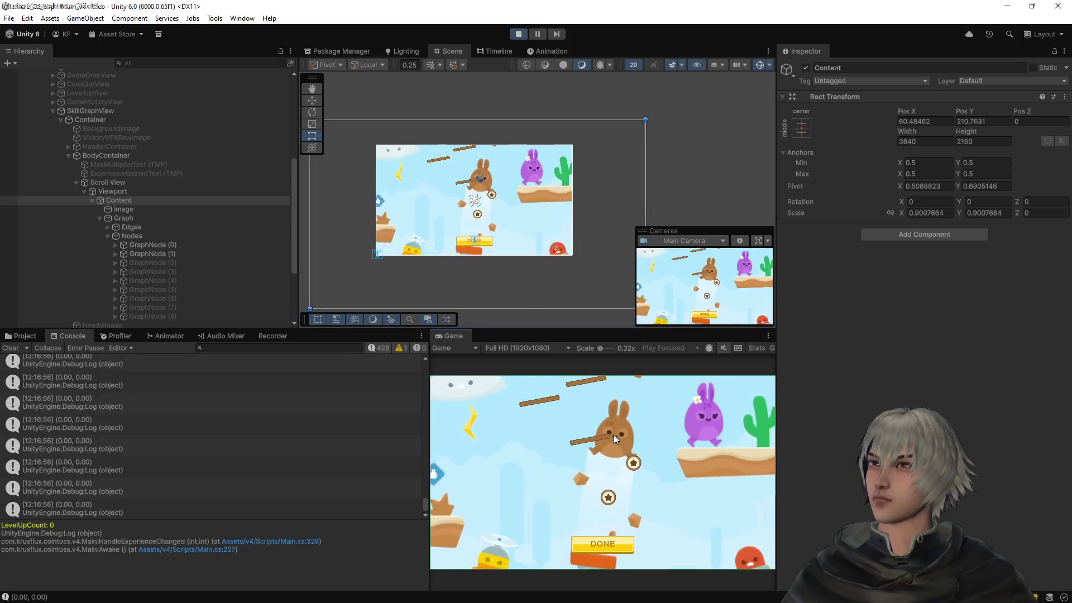
pyautogui.scroll(2, 615, 435)
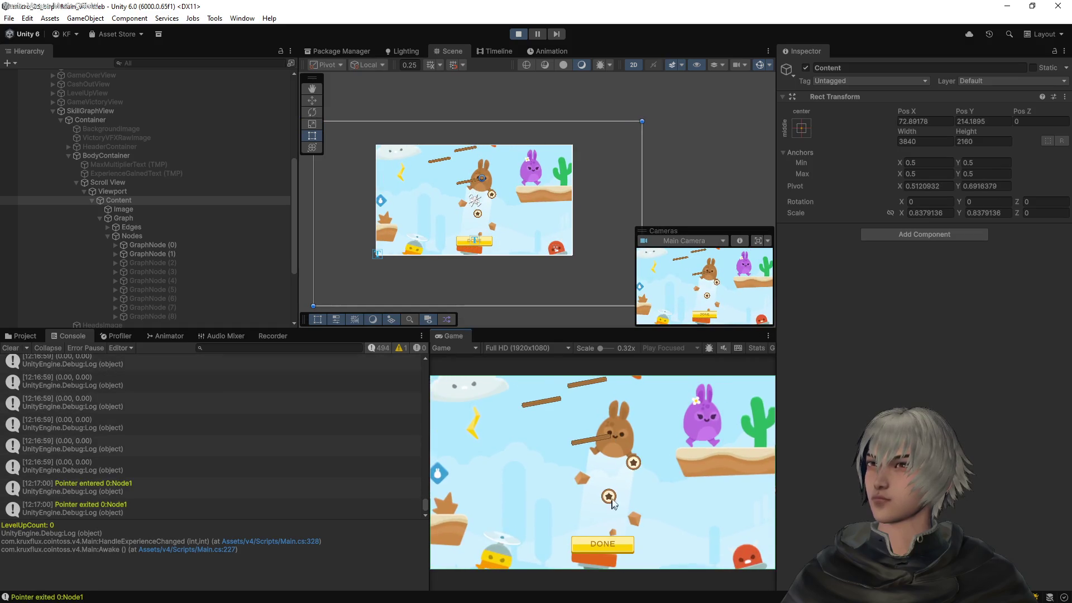
pyautogui.scroll(-1, 612, 496)
pyautogui.scroll(-1, 612, 495)
pyautogui.scroll(-1, 608, 511)
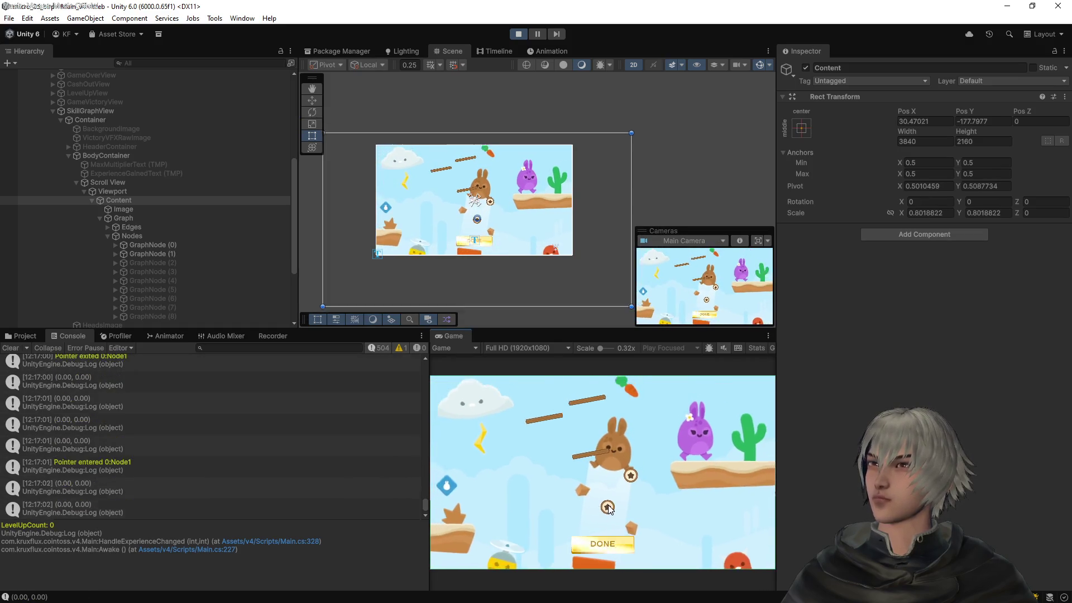
pyautogui.scroll(2, 608, 507)
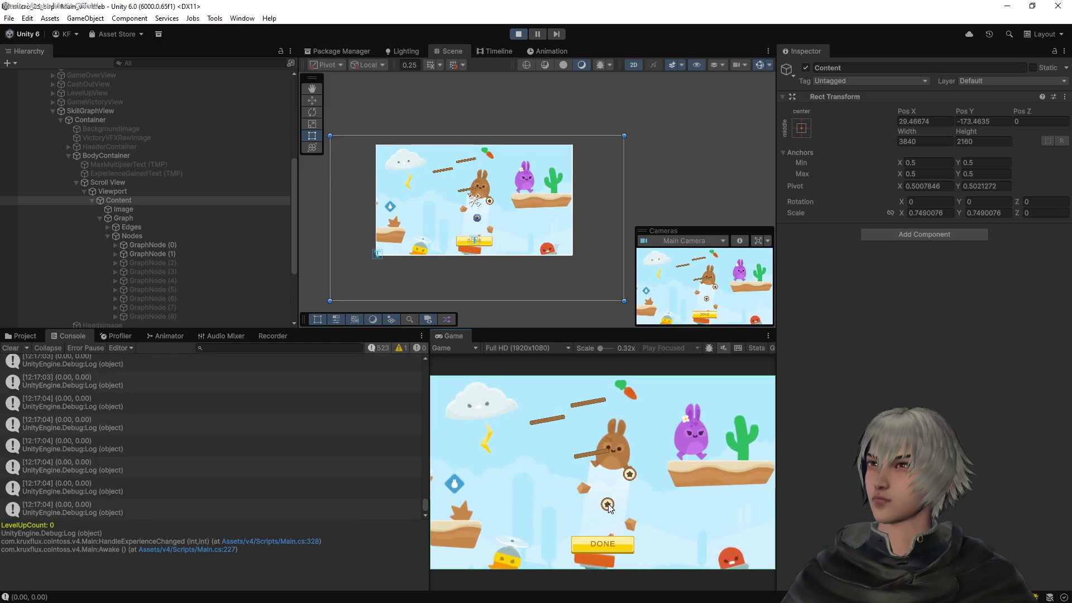
pyautogui.scroll(2, 608, 507)
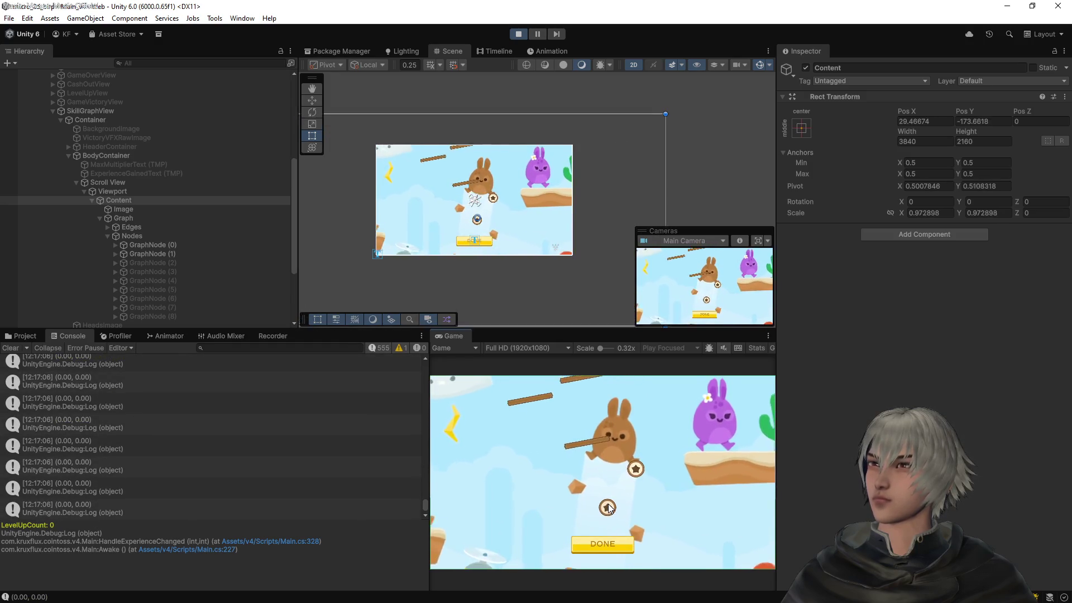
pyautogui.scroll(-1, 608, 507)
# Pan the graph content upward, keep testing the zoom, then stop the game and switch to the code editor
pyautogui.moveTo(608, 507)
pyautogui.mouseDown()
pyautogui.moveTo(622, 437)
pyautogui.moveTo(608, 454)
pyautogui.mouseUp()
pyautogui.scroll(2, 608, 454)
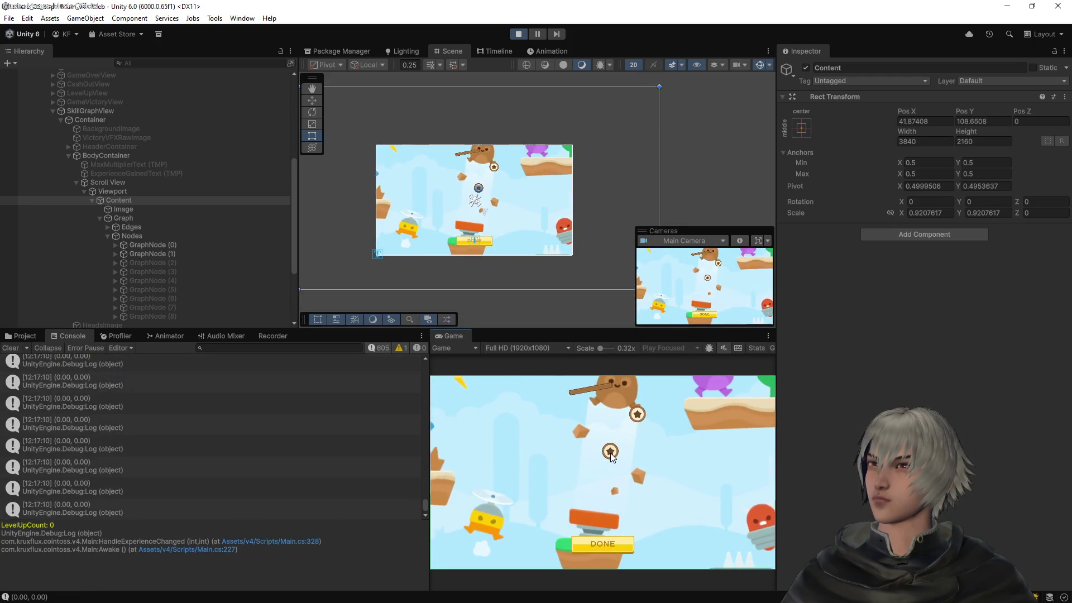
pyautogui.scroll(-6, 610, 454)
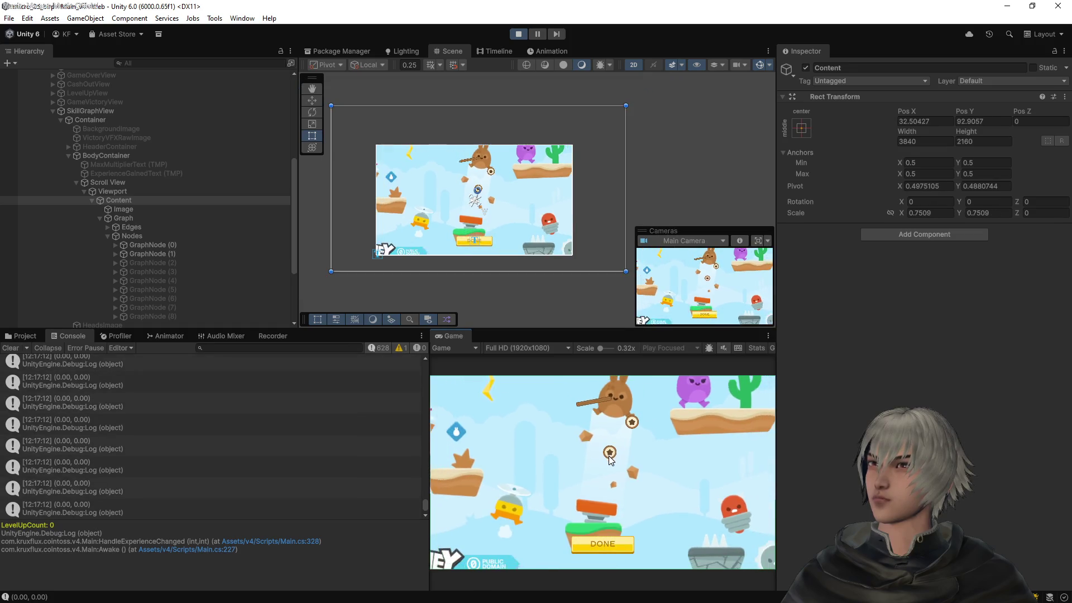
pyautogui.scroll(-3, 609, 458)
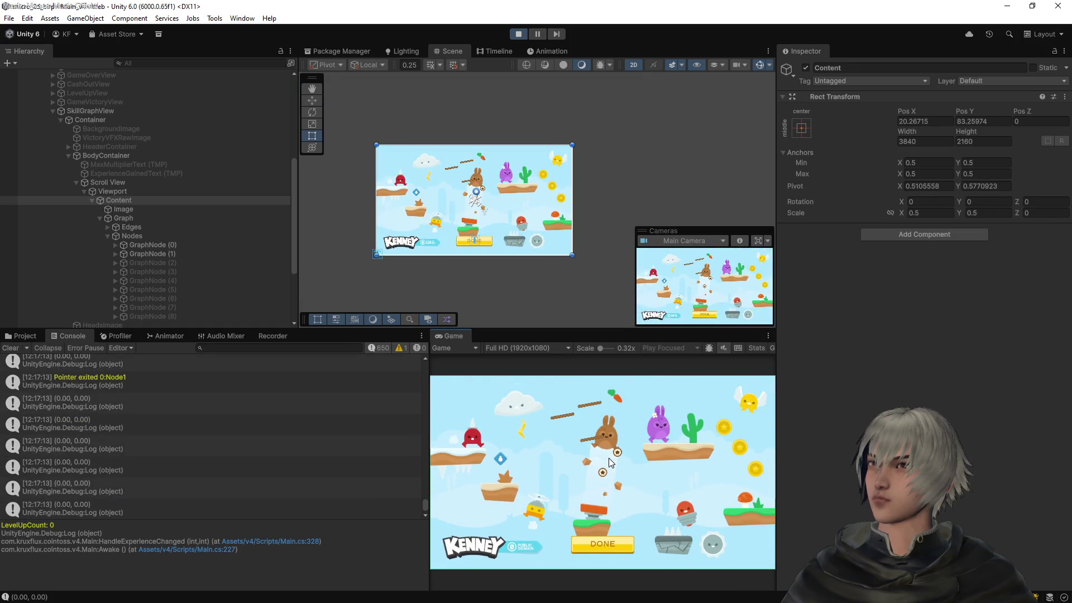
pyautogui.scroll(6, 607, 458)
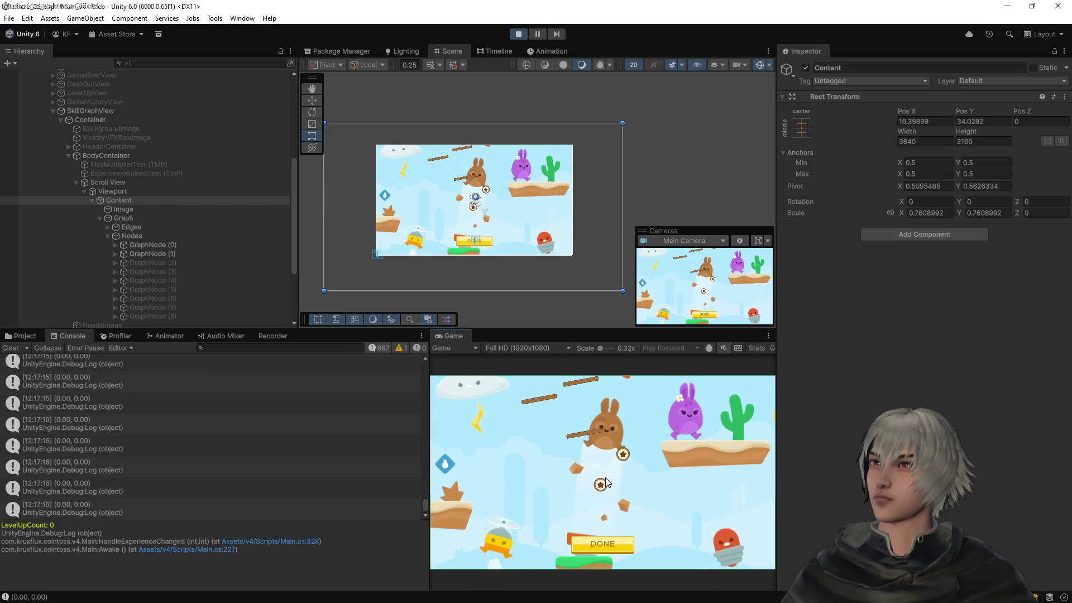
pyautogui.scroll(3, 606, 484)
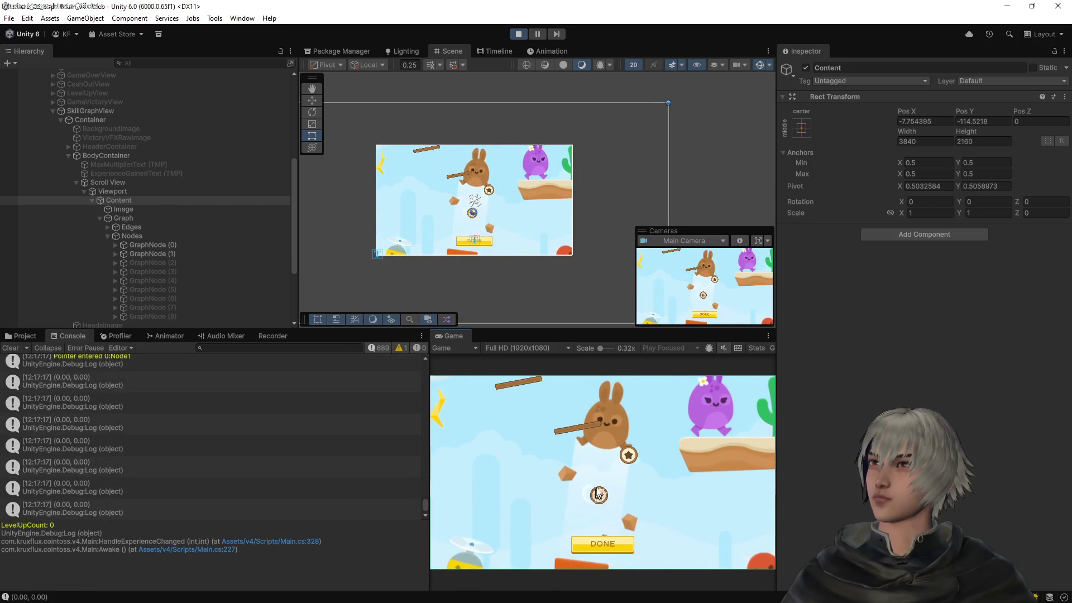
pyautogui.scroll(-1, 597, 495)
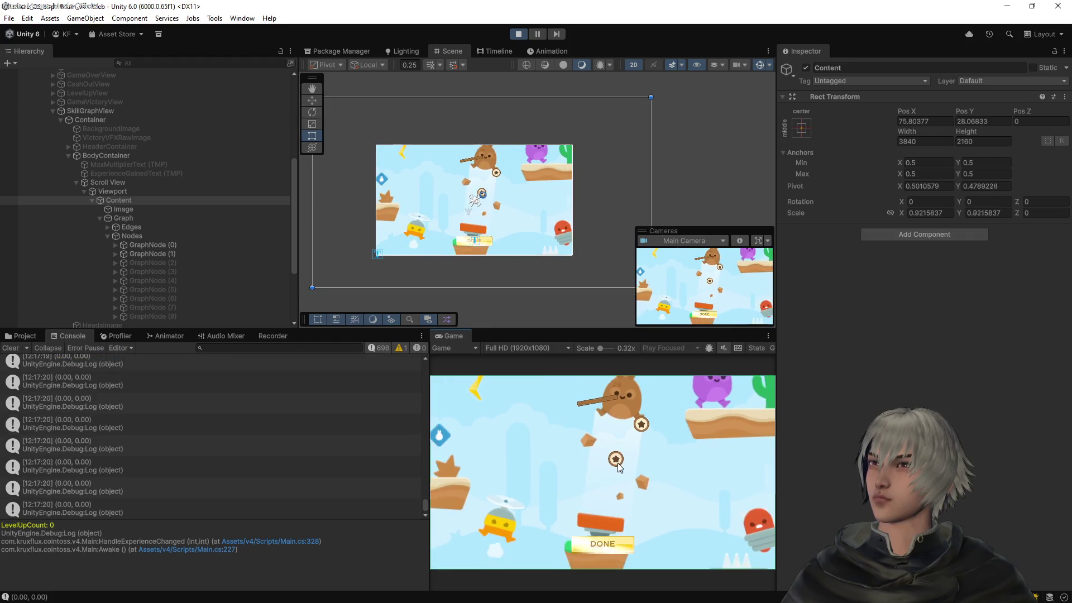
pyautogui.scroll(-5, 617, 462)
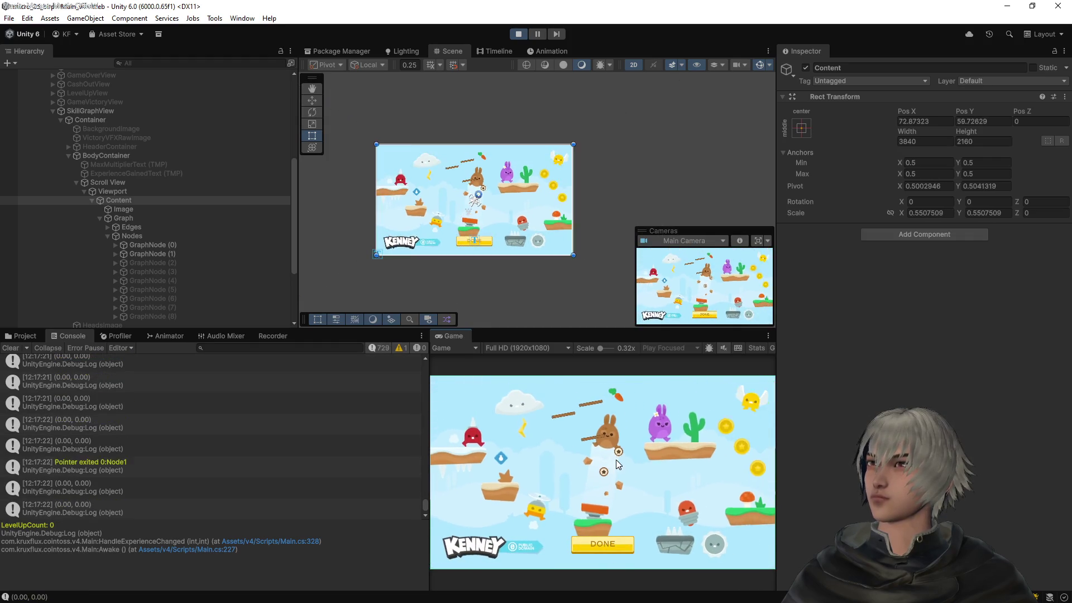
pyautogui.scroll(5, 612, 462)
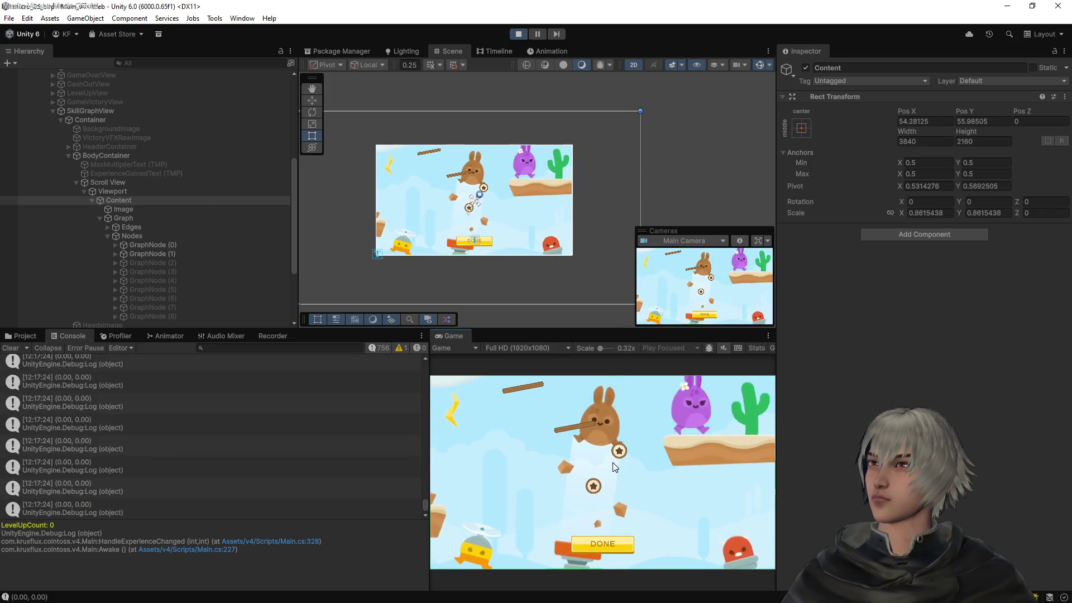
pyautogui.scroll(-2, 612, 462)
pyautogui.scroll(3, 615, 472)
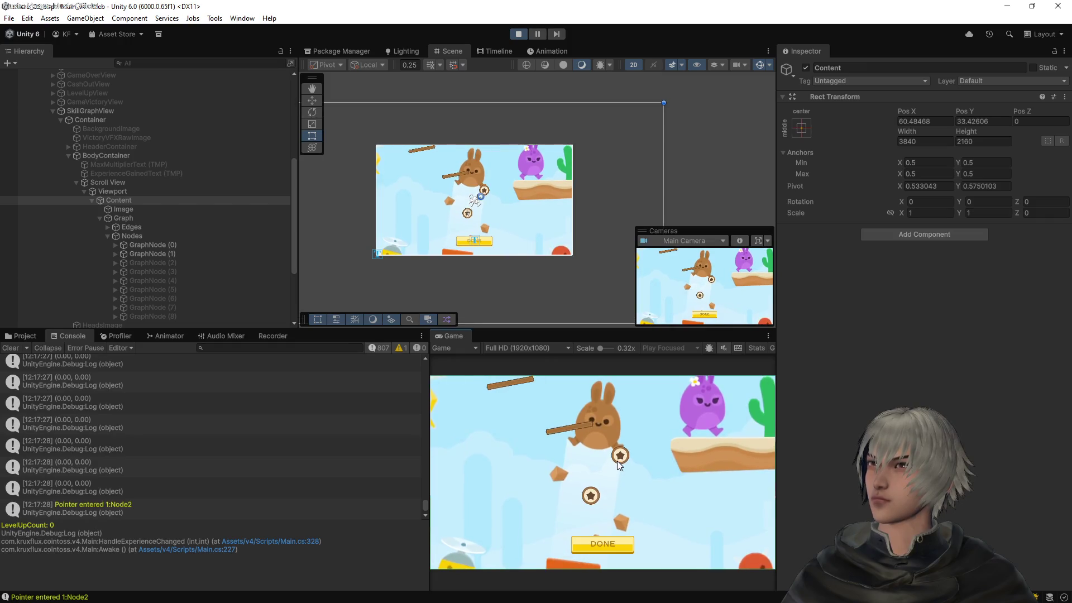
pyautogui.scroll(-1, 617, 465)
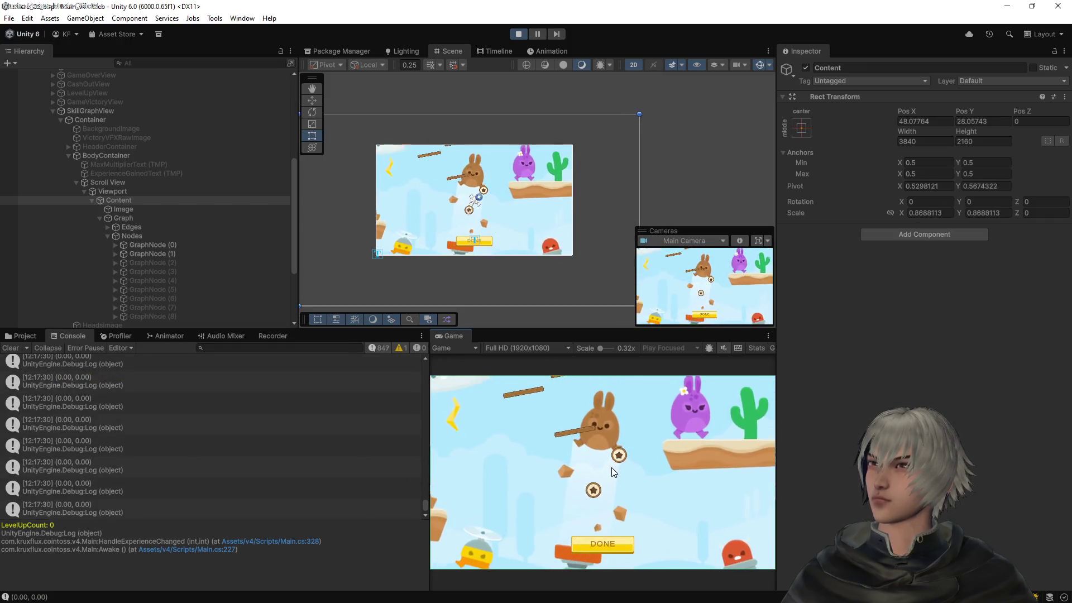
pyautogui.click(518, 33)
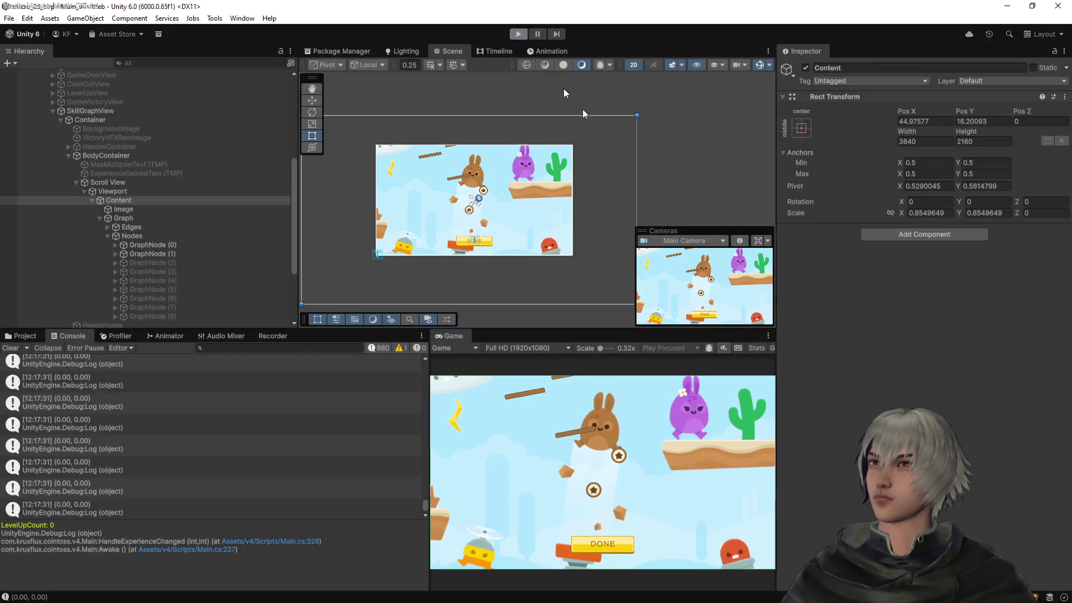
pyautogui.hotkey('alt', 'Tab')
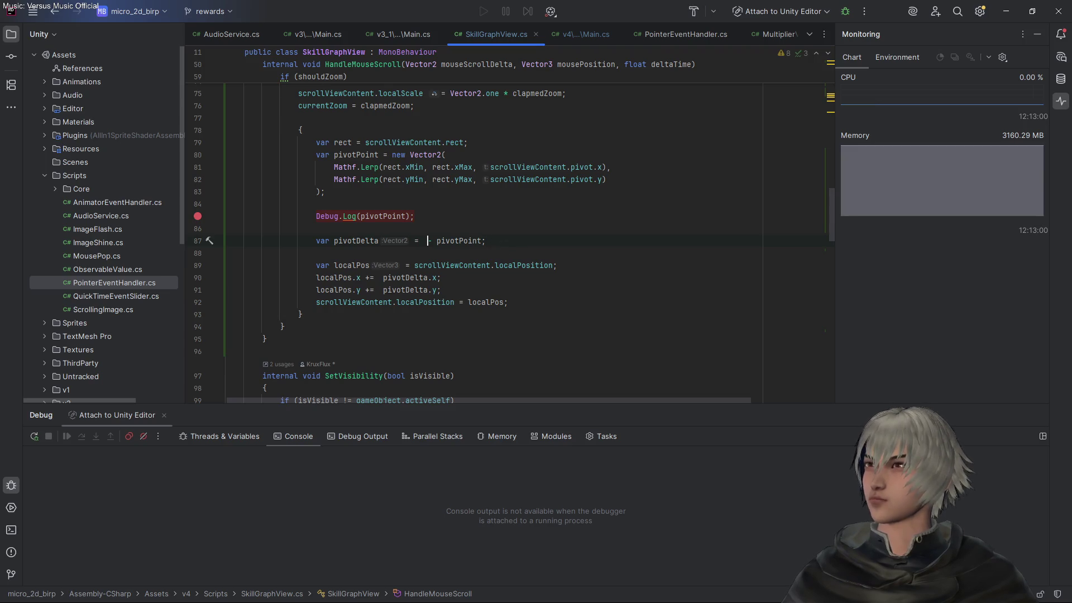
# Make line 87 read pivotPoint - localPoint, then return to Unity to recompile
pyautogui.write('- lo')
pyautogui.press('Return')
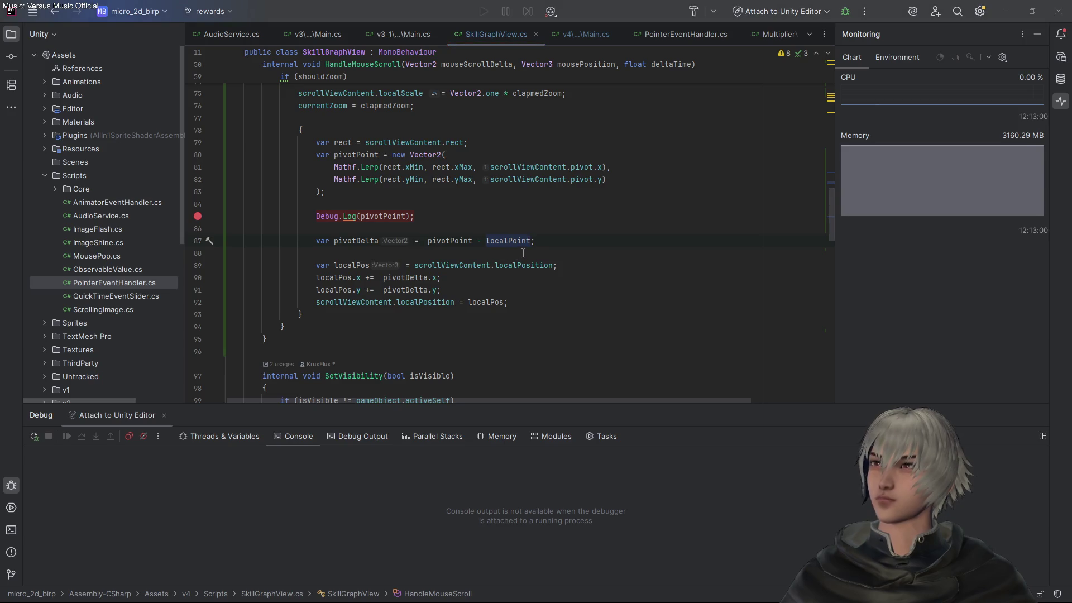
pyautogui.hotkey('alt', 'Tab')
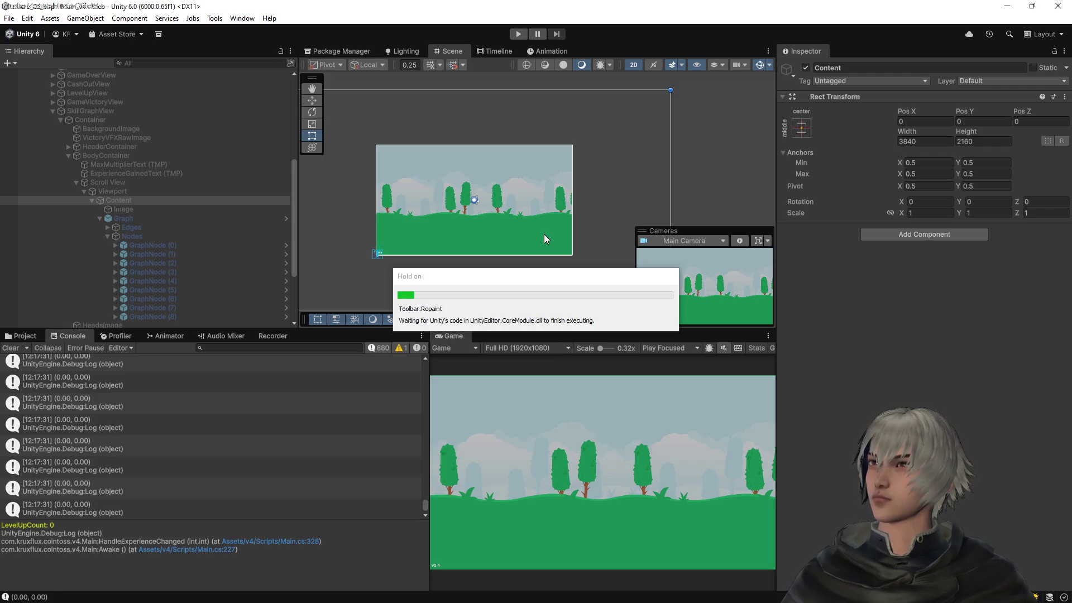
# Run the game, open the skill graph, zoom once with the wheel, then stop and return to Rider
pyautogui.click(519, 34)
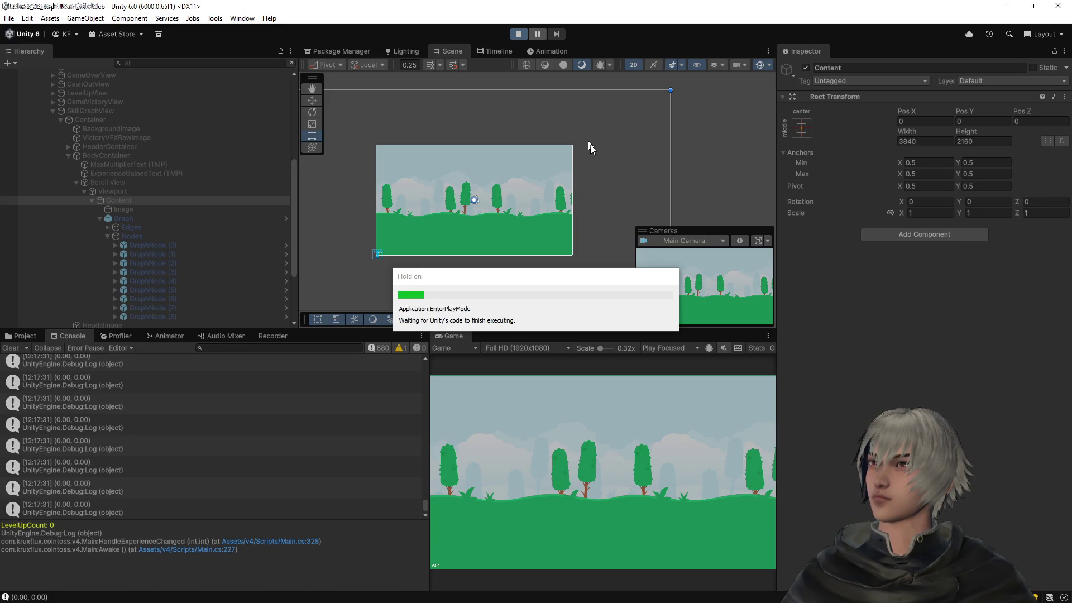
pyautogui.click(607, 498)
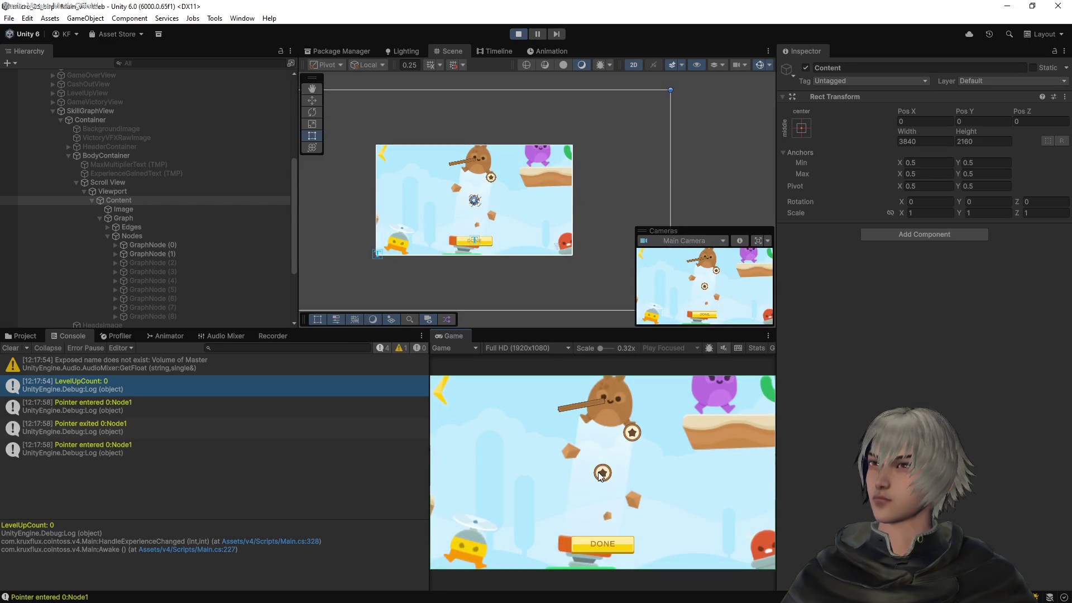
pyautogui.scroll(-2, 592, 472)
pyautogui.click(520, 35)
pyautogui.hotkey('alt', 'Tab')
# Delete the subtraction after pivotPoint on line 87, review the pivot code, and switch back to Unity
pyautogui.press('BackSpace')
pyautogui.press('BackSpace')
pyautogui.press('BackSpace')
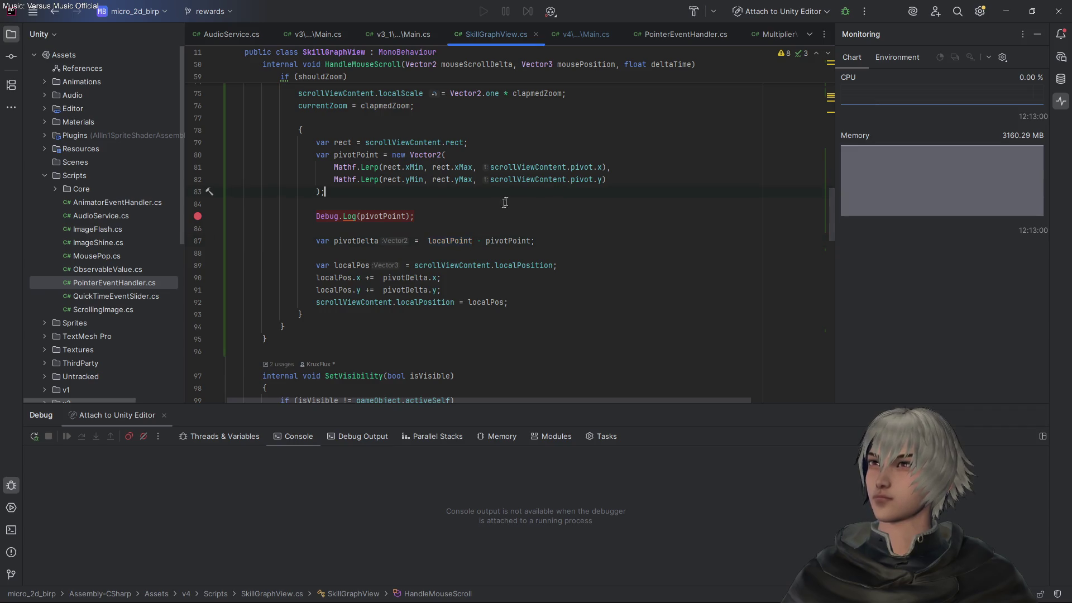
pyautogui.scroll(4, 500, 204)
pyautogui.scroll(3, 525, 195)
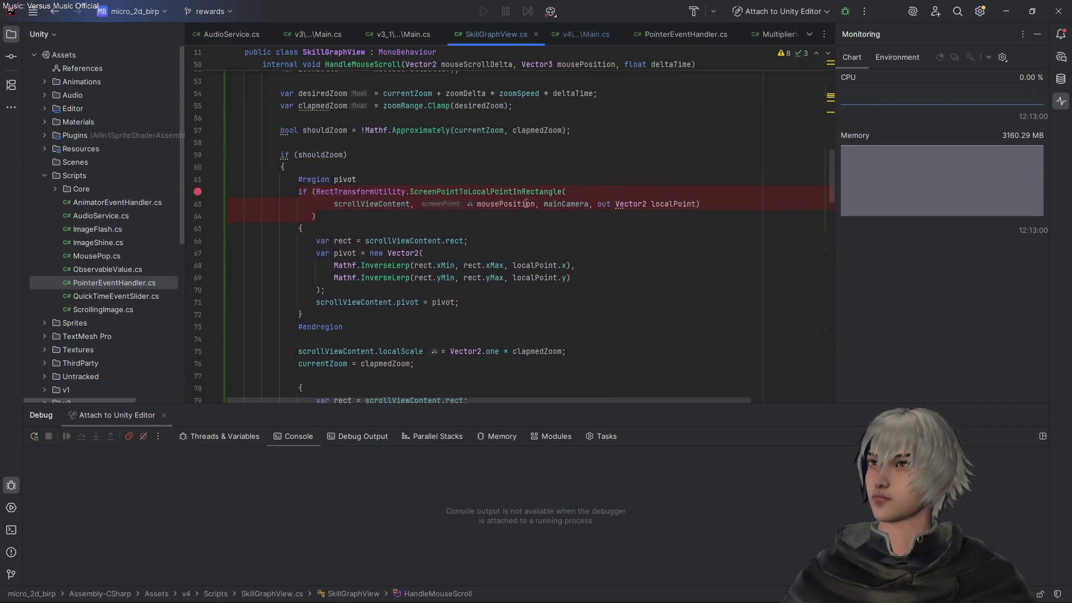
pyautogui.hotkey('alt', 'Tab')
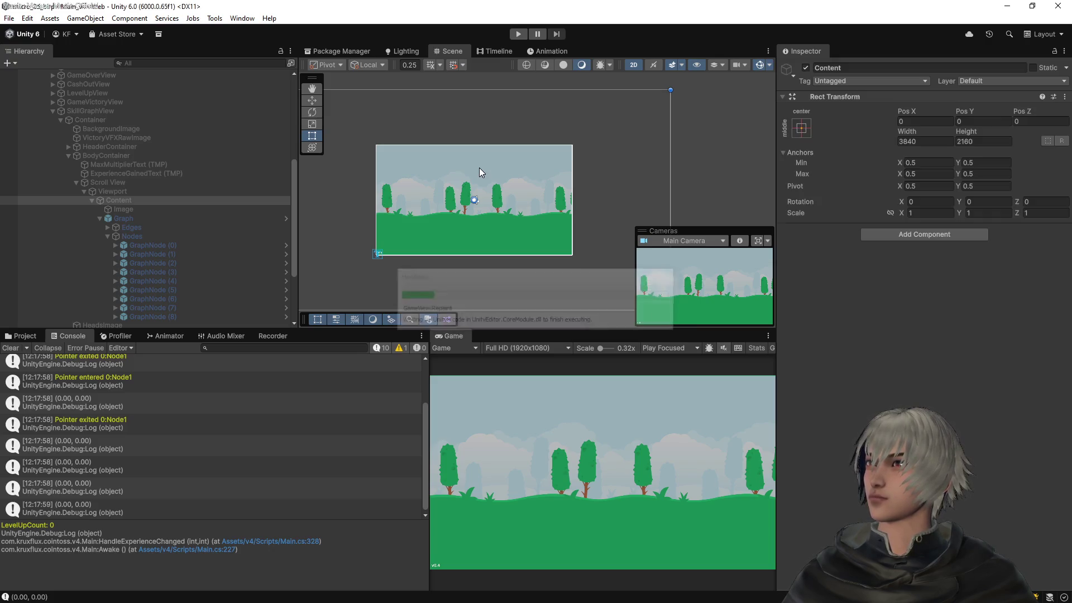
# Play the game, start a round, open the skill graph, zoom out and back in, and select a pivot log entry
pyautogui.click(518, 34)
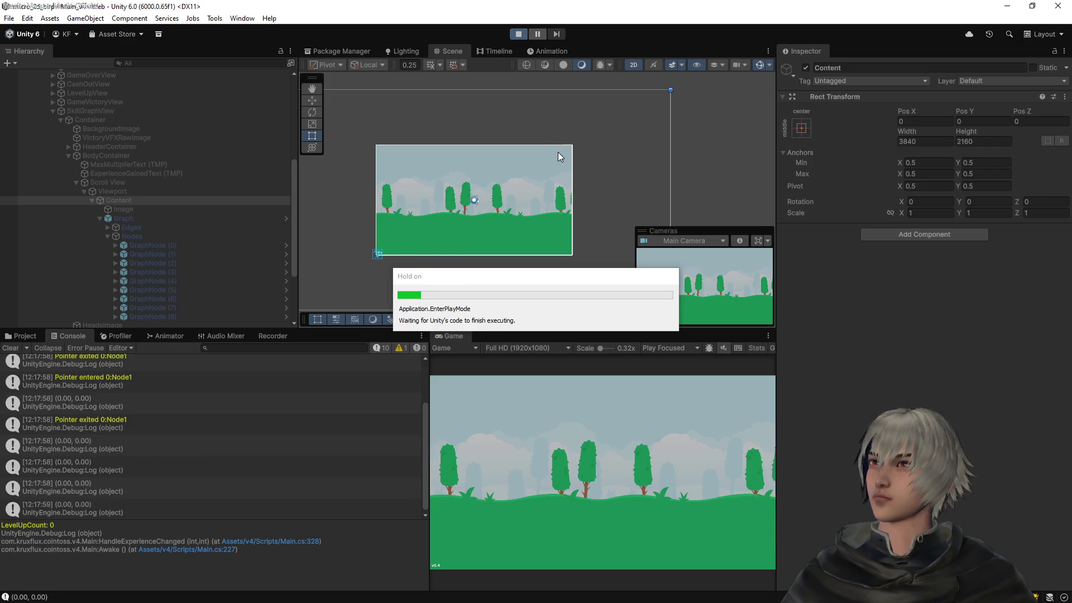
pyautogui.click(593, 494)
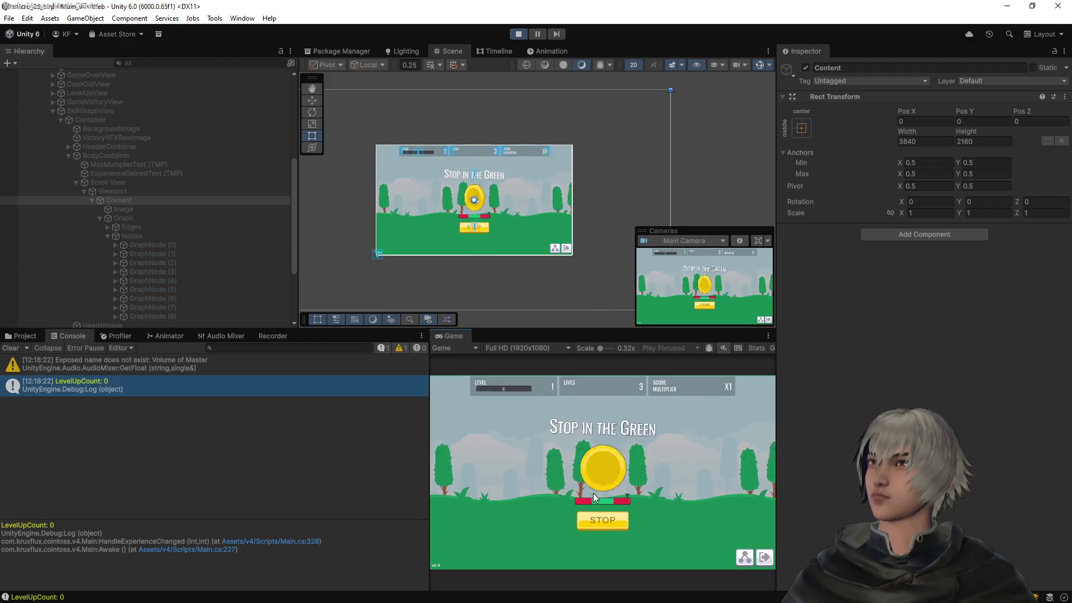
pyautogui.click(742, 558)
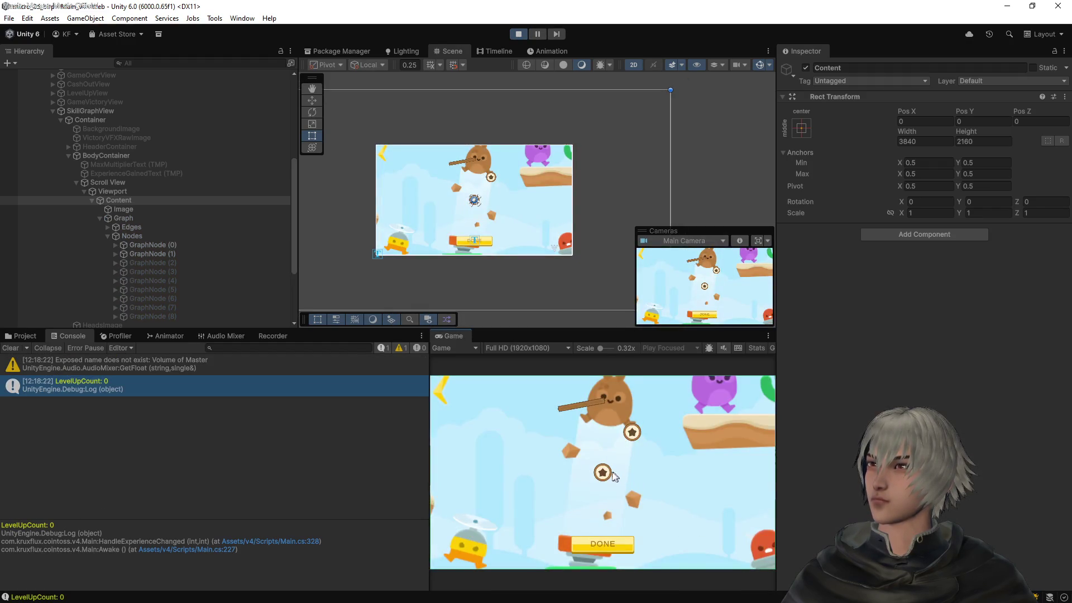
pyautogui.scroll(-6, 606, 476)
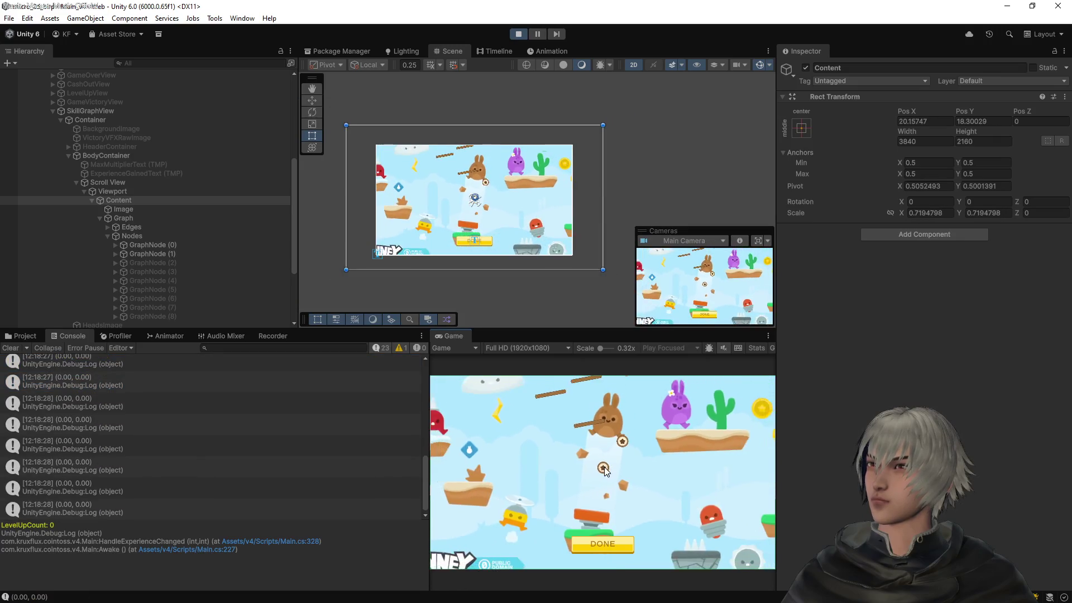
pyautogui.scroll(-1, 607, 473)
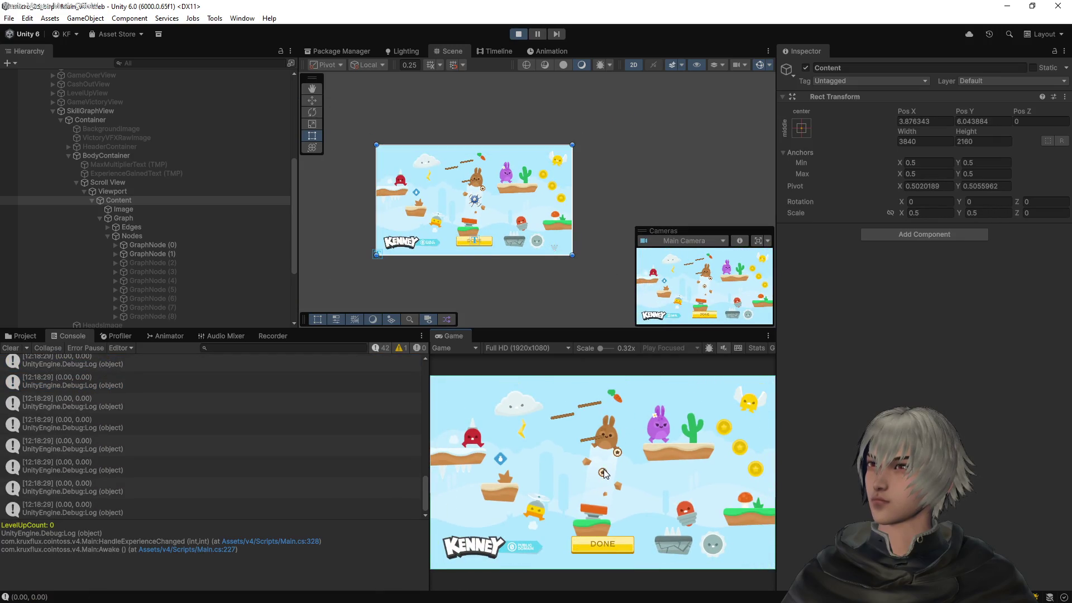
pyautogui.scroll(2, 604, 475)
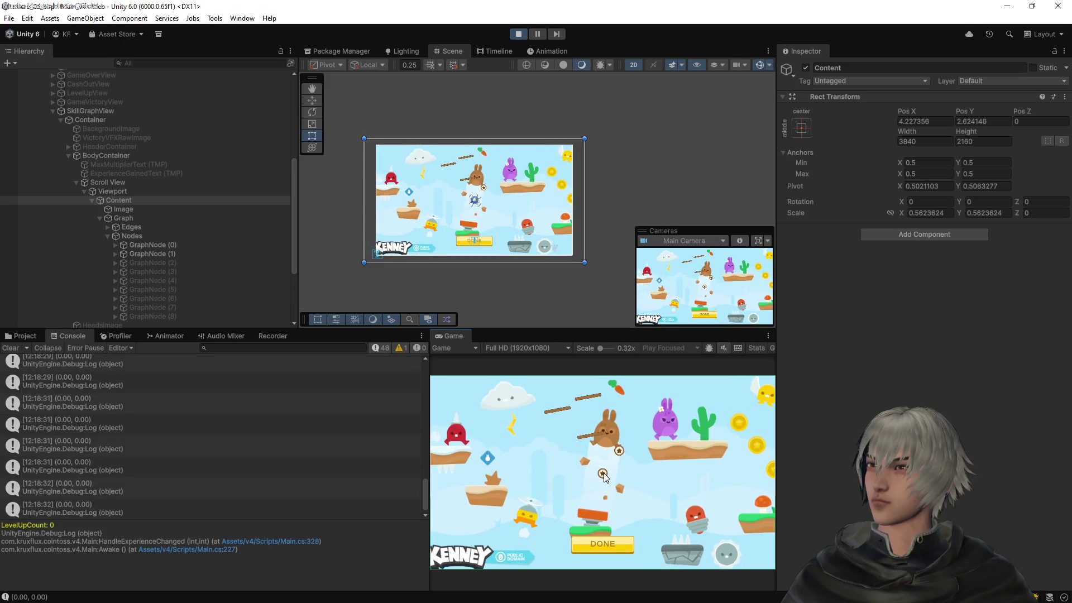
pyautogui.scroll(2, 603, 474)
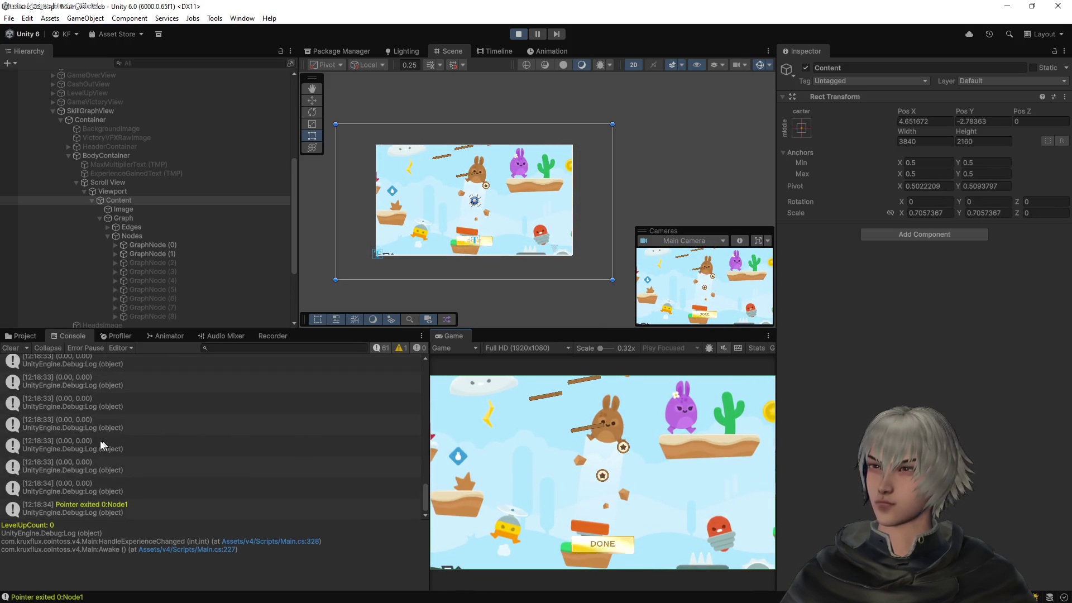
pyautogui.click(98, 441)
# Jump from the console log to Debug.Log(pivotPoint) in VS Code, delete that line, and return to Unity
pyautogui.doubleClick(98, 450)
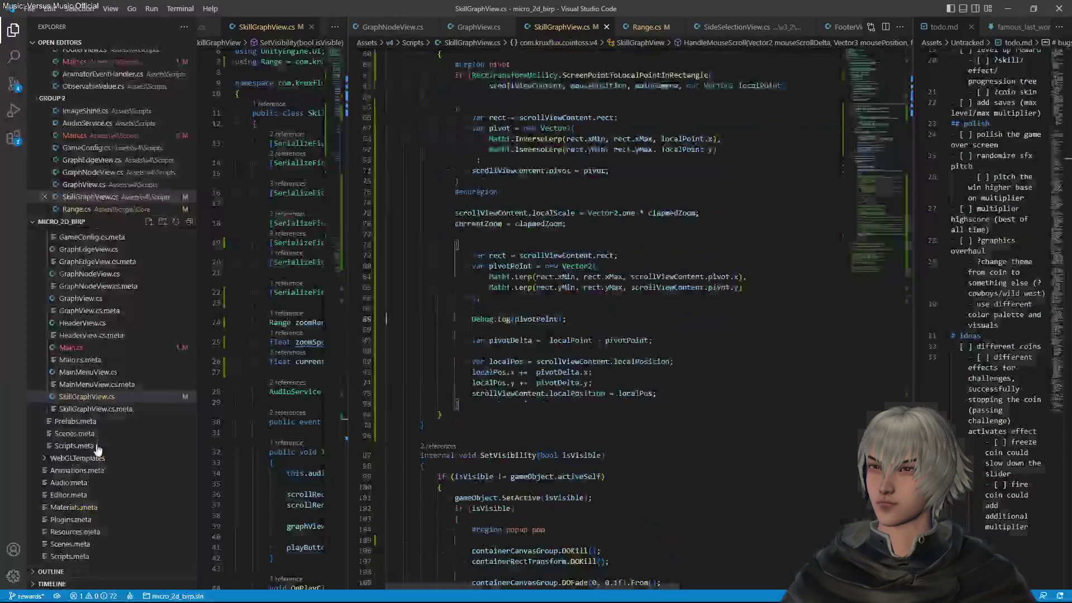
pyautogui.moveTo(578, 321); pyautogui.dragTo(573, 300)
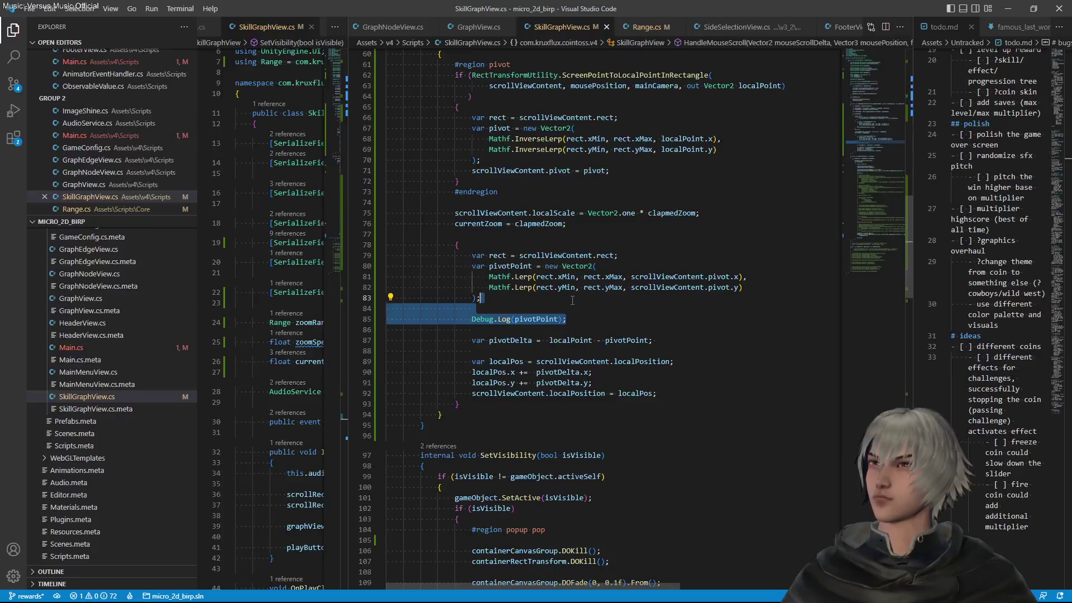
pyautogui.press('BackSpace')
pyautogui.hotkey('alt', 'Tab')
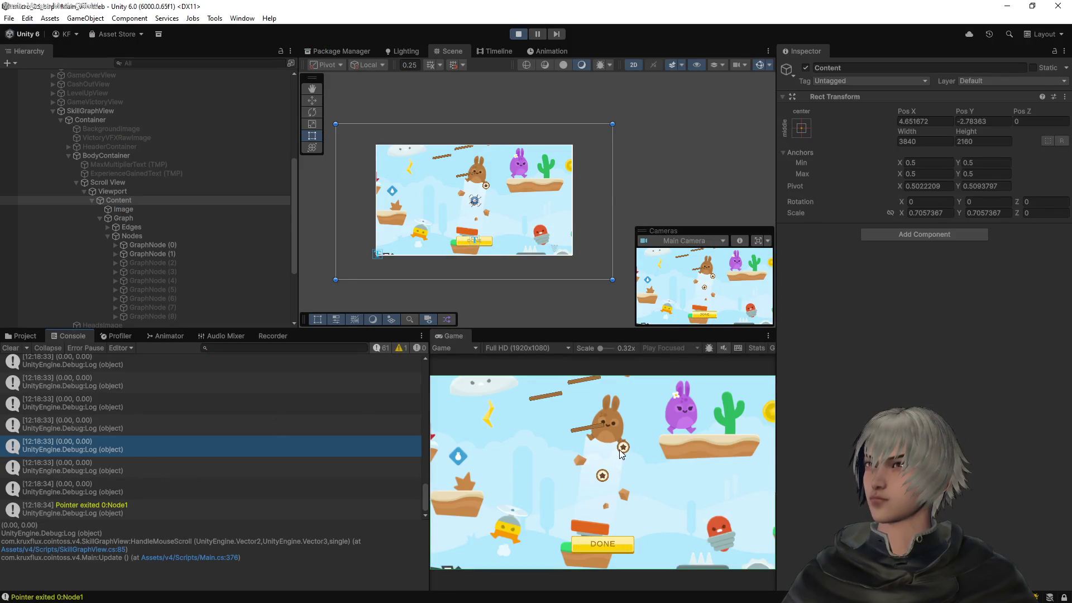
# Zoom the skill graph in and out repeatedly with the mouse wheel in the running game
pyautogui.scroll(2, 622, 453)
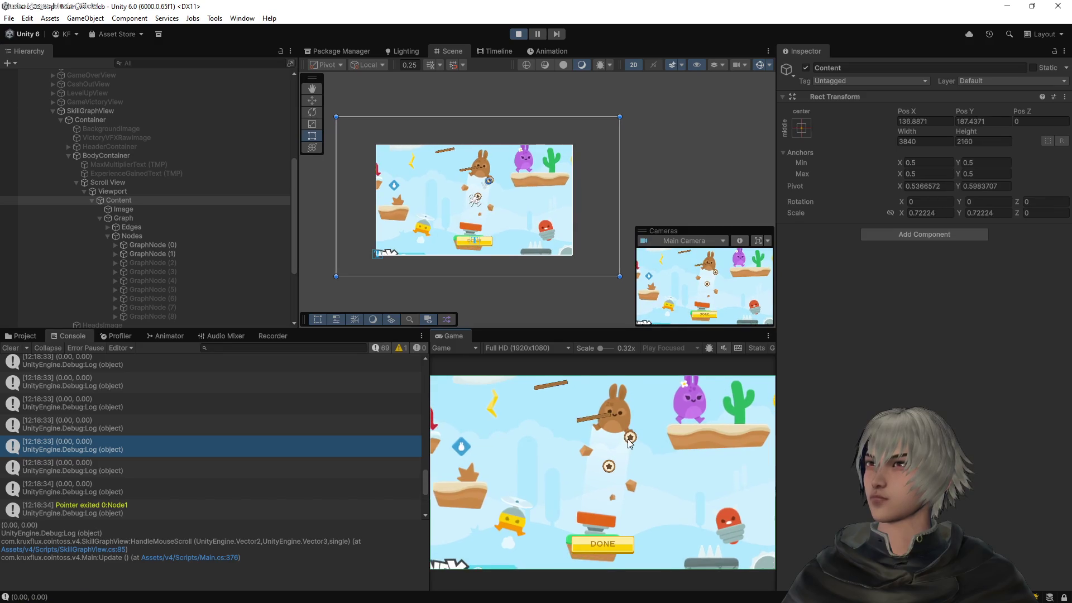
pyautogui.scroll(-2, 630, 443)
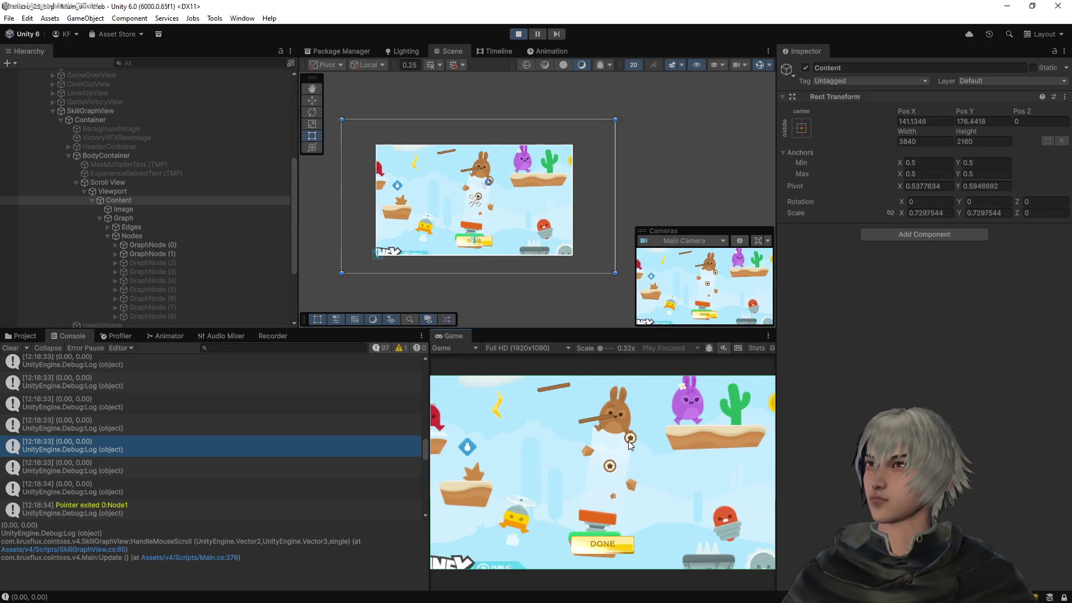
pyautogui.scroll(3, 630, 442)
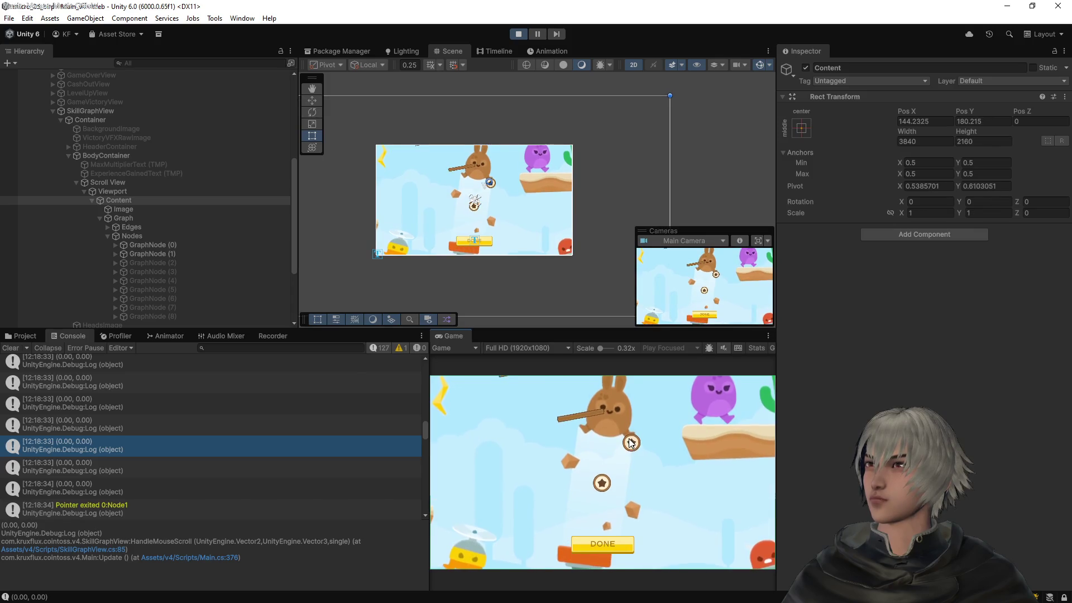
pyautogui.scroll(-4, 631, 442)
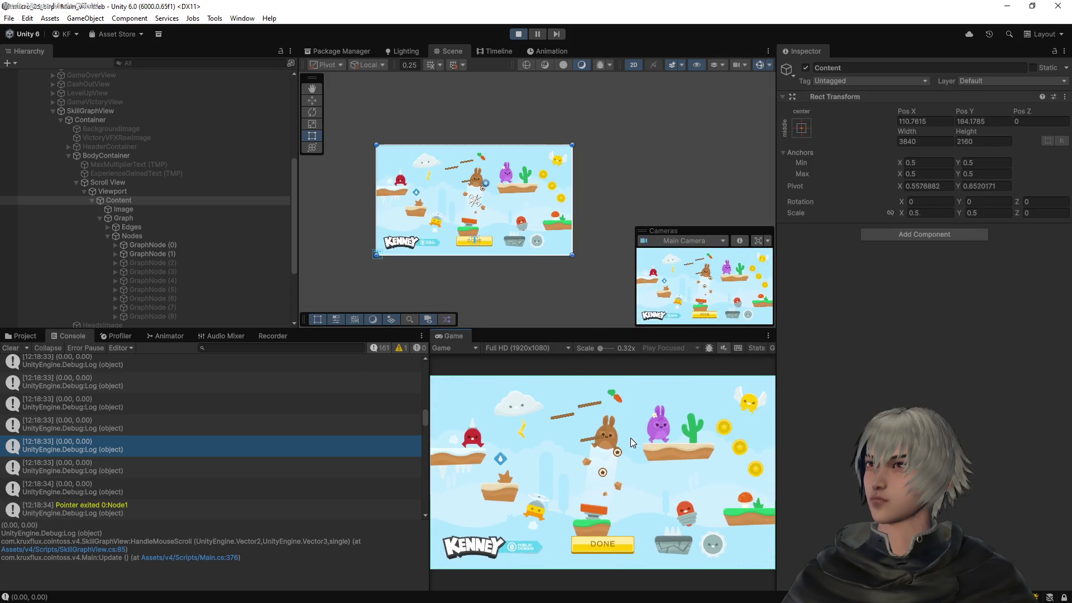
pyautogui.scroll(3, 620, 447)
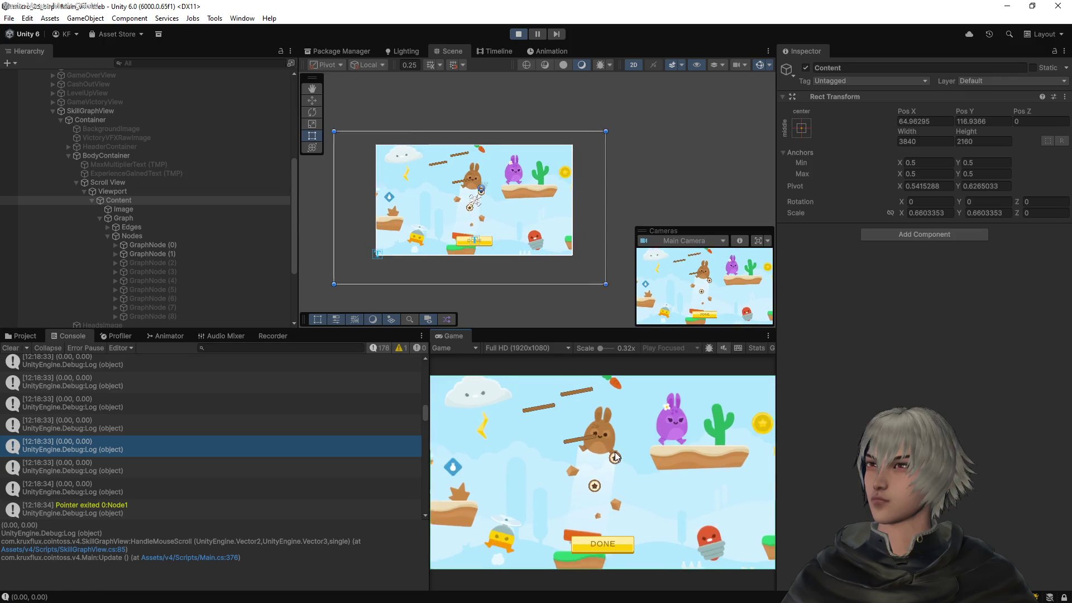
pyautogui.scroll(-1, 616, 457)
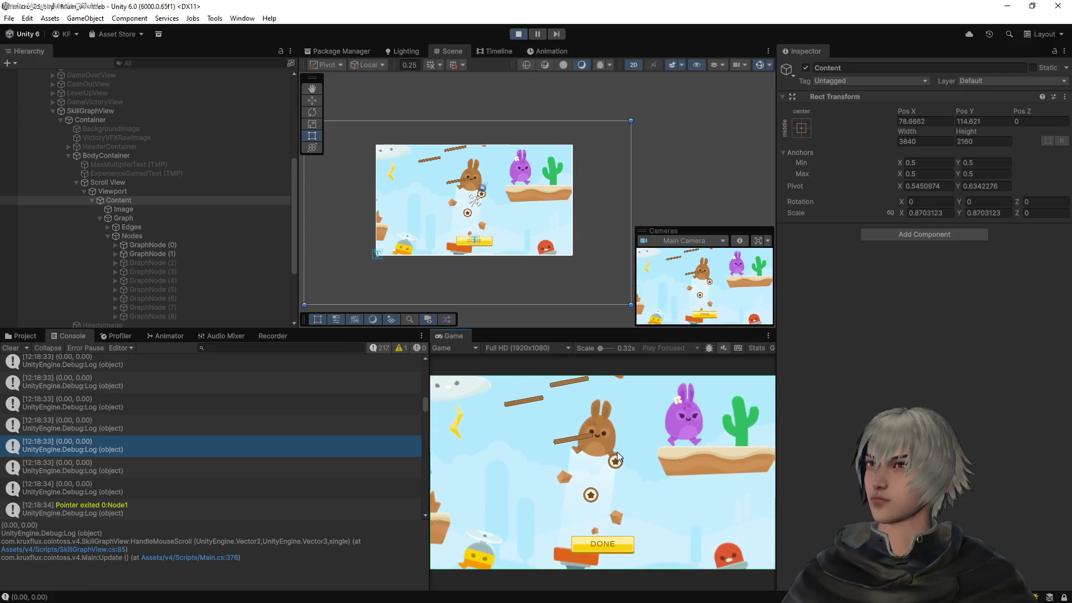
pyautogui.scroll(-2, 616, 457)
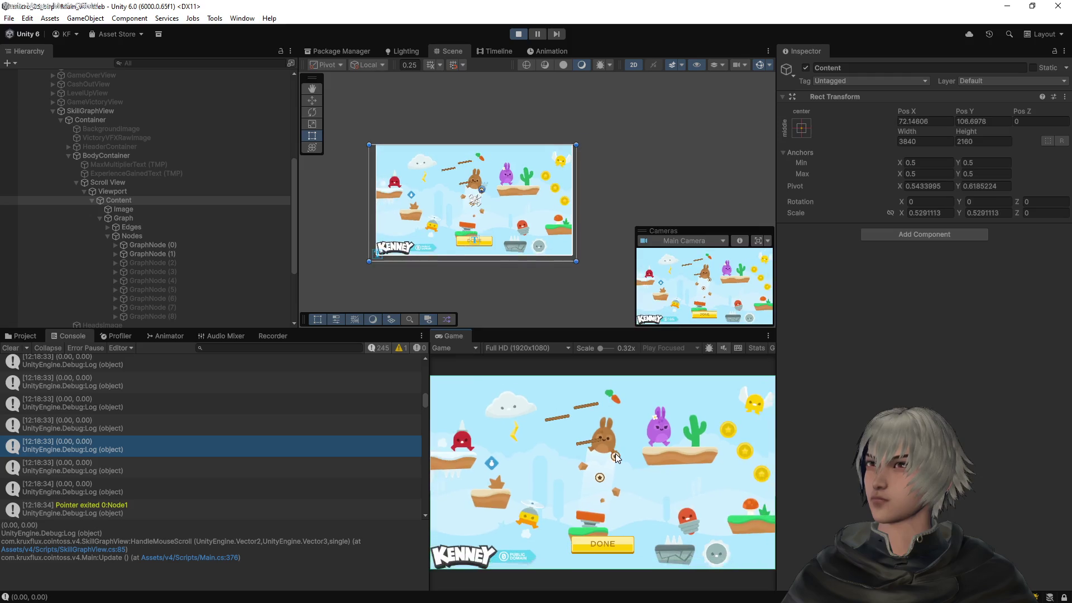
pyautogui.scroll(1, 618, 456)
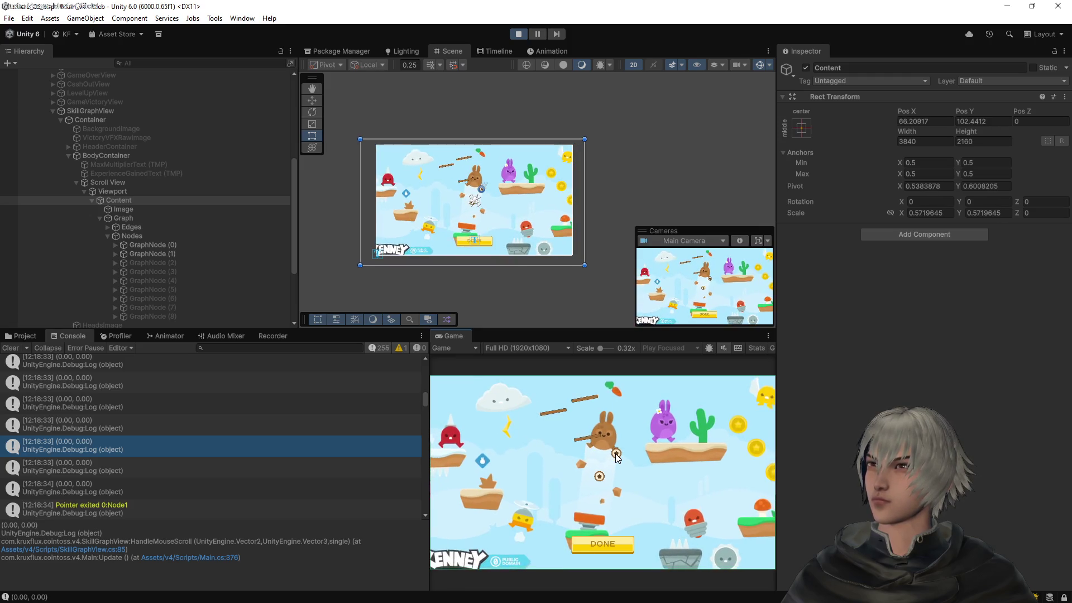
pyautogui.scroll(-1, 616, 457)
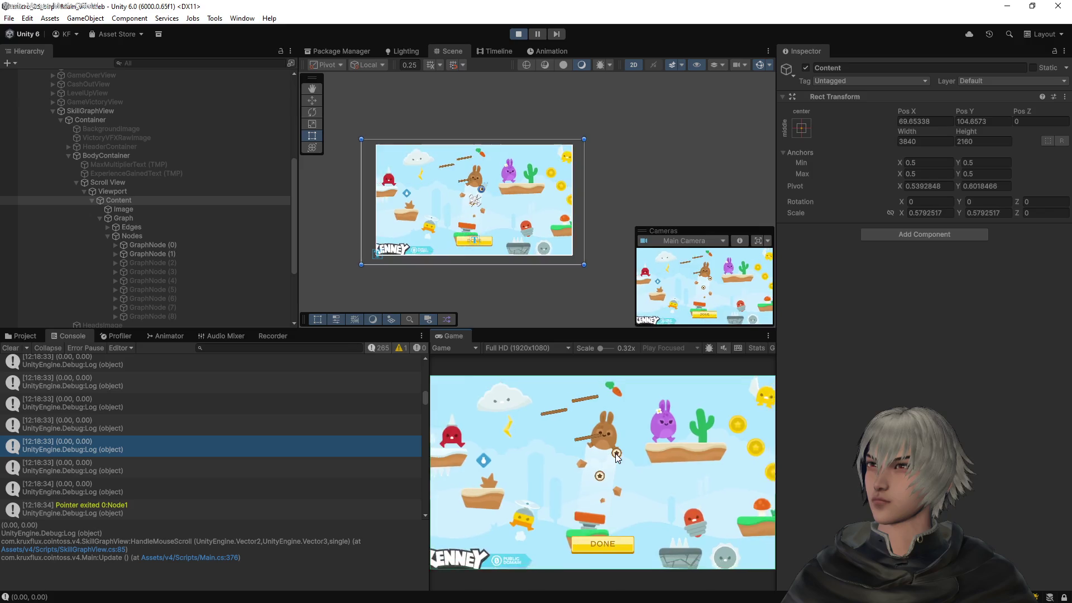
pyautogui.scroll(2, 452, 408)
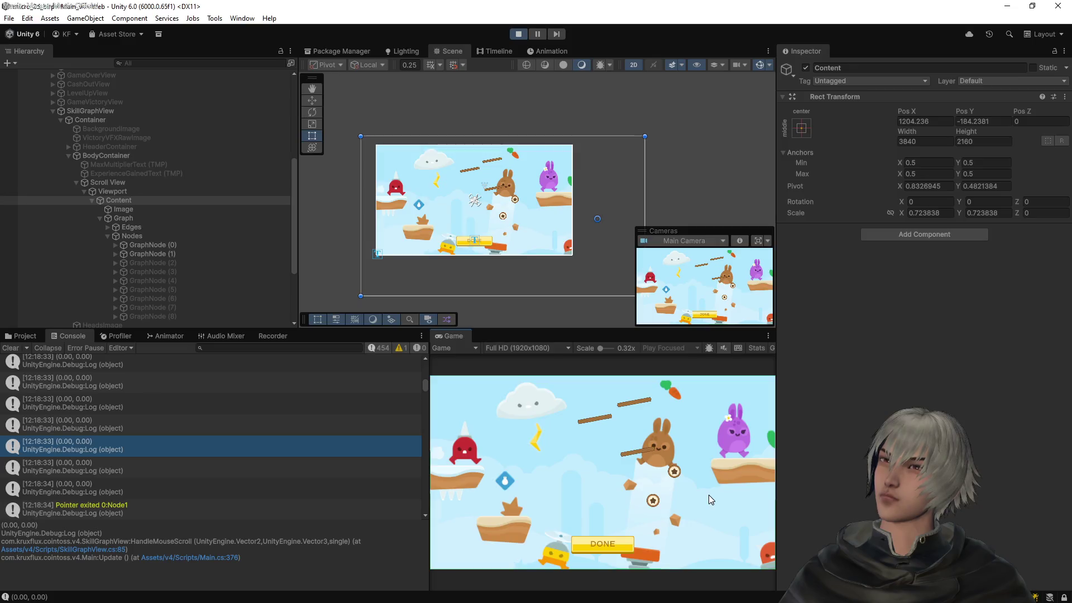
# Pan the skill graph left, keep testing zoom in and out, then stop Play mode
pyautogui.moveTo(554, 475); pyautogui.dragTo(496, 471)
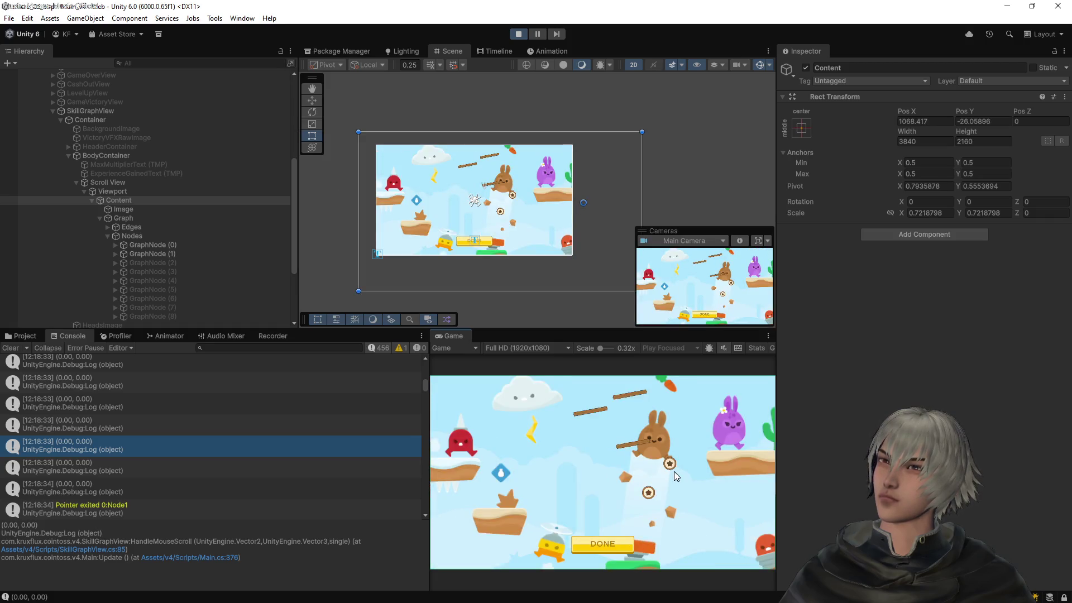
pyautogui.scroll(-1, 527, 469)
pyautogui.scroll(-1, 527, 472)
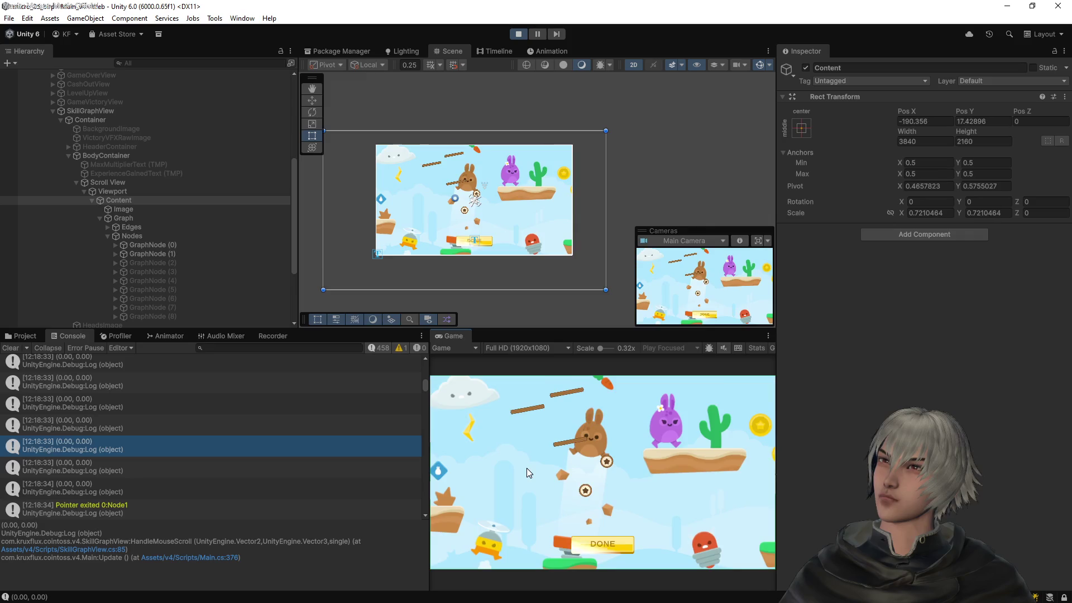
pyautogui.scroll(5, 527, 468)
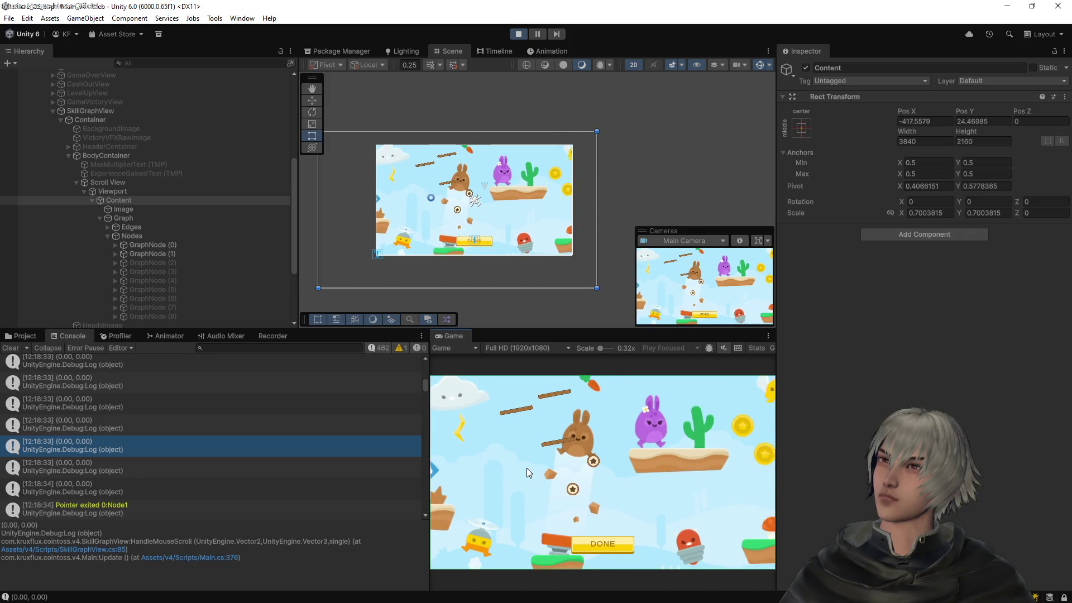
pyautogui.scroll(1, 695, 480)
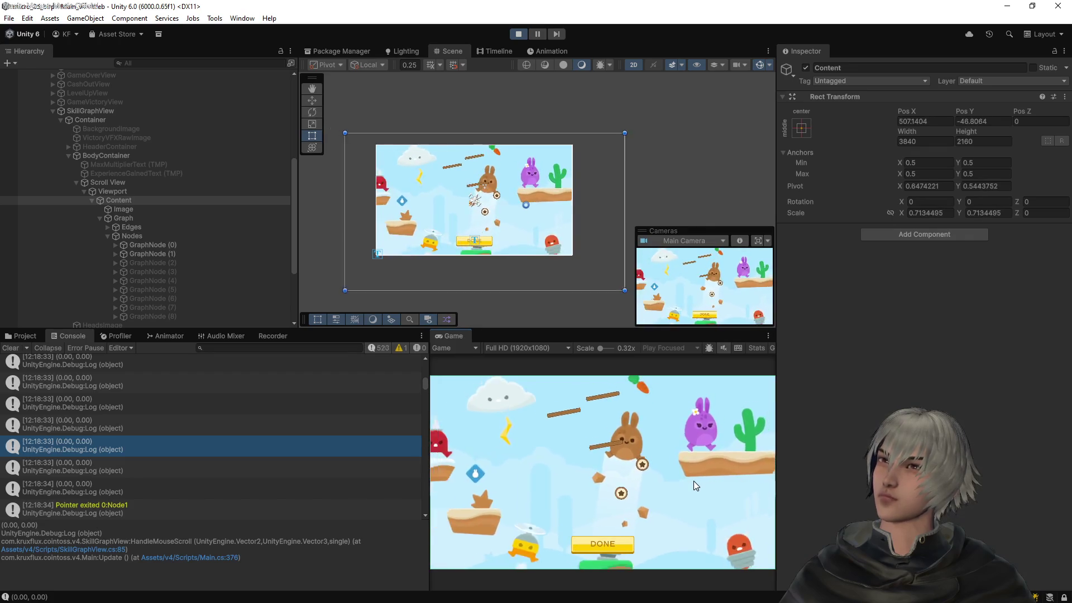
pyautogui.scroll(2, 694, 480)
pyautogui.hscroll(2, 534, 474)
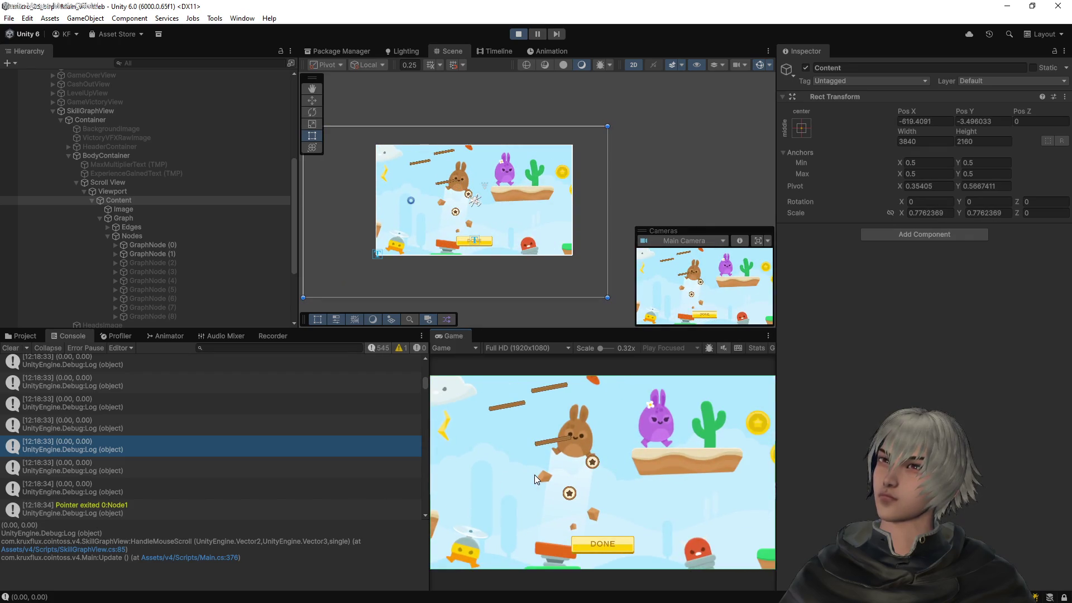
pyautogui.scroll(1, 534, 475)
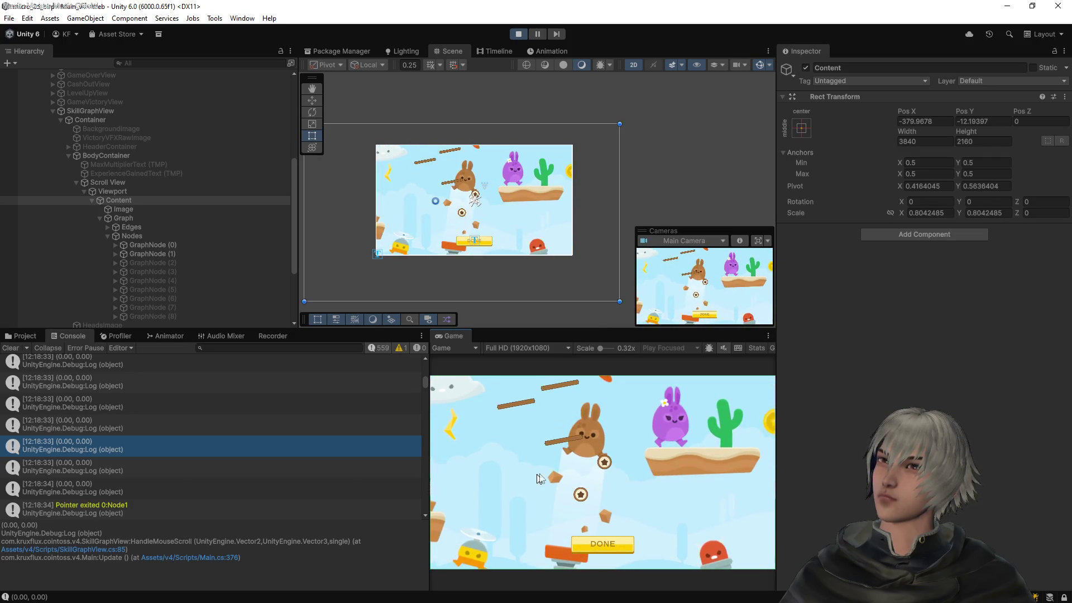
pyautogui.scroll(4, 581, 497)
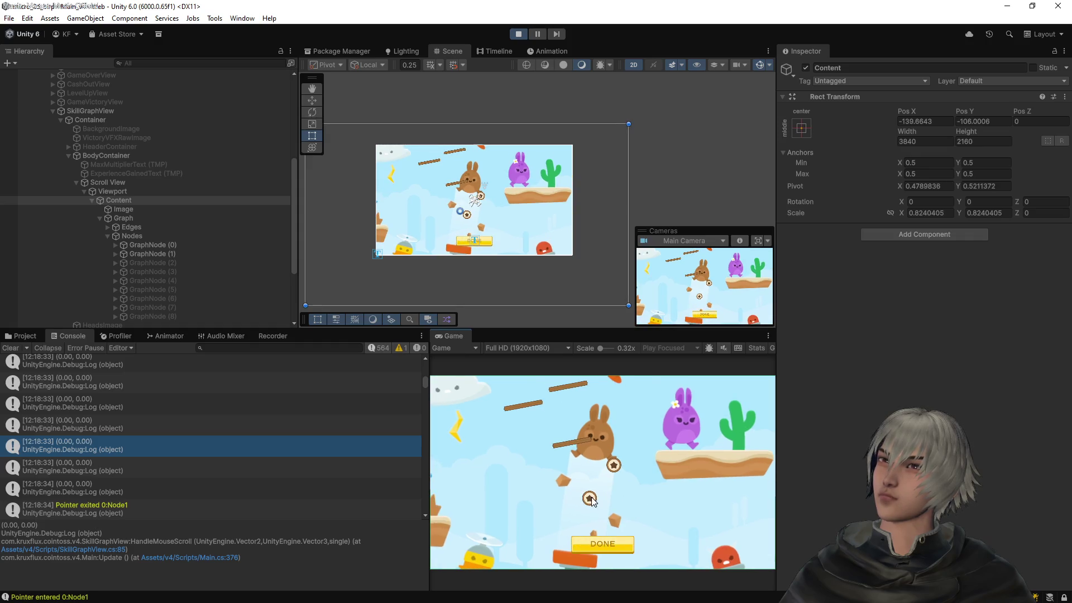
pyautogui.scroll(-3, 591, 500)
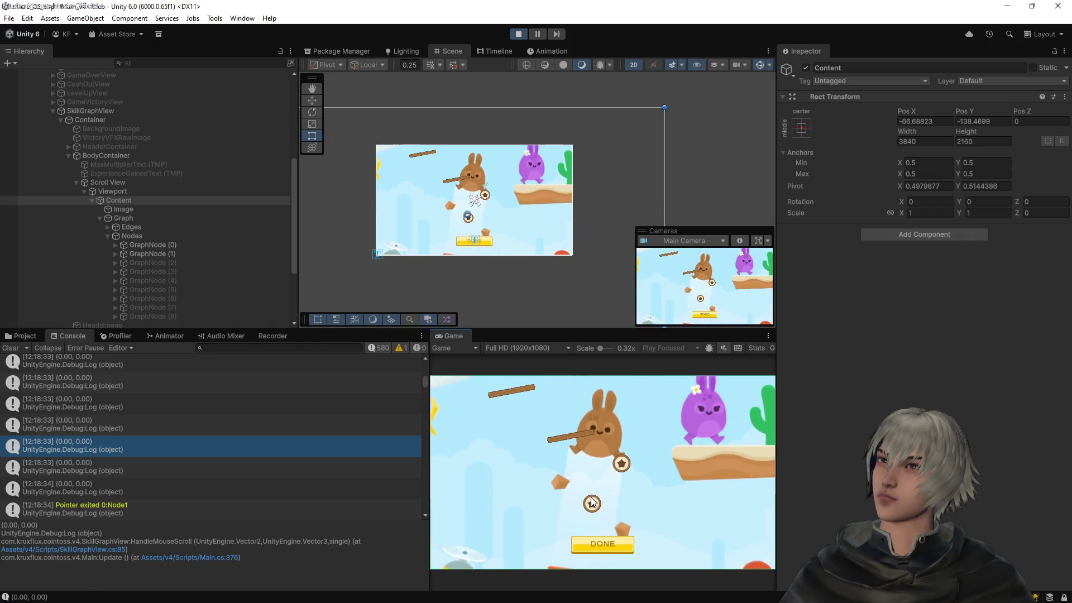
pyautogui.scroll(-10, 592, 501)
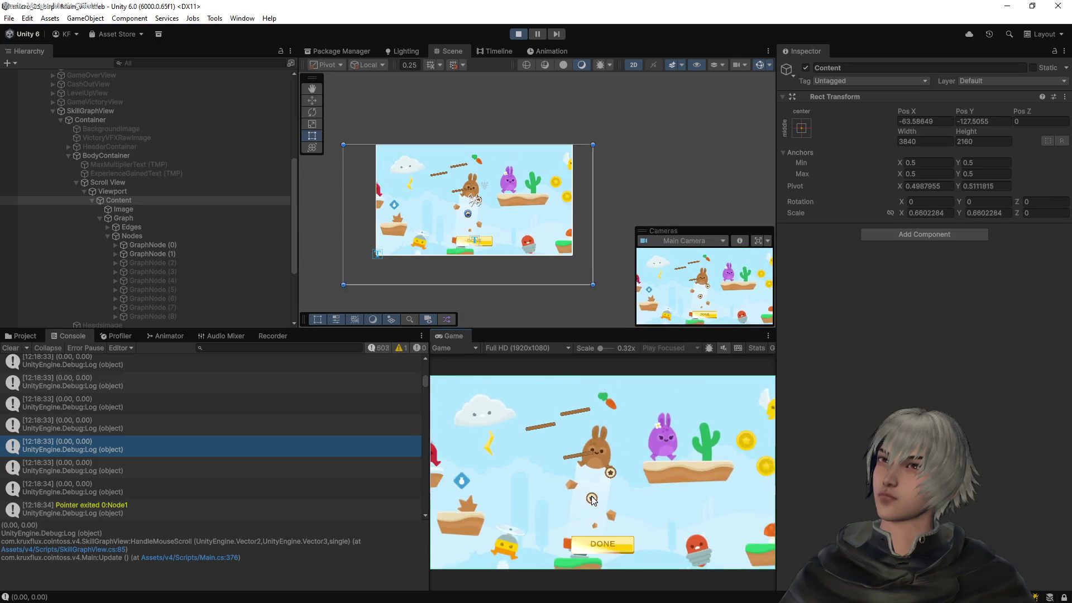
pyautogui.scroll(-5, 592, 486)
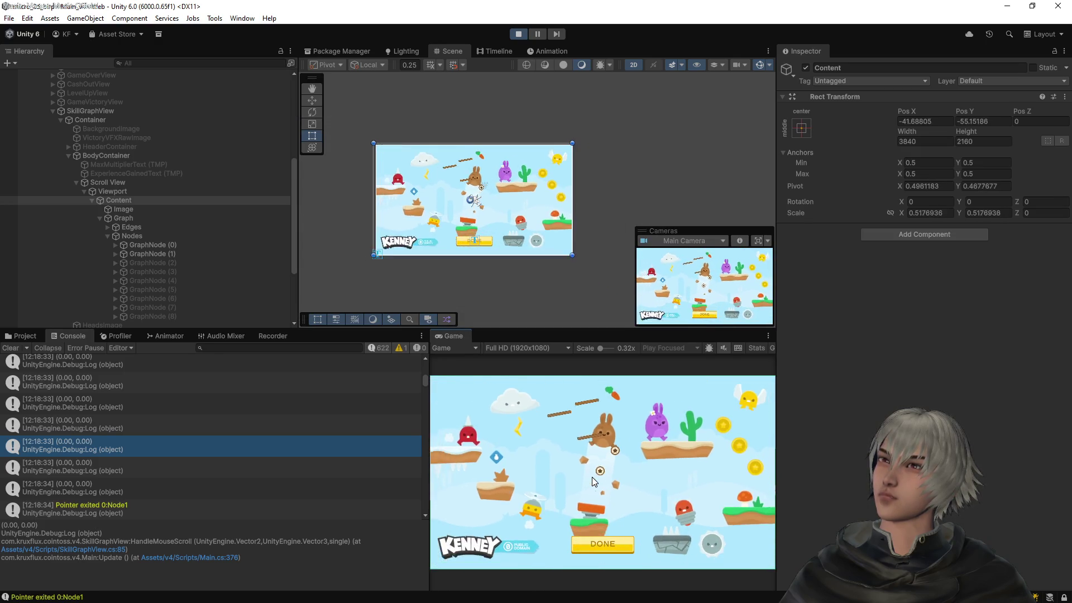
pyautogui.scroll(8, 603, 476)
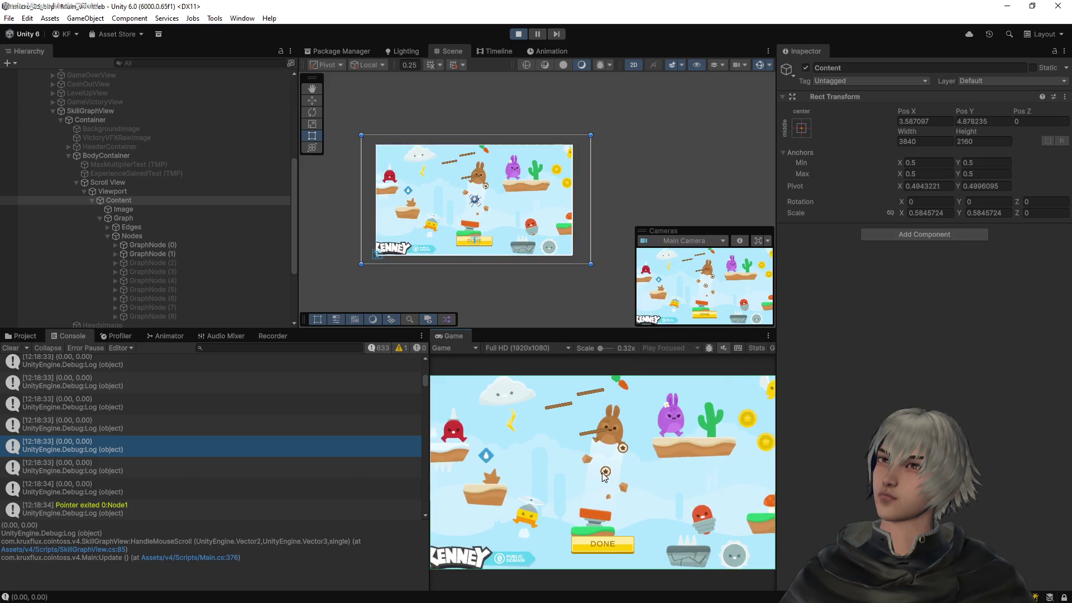
pyautogui.scroll(10, 604, 476)
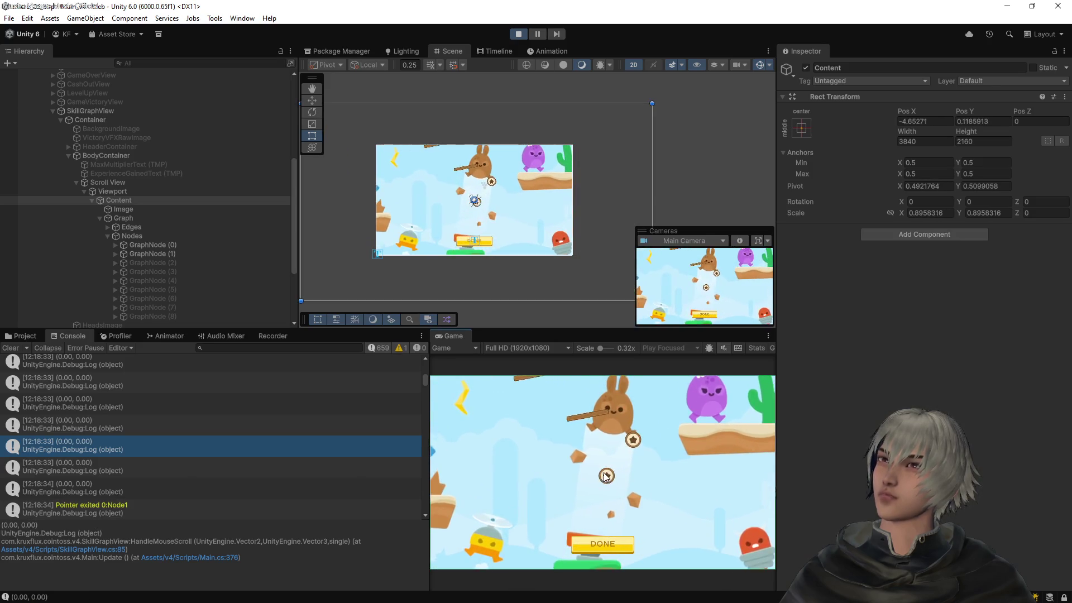
pyautogui.scroll(-3, 607, 479)
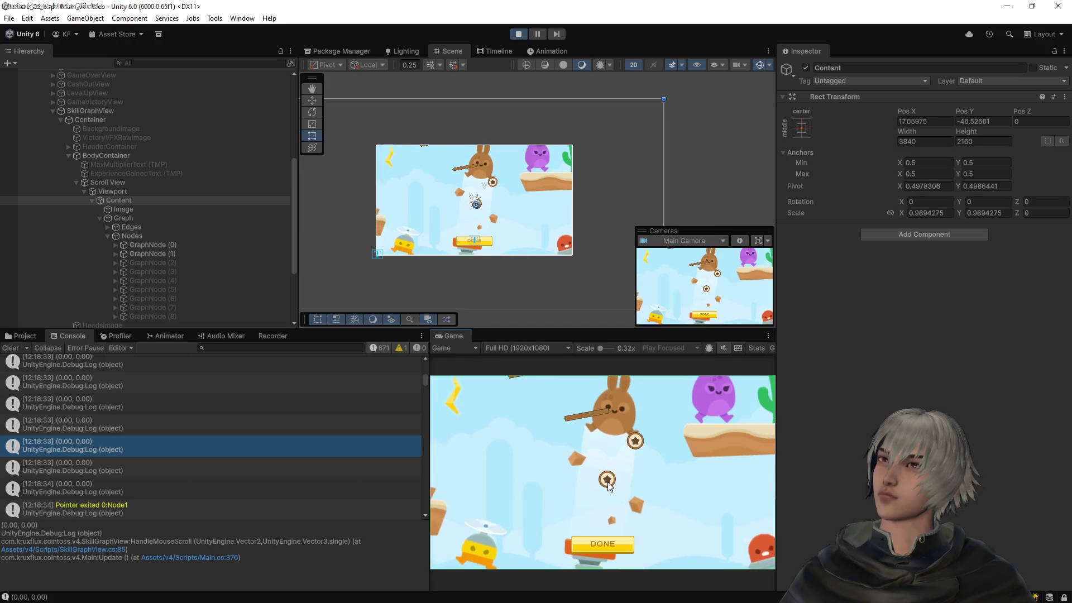
pyautogui.scroll(-7, 608, 480)
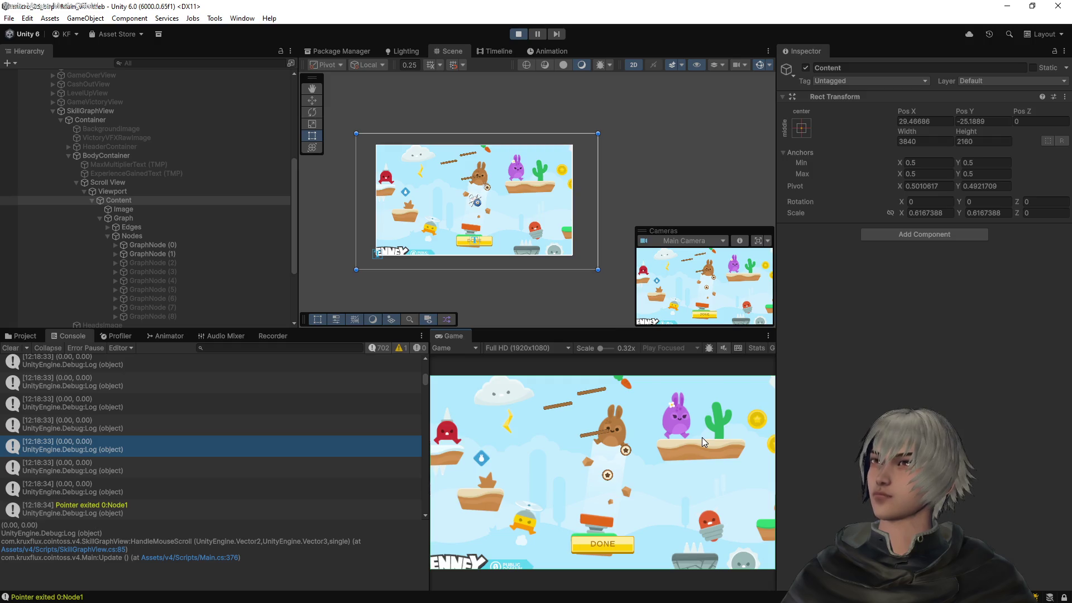
pyautogui.scroll(-1, 702, 437)
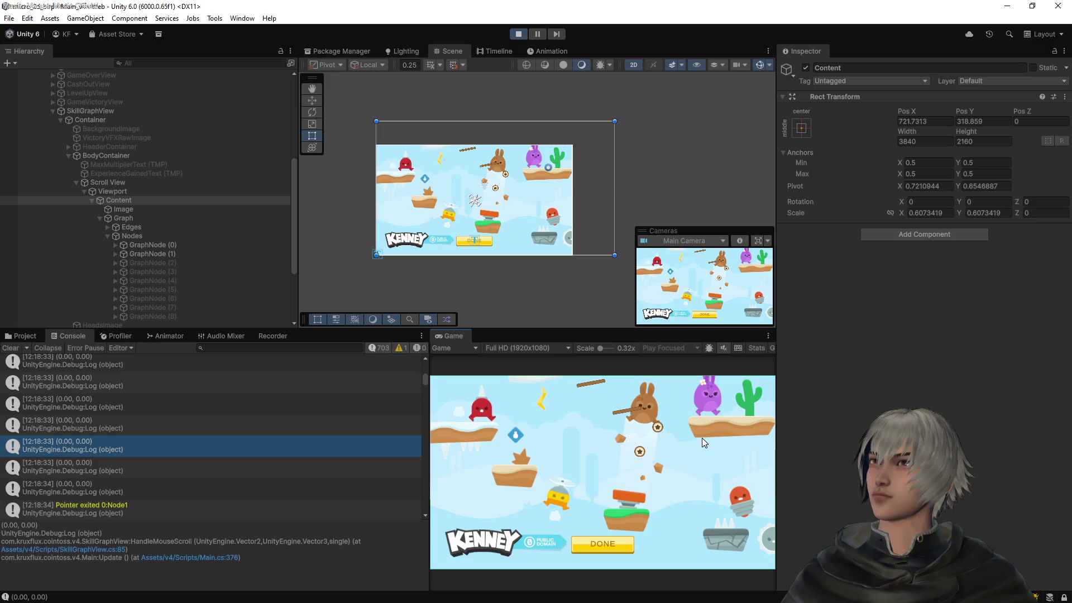
pyautogui.click(519, 35)
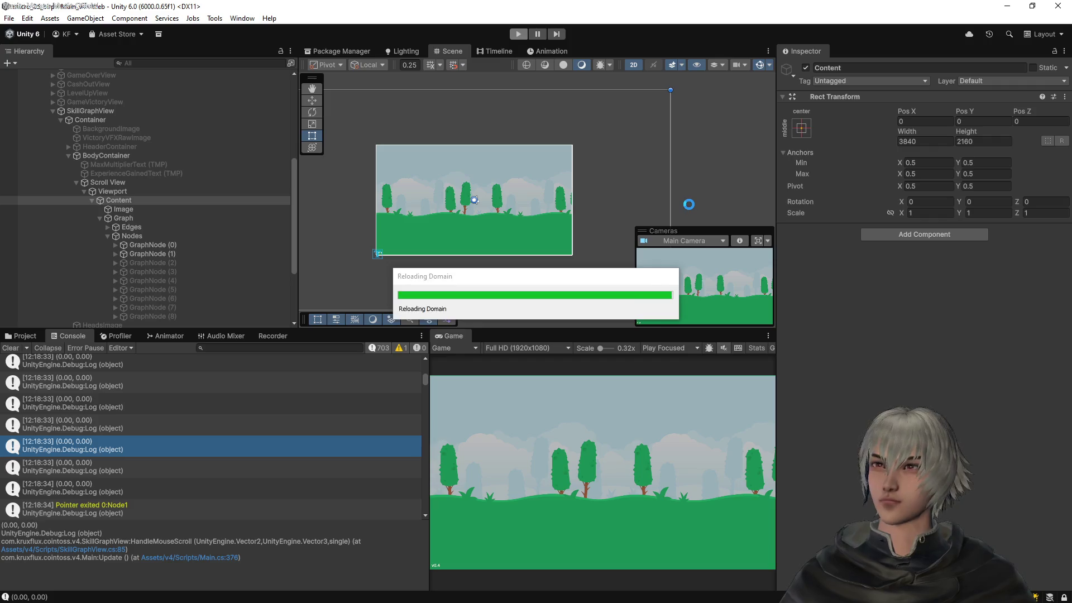
# Comment out the pivot region block in SkillGraphView.cs
pyautogui.hotkey('alt', 'Tab')
pyautogui.scroll(4, 525, 268)
pyautogui.click(516, 331)
pyautogui.moveTo(516, 331); pyautogui.dragTo(458, 205)
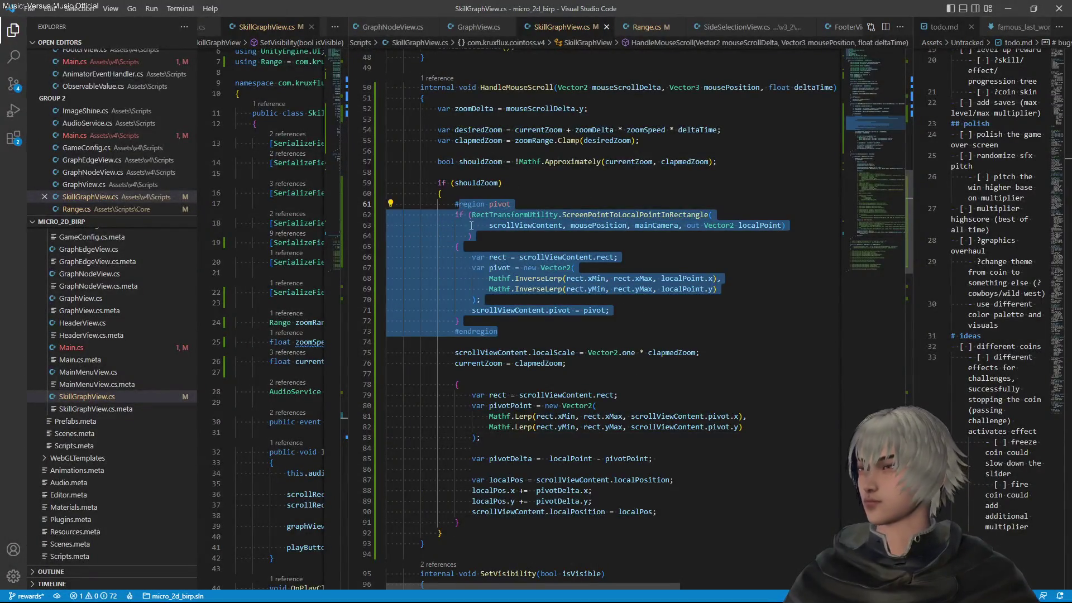
pyautogui.hotkey('ctrl', '/')
# Comment out the position-correction block and save SkillGraphView.cs
pyautogui.moveTo(458, 522); pyautogui.dragTo(455, 384)
pyautogui.hotkey('ctrl', '/')
pyautogui.hotkey('ctrl', 's')
pyautogui.hotkey('alt', 'Tab')
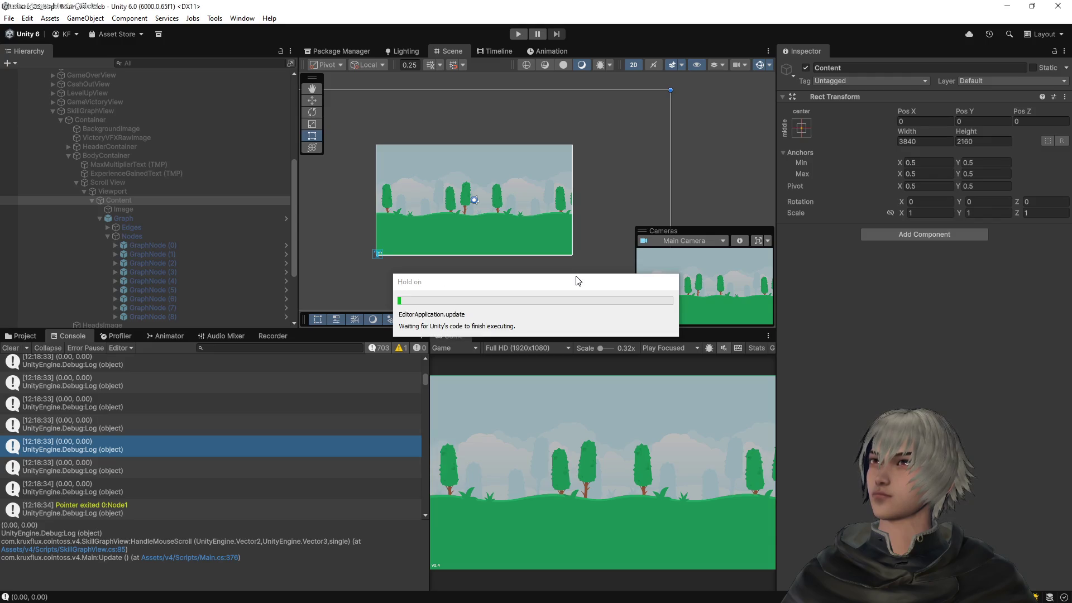
# Rerun the game from the title screen and zoom the skill graph in and out
pyautogui.click(518, 34)
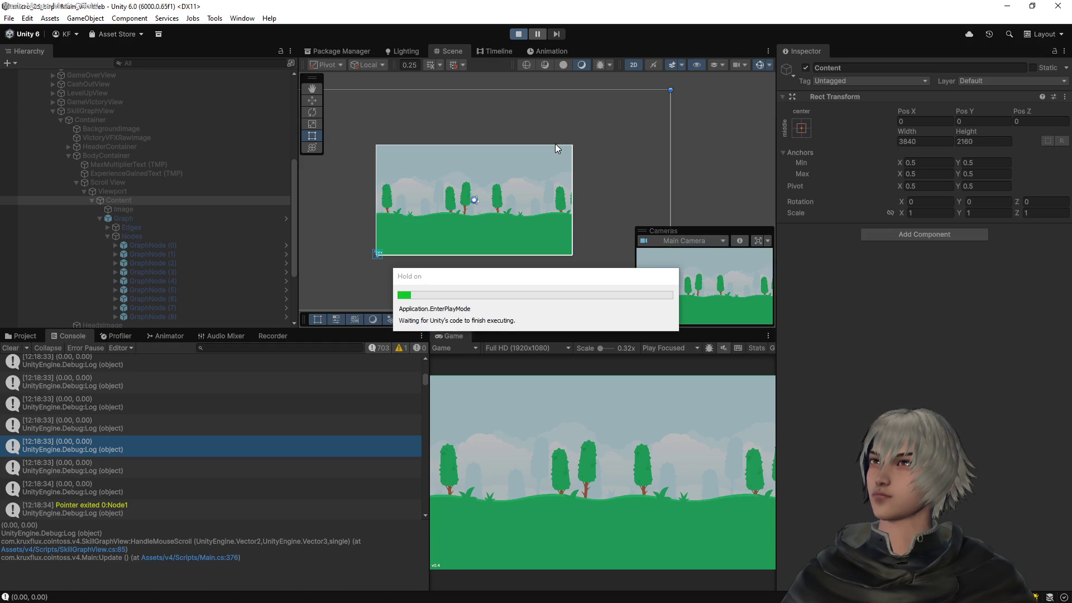
pyautogui.click(602, 500)
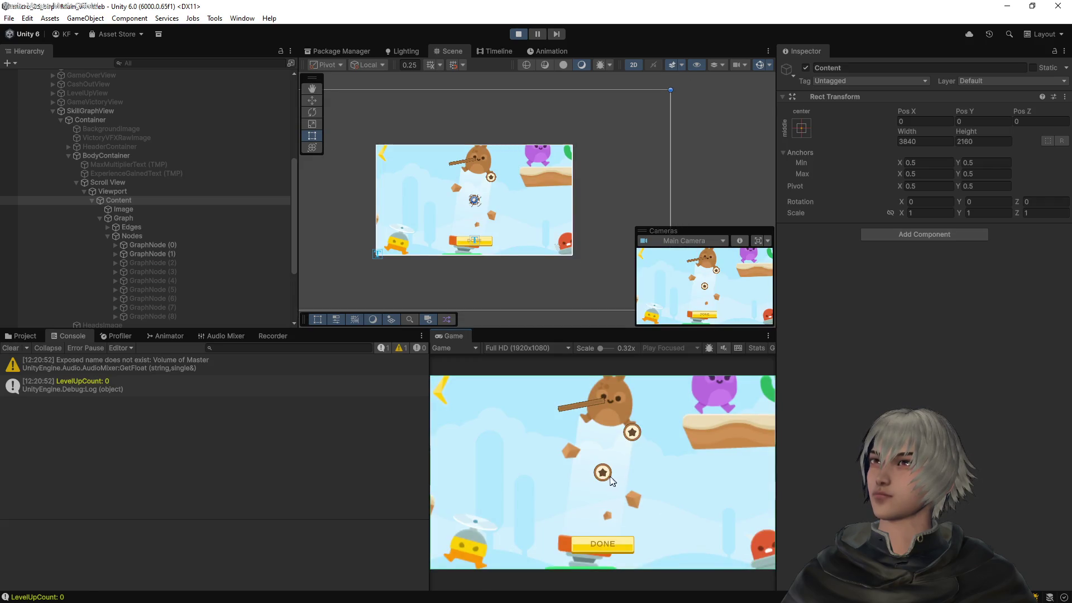
pyautogui.scroll(3, 701, 421)
pyautogui.moveTo(712, 417); pyautogui.dragTo(562, 518)
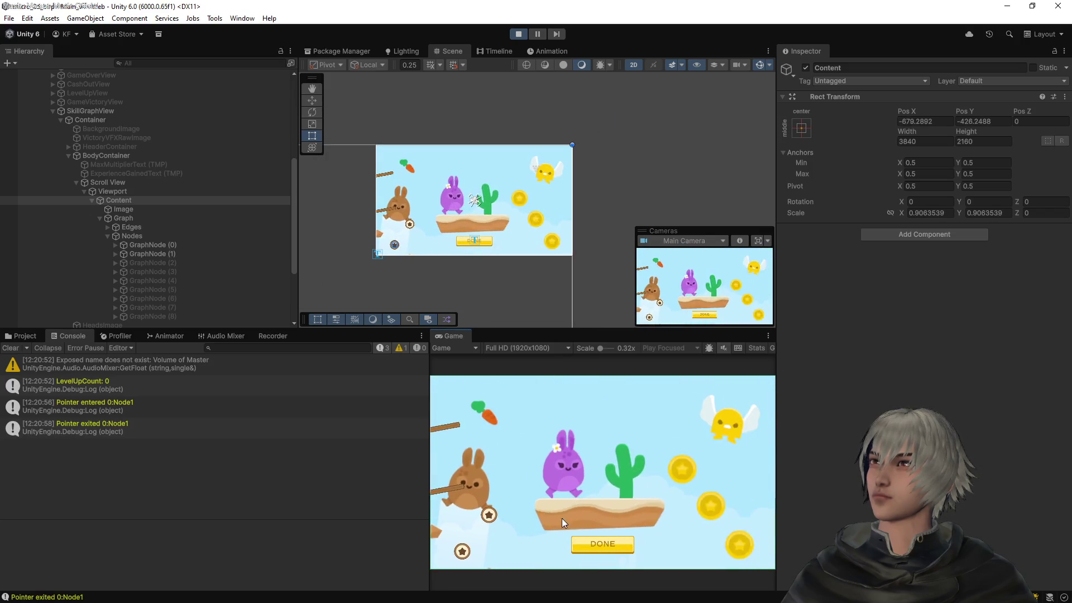
pyautogui.scroll(-2, 658, 461)
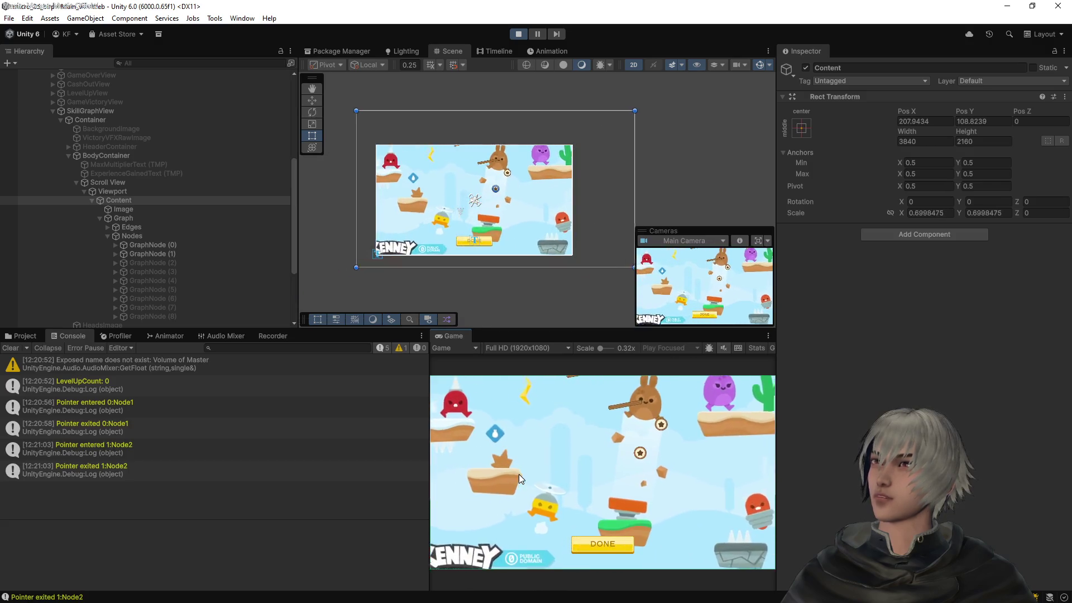
pyautogui.scroll(1, 525, 472)
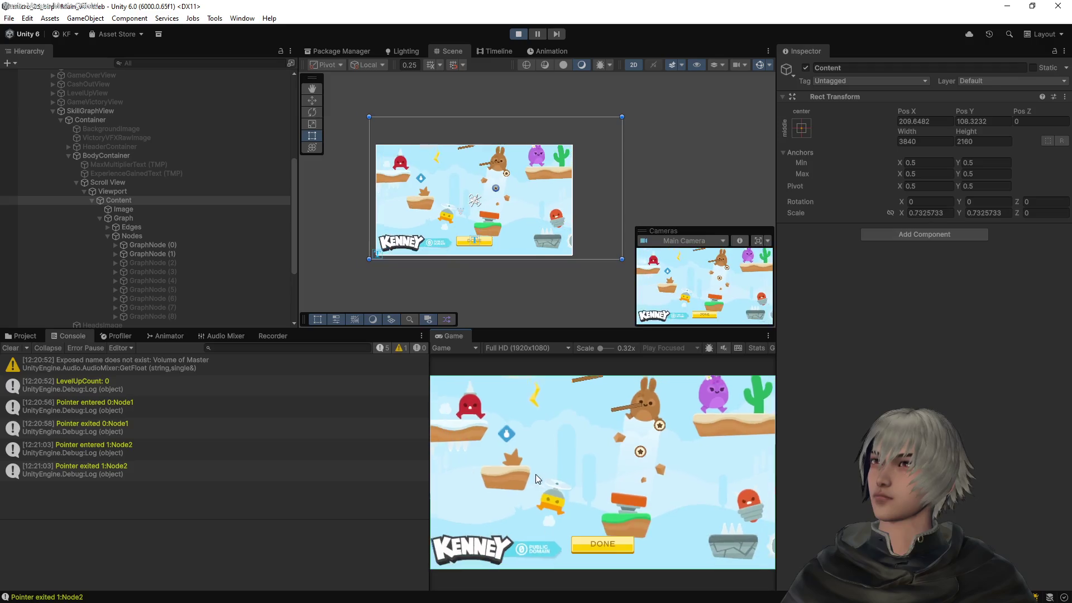
pyautogui.scroll(-2, 620, 413)
pyautogui.scroll(5, 570, 411)
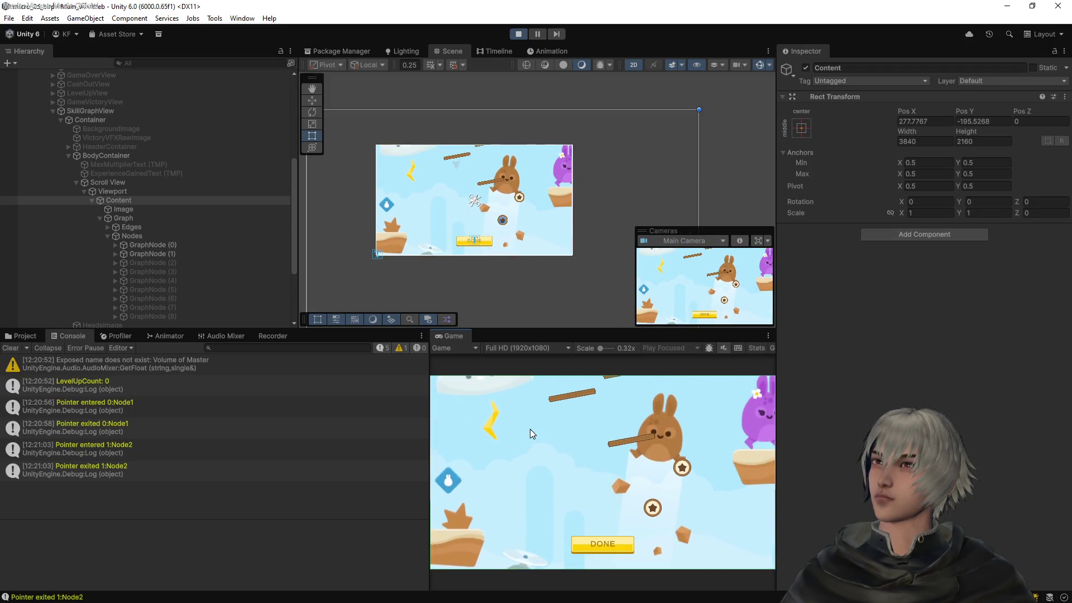
pyautogui.scroll(-3, 529, 432)
# Pan to another area of the graph, keep zooming in and out, then stop the game
pyautogui.scroll(3, 530, 436)
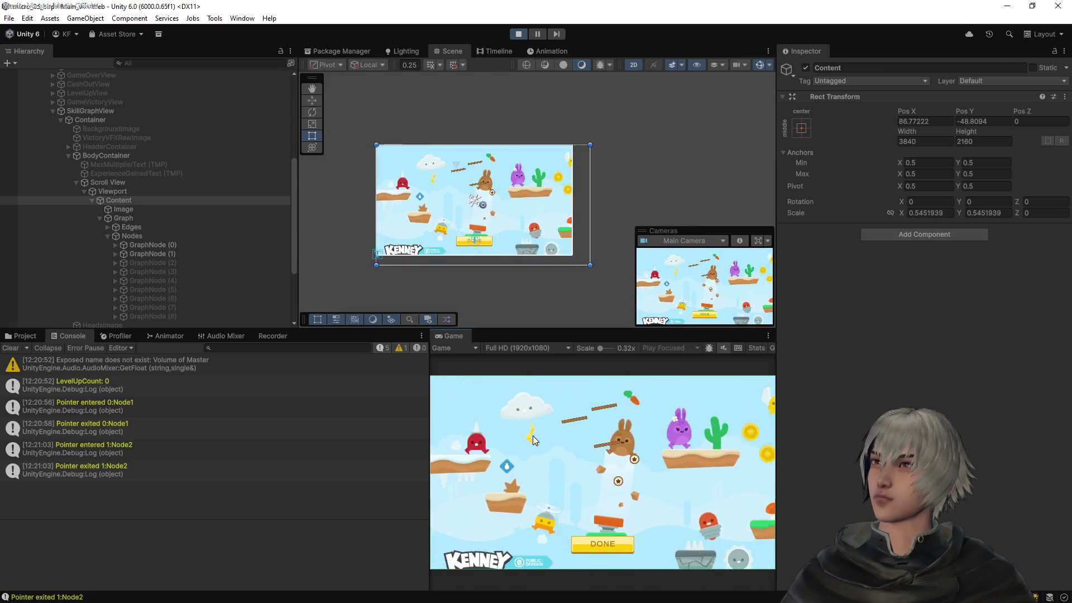
pyautogui.scroll(-5, 535, 437)
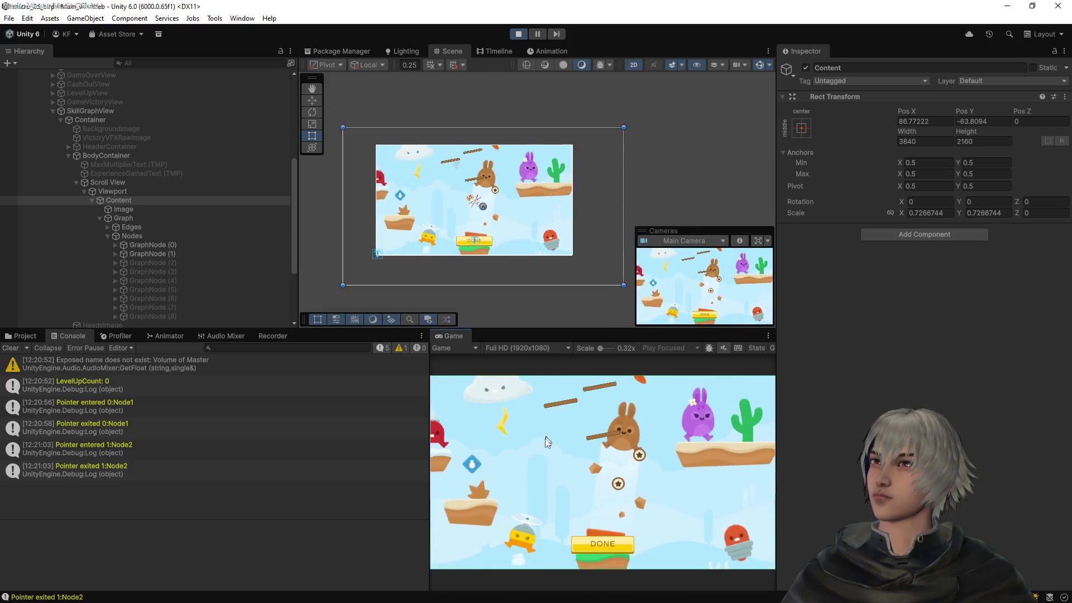
pyautogui.scroll(5, 642, 468)
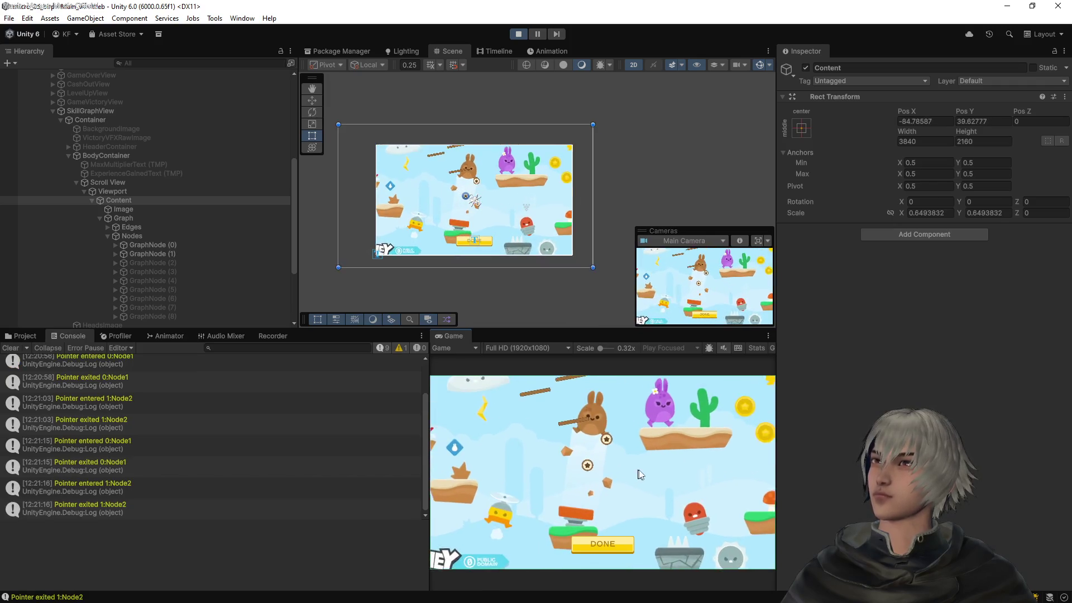
pyautogui.scroll(-5, 647, 460)
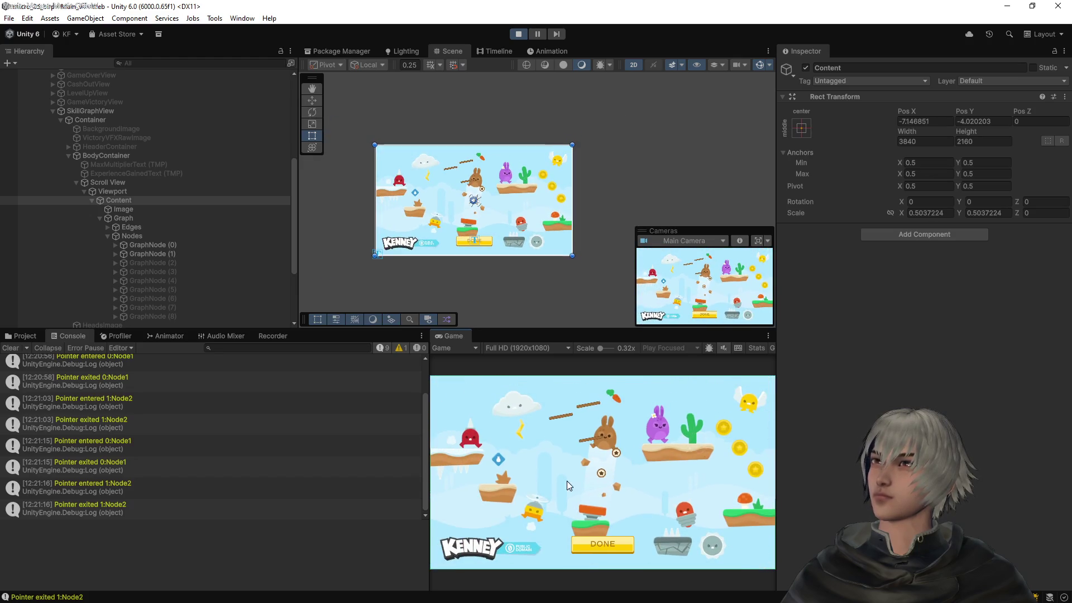
pyautogui.scroll(4, 665, 421)
pyautogui.moveTo(664, 421)
pyautogui.mouseDown()
pyautogui.moveTo(665, 513)
pyautogui.moveTo(676, 359)
pyautogui.moveTo(599, 445)
pyautogui.mouseUp()
pyautogui.scroll(2, 591, 439)
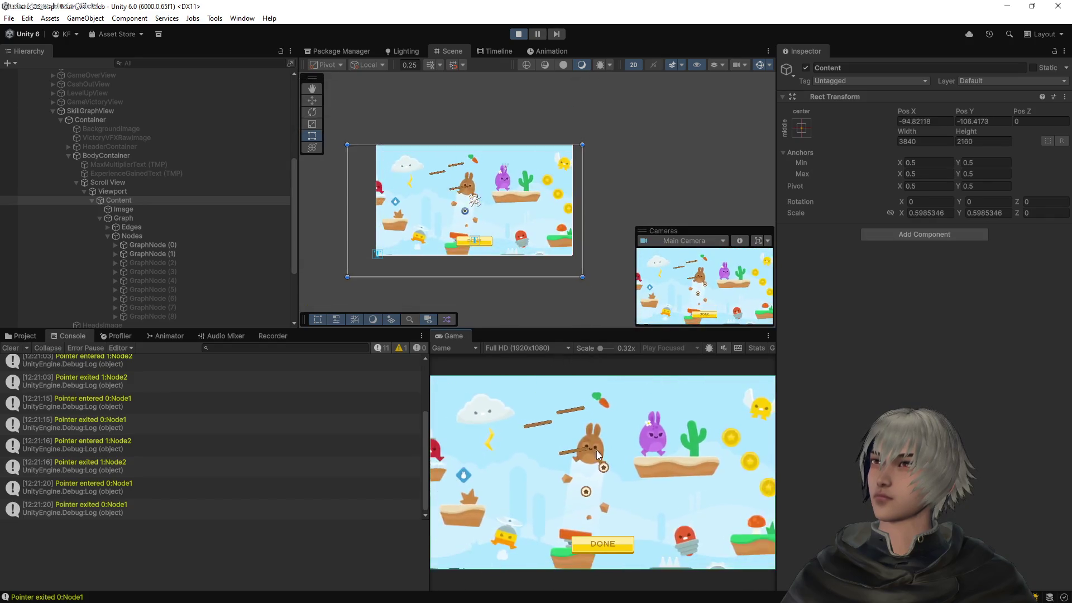
pyautogui.scroll(-1, 624, 472)
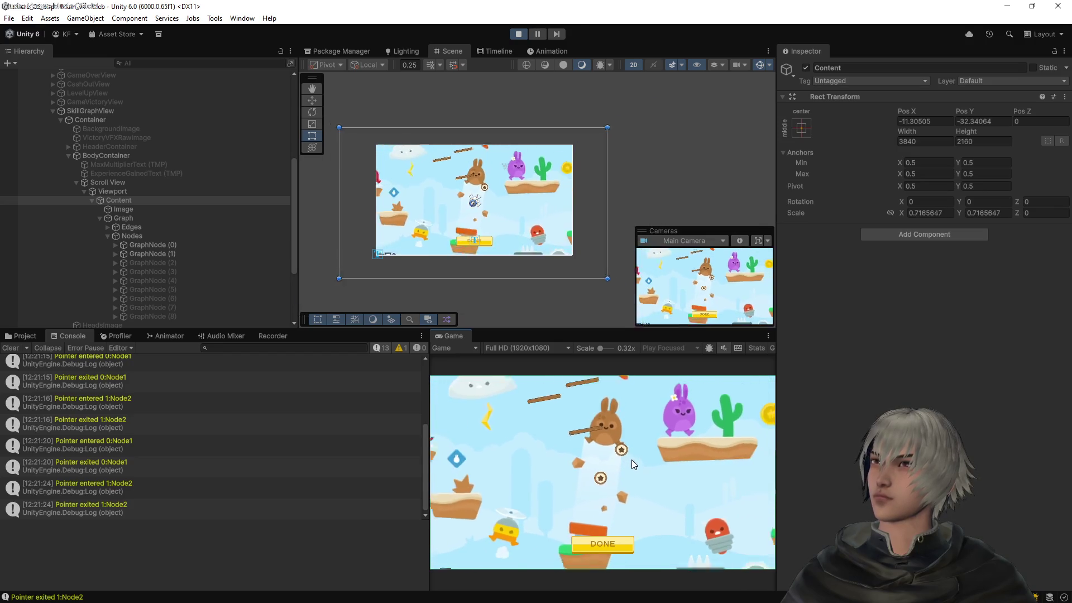
pyautogui.scroll(-5, 630, 458)
pyautogui.scroll(6, 633, 464)
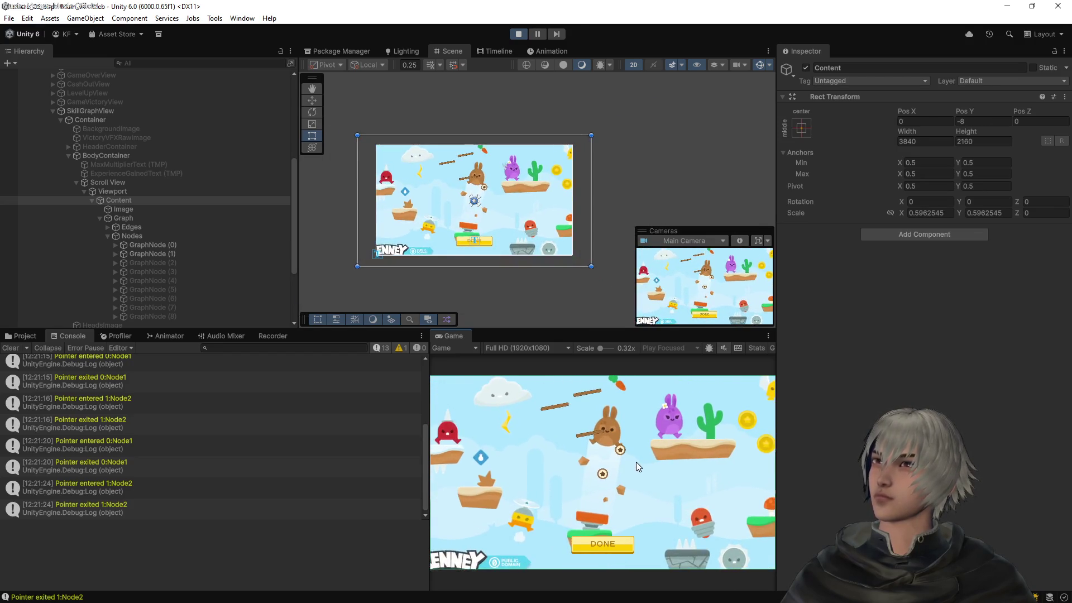
pyautogui.scroll(-5, 629, 461)
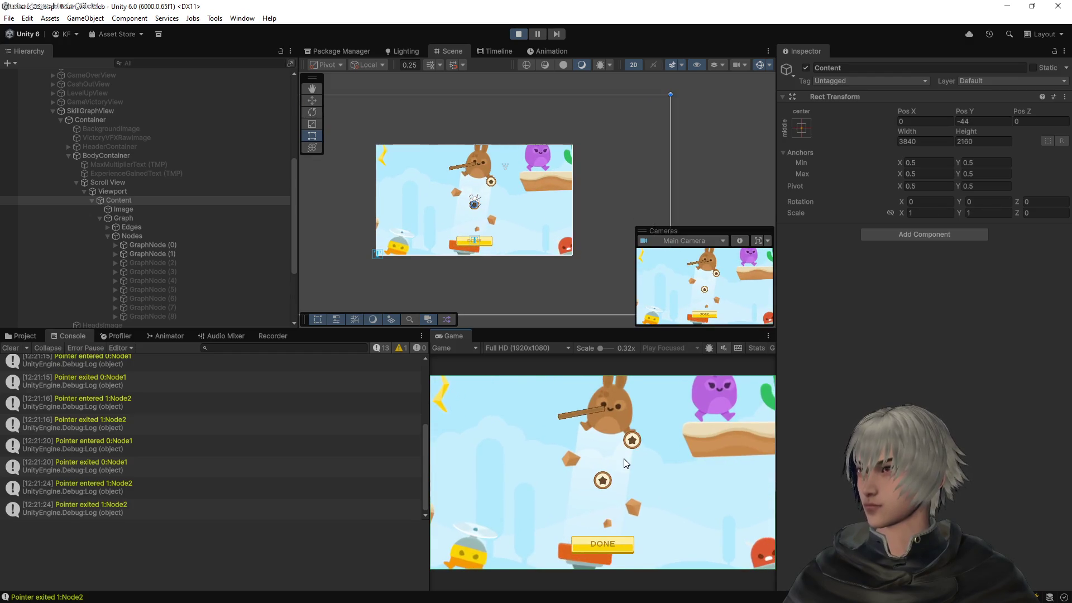
pyautogui.scroll(4, 619, 464)
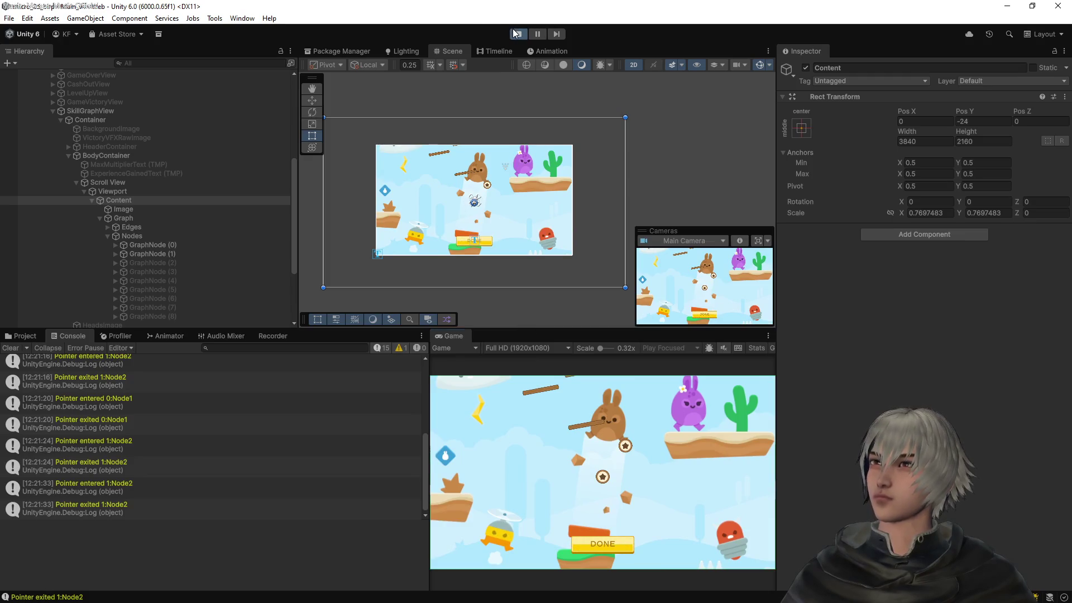
pyautogui.click(518, 35)
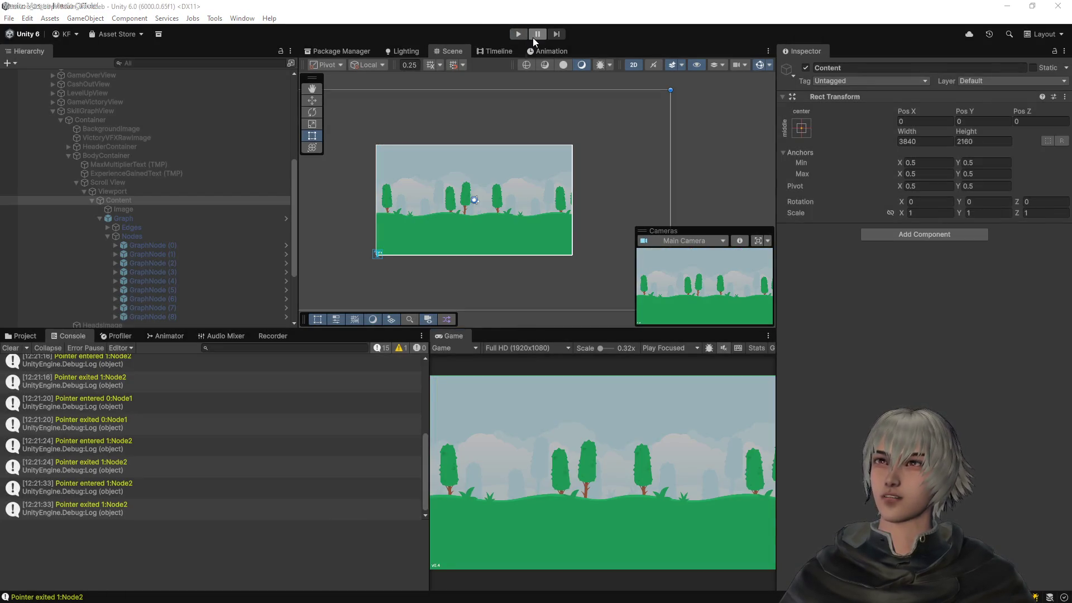
# Review the diffs of Range.cs, Main_v4.unity, Main.cs and SkillGraphView.cs in Source Control
pyautogui.hotkey('alt', 'Tab')
pyautogui.click(14, 83)
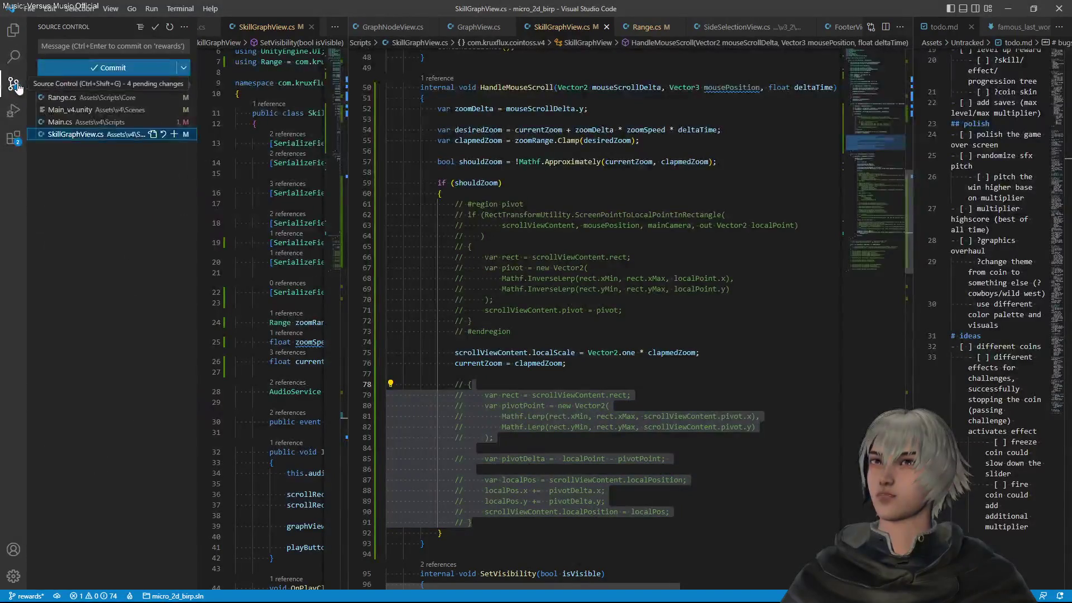
pyautogui.click(97, 101)
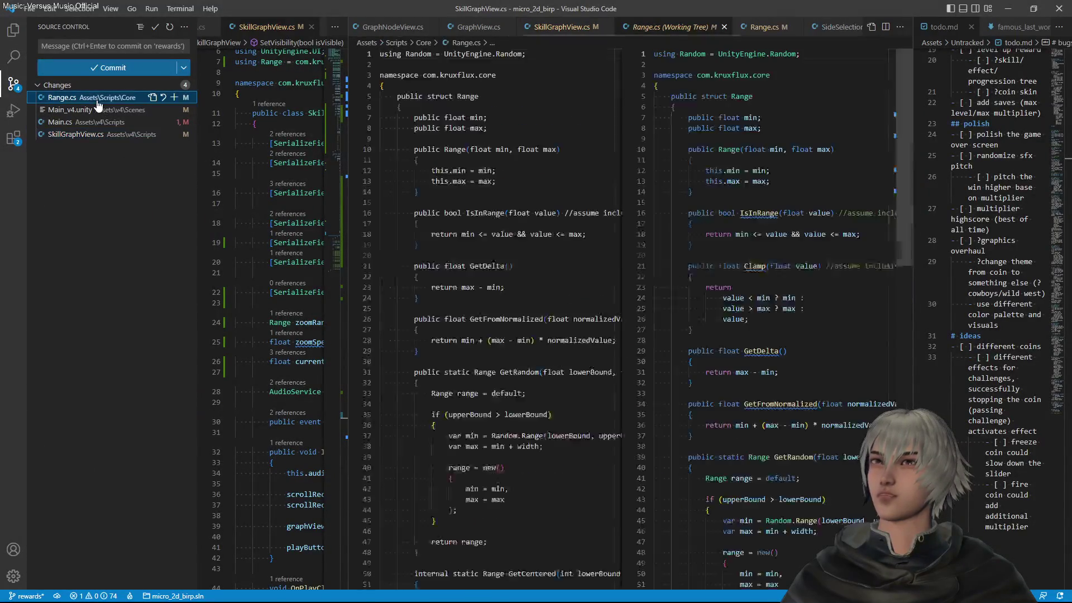
pyautogui.click(90, 110)
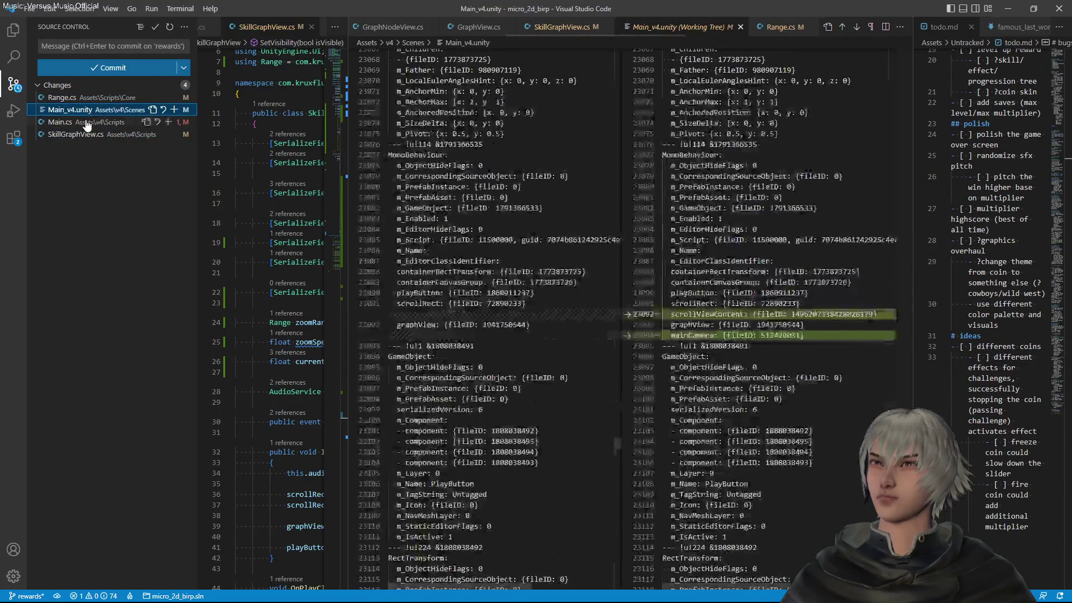
pyautogui.click(84, 122)
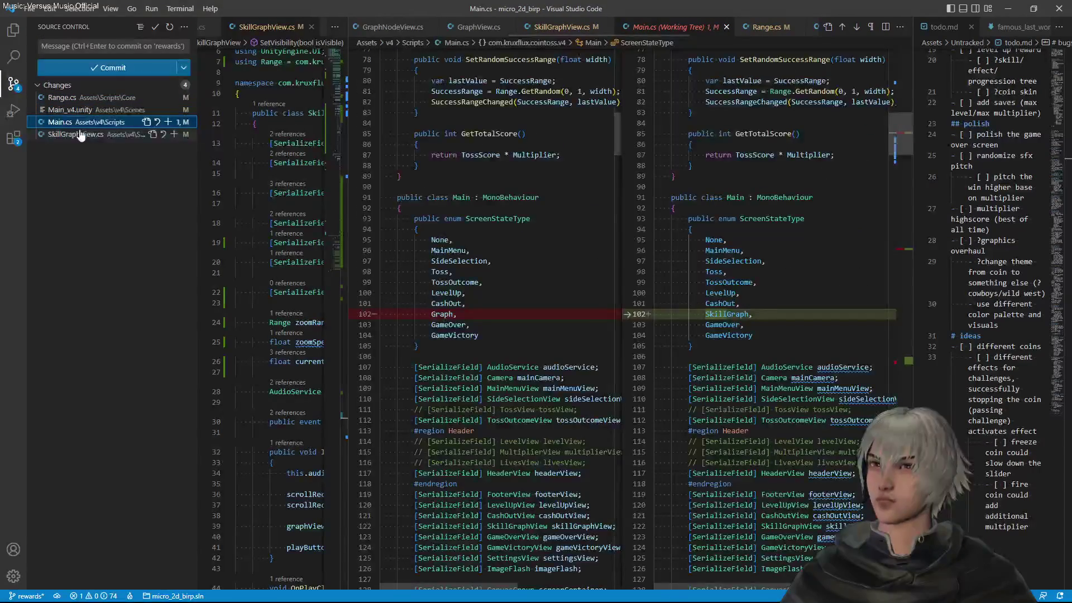
pyautogui.click(81, 135)
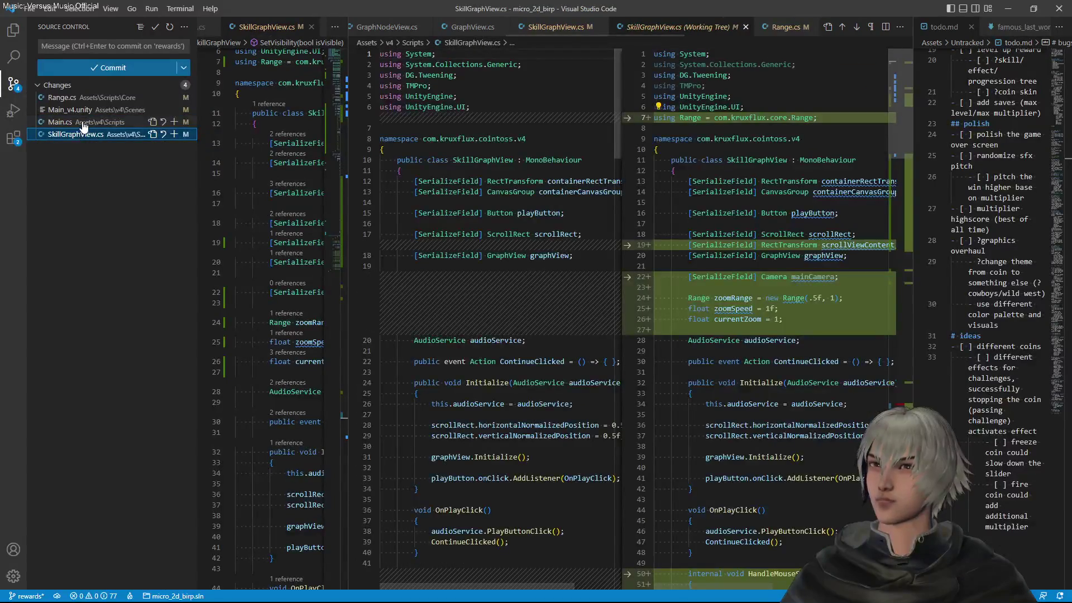
# Delete the stray blank lines 103 and 108 in SkillGraphView.cs and save
pyautogui.scroll(-1, 905, 116)
pyautogui.moveTo(904, 116)
pyautogui.mouseDown()
pyautogui.moveTo(894, 303)
pyautogui.moveTo(909, 116)
pyautogui.moveTo(751, 318)
pyautogui.mouseUp()
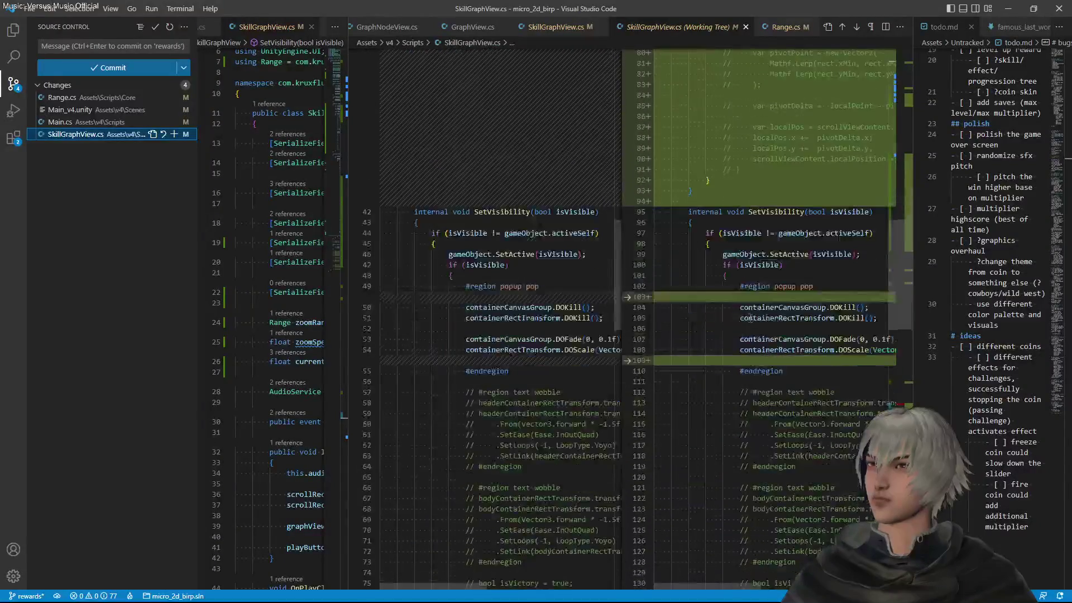
pyautogui.click(750, 297)
pyautogui.press('BackSpace')
pyautogui.click(705, 350)
pyautogui.press('BackSpace')
pyautogui.hotkey('ctrl', 's')
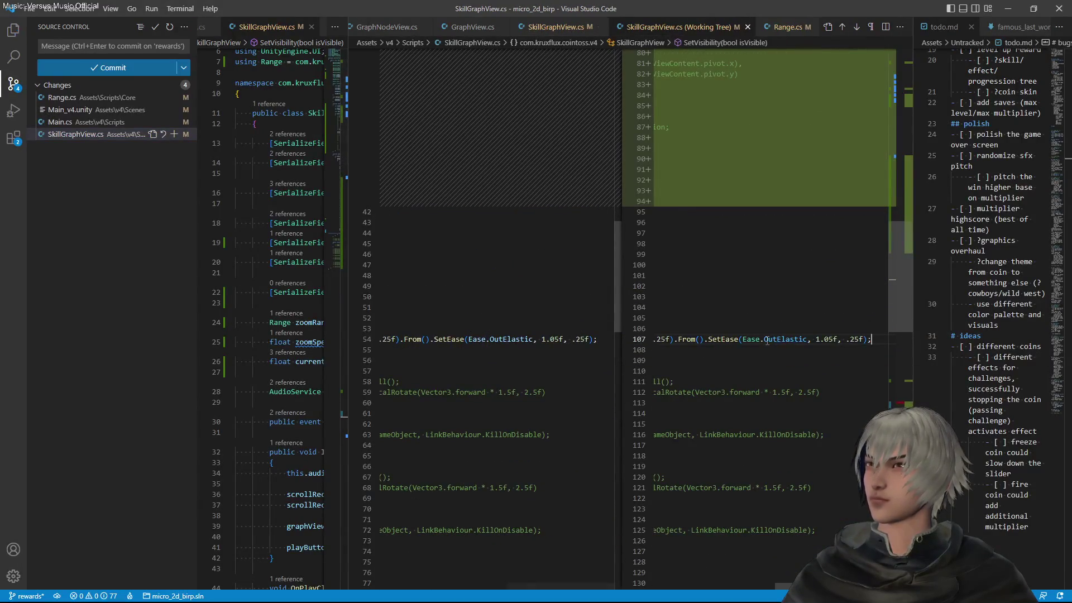
# Remove blank lines 153 and 164, rejoin the split playButton tween line, and save
pyautogui.scroll(-4, 767, 338)
pyautogui.hscroll(-5, 767, 338)
pyautogui.scroll(-8, 767, 338)
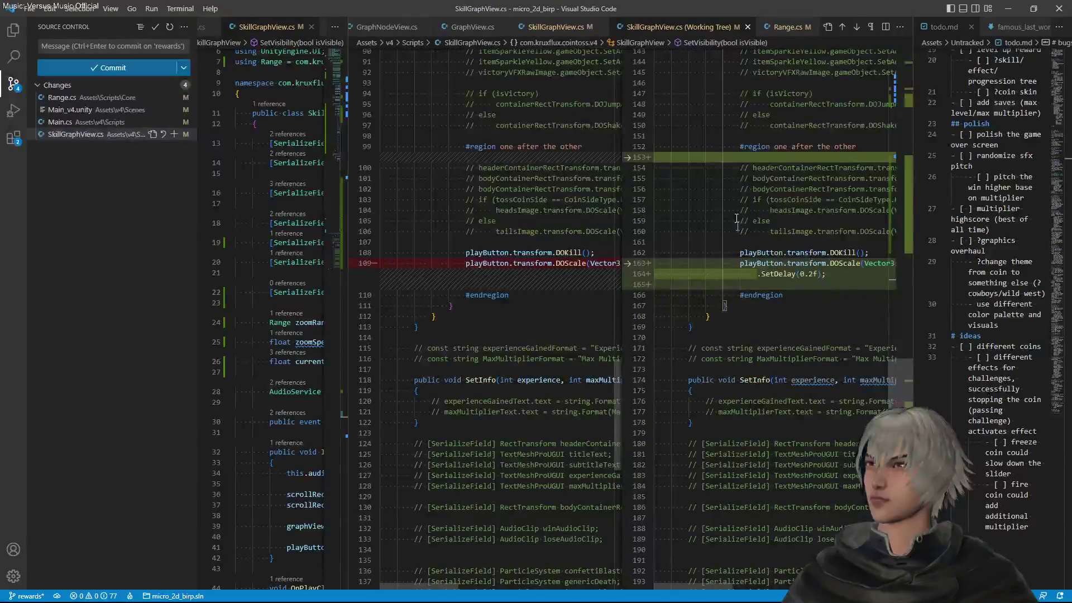
pyautogui.press('BackSpace')
pyautogui.click(732, 275)
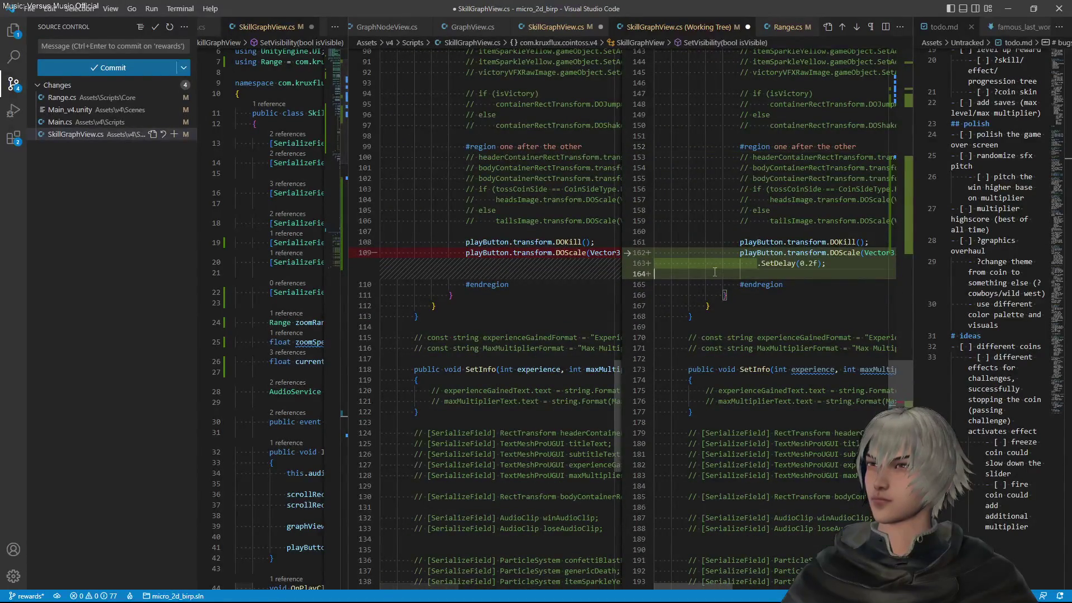
pyautogui.press('BackSpace')
pyautogui.press('Home')
pyautogui.hotkey('shift', 'Up')
pyautogui.press('End')
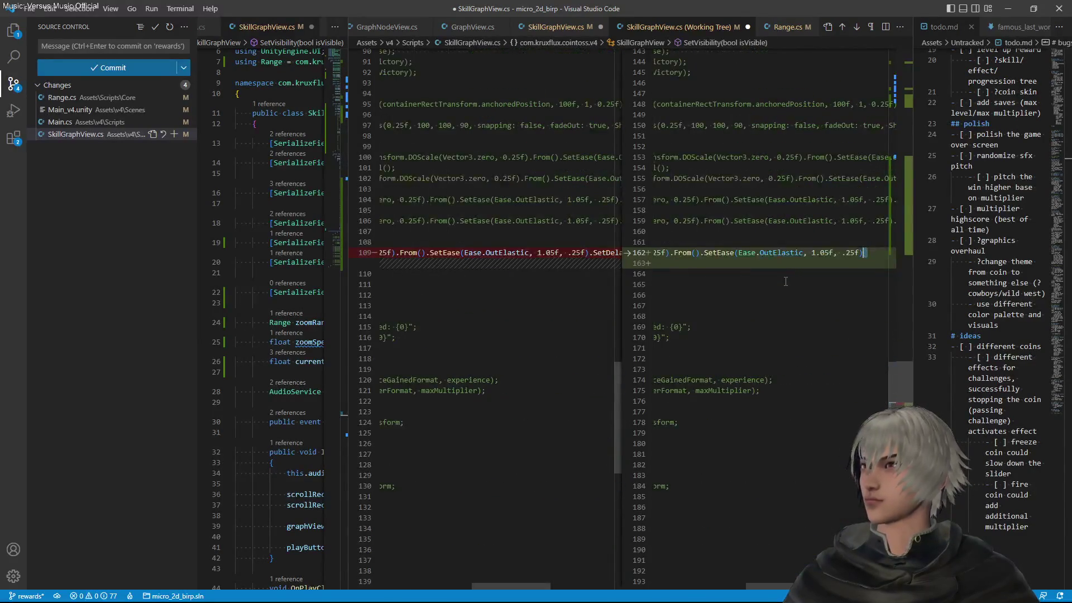
pyautogui.press('Delete')
pyautogui.press('Home')
pyautogui.hotkey('ctrl', 's')
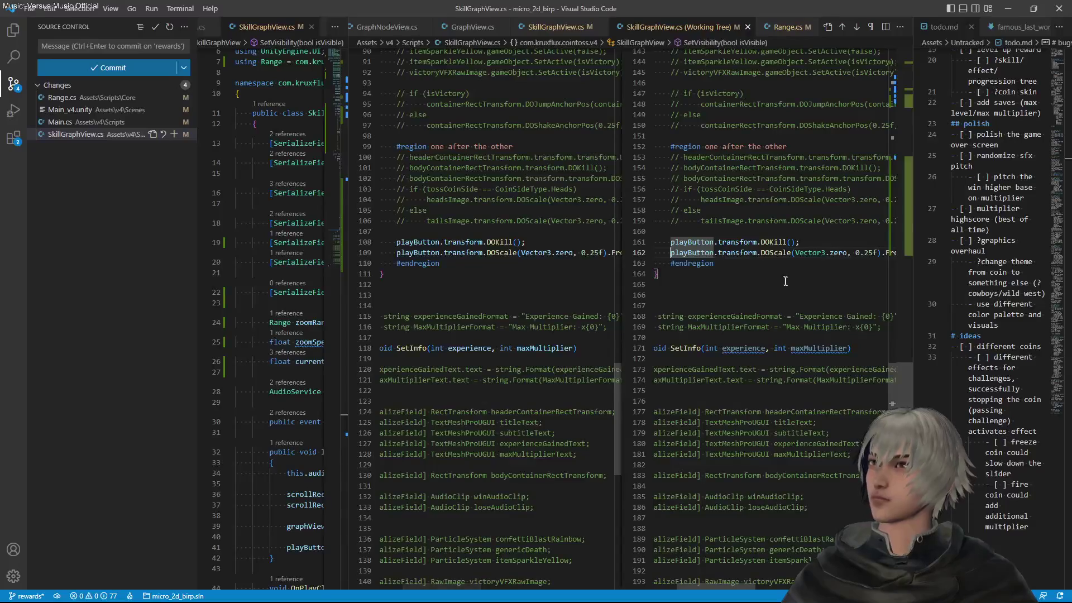
# Re-review the Main.cs diff, including its later changes and the SkillGraph enum change
pyautogui.scroll(15, 781, 277)
pyautogui.scroll(12, 776, 271)
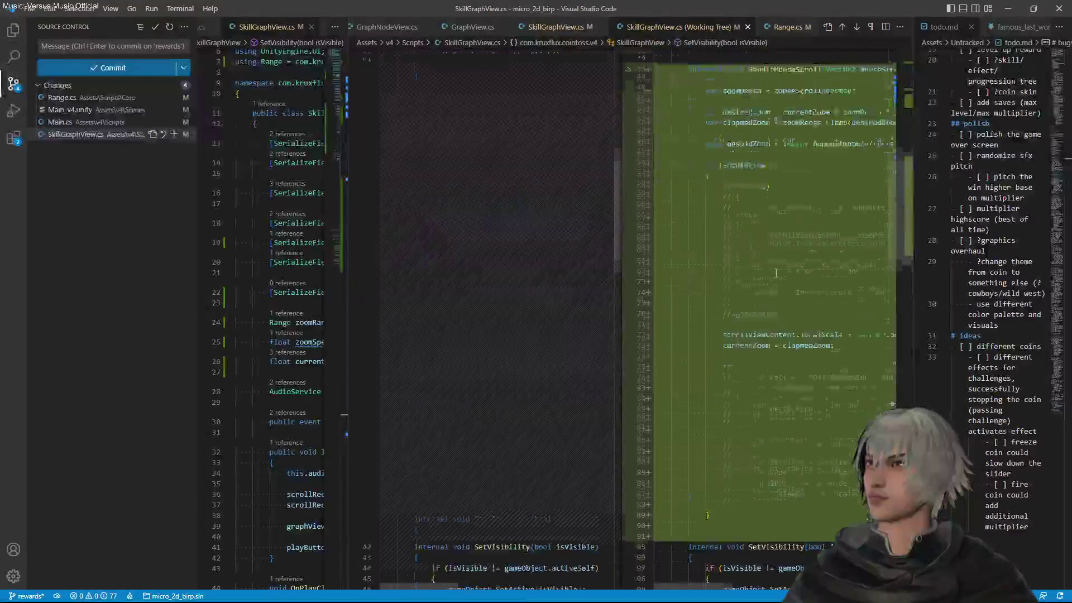
pyautogui.hscroll(5, 785, 272)
pyautogui.hscroll(-5, 785, 272)
pyautogui.scroll(15, 785, 272)
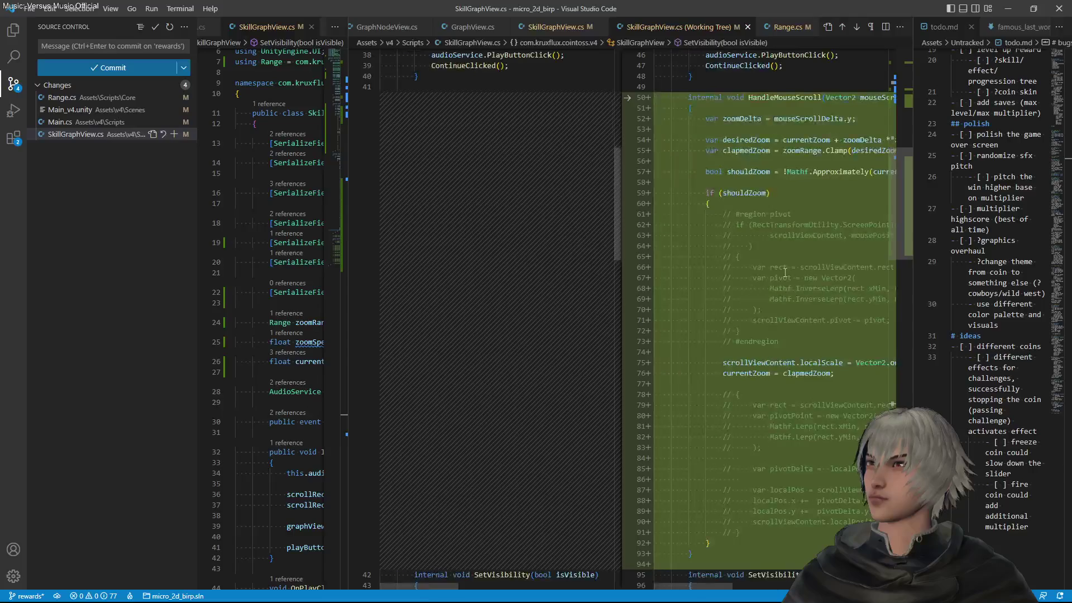
pyautogui.hscroll(5, 786, 272)
pyautogui.hscroll(-5, 790, 269)
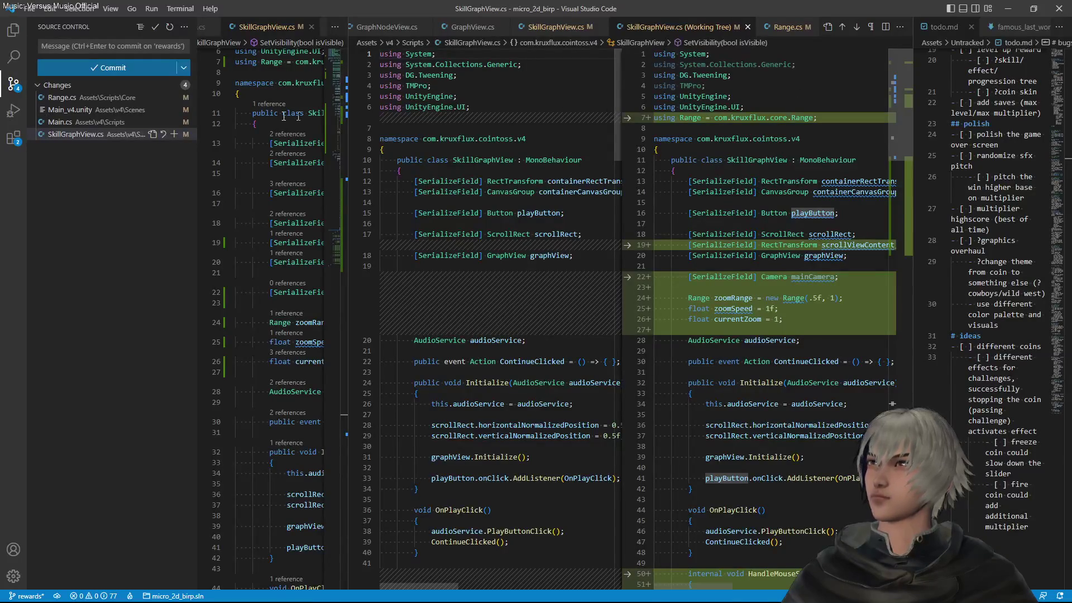
pyautogui.click(78, 123)
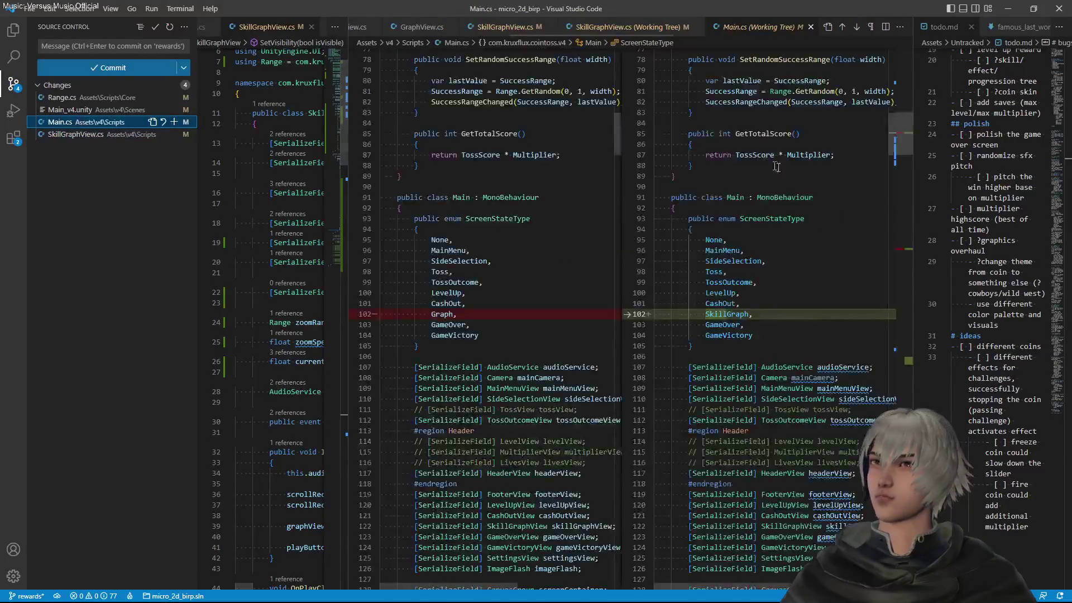
pyautogui.click(909, 248)
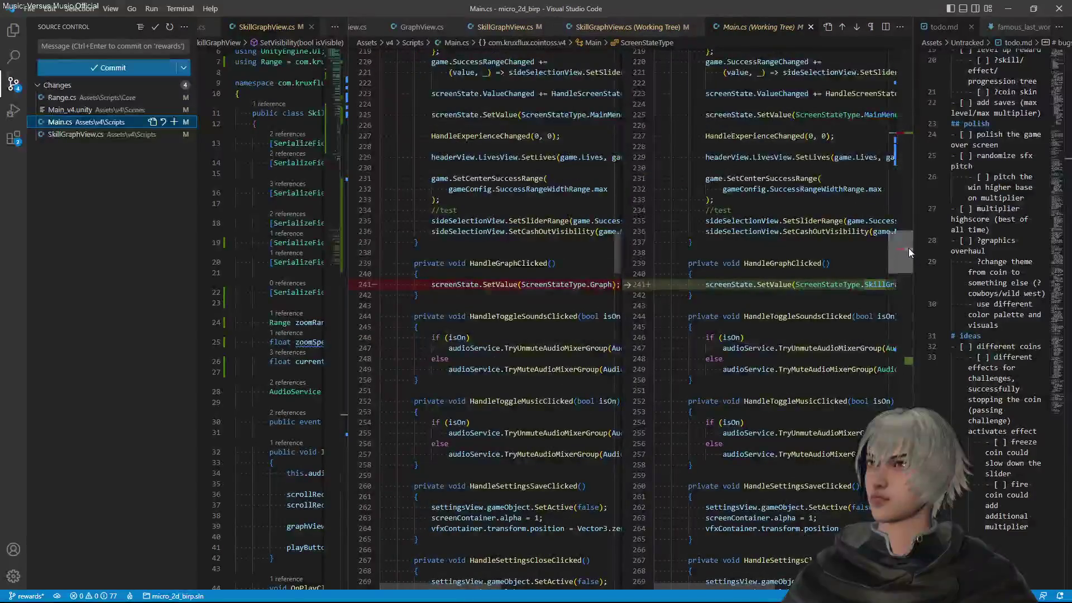
pyautogui.hscroll(3, 755, 276)
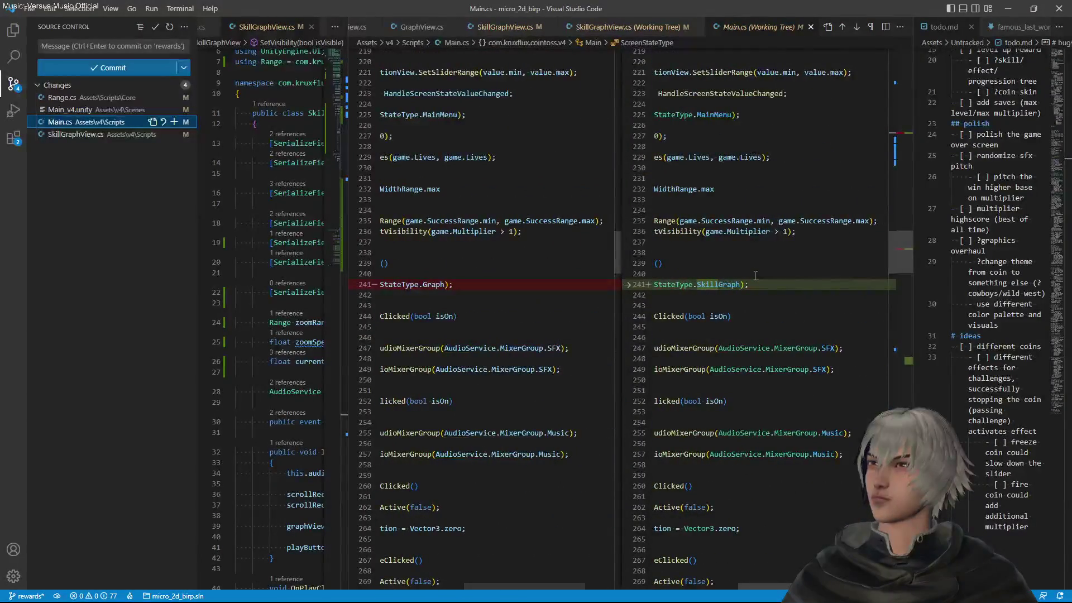
pyautogui.hscroll(-3, 756, 276)
pyautogui.click(900, 356)
pyautogui.moveTo(900, 355); pyautogui.dragTo(900, 540)
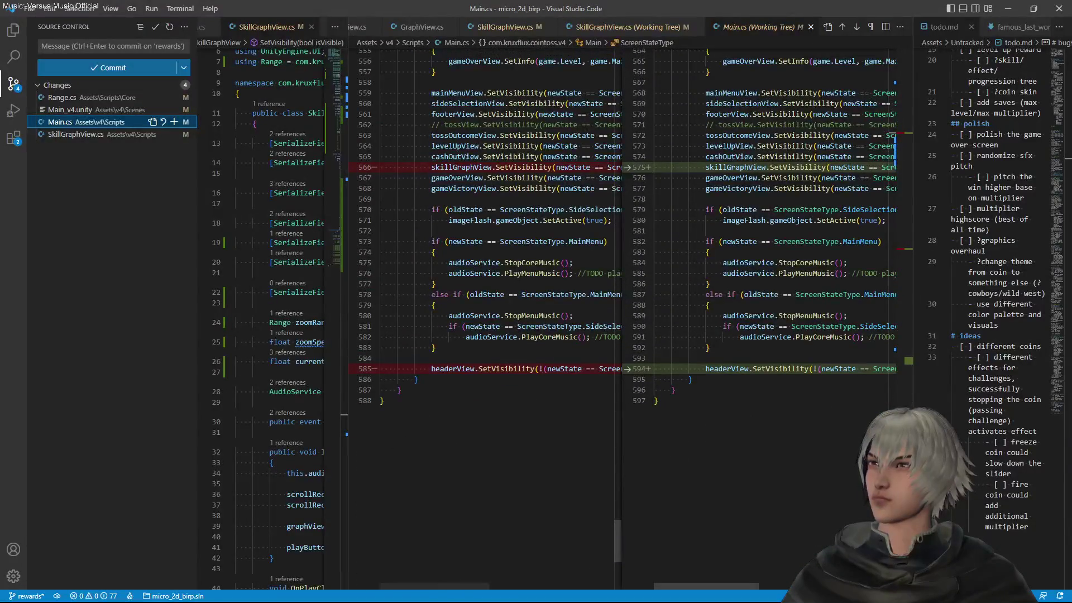
pyautogui.click(904, 134)
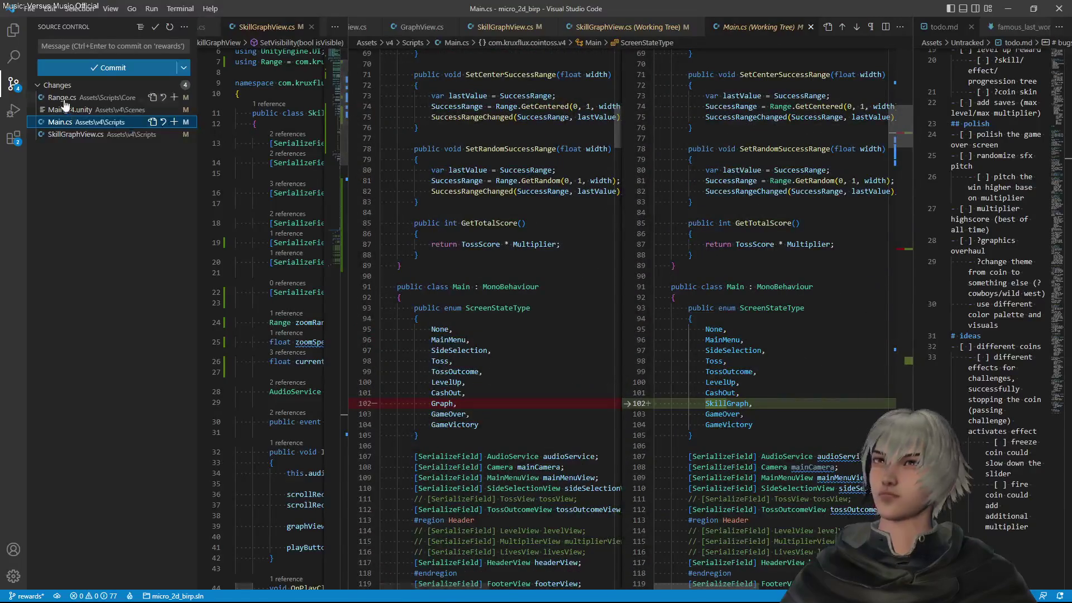
# Check the Range.cs changes and stage all four changed files
pyautogui.click(64, 100)
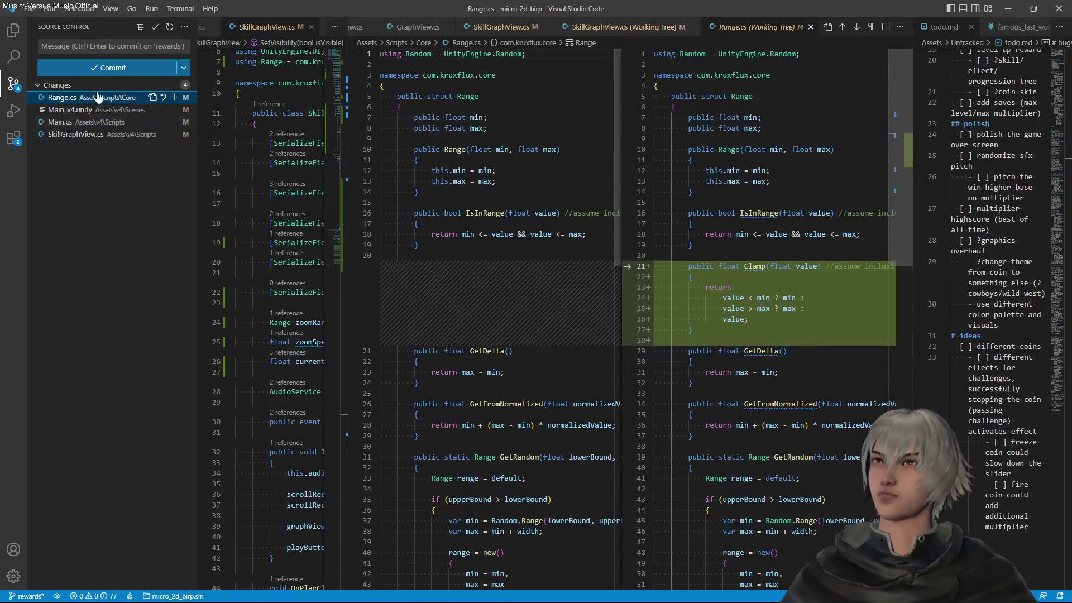
pyautogui.click(171, 85)
pyautogui.click(67, 44)
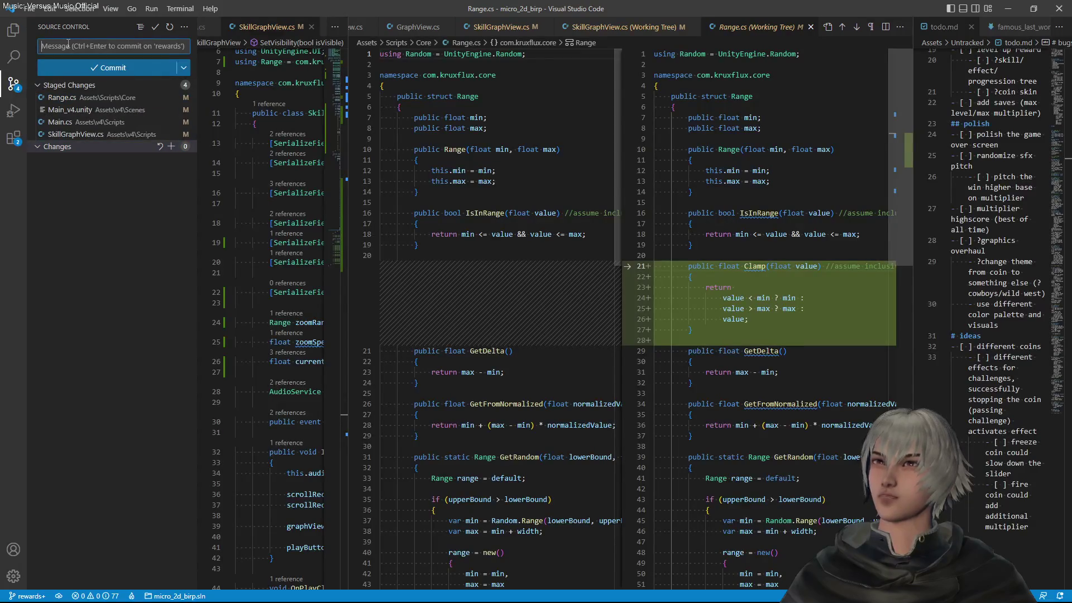
# Commit with message 'lazy zoom out for the skill tree' and close the Range.cs diff tab
pyautogui.write('lazy fo')
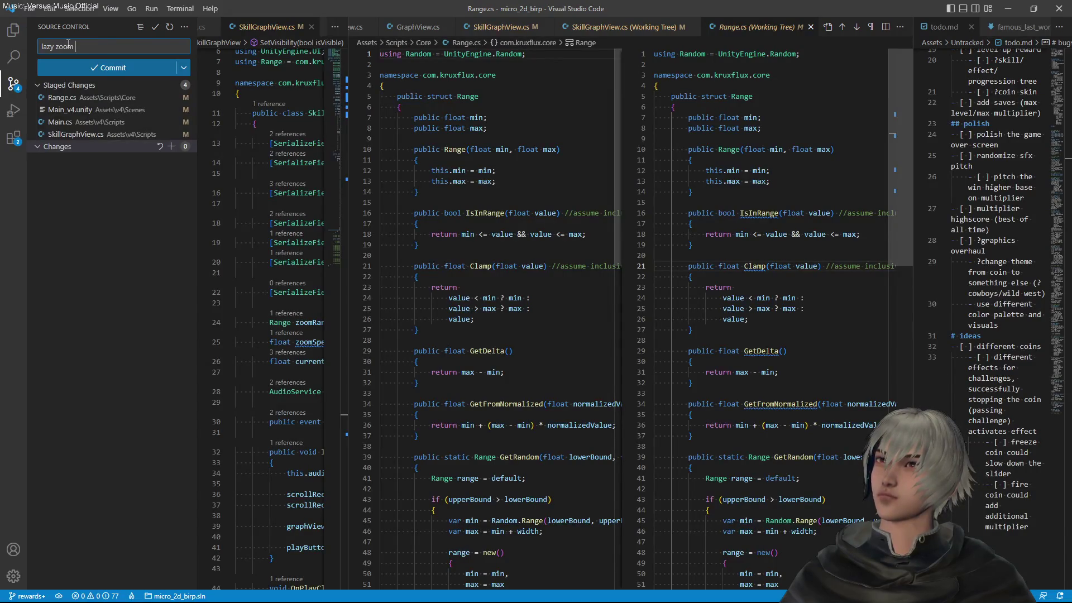
pyautogui.write('t for the skill tree')
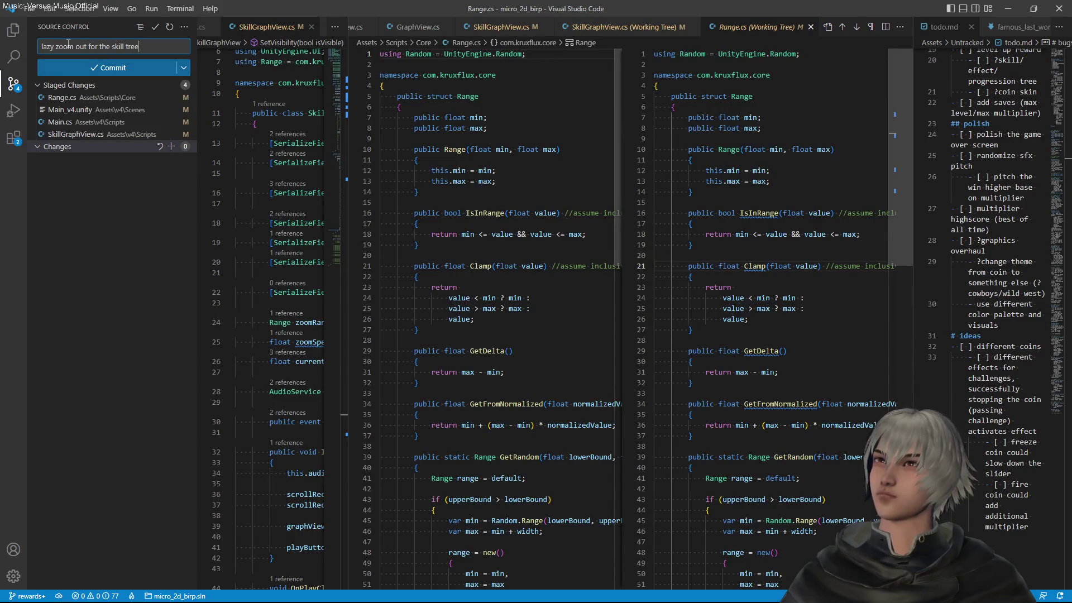
pyautogui.click(98, 70)
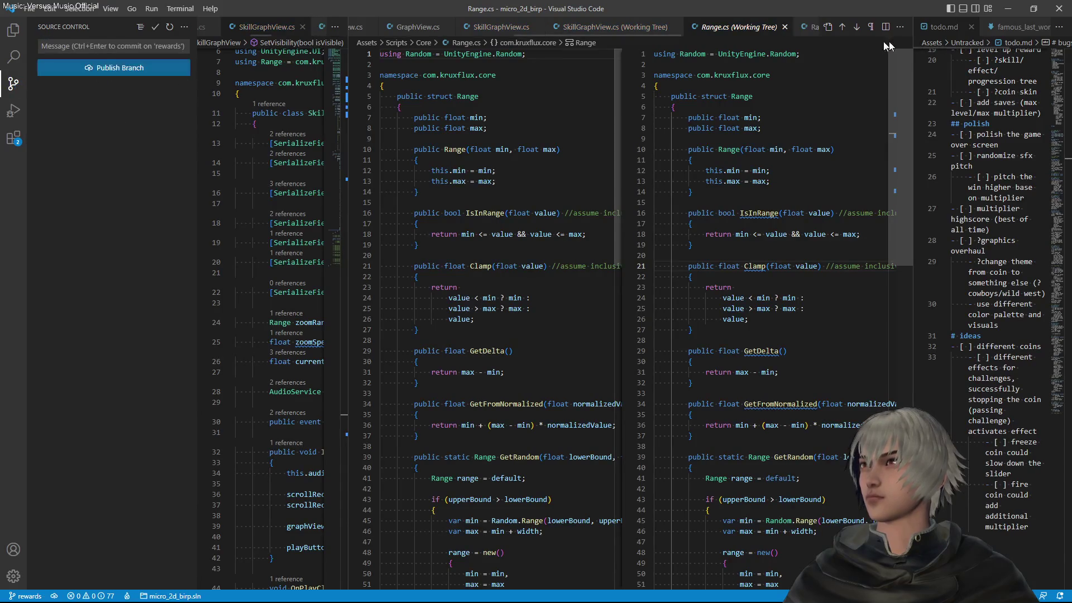
pyautogui.click(785, 27)
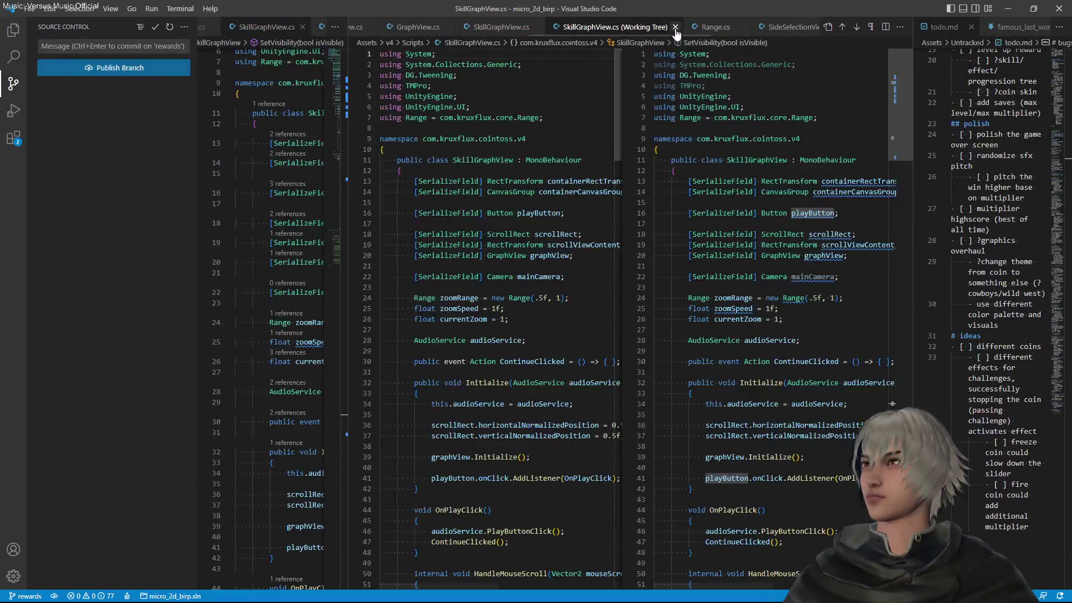
# Insert and save '//TODO figure out zoom around mouse' above the pivot region, then widen todo.md
pyautogui.click(675, 27)
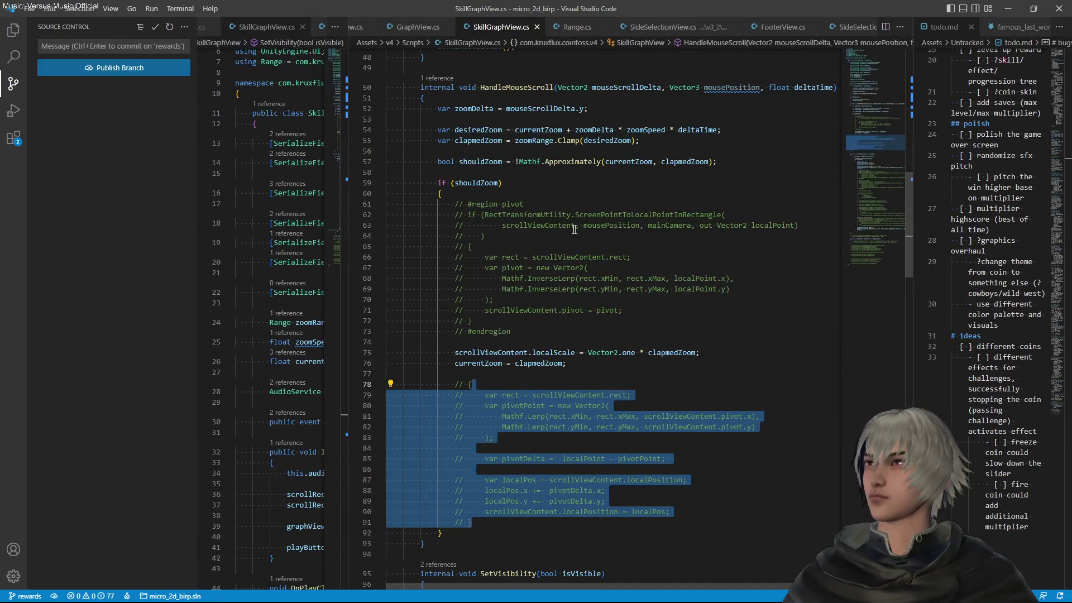
pyautogui.click(522, 194)
pyautogui.press('Return')
pyautogui.write('//TODO ')
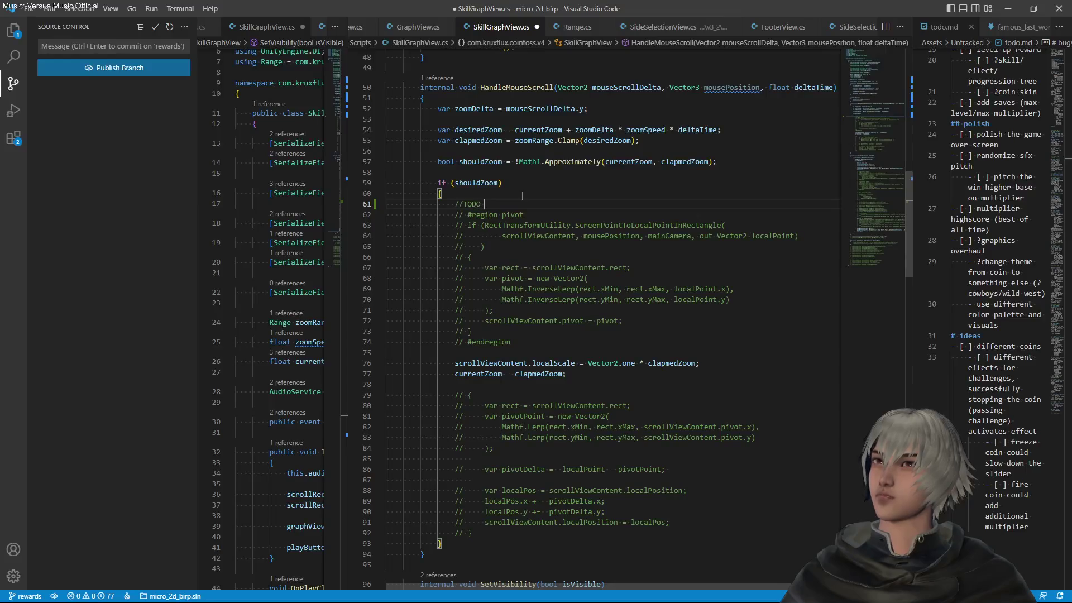
pyautogui.write('figure out zoom around')
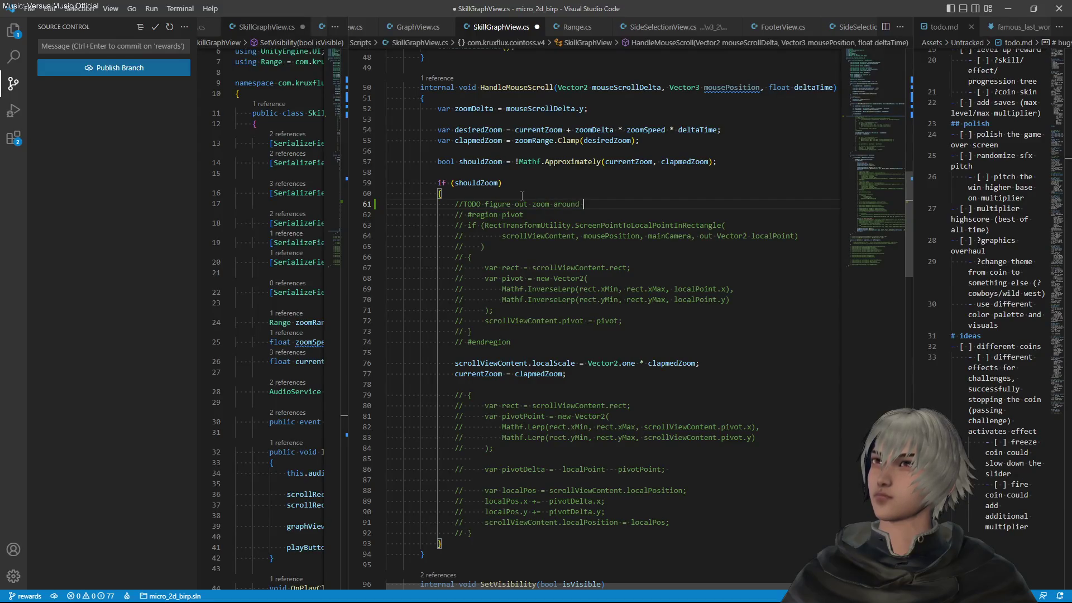
pyautogui.write('se')
pyautogui.hotkey('ctrl', 's')
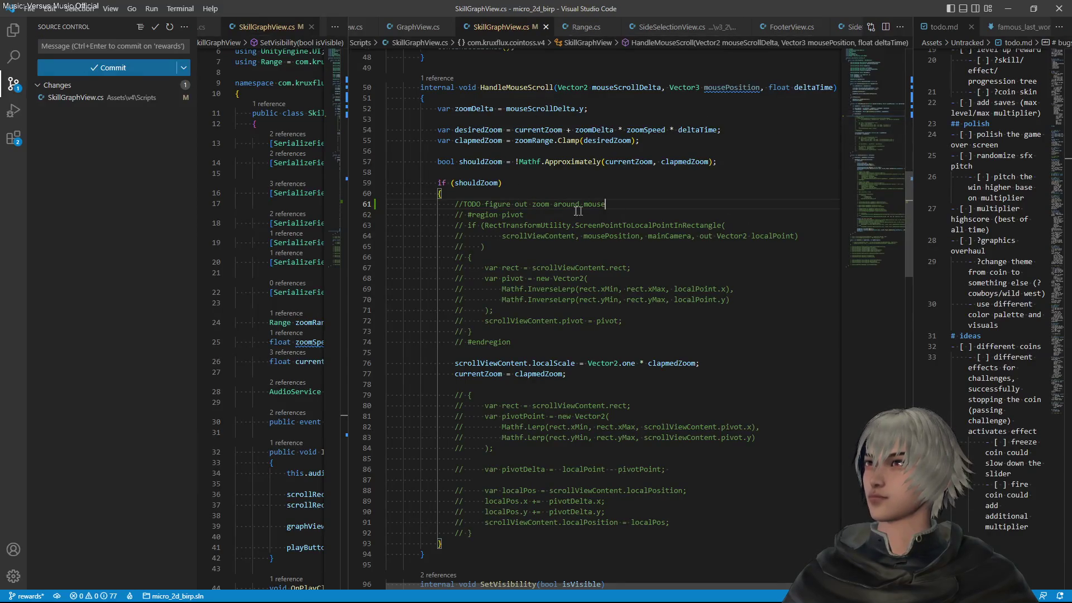
pyautogui.moveTo(485, 204); pyautogui.dragTo(642, 203)
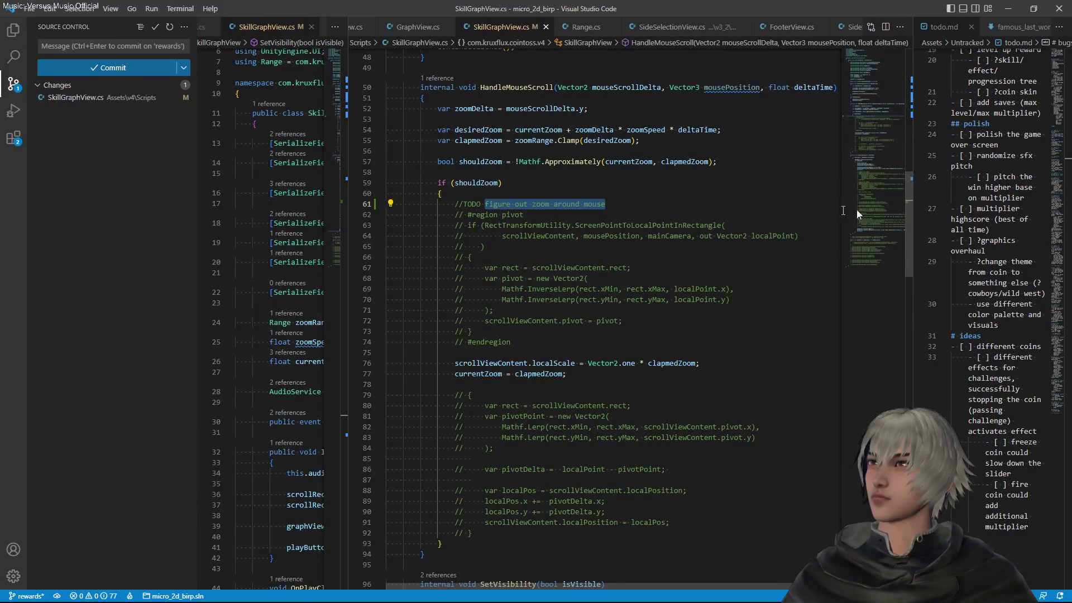
pyautogui.moveTo(912, 190); pyautogui.dragTo(550, 219)
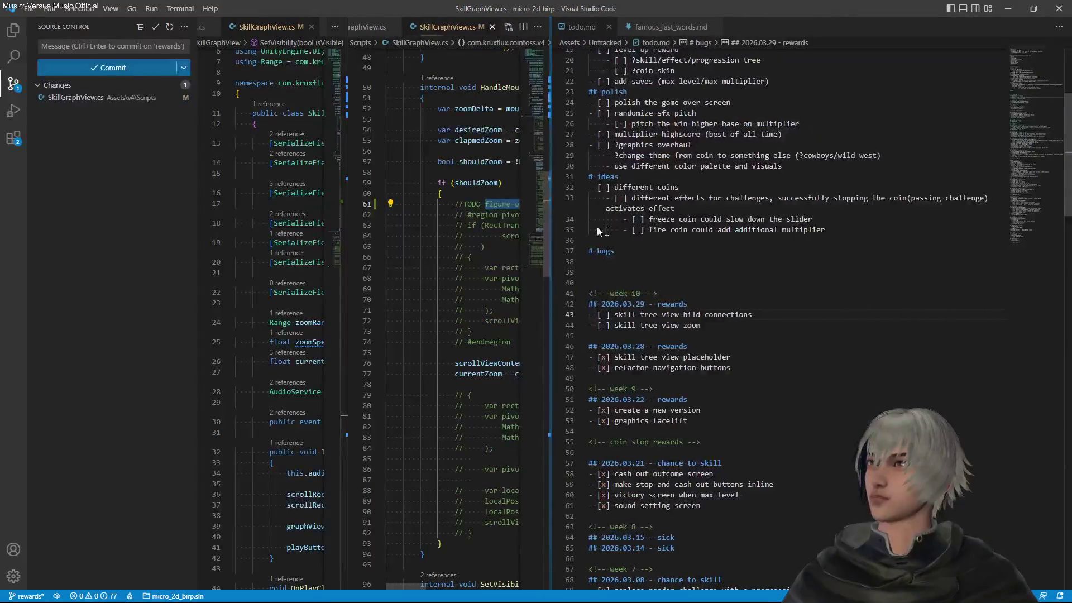
# Add a '- [ ] figure out zoom around mouse' checkbox at the end of the polish list
pyautogui.scroll(3, 619, 365)
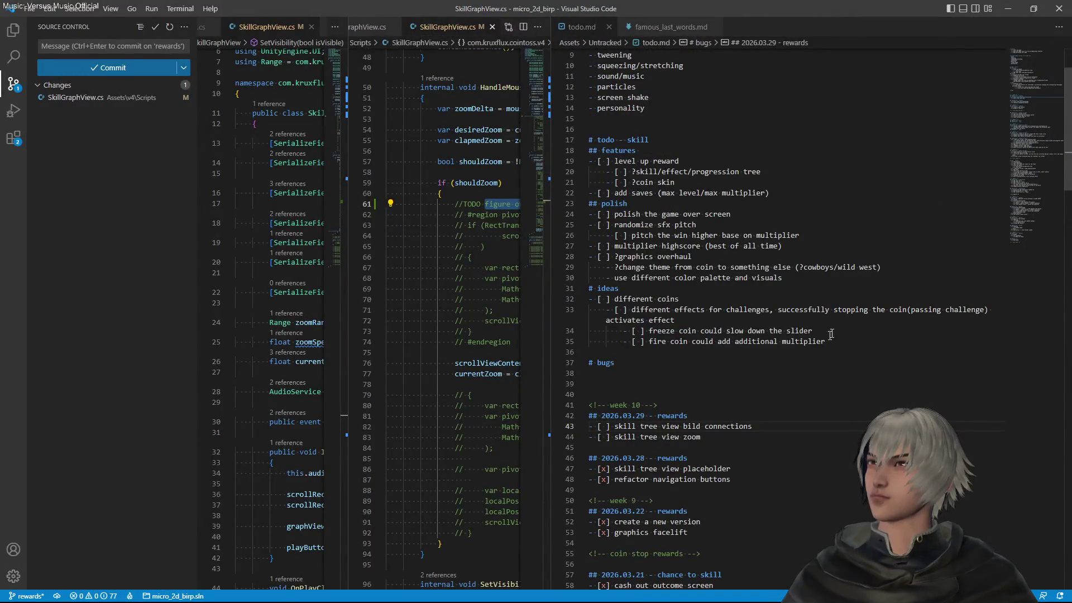
pyautogui.moveTo(807, 288); pyautogui.dragTo(793, 277)
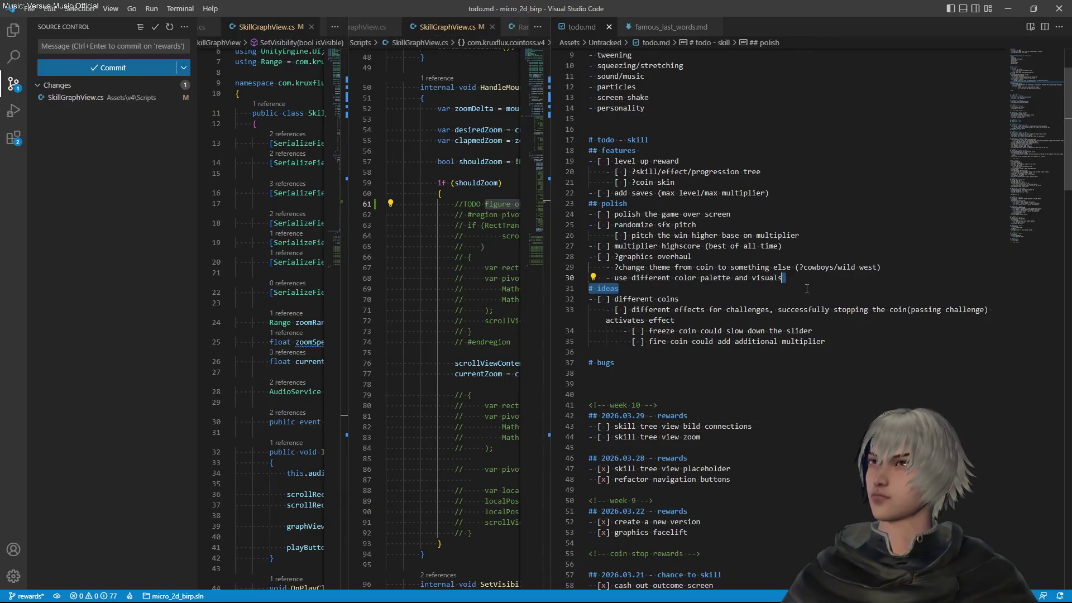
pyautogui.press('Left')
pyautogui.press('Return')
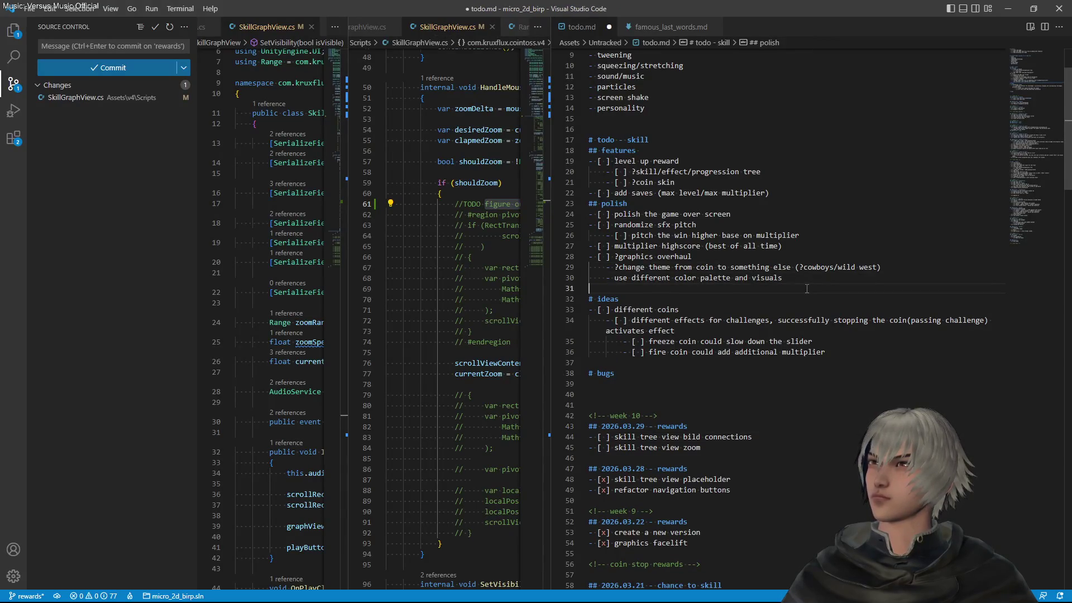
pyautogui.write('- [ figure out zoom around mouse')
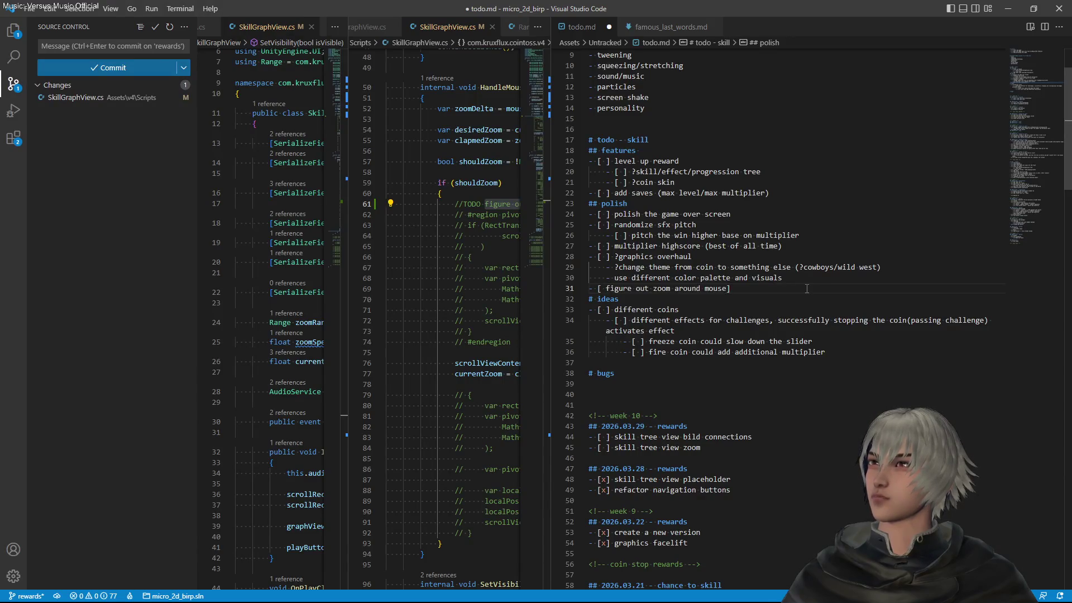
pyautogui.hotkey('ctrl', 'BackSpace')
pyautogui.hotkey('ctrl', 'BackSpace')
pyautogui.hotkey('ctrl', 'BackSpace')
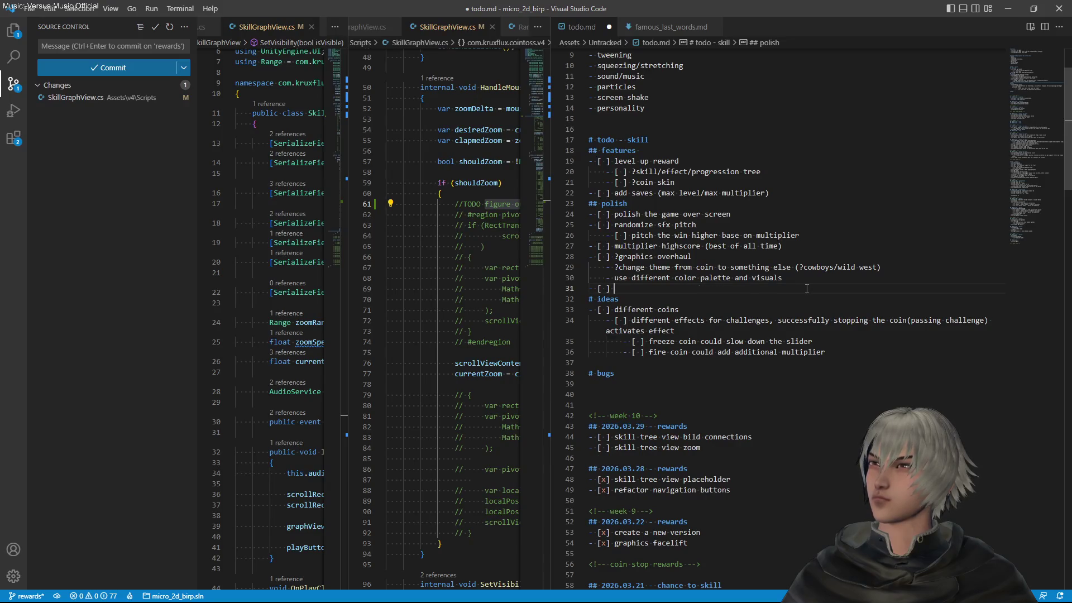
pyautogui.hotkey('ctrl', 'z')
pyautogui.press('Return')
pyautogui.press('Up')
pyautogui.hotkey('shift', 'End')
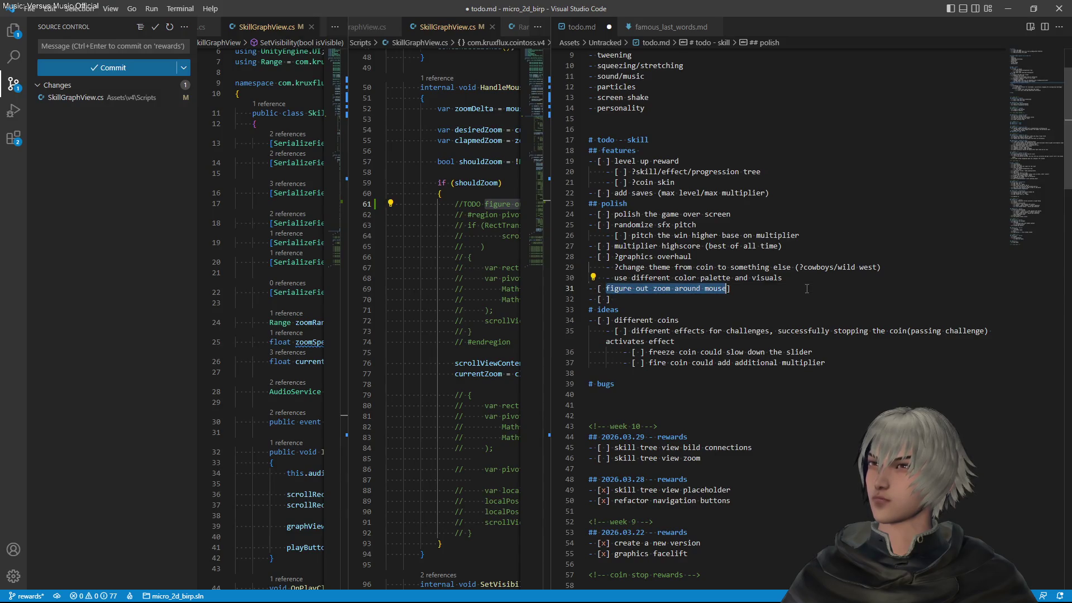
pyautogui.hotkey('ctrl', 'x')
pyautogui.hotkey('shift', 'Home')
pyautogui.press('BackSpace')
pyautogui.press('Down')
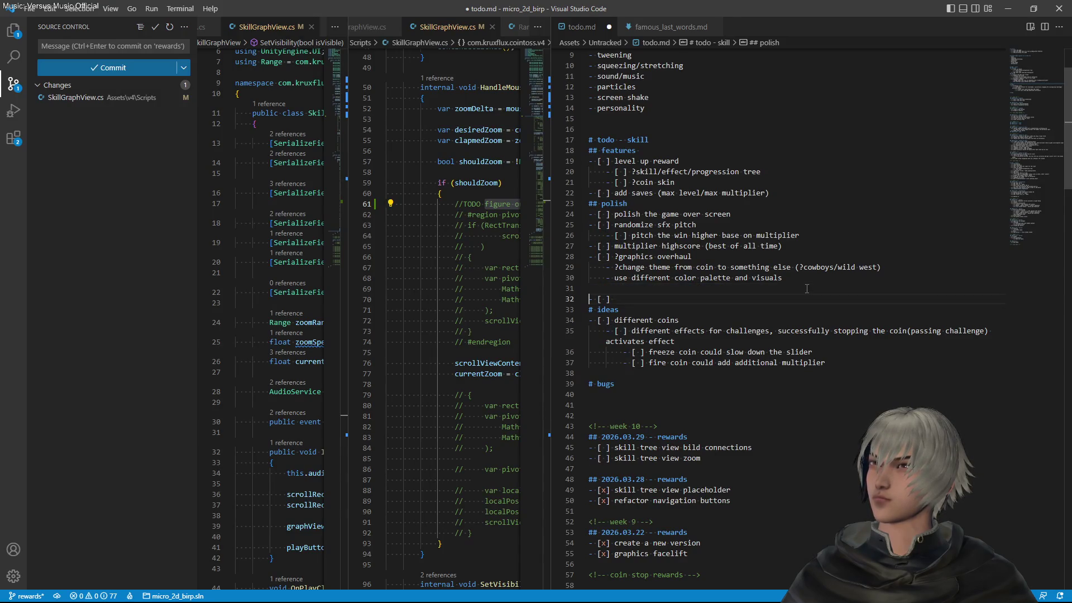
pyautogui.press('BackSpace')
pyautogui.hotkey('ctrl', 'v')
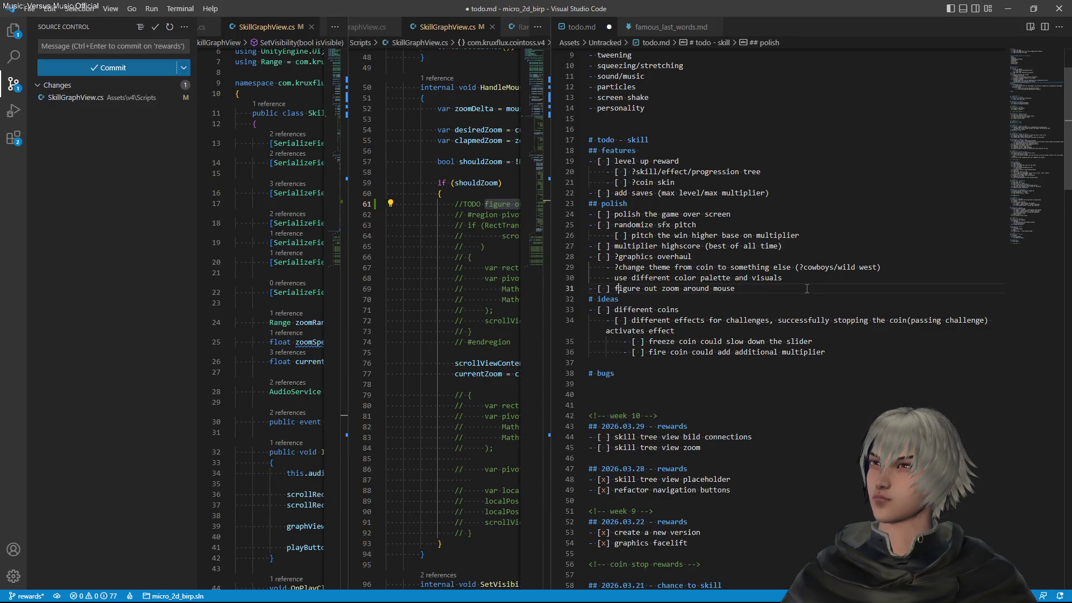
# Add a 'skill tree' task above it, save, and indent the zoom task beneath it
pyautogui.hotkey('shift', 'alt', 'Up')
pyautogui.hotkey('ctrl', 'shift', 'Left')
pyautogui.hotkey('ctrl', 'shift', 'Left')
pyautogui.hotkey('ctrl', 'shift', 'Left')
pyautogui.write('sk')
pyautogui.write('iu')
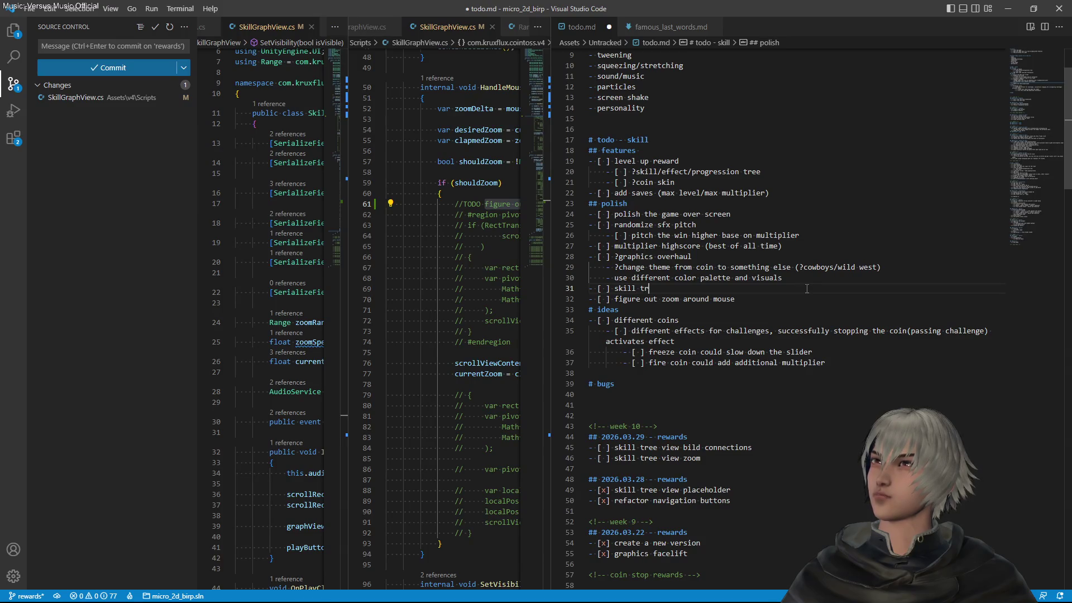
pyautogui.hotkey('ctrl', 's')
pyautogui.press('Down')
pyautogui.press('Tab')
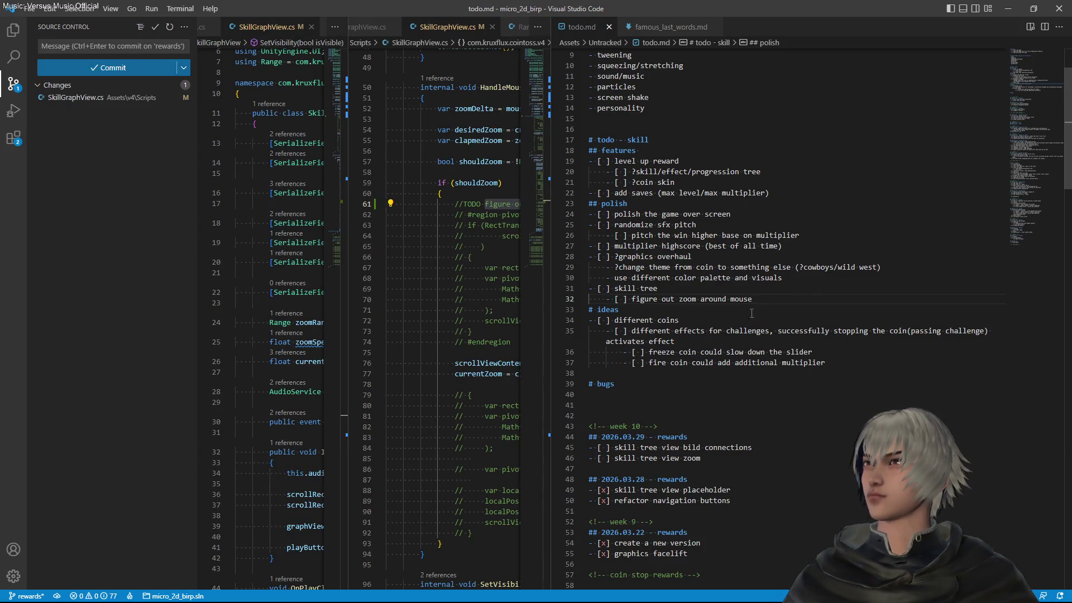
pyautogui.scroll(-4, 759, 313)
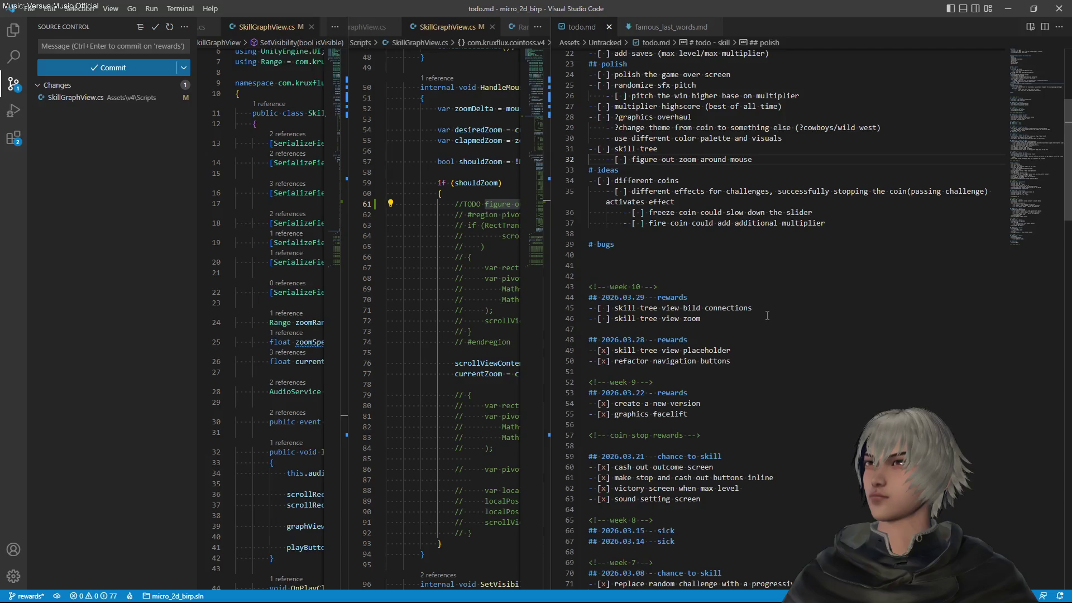
# Check off the 'skill tree view zoom mvp' task in todo.md and save it
pyautogui.click(605, 318)
pyautogui.write('x')
pyautogui.click(726, 320)
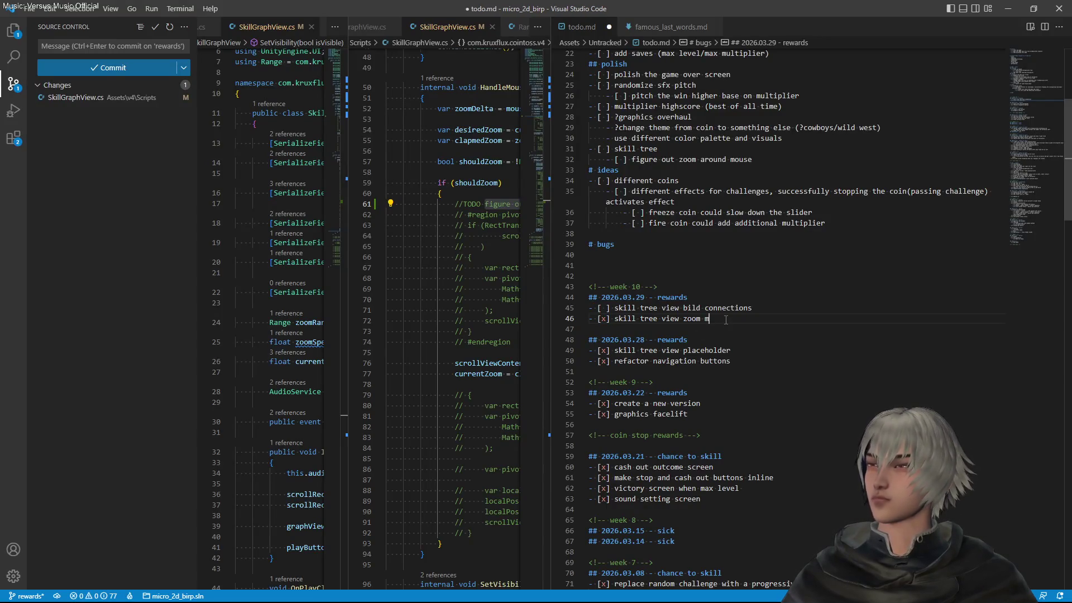
pyautogui.hotkey('ctrl', 's')
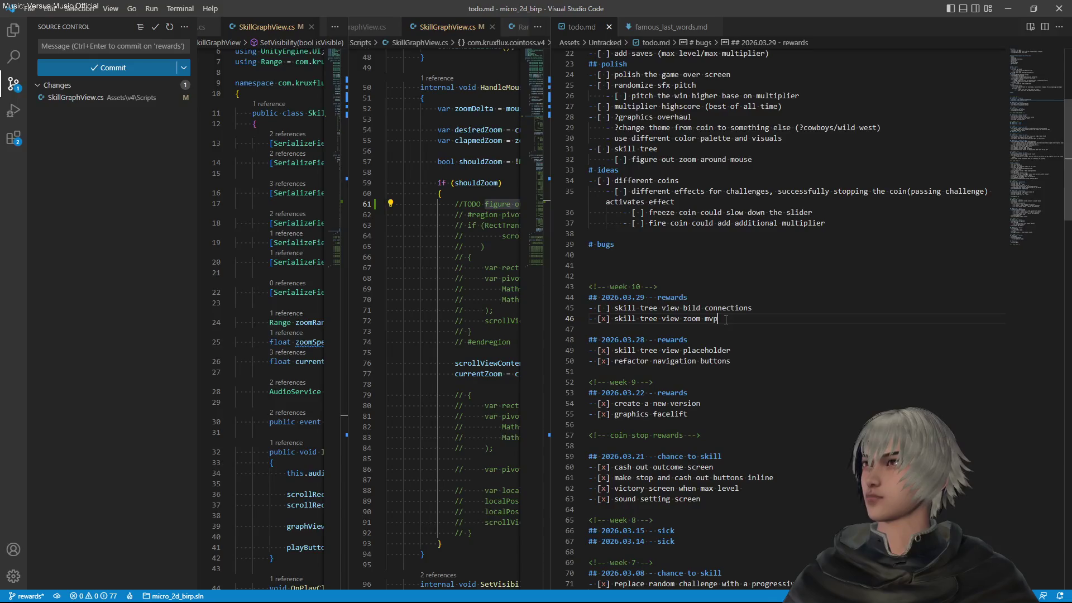
# Fix 'bild' to 'build' in the 'skill tree view build connections' task, then go back to Unity
pyautogui.click(753, 309)
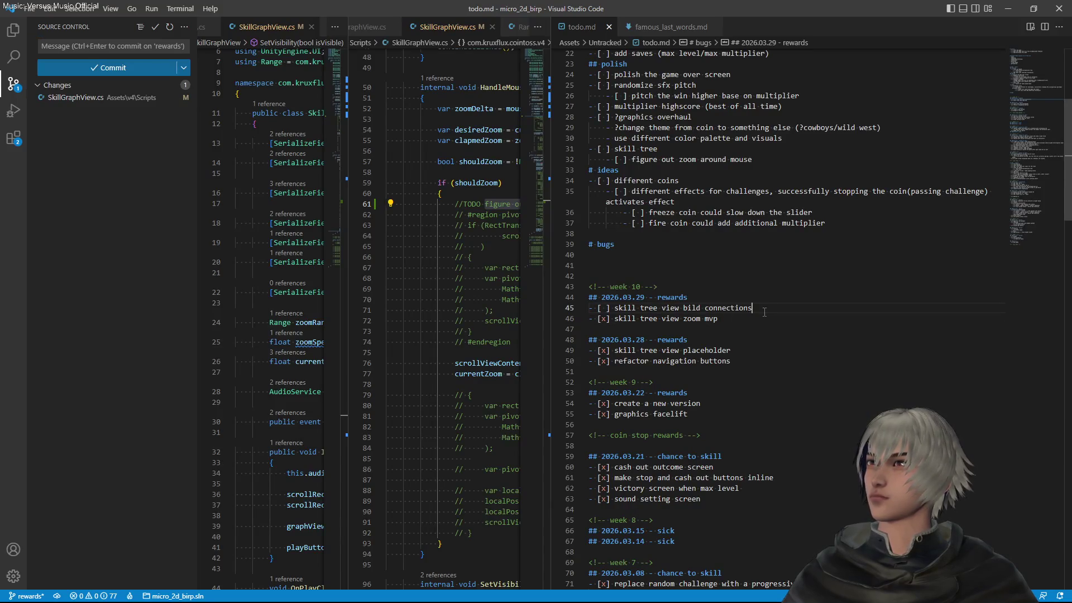
pyautogui.click(650, 308)
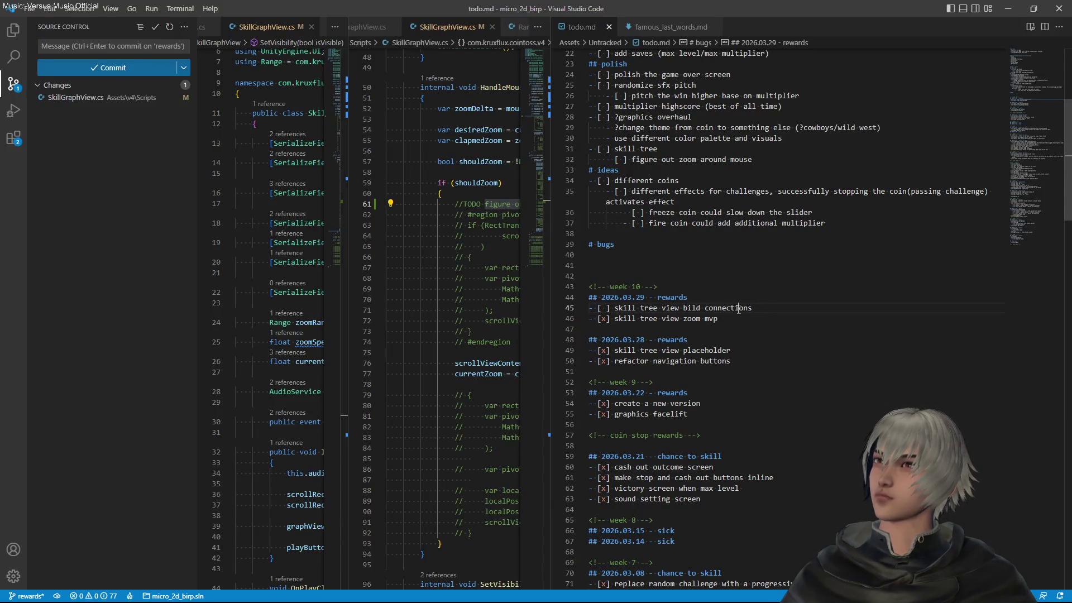
pyautogui.moveTo(738, 309); pyautogui.dragTo(683, 309)
pyautogui.click(688, 309)
pyautogui.write('u')
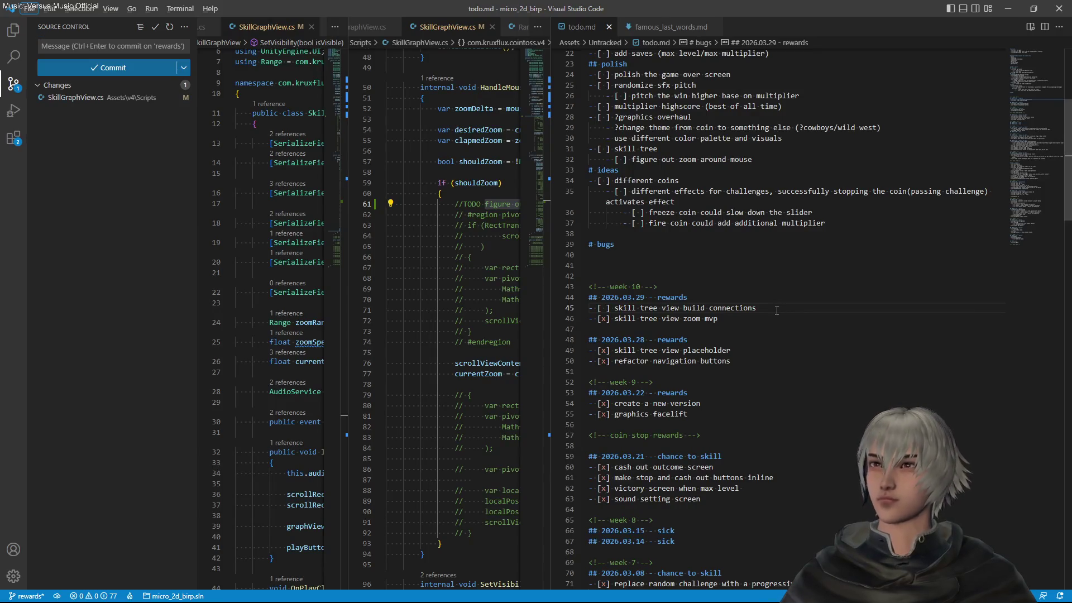
pyautogui.click(825, 286)
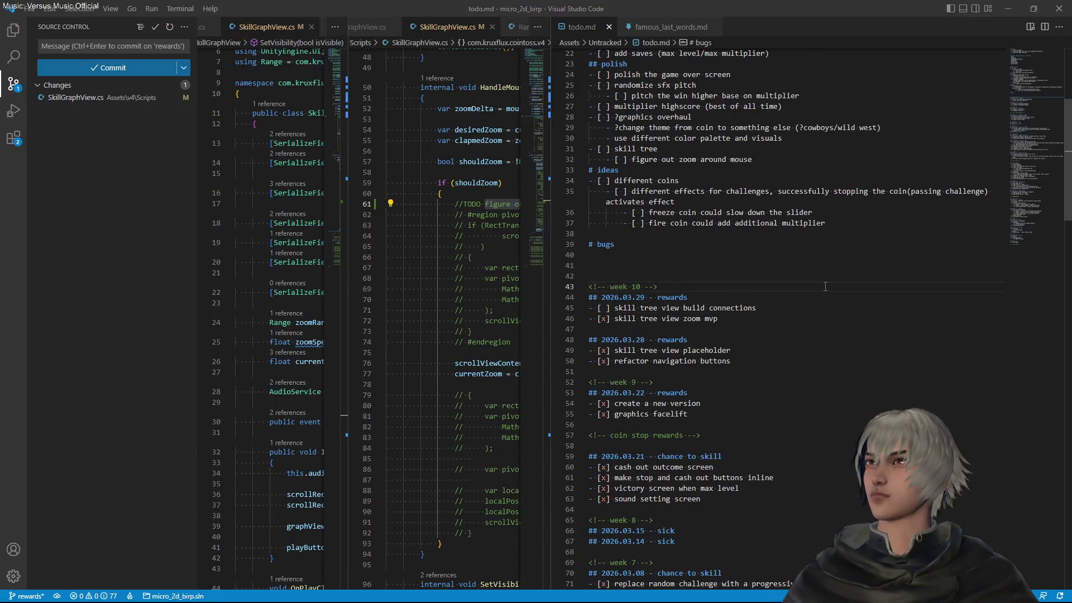
pyautogui.hotkey('alt', 'Tab')
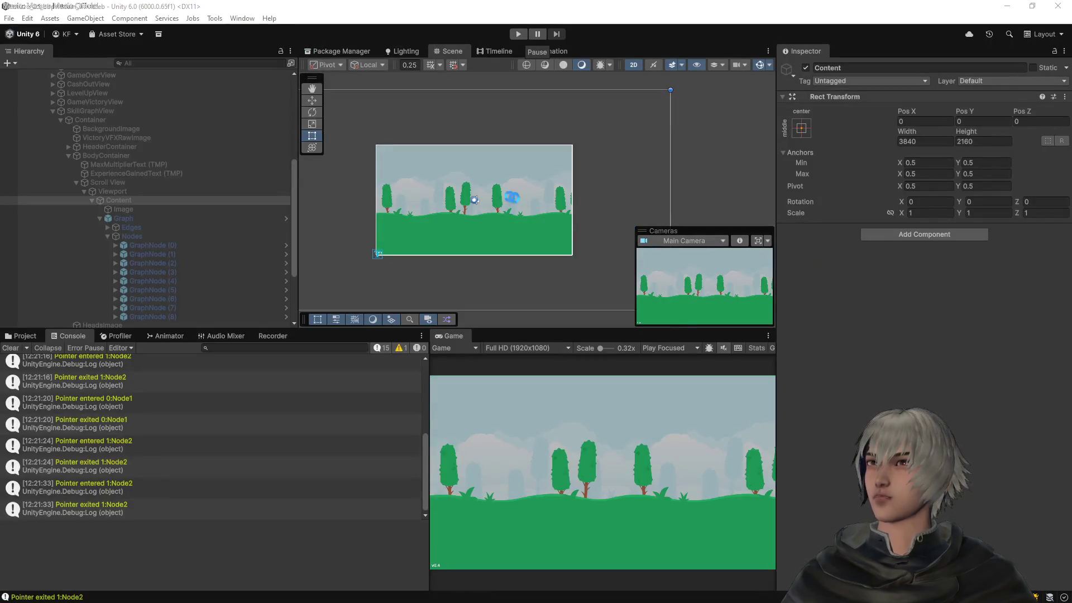
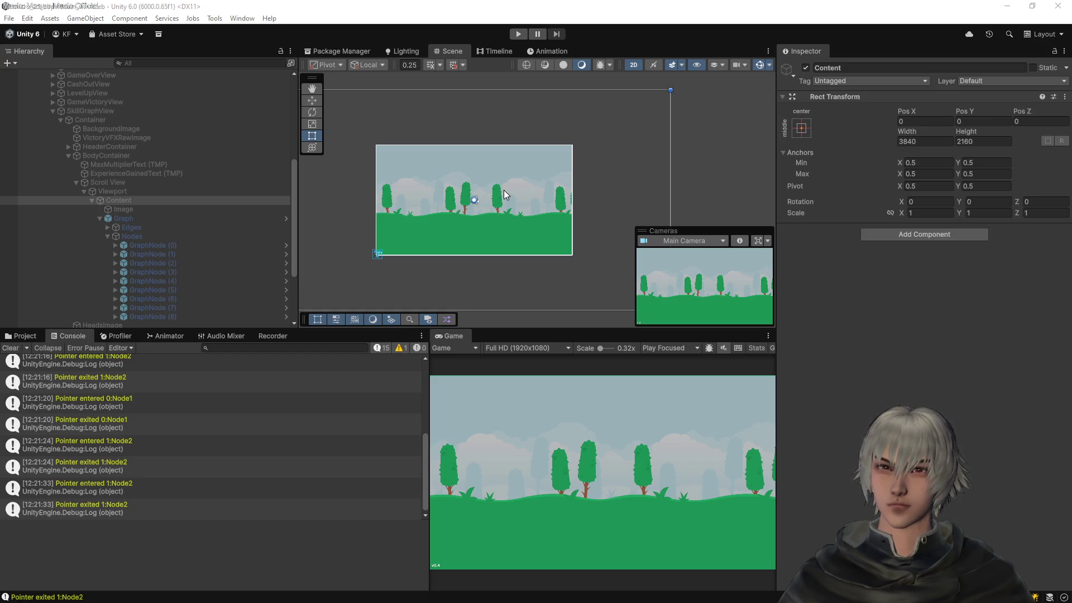
# Bring VS Code forward with a wider editor pane showing SkillGraphView.cs
pyautogui.hotkey('alt', 'Tab')
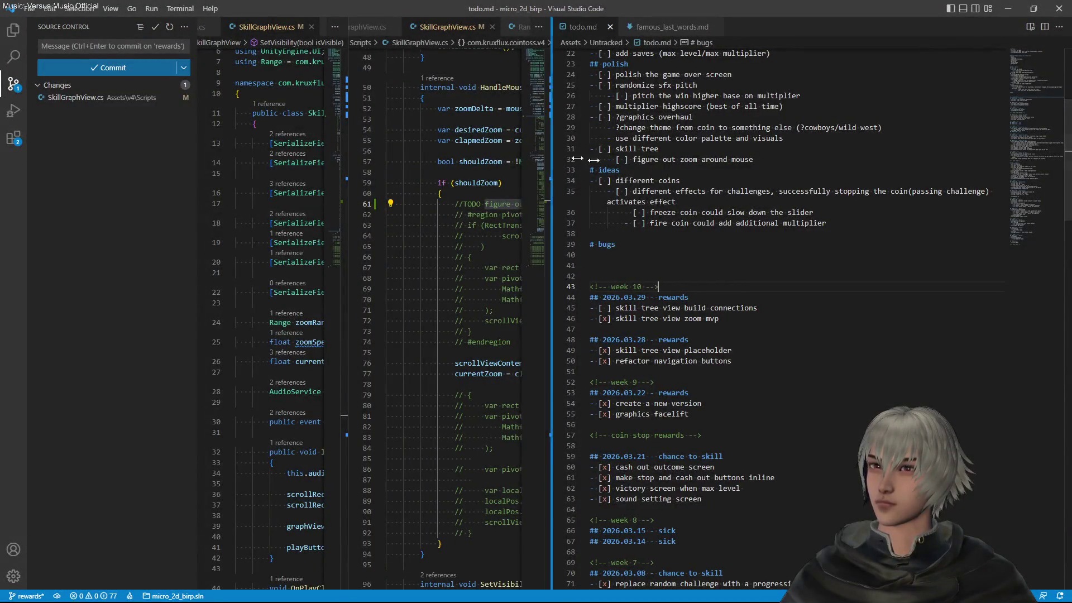
pyautogui.moveTo(552, 153); pyautogui.dragTo(835, 180)
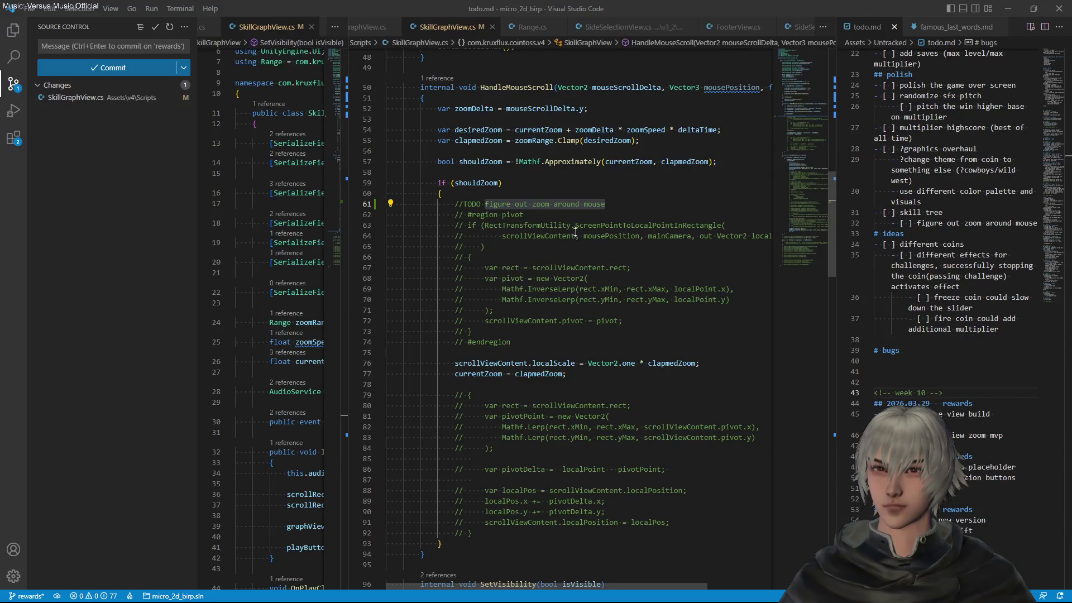
pyautogui.click(584, 171)
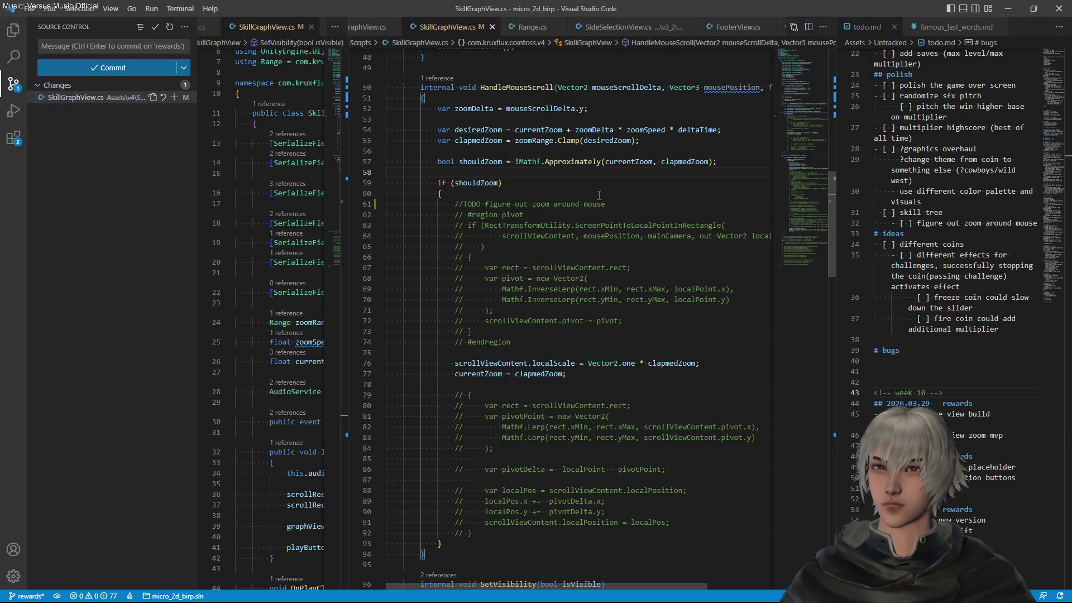
pyautogui.scroll(-2, 595, 200)
pyautogui.scroll(7, 595, 199)
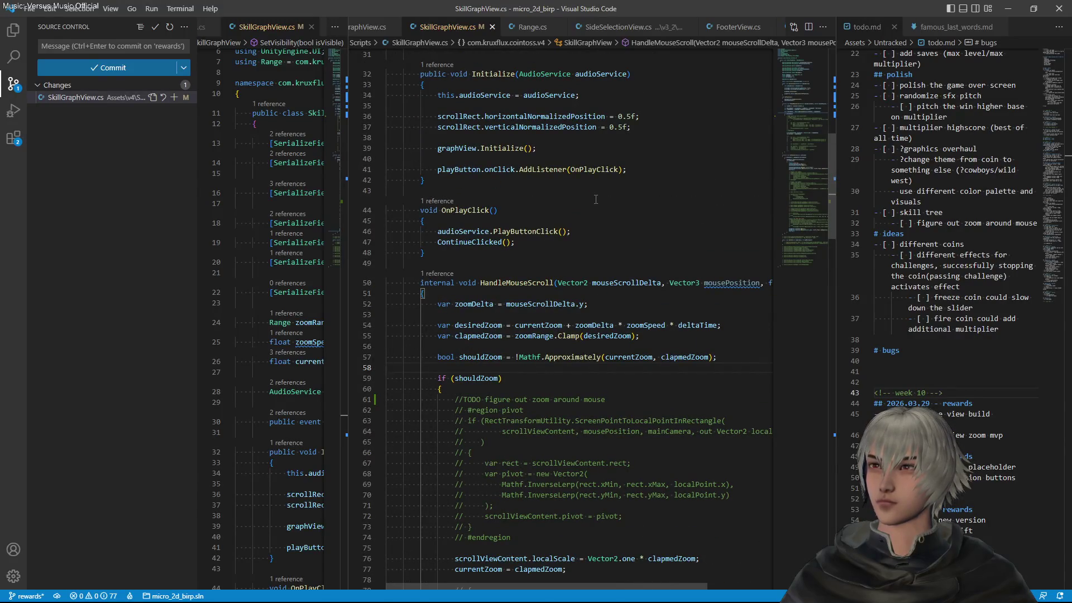
pyautogui.click(622, 127)
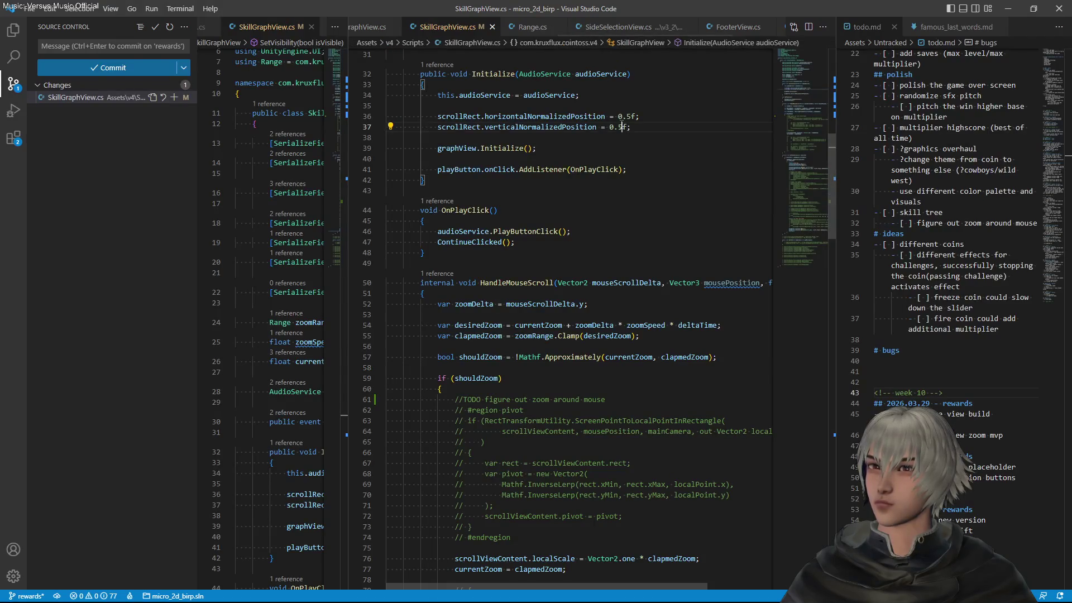
# Open GraphView.cs in a tab, then return to SkillGraphView.cs
pyautogui.hotkey('ctrl', 'p')
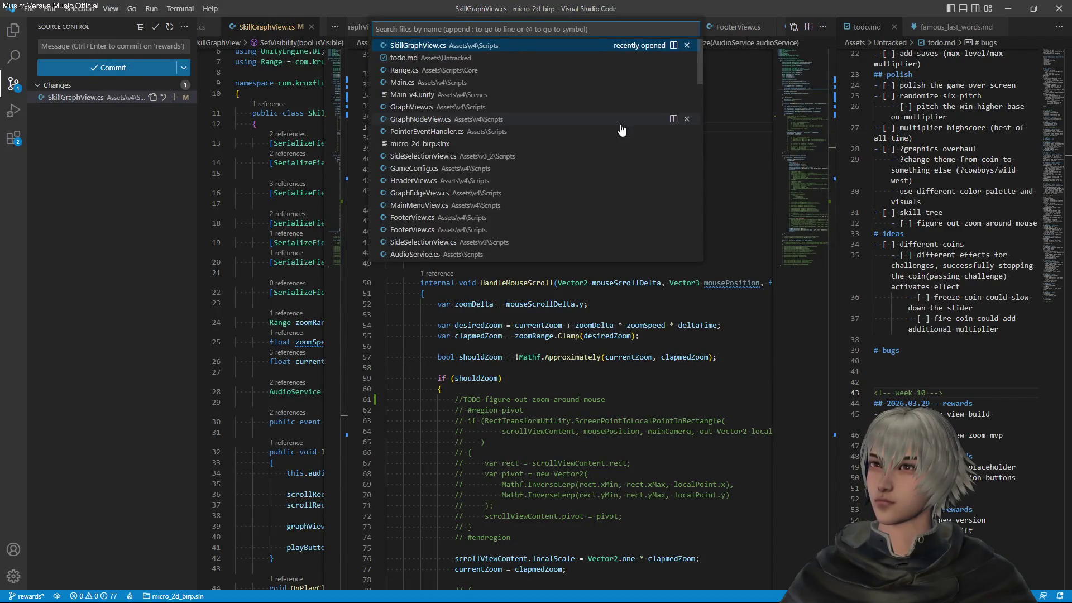
pyautogui.press('Down')
pyautogui.press('Down')
pyautogui.press('Down')
pyautogui.press('Return')
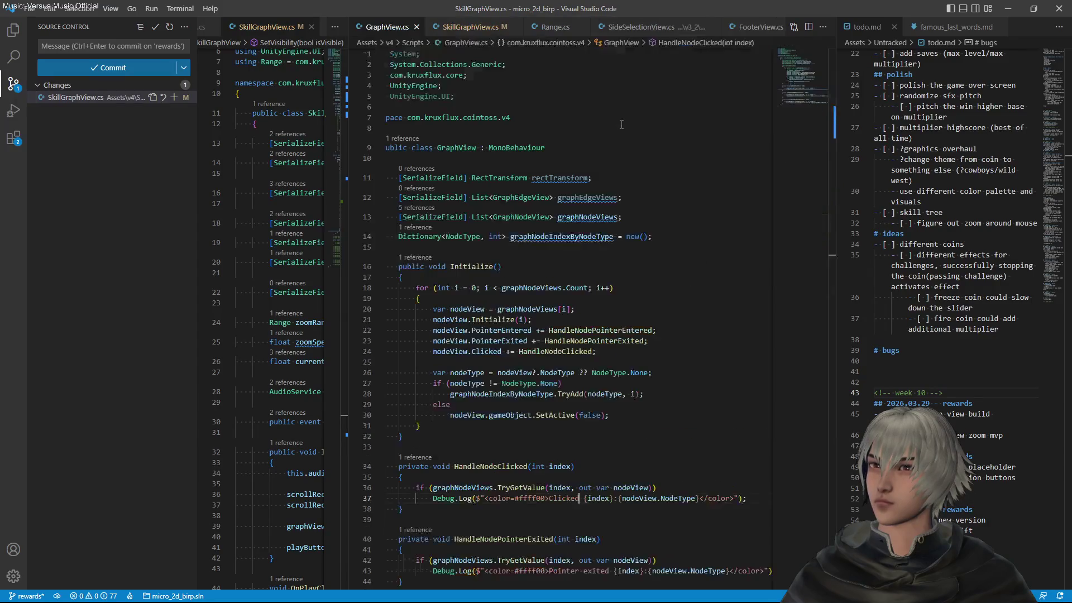
pyautogui.hotkey('ctrl', 'Tab')
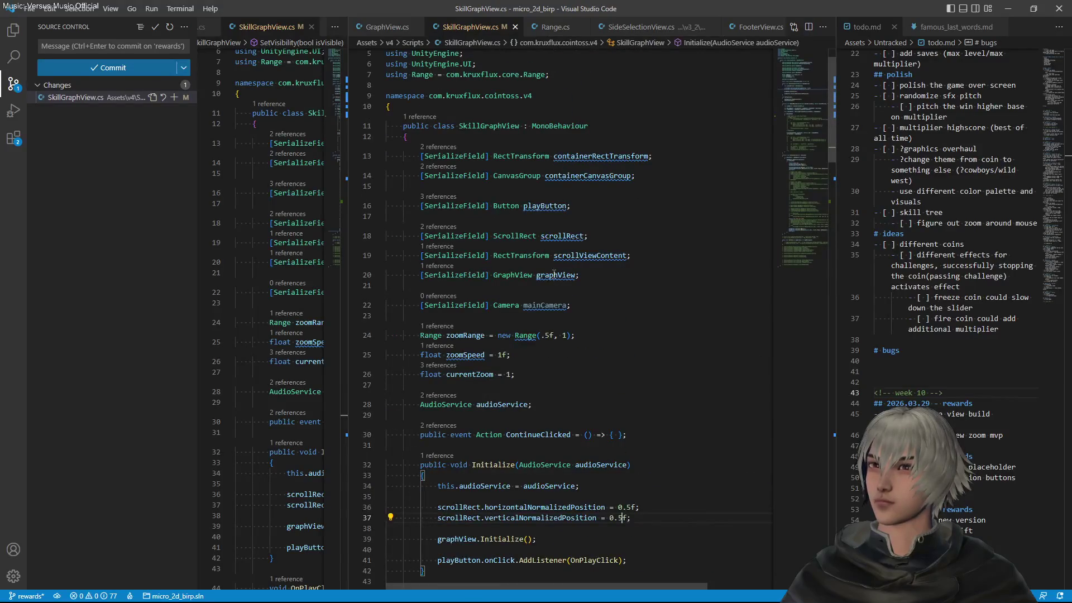
# Encapsulate graphView as a getter-only GraphView property and save SkillGraphView.cs
pyautogui.click(554, 275)
pyautogui.hotkey('ctrl', '.')
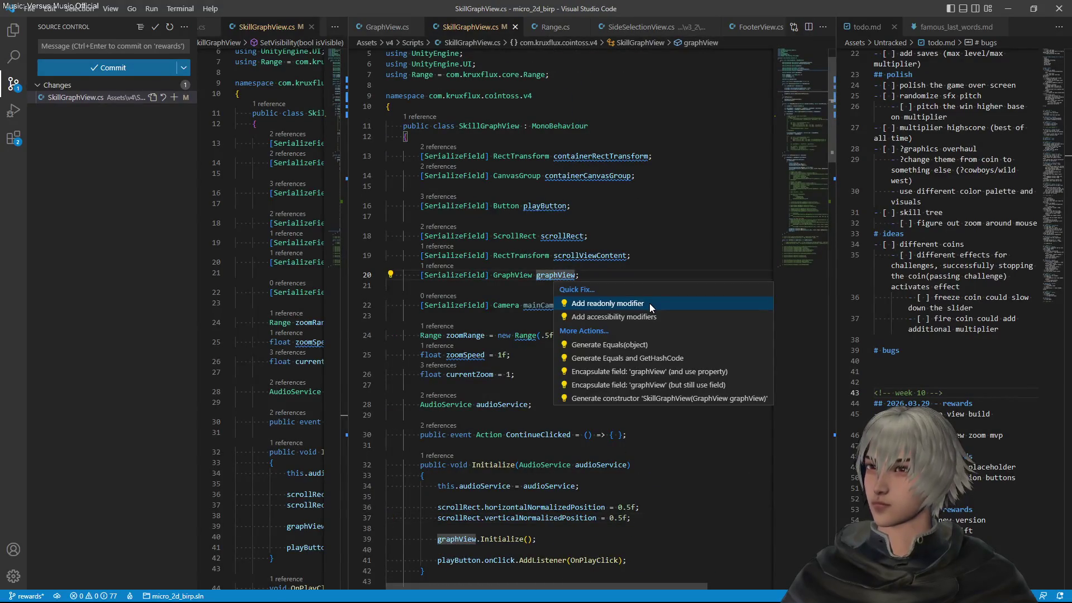
pyautogui.press('Down')
pyautogui.press('Down')
pyautogui.press('Down')
pyautogui.press('Escape')
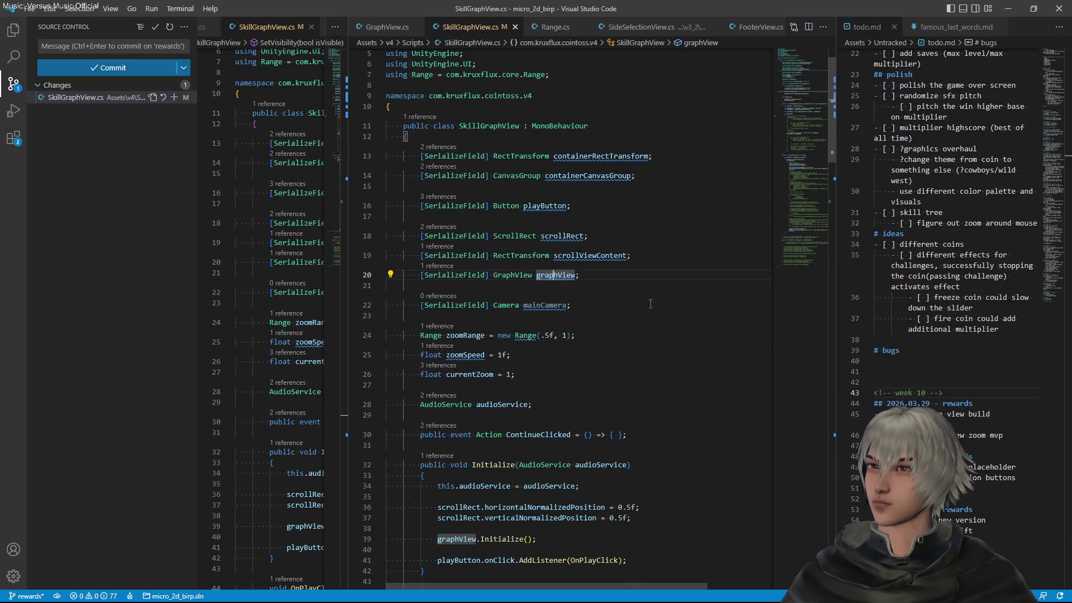
pyautogui.moveTo(623, 434); pyautogui.dragTo(728, 435)
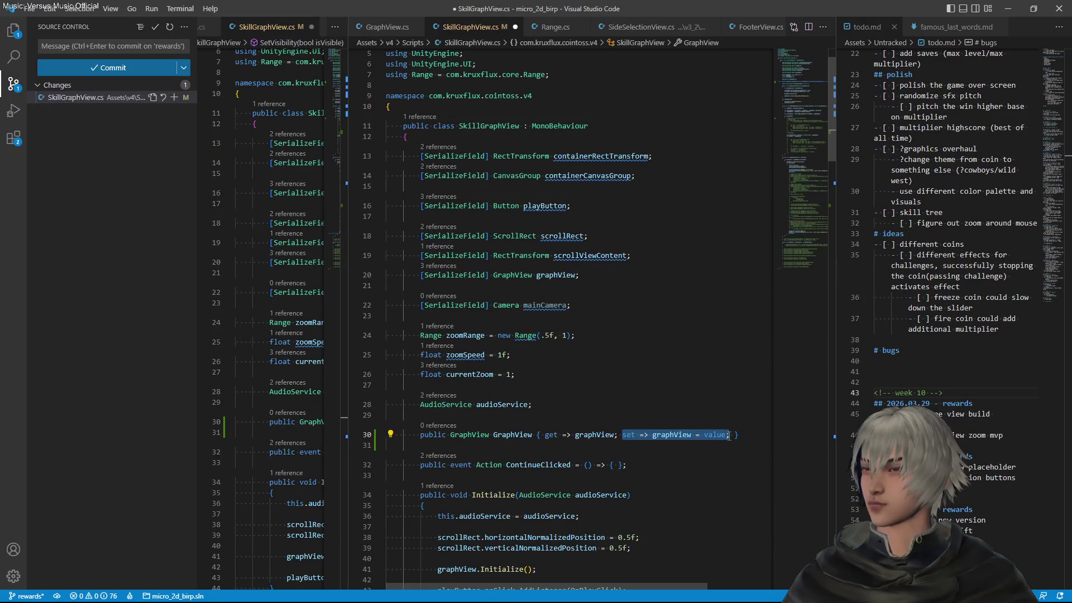
pyautogui.press('BackSpace')
pyautogui.hotkey('ctrl', 's')
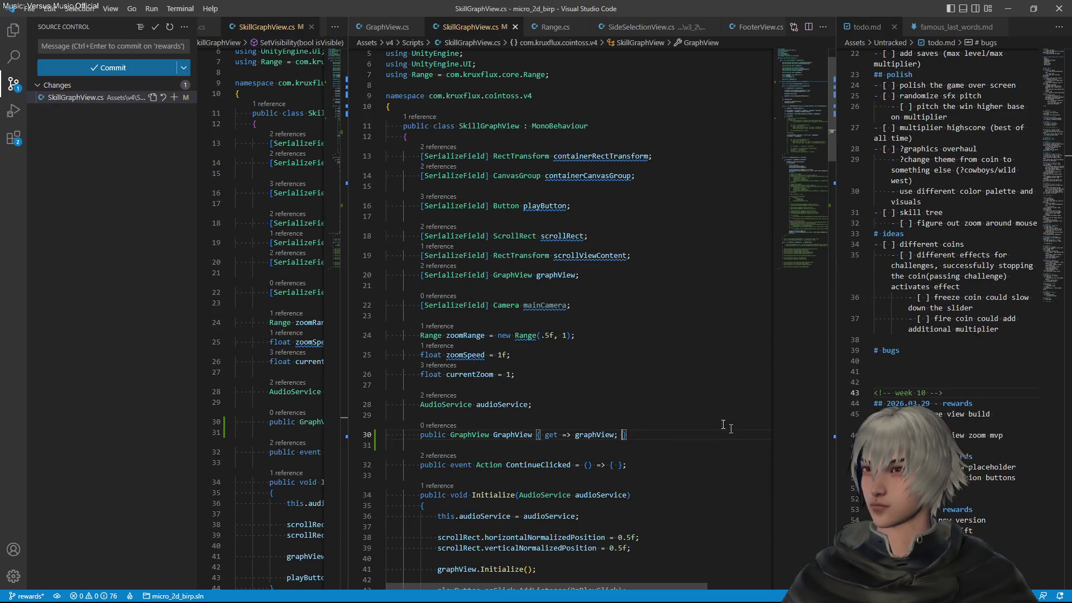
# Review the new property, then pick Main.cs in the quick-open file list
pyautogui.scroll(-5, 628, 323)
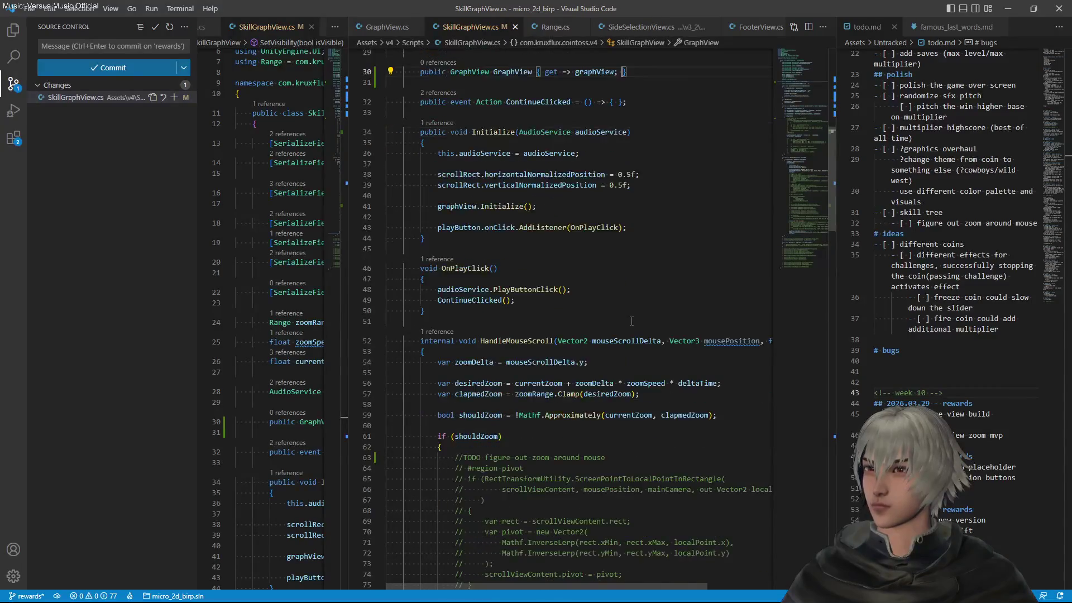
pyautogui.scroll(5, 631, 321)
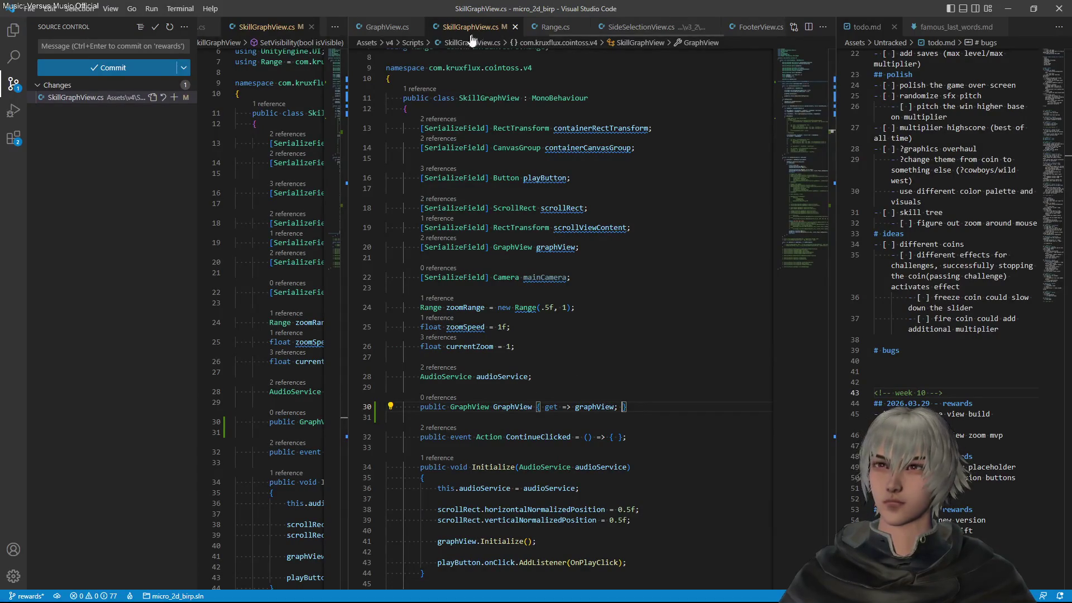
pyautogui.scroll(3, 474, 34)
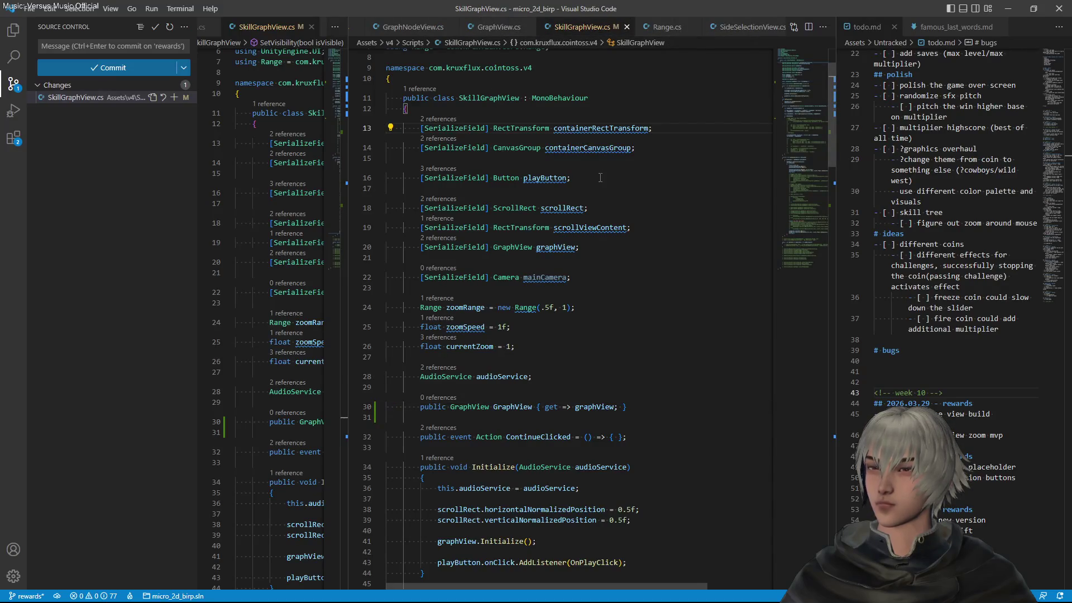
pyautogui.hotkey('ctrl', 'p')
pyautogui.press('Down')
pyautogui.press('Down')
pyautogui.press('Down')
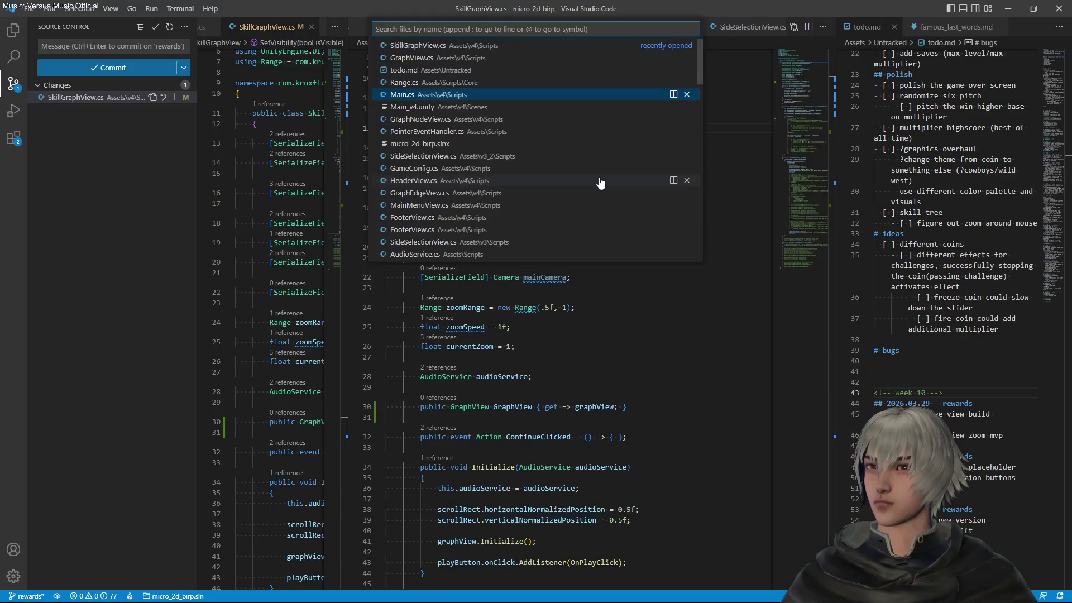
# Open Main.cs and insert blank lines after the cash-out visibility call at the end of Awake
pyautogui.press('Return')
pyautogui.scroll(10, 595, 188)
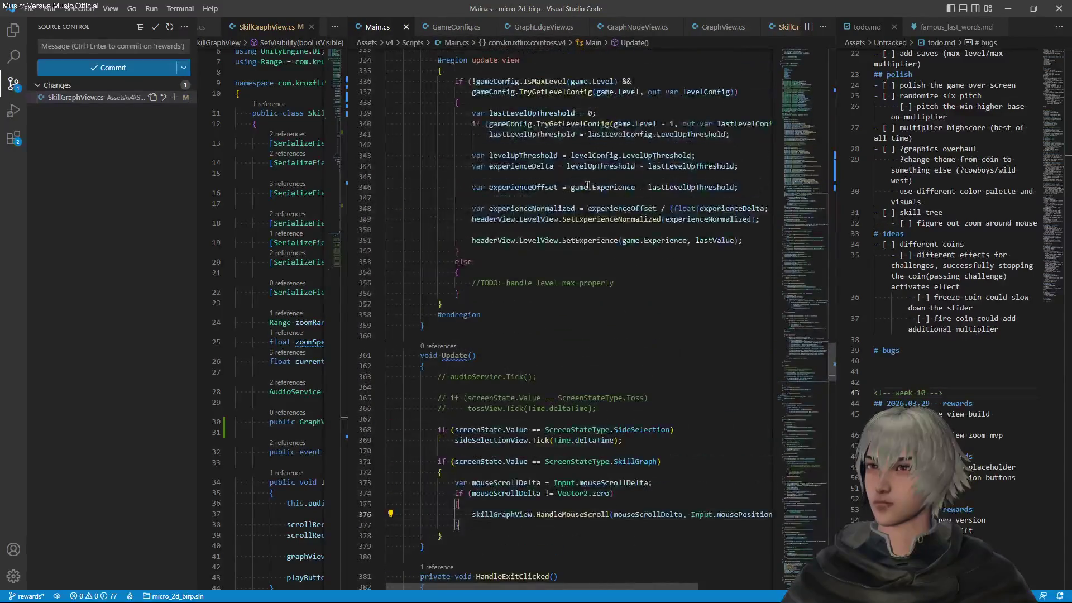
pyautogui.scroll(12, 626, 257)
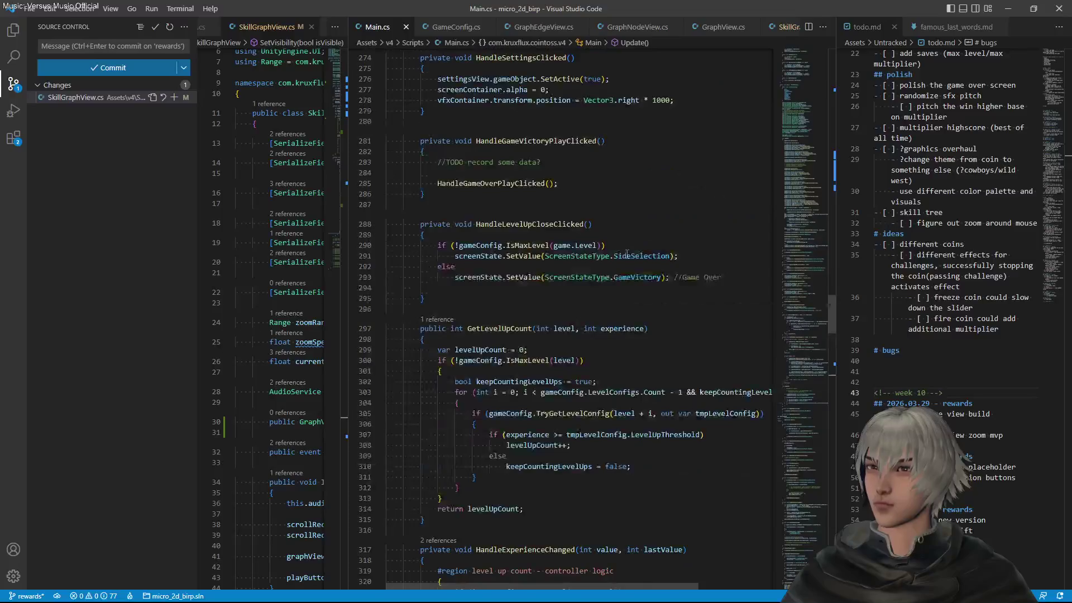
pyautogui.scroll(8, 626, 254)
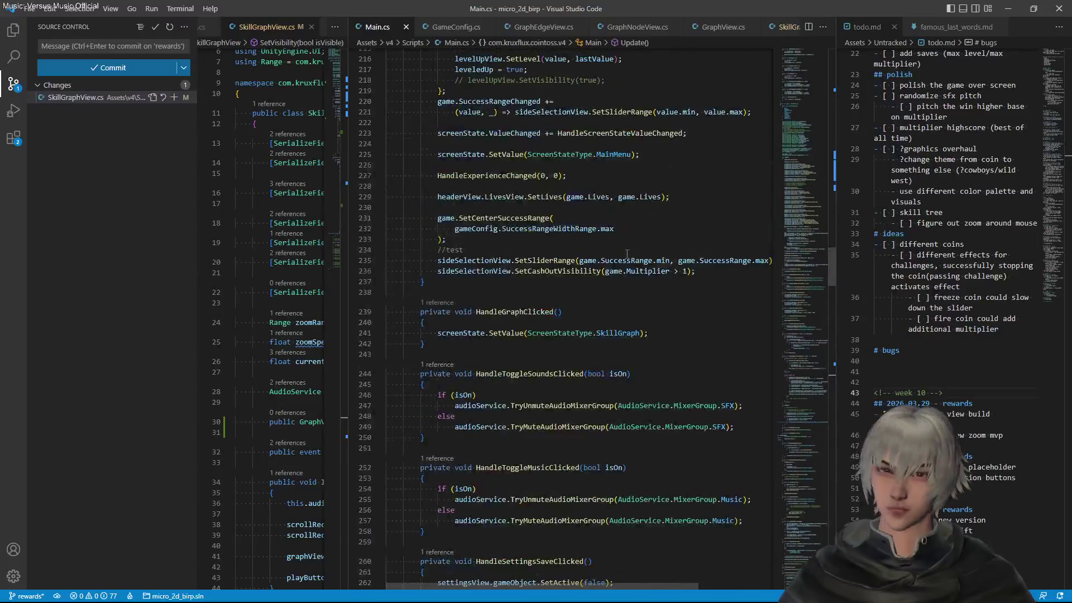
pyautogui.scroll(6, 627, 254)
pyautogui.scroll(-5, 624, 257)
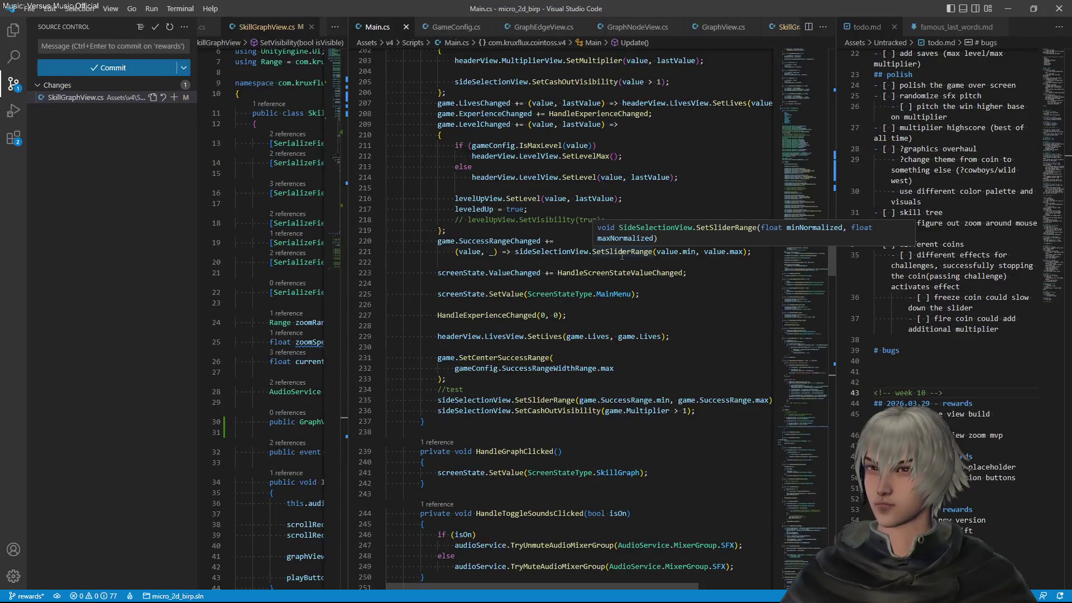
pyautogui.scroll(5, 622, 255)
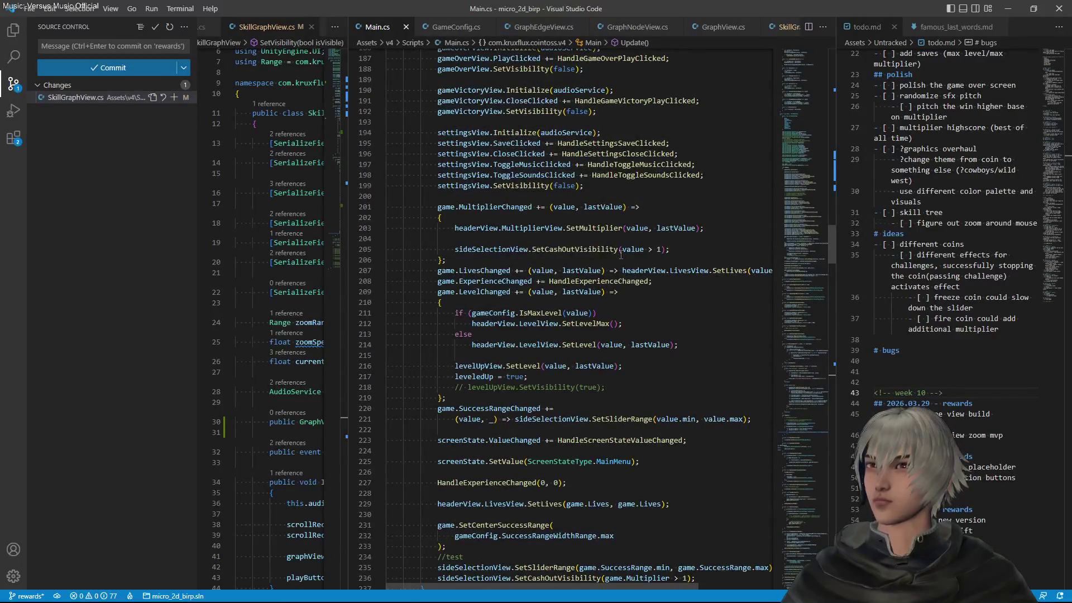
pyautogui.scroll(3, 621, 255)
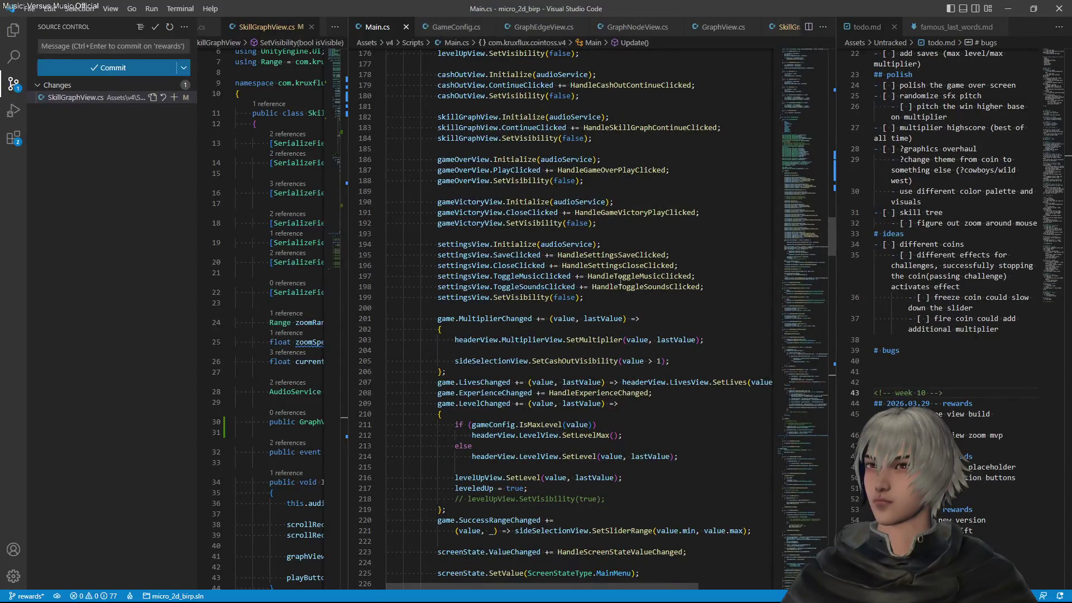
pyautogui.scroll(5, 622, 277)
pyautogui.scroll(-15, 620, 281)
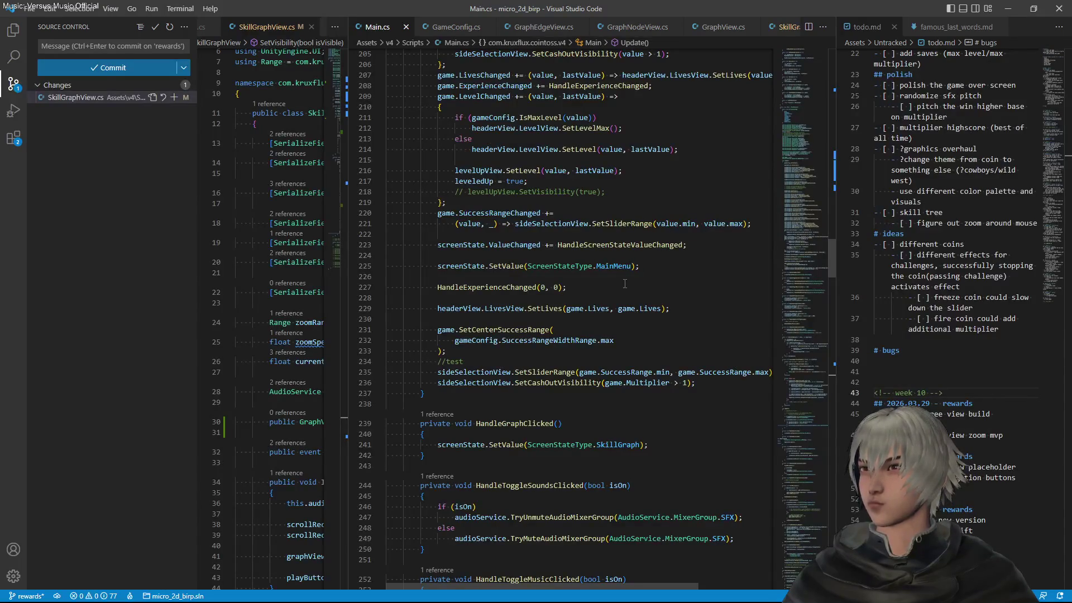
pyautogui.scroll(20, 624, 284)
pyautogui.scroll(-20, 630, 279)
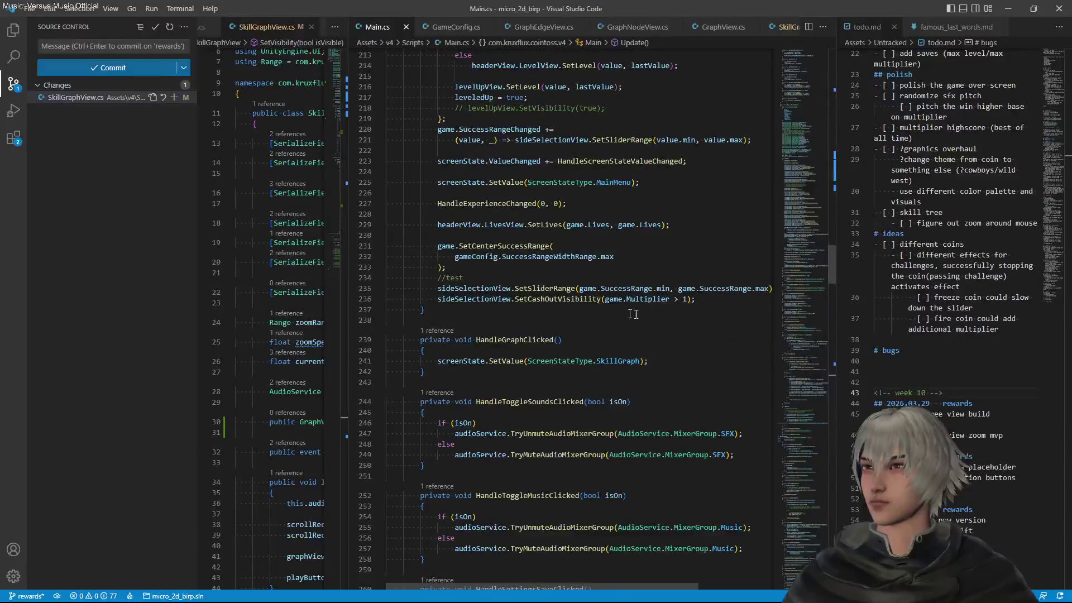
pyautogui.click(729, 300)
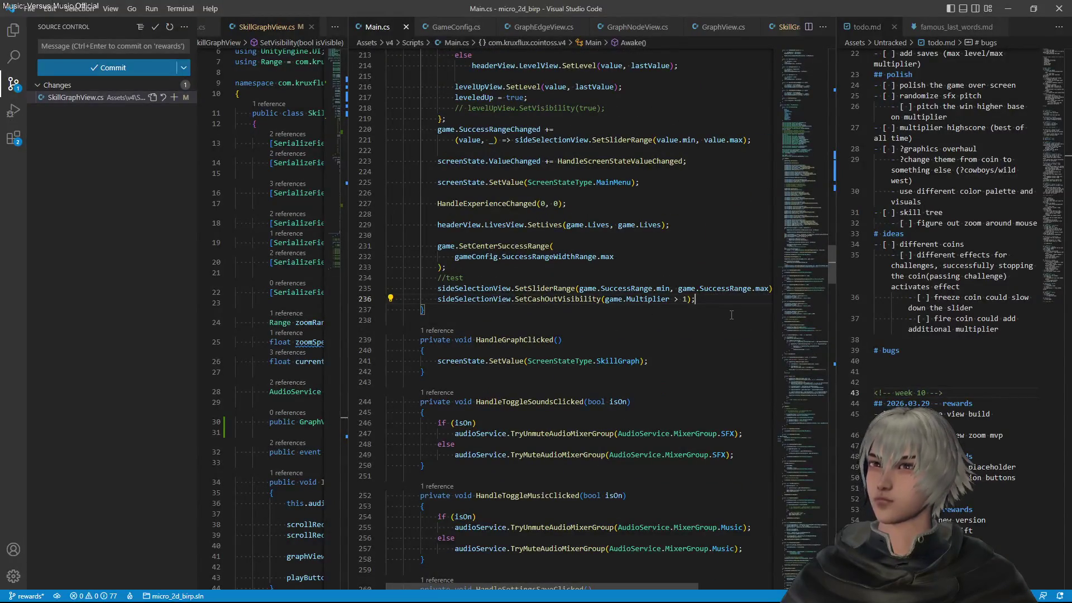
pyautogui.press('Return')
pyautogui.press('Return')
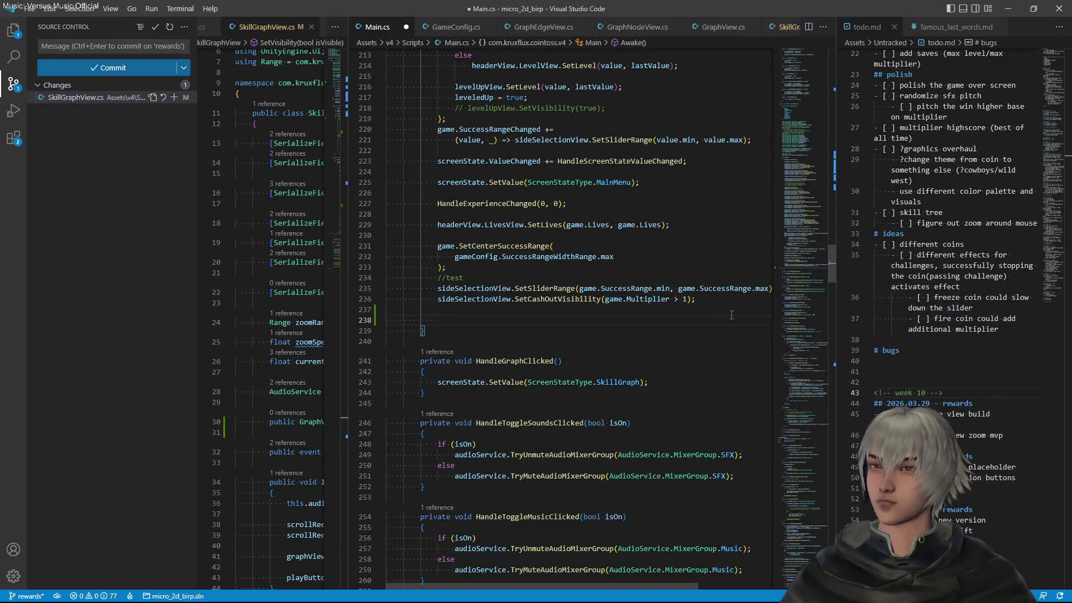
# Call a new UpdateSkillGraph() in Awake, generate its method with an empty body, and save
pyautogui.write('Upda')
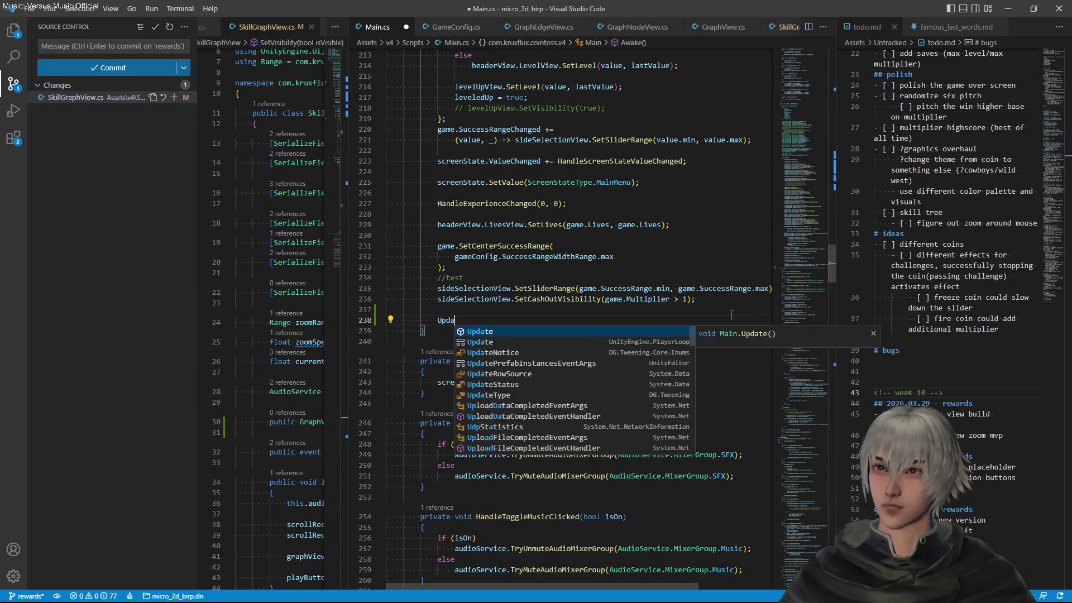
pyautogui.write('teSkillGraph')
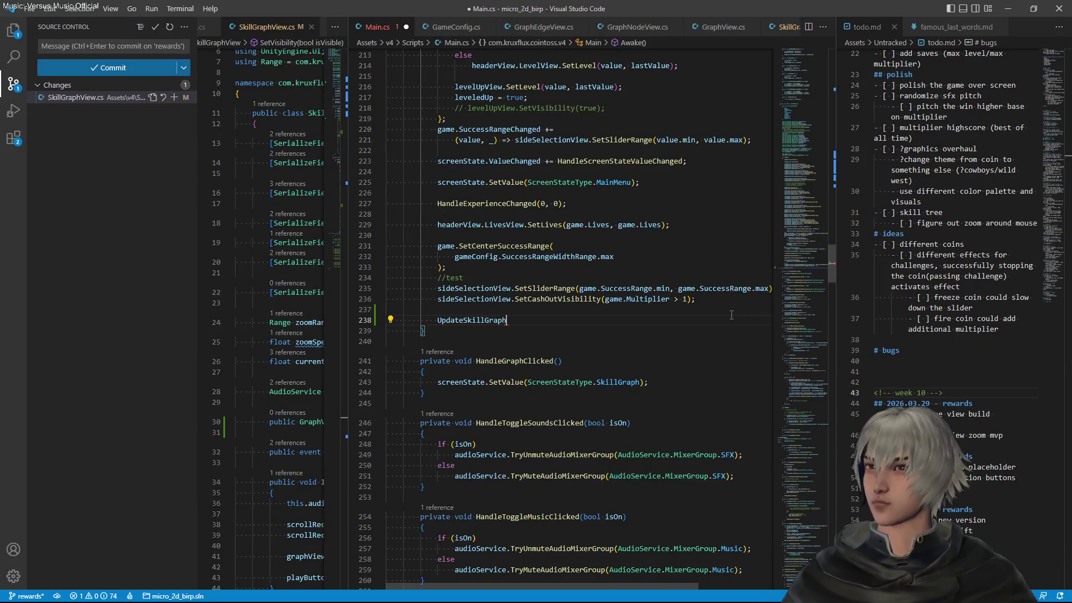
pyautogui.write('();')
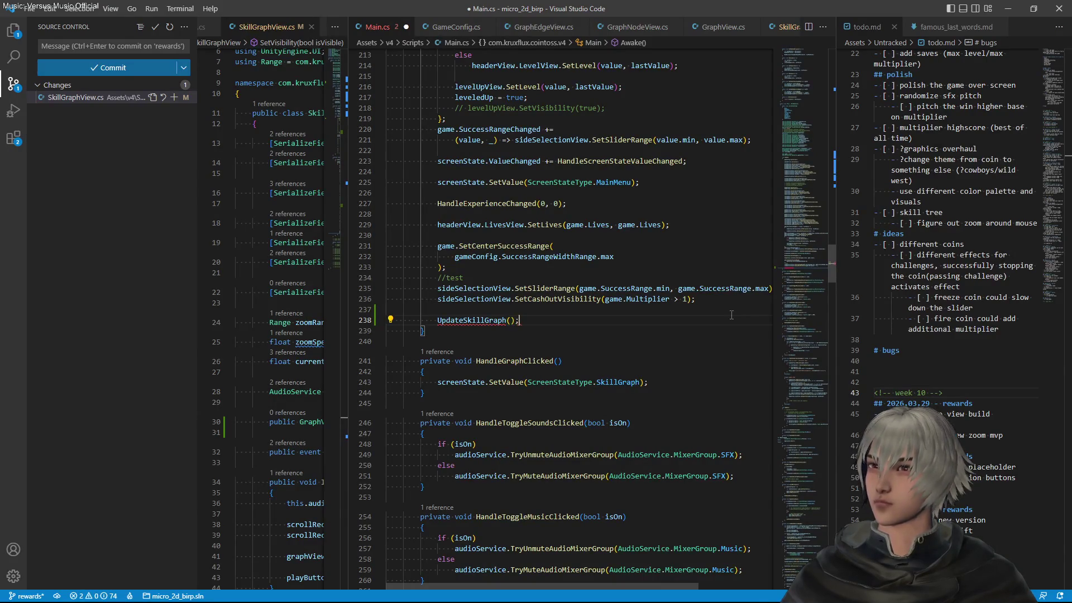
pyautogui.hotkey('ctrl', '.')
pyautogui.press('Return')
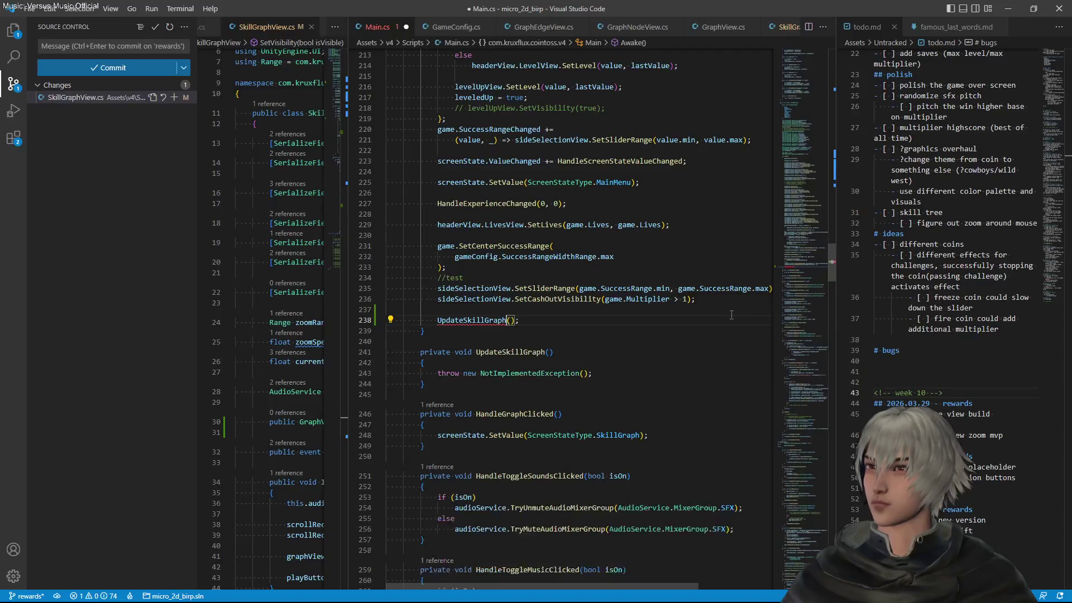
pyautogui.press('Down')
pyautogui.press('Down')
pyautogui.press('Down')
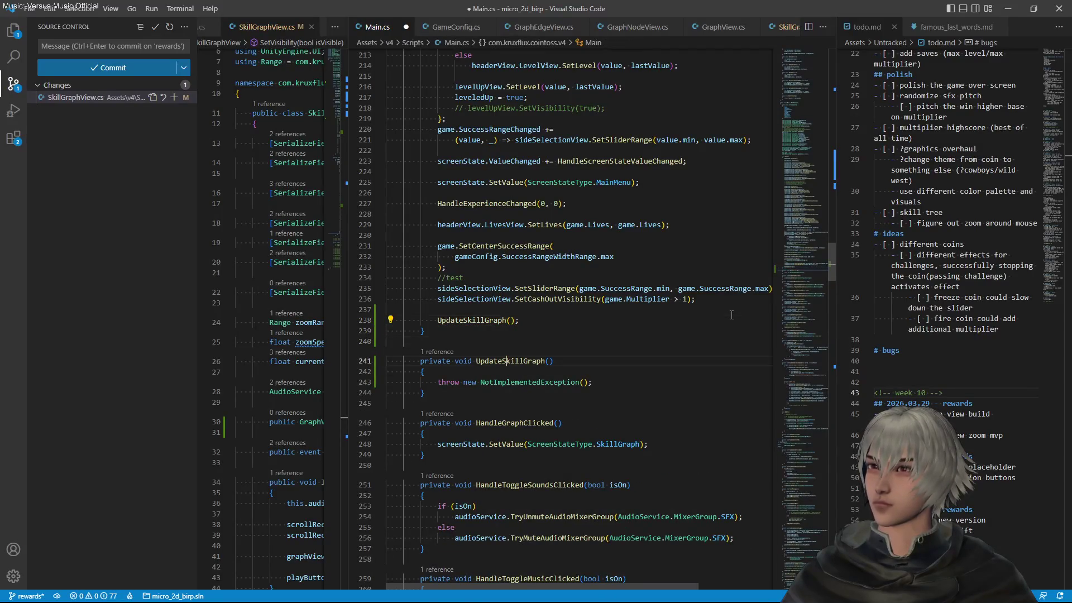
pyautogui.press('Home')
pyautogui.hotkey('shift', 'End')
pyautogui.press('BackSpace')
pyautogui.hotkey('ctrl', 's')
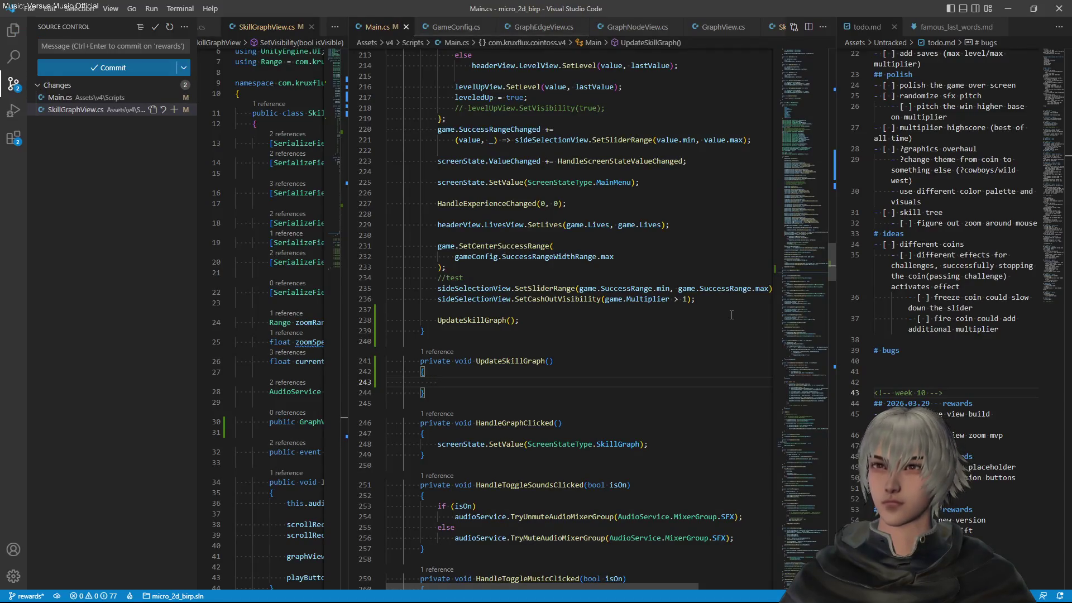
# Declare var graphConfig = gameConfig.GraphConfig; inside UpdateSkillGraph
pyautogui.write('for')
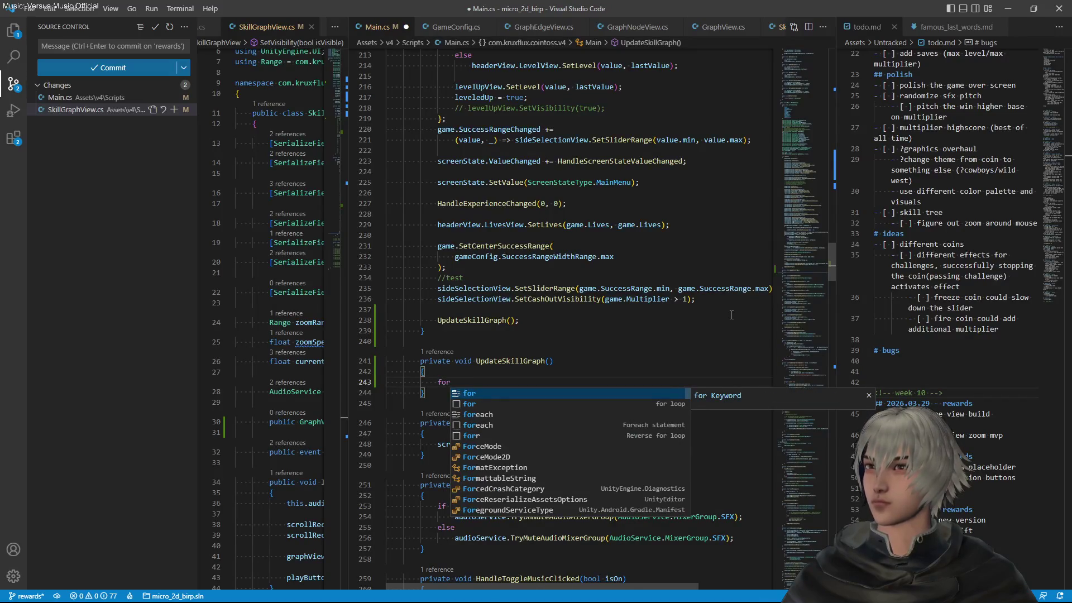
pyautogui.press('BackSpace')
pyautogui.press('BackSpace')
pyautogui.press('BackSpace')
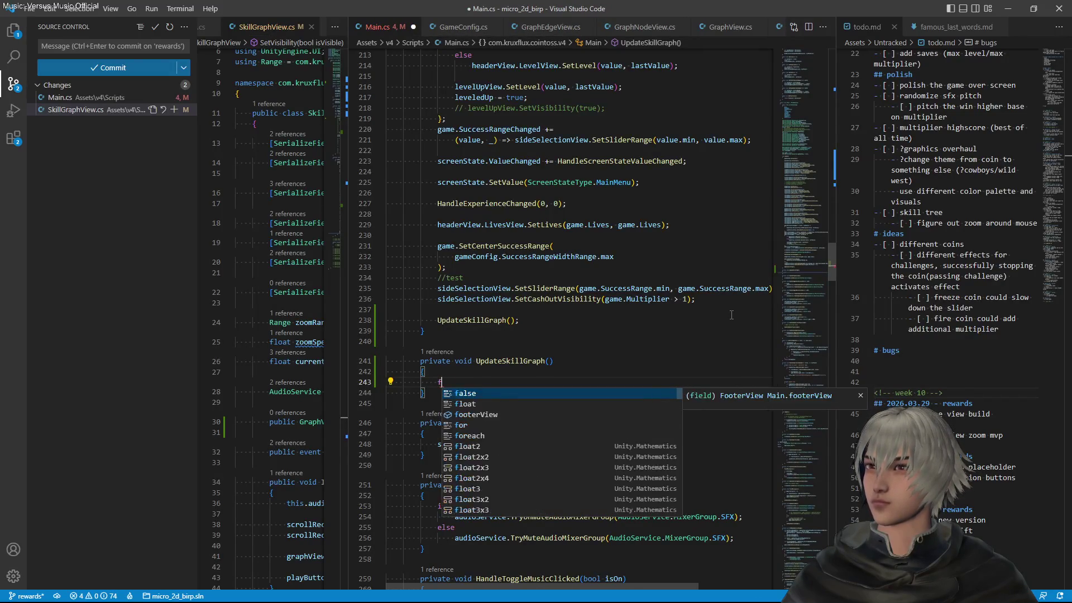
pyautogui.write('vba')
pyautogui.press('BackSpace')
pyautogui.press('BackSpace')
pyautogui.write('ar ')
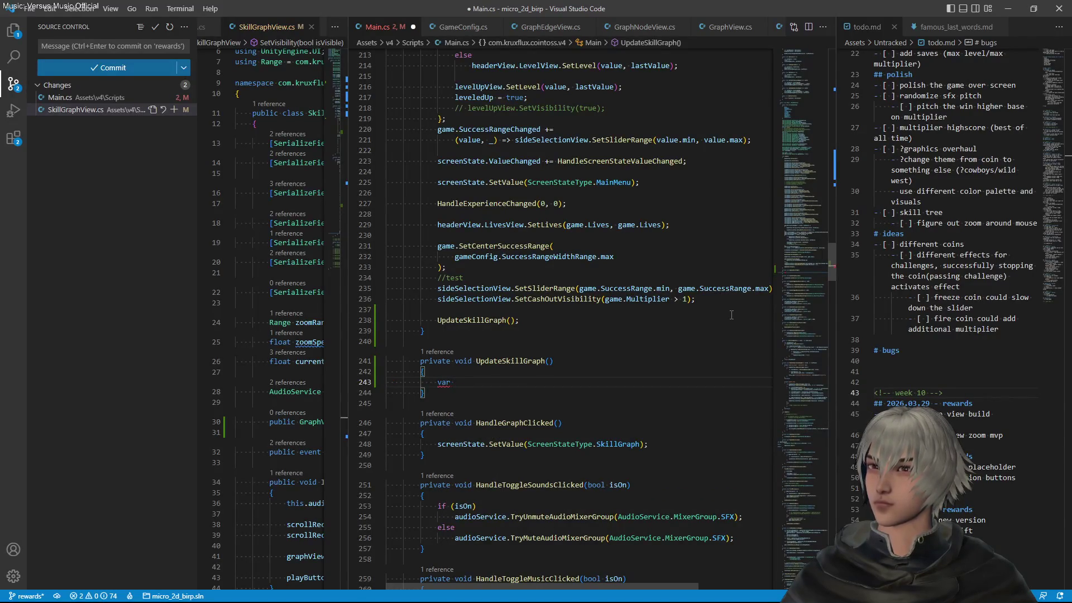
pyautogui.write('ski')
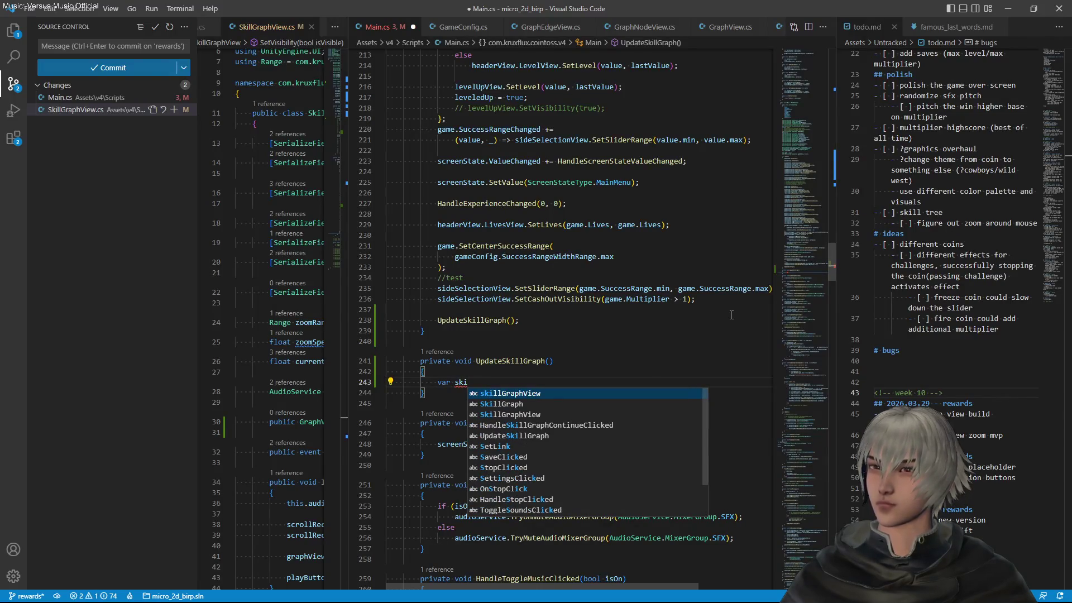
pyautogui.press('BackSpace')
pyautogui.press('BackSpace')
pyautogui.press('BackSpace')
pyautogui.write('Gra')
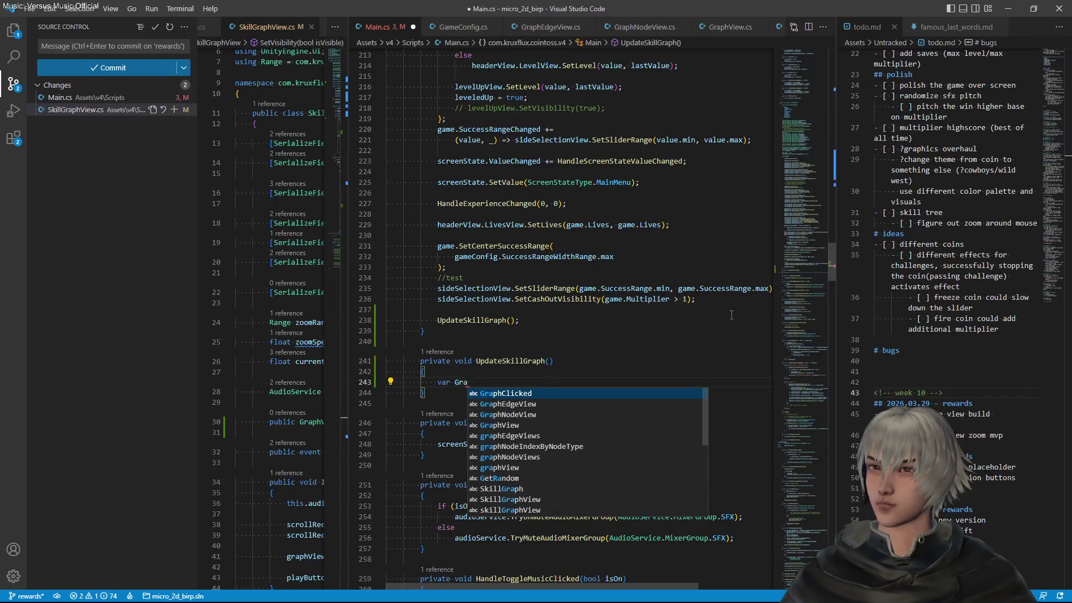
pyautogui.write('p')
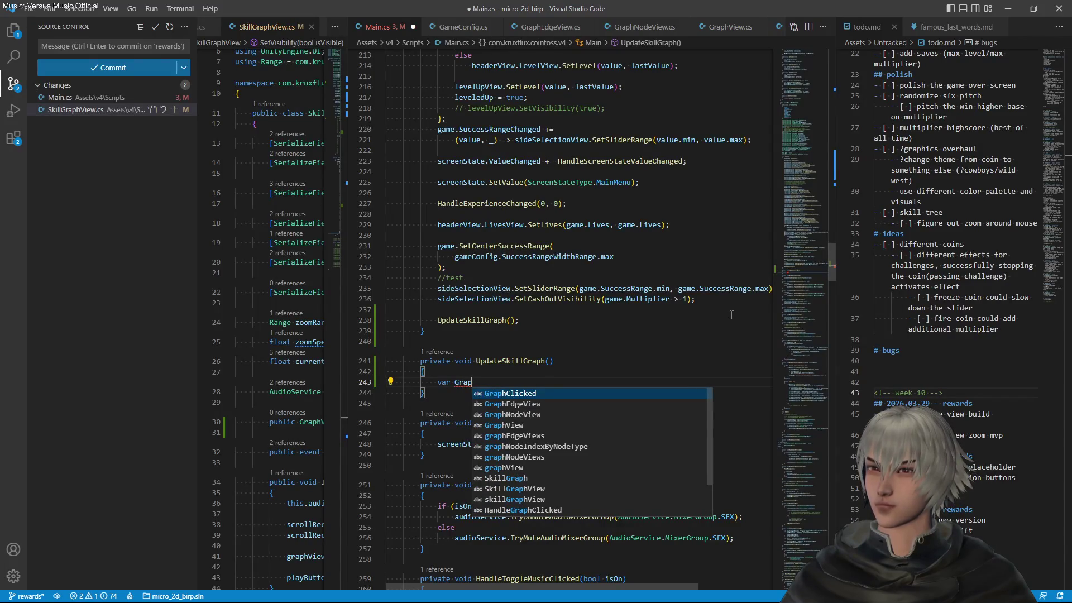
pyautogui.write('h')
pyautogui.press('BackSpace')
pyautogui.press('BackSpace')
pyautogui.press('BackSpace')
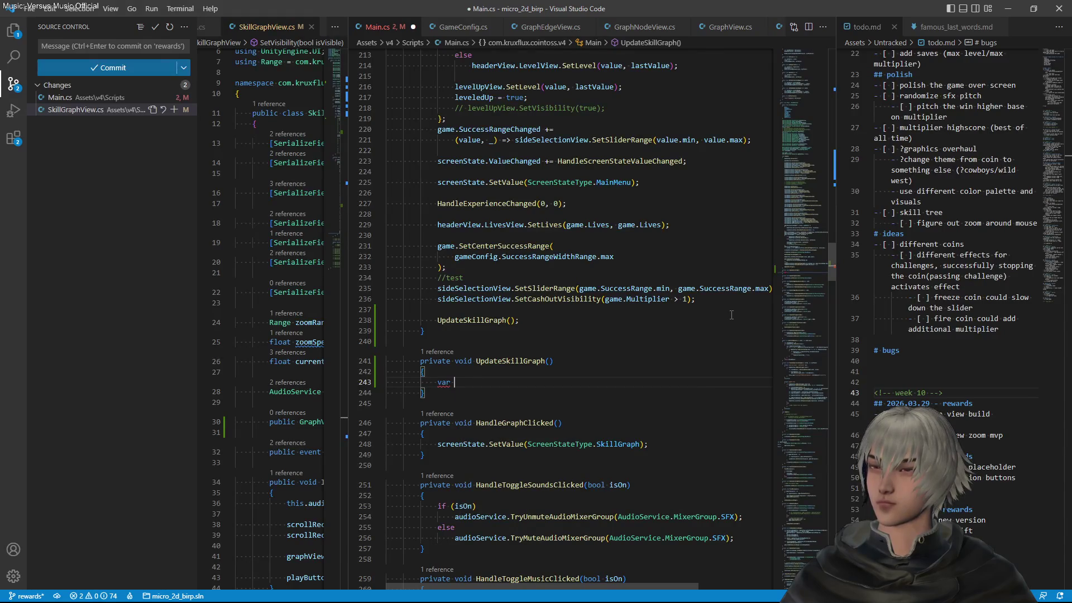
pyautogui.write('graphConfig =')
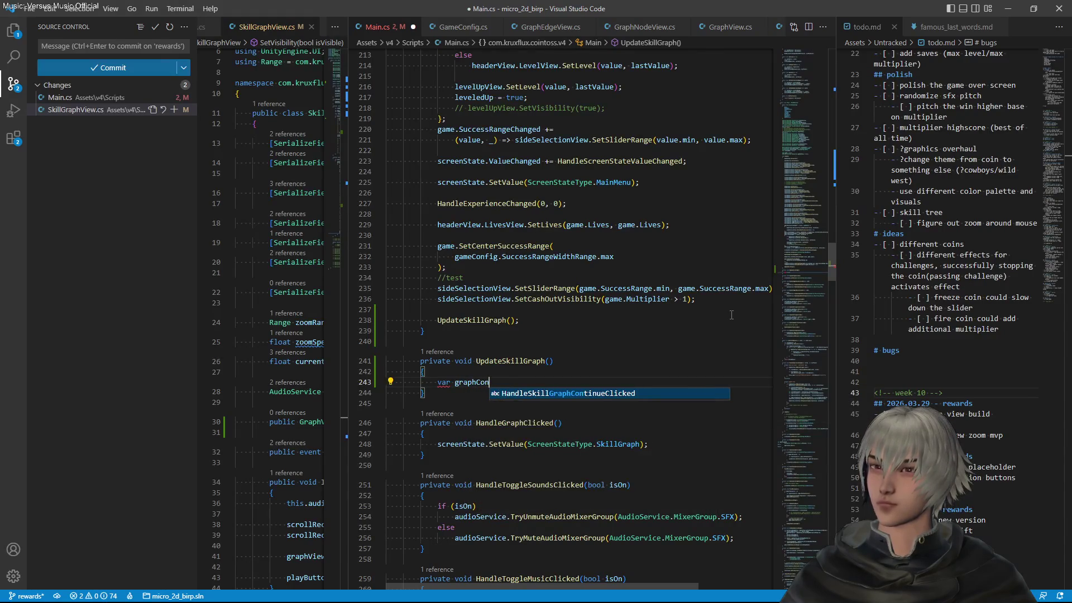
pyautogui.write(' gameConfig.')
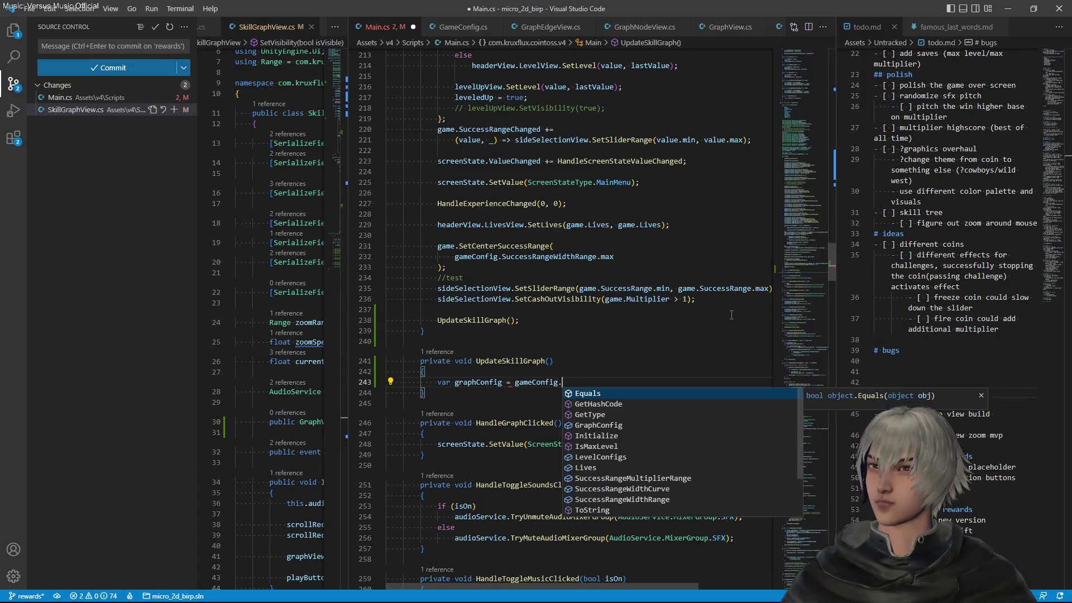
pyautogui.write('gr')
pyautogui.press('Tab')
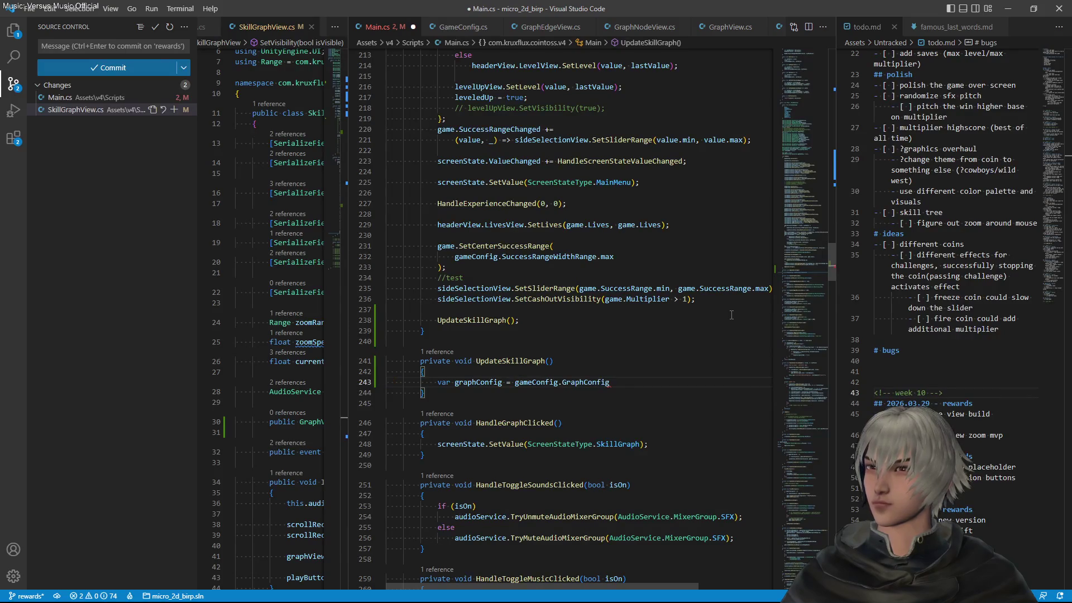
pyautogui.write(';')
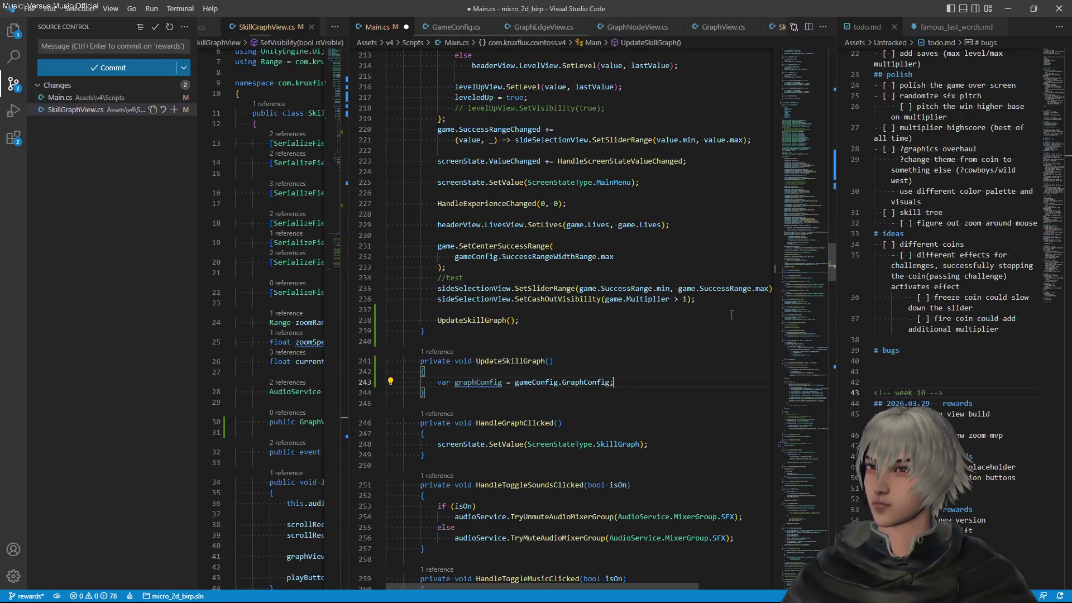
pyautogui.press('Return')
pyautogui.press('Return')
# Add a foreach loop over graphConfig.NodeConfigs
pyautogui.write('f')
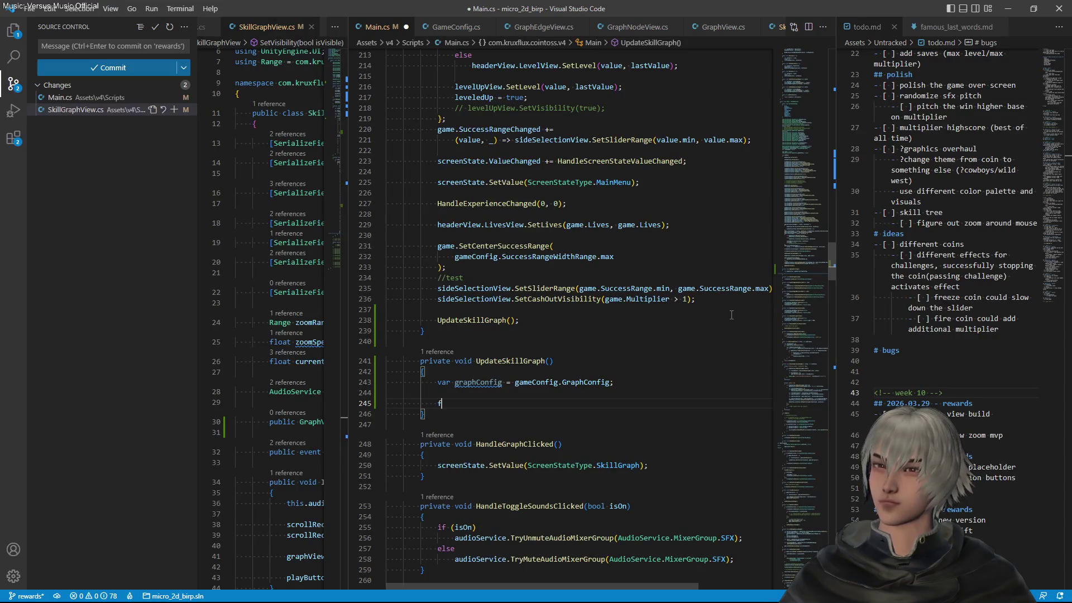
pyautogui.write('or')
pyautogui.press('Down')
pyautogui.press('Down')
pyautogui.press('Down')
pyautogui.press('Tab')
pyautogui.press('Tab')
pyautogui.press('Tab')
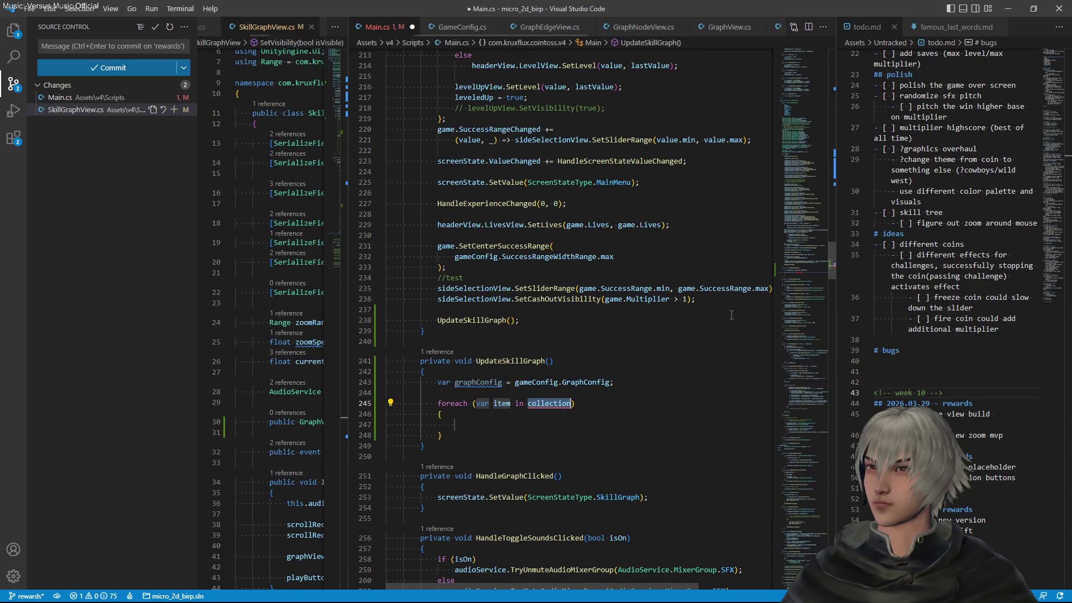
pyautogui.write('grap')
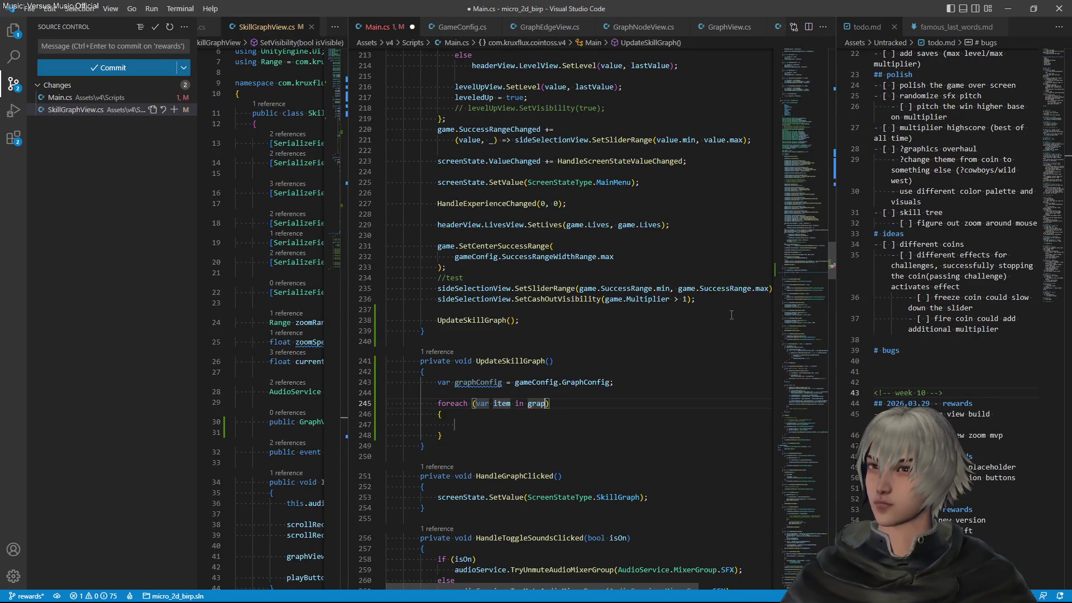
pyautogui.write('hConfig')
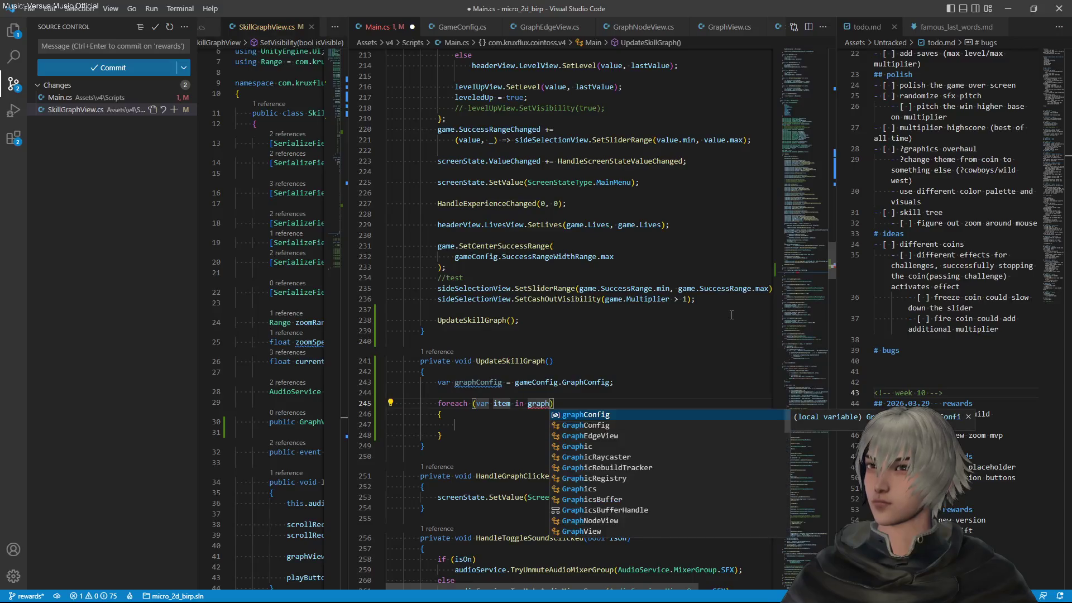
pyautogui.write('.')
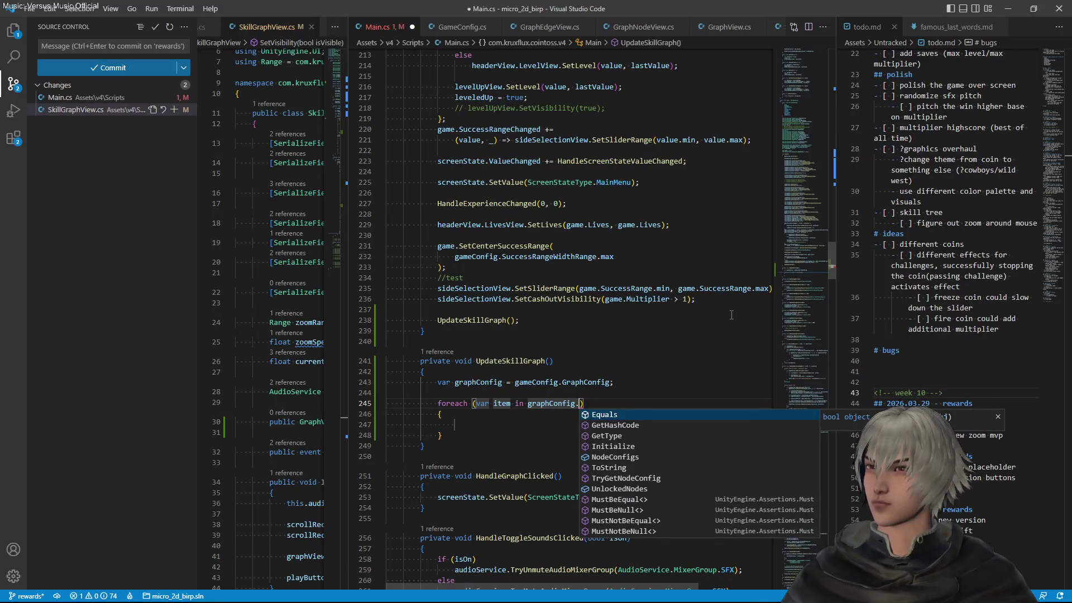
pyautogui.press('Down')
pyautogui.press('Down')
pyautogui.press('Down')
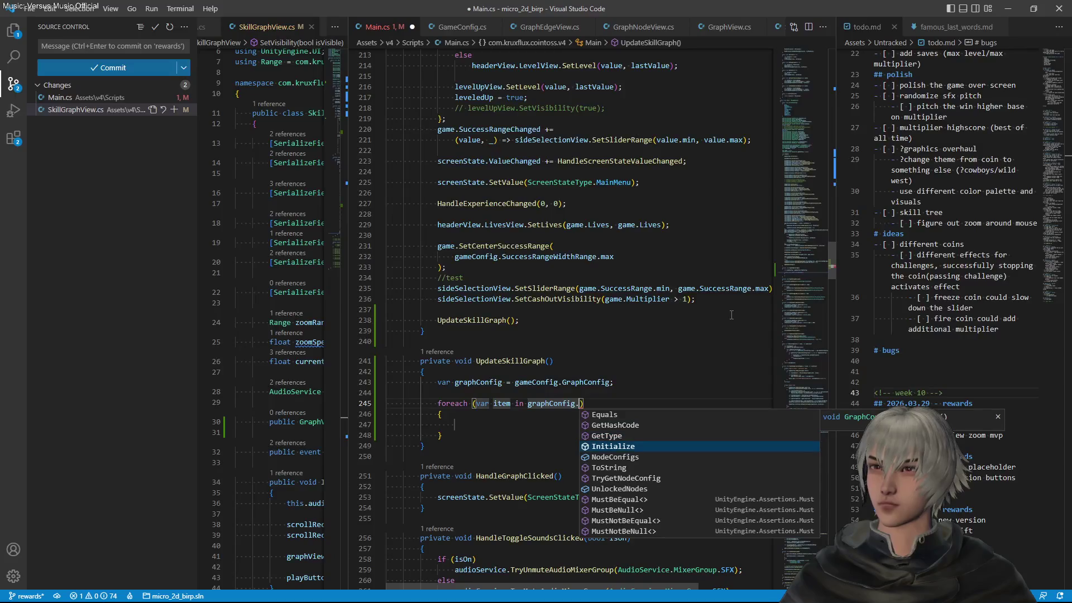
pyautogui.press('Down')
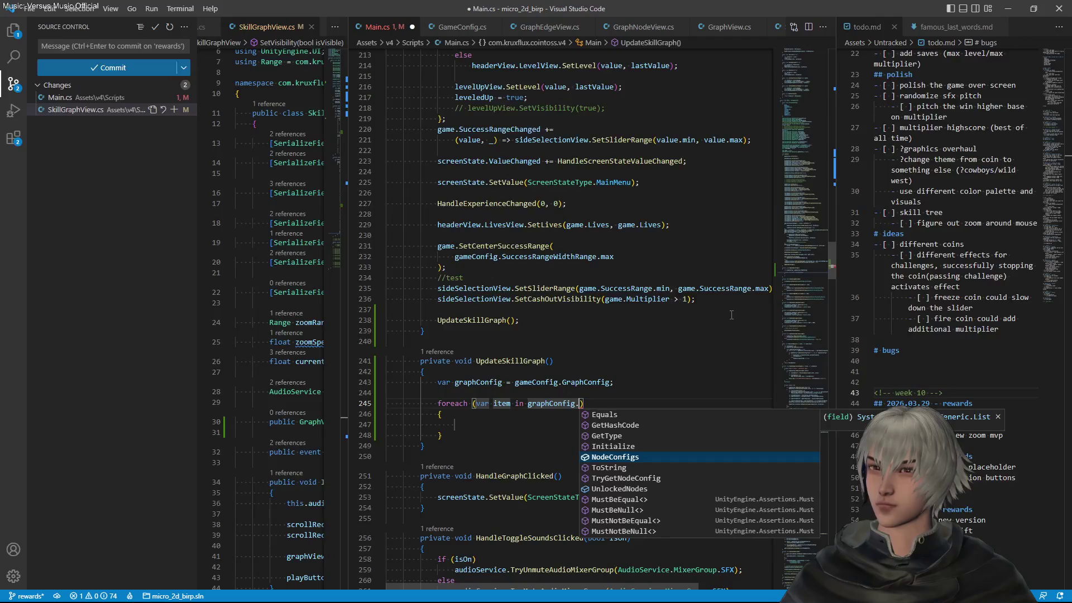
pyautogui.press('Return')
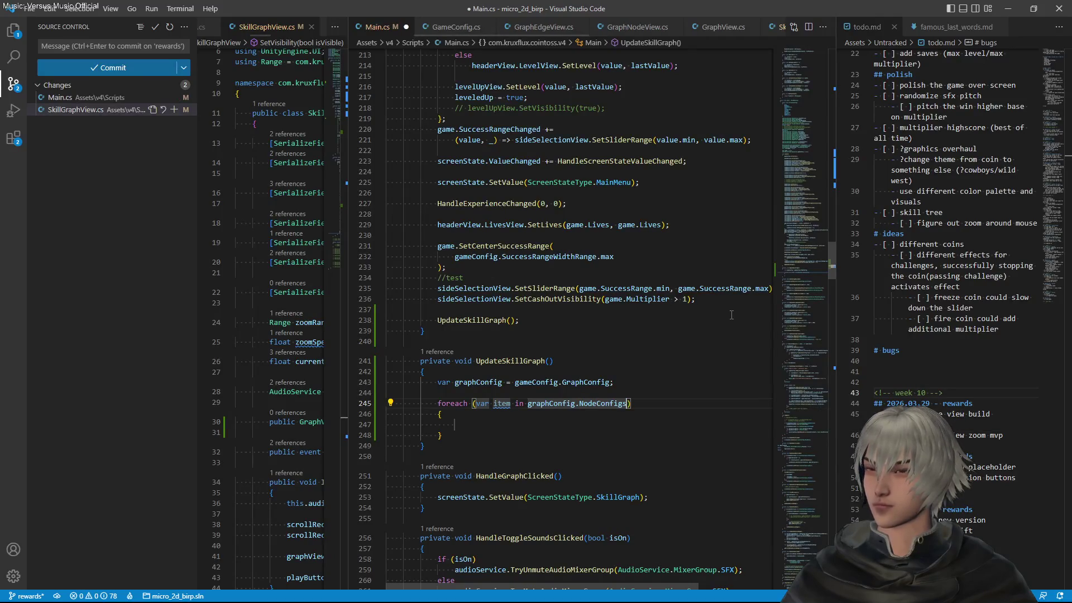
pyautogui.press('Down')
pyautogui.press('Down')
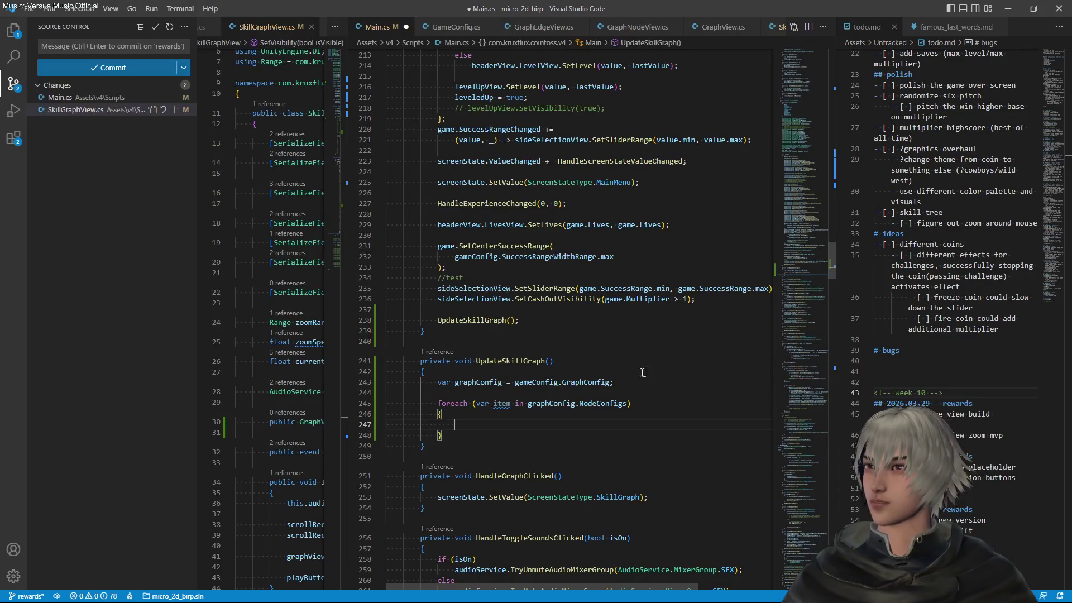
# Check the NodeConfigs definition, then start a for loop inside the foreach body
pyautogui.click(628, 403)
pyautogui.press('F12')
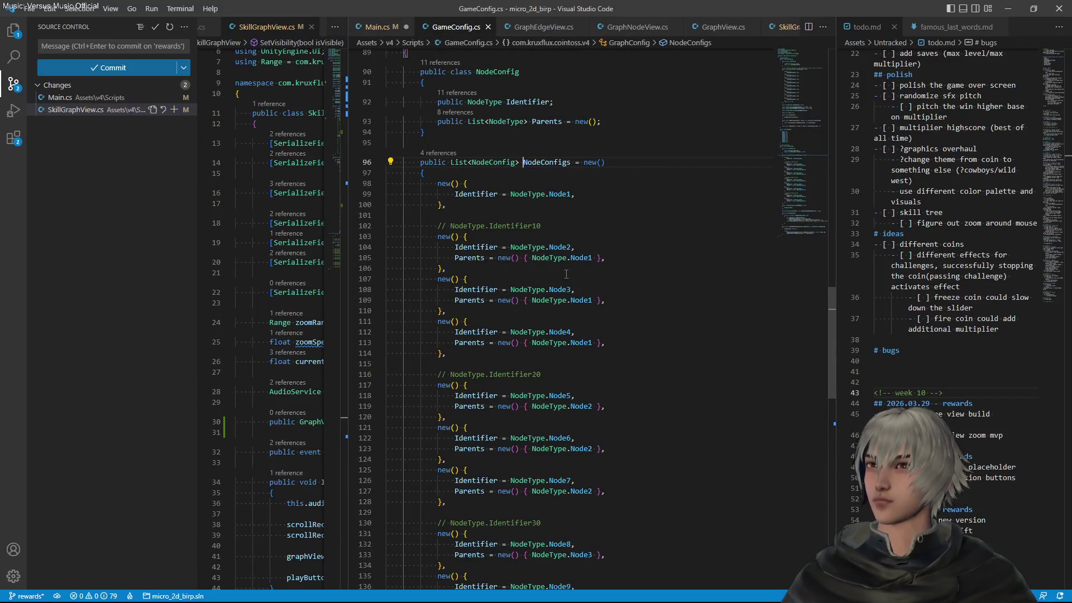
pyautogui.hotkey('alt', 'Left')
pyautogui.click(585, 423)
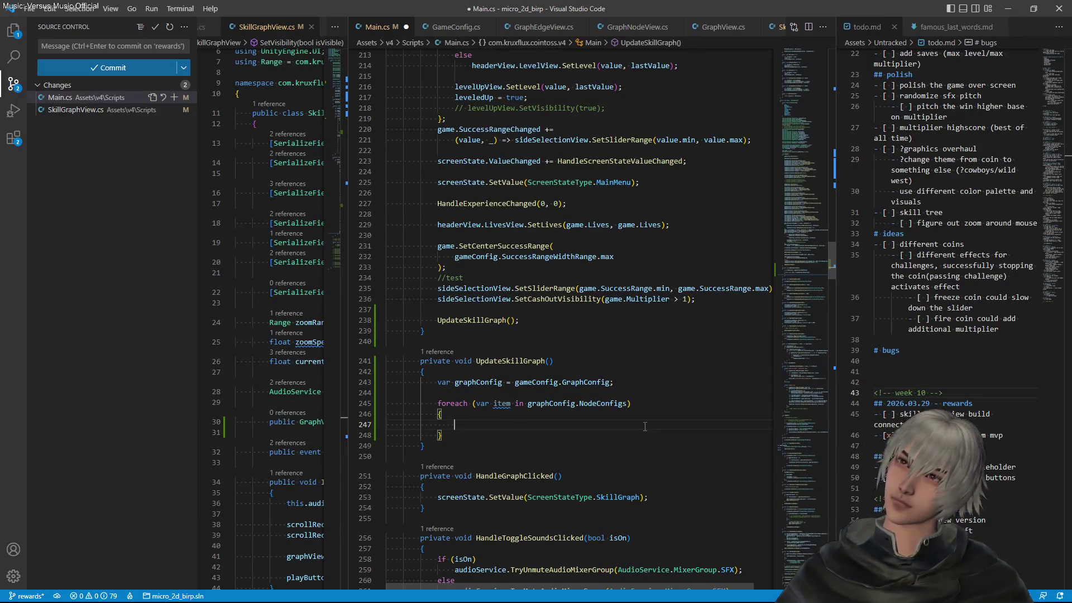
pyautogui.write('for')
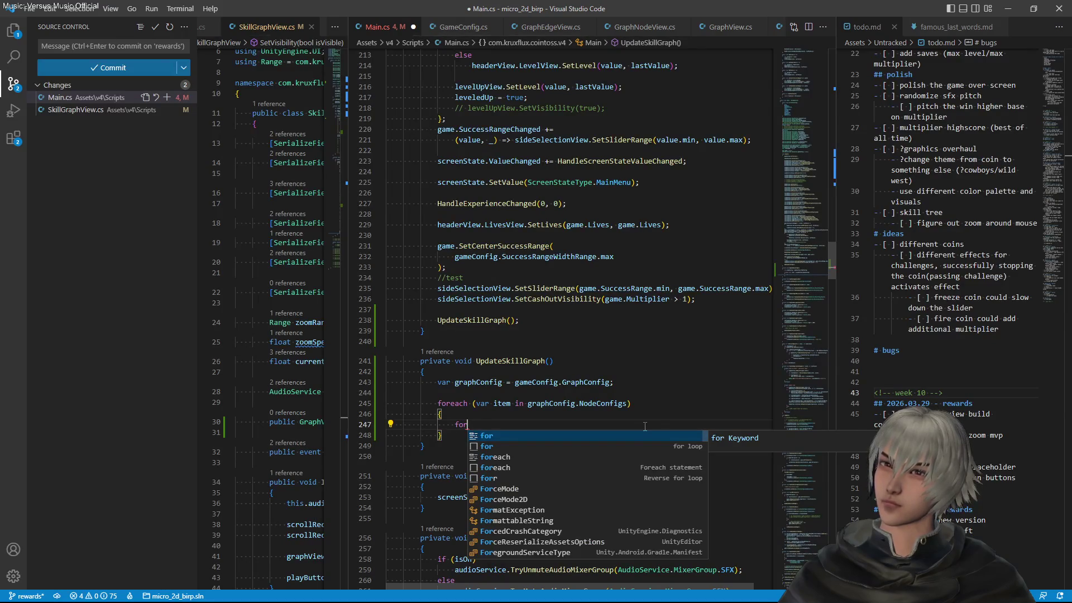
# Insert a counted for loop template and duplicate it into a second loop line
pyautogui.press('Down')
pyautogui.press('Down')
pyautogui.press('Down')
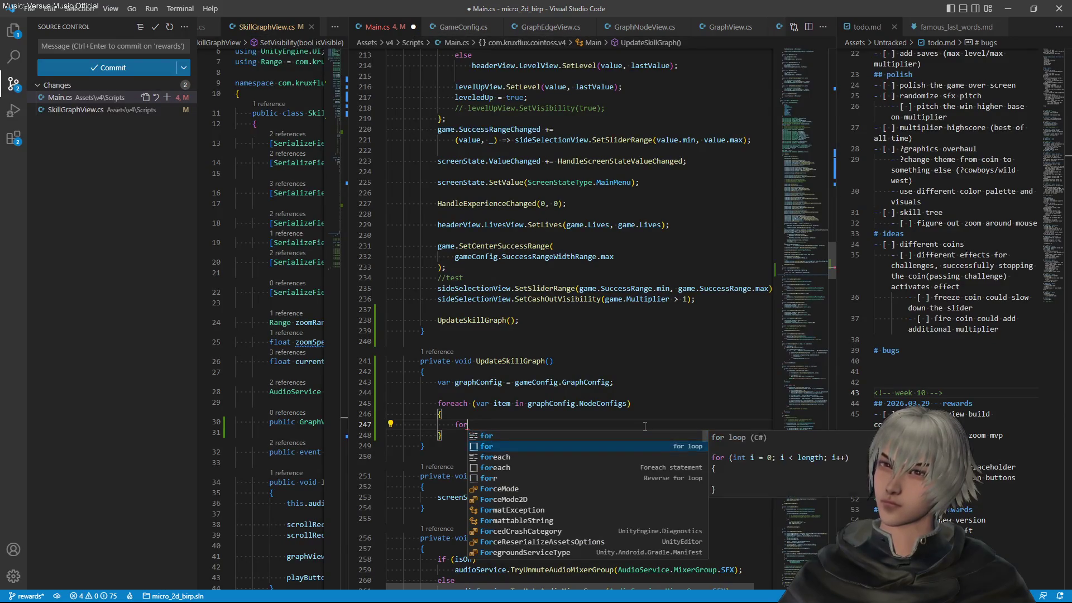
pyautogui.press('Up')
pyautogui.press('Up')
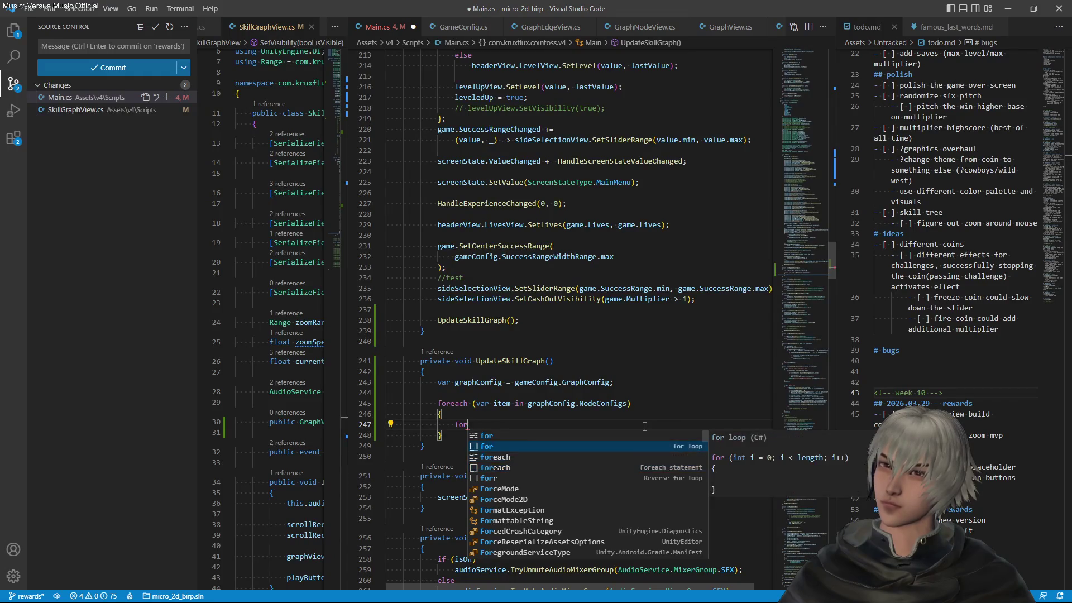
pyautogui.press('Tab')
pyautogui.press('Tab')
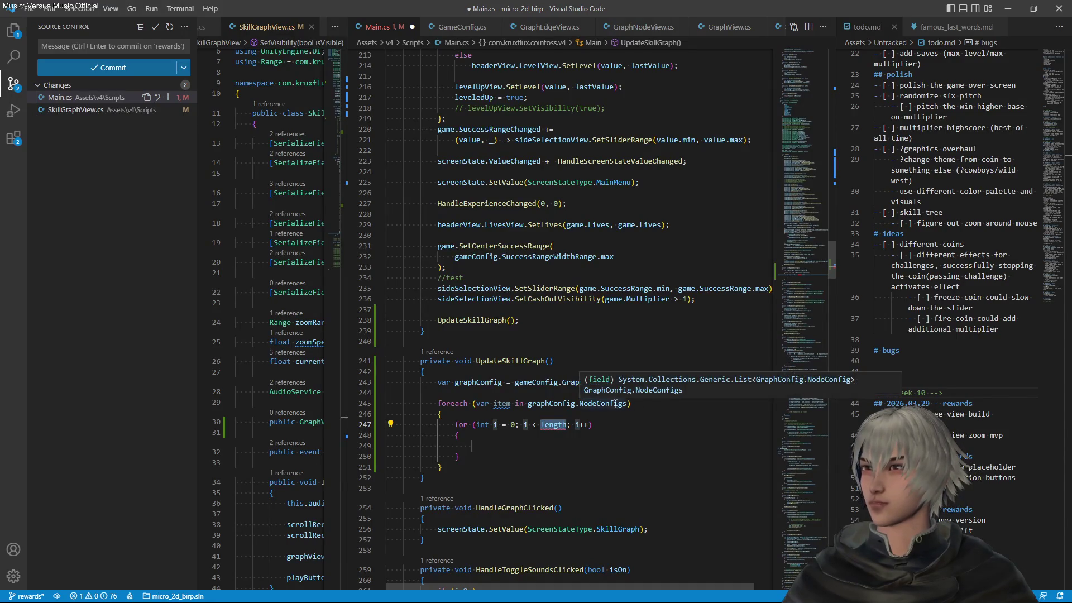
pyautogui.click(644, 403)
pyautogui.hotkey('shift', 'alt', 'Down')
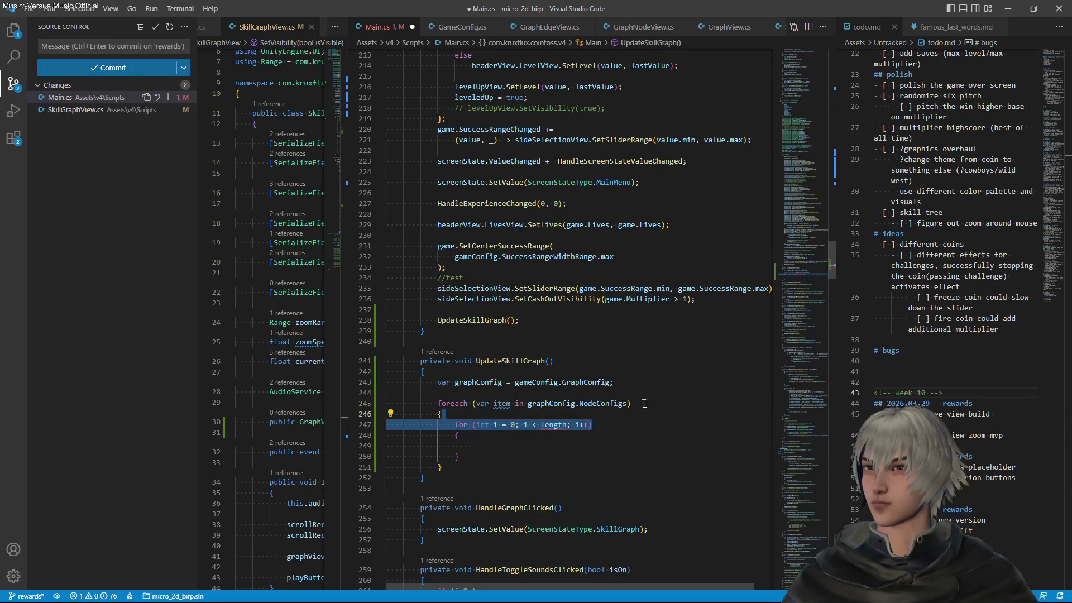
pyautogui.hotkey('ctrl', 'z')
pyautogui.click(453, 423)
pyautogui.hotkey('shift', 'alt', 'Up')
pyautogui.hotkey('alt', 'Up')
pyautogui.hotkey('shift', 'Tab')
# Rename the inner loop's variable from i to k
pyautogui.click(495, 435)
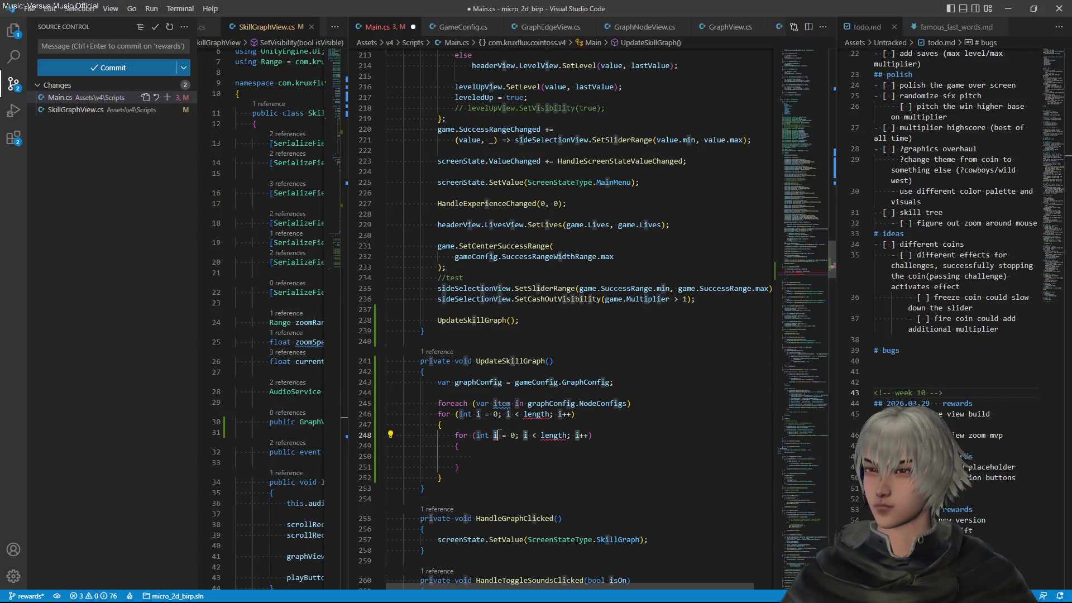
pyautogui.doubleClick(494, 435)
pyautogui.write('k')
pyautogui.doubleClick(525, 435)
pyautogui.write('k')
pyautogui.doubleClick(578, 435)
pyautogui.write('k')
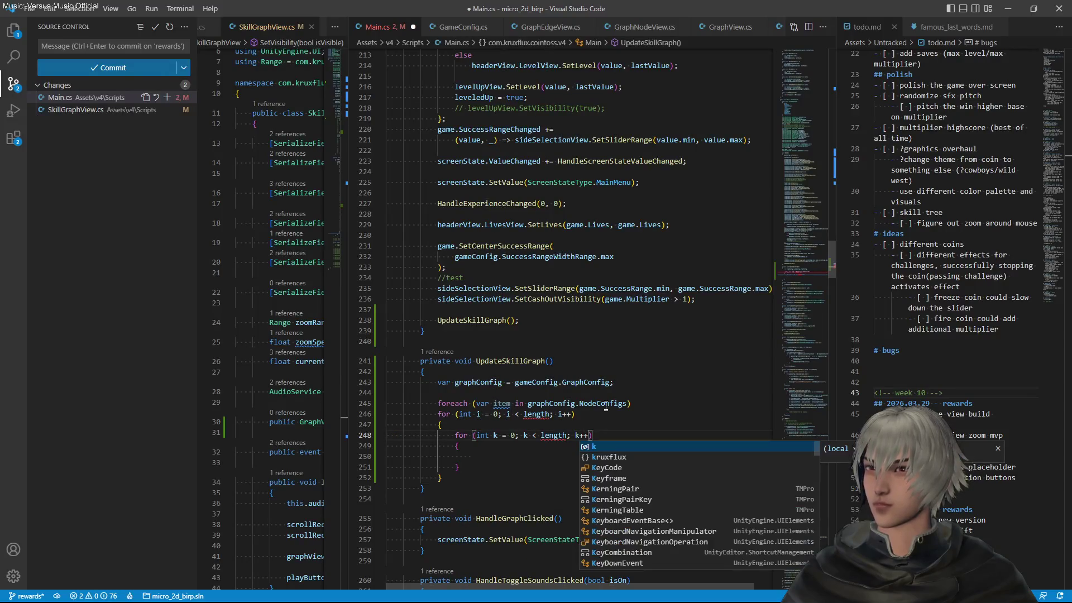
# Bound the outer loop by graphConfig.NodeConfigs.Count and delete the leftover foreach line
pyautogui.moveTo(528, 403); pyautogui.dragTo(627, 403)
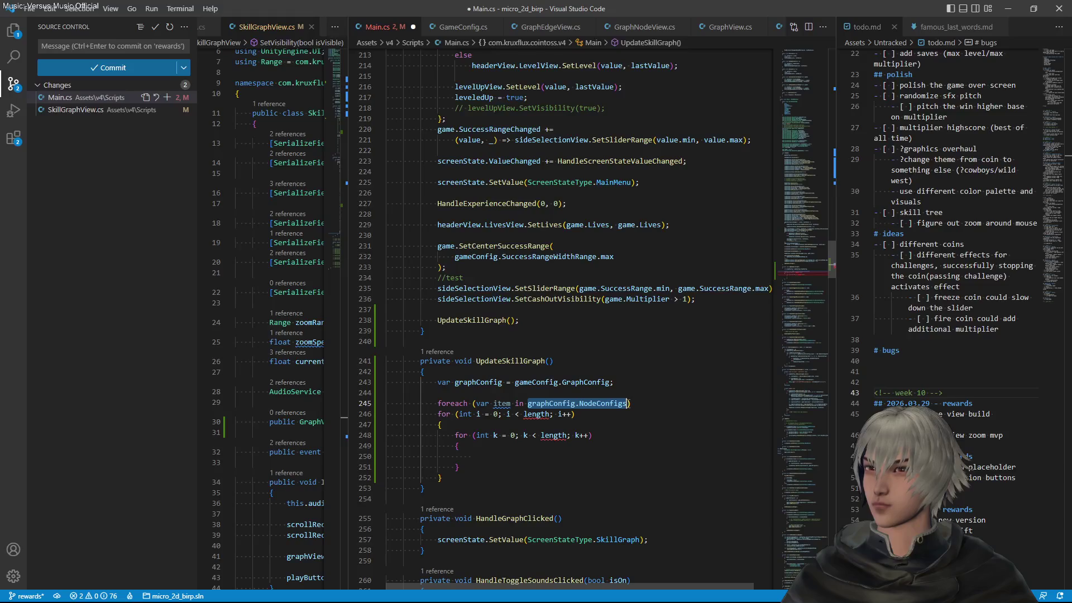
pyautogui.hotkey('ctrl', 'c')
pyautogui.doubleClick(535, 413)
pyautogui.hotkey('ctrl', 'v')
pyautogui.write('.')
pyautogui.write('Co')
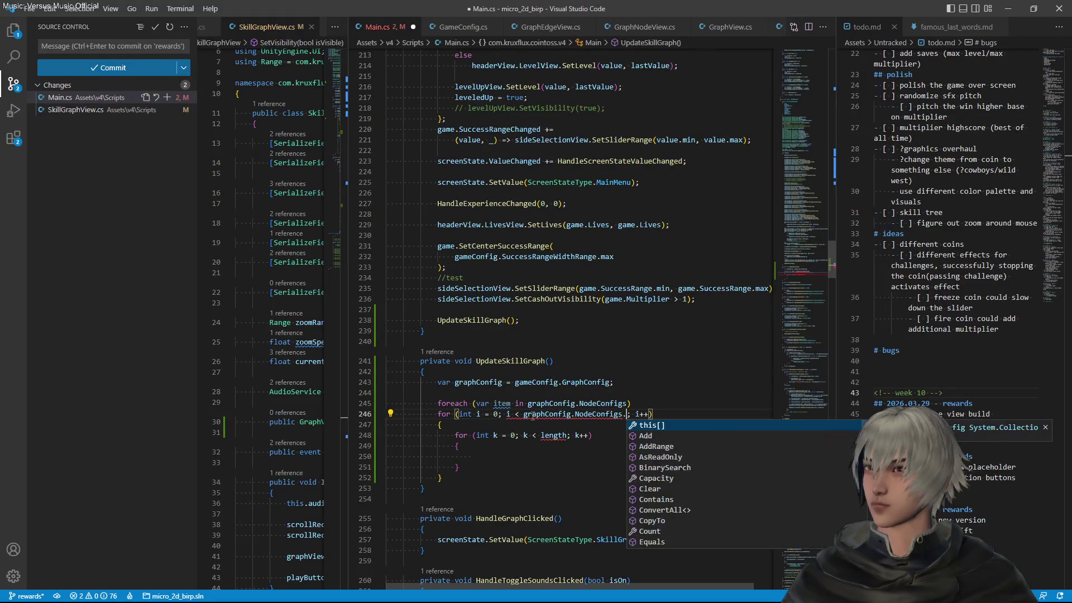
pyautogui.press('Tab')
pyautogui.press('Up')
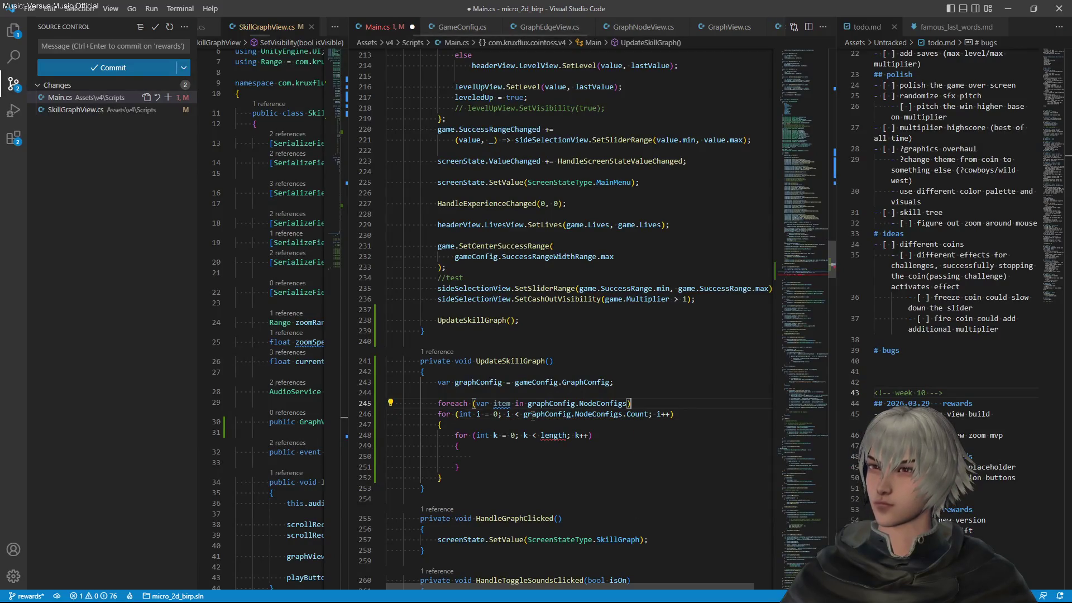
pyautogui.hotkey('shift', 'Up')
pyautogui.press('BackSpace')
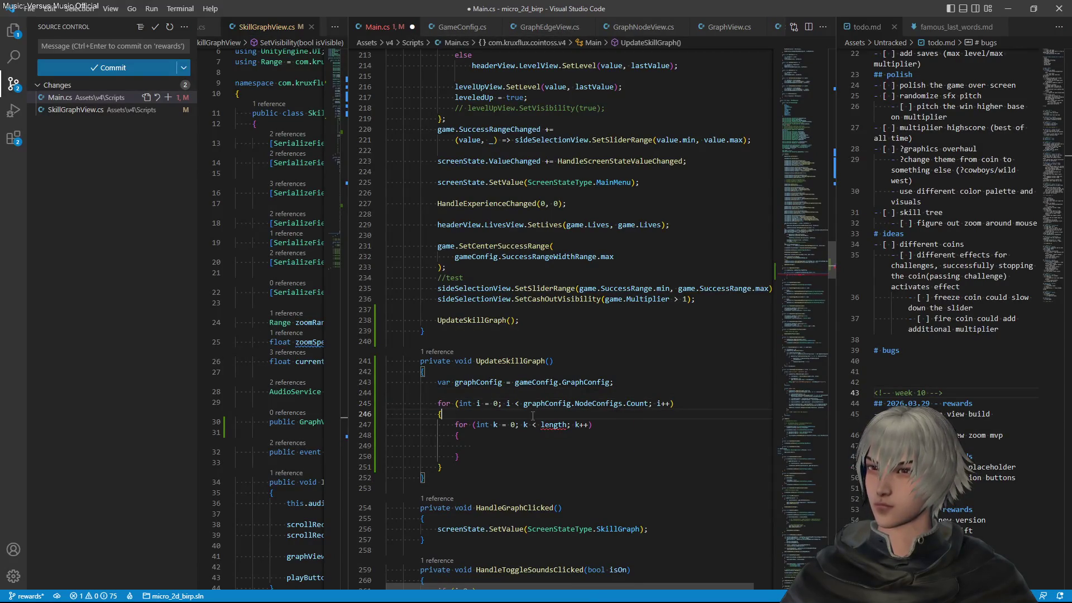
# Start a var nodeConfig = declaration at the top of the outer loop body
pyautogui.press('Down')
pyautogui.press('Down')
pyautogui.press('End')
pyautogui.press('Return')
pyautogui.write('var')
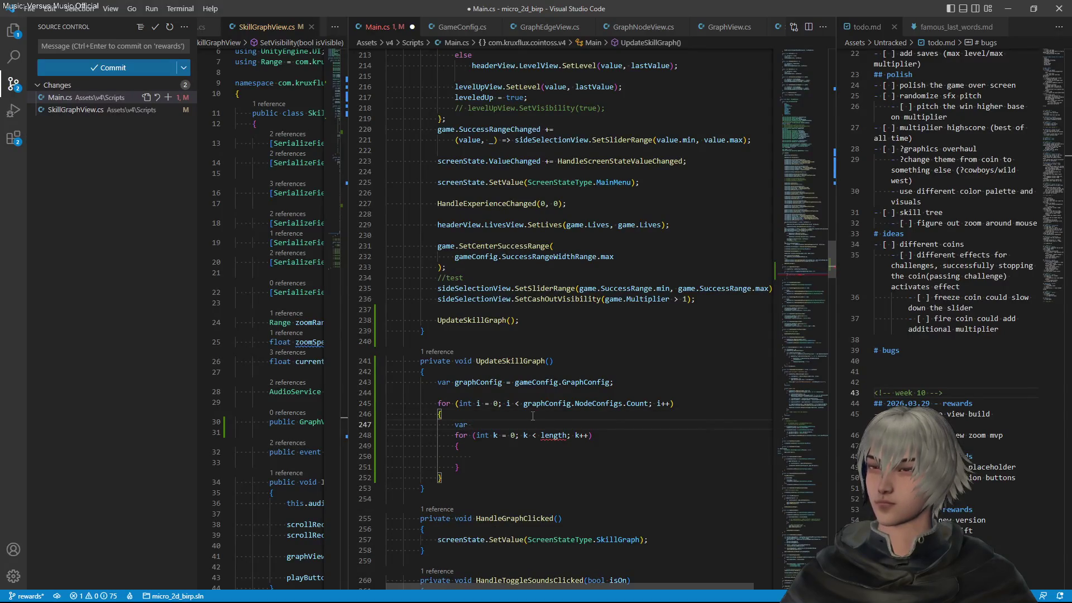
pyautogui.write(' nodeCo')
pyautogui.press('Tab')
pyautogui.write('= no')
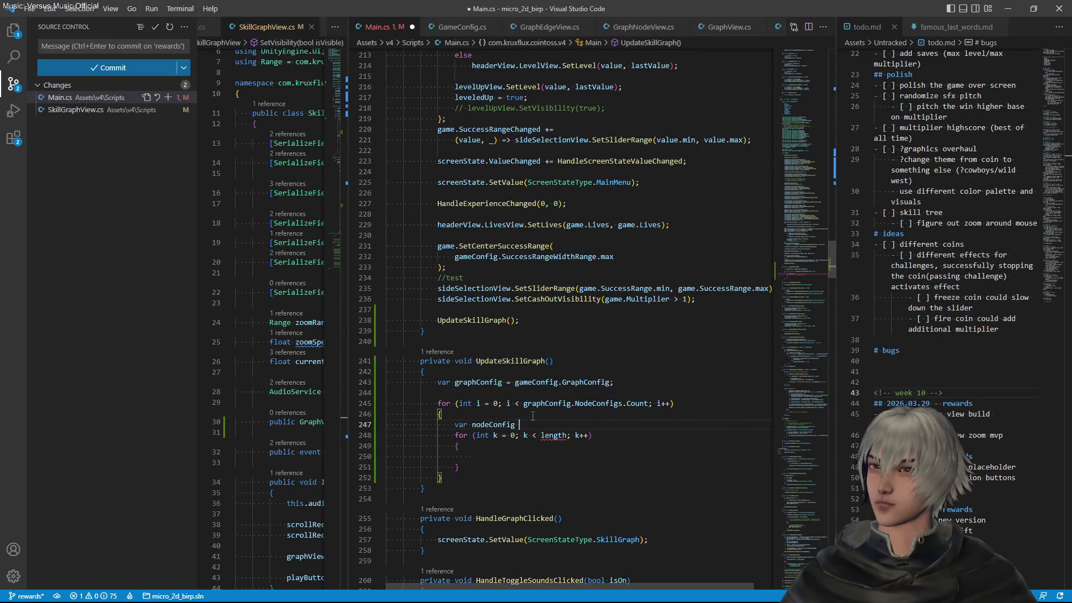
pyautogui.press('BackSpace')
pyautogui.press('BackSpace')
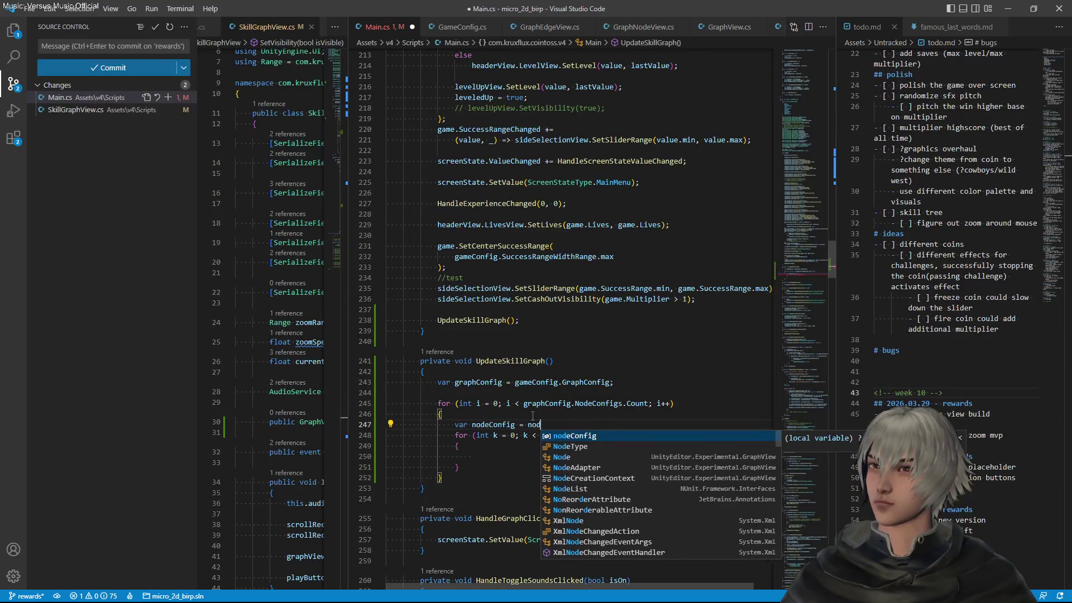
# Assign nodeConfig from graphConfig.NodeConfigs[i], copied from the loop condition, and save
pyautogui.press('Up')
pyautogui.press('Up')
pyautogui.hotkey('ctrl', 'shift', 'Right')
pyautogui.hotkey('shift', 'End')
pyautogui.hotkey('shift', 'Left')
pyautogui.hotkey('shift', 'Left')
pyautogui.hotkey('shift', 'Left')
pyautogui.hotkey('ctrl', 'c')
pyautogui.press('Down')
pyautogui.press('Down')
pyautogui.hotkey('ctrl', 'v')
pyautogui.write('[i];')
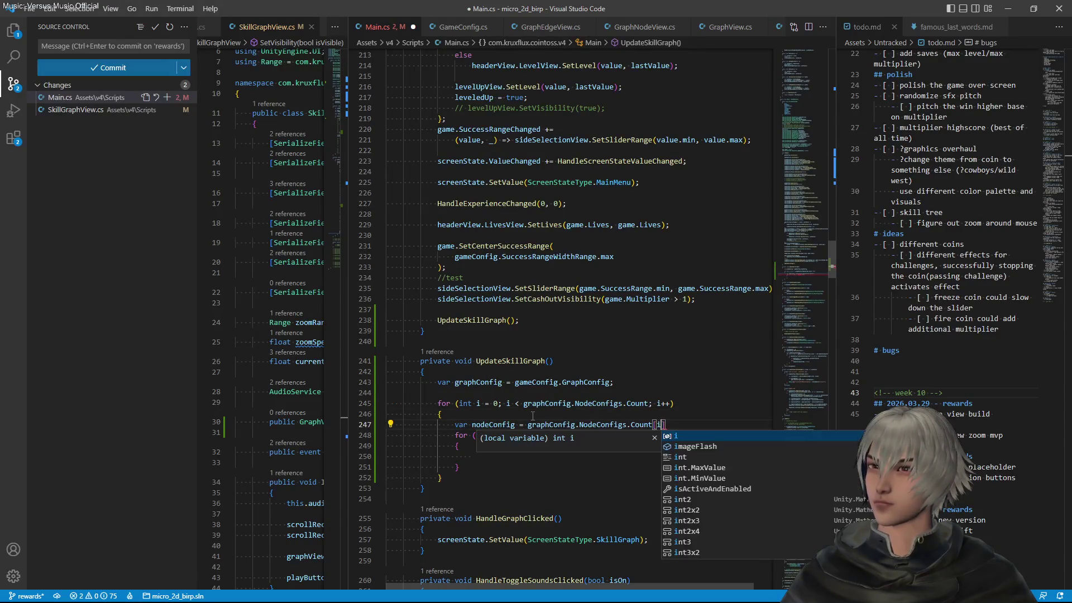
pyautogui.hotkey('ctrl', 's')
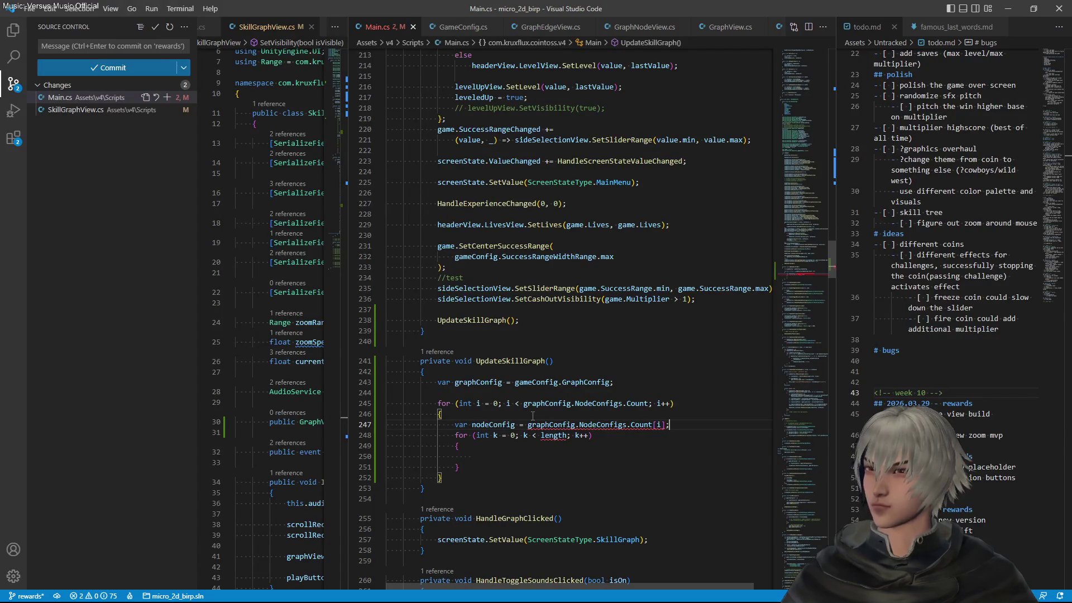
# Remove the erroneous Count from the nodeConfig lookup and save Main.cs
pyautogui.doubleClick(638, 424)
pyautogui.press('BackSpace')
pyautogui.press('BackSpace')
pyautogui.press('BackSpace')
pyautogui.write('s')
pyautogui.hotkey('ctrl', 's')
# Begin replacing the inner loop's length bound with nodeConfig.Parents
pyautogui.click(635, 424)
pyautogui.press('Down')
pyautogui.hotkey('ctrl', 'shift', 'Right')
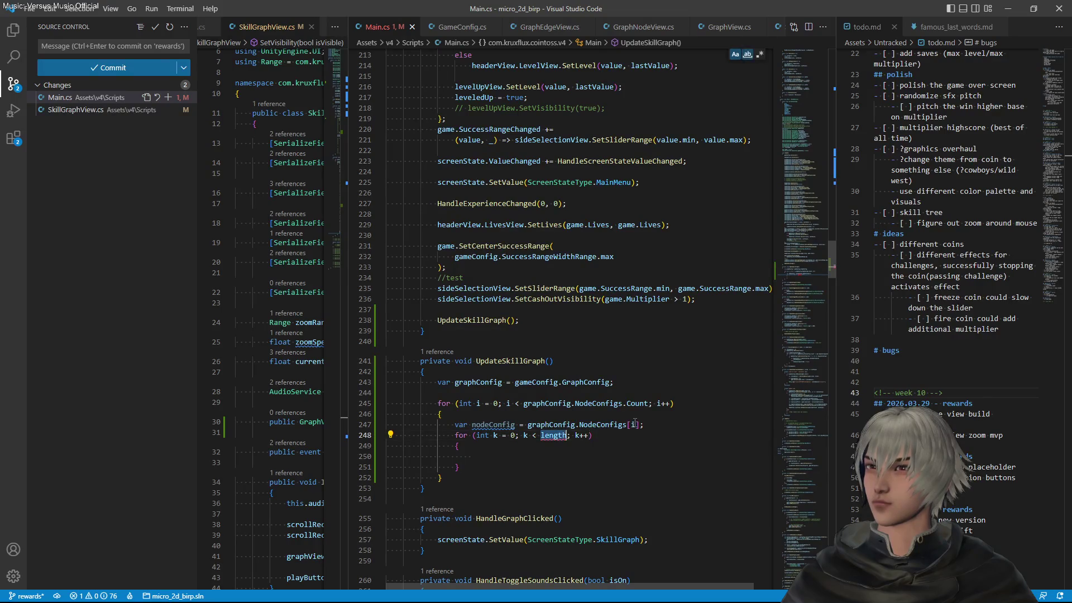
pyautogui.hotkey('ctrl', 'b')
pyautogui.write('nodeConfig')
pyautogui.write('.Parents')
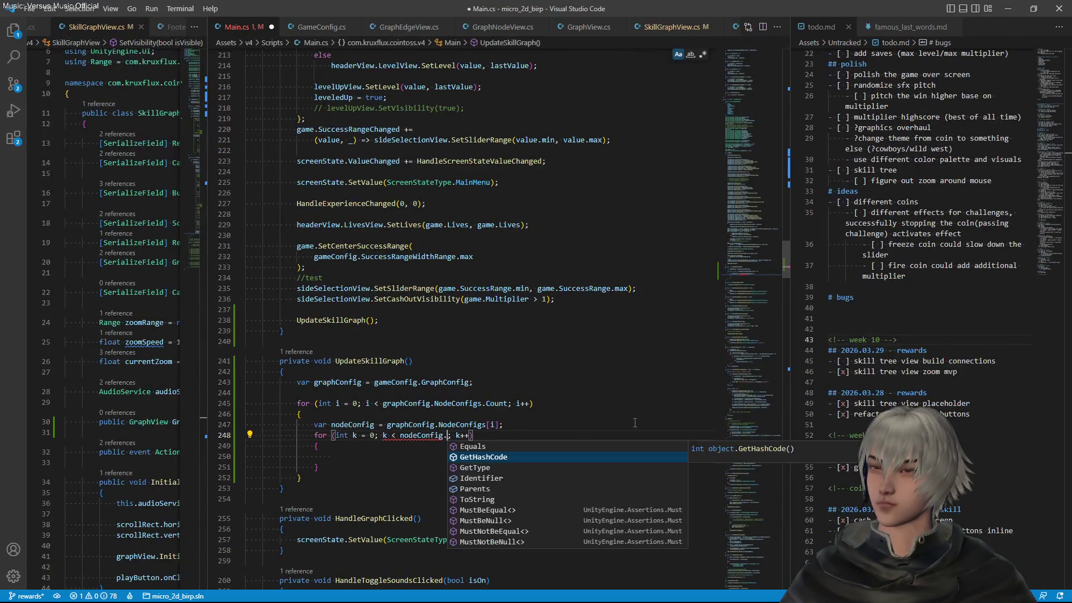
pyautogui.write('.C')
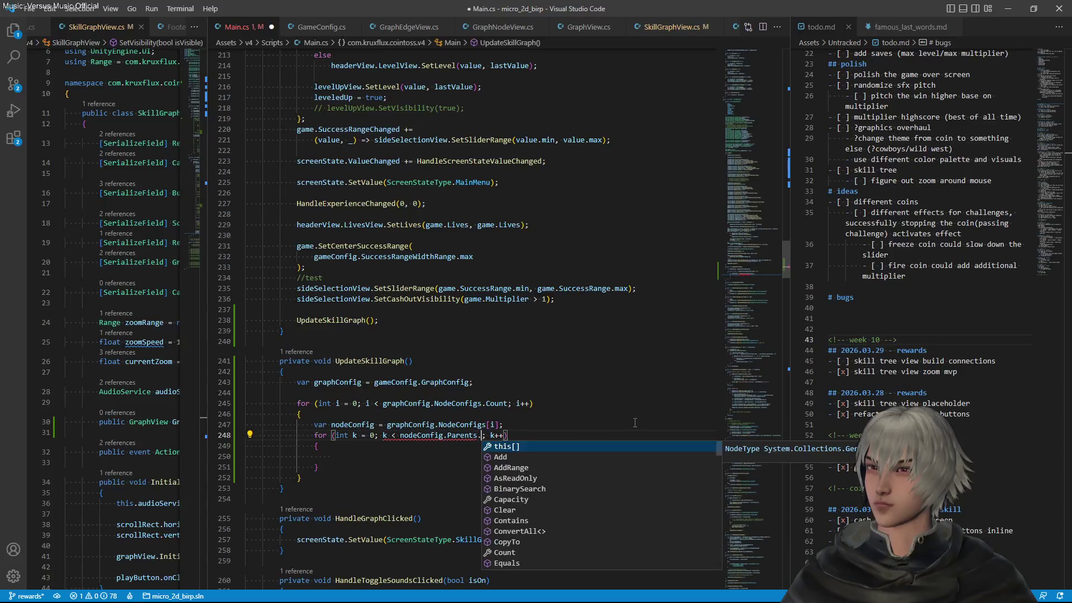
# Complete the inner loop bound as nodeConfig.Parents.Count and save
pyautogui.press('Down')
pyautogui.press('Down')
pyautogui.press('Down')
pyautogui.press('Down')
pyautogui.press('Down')
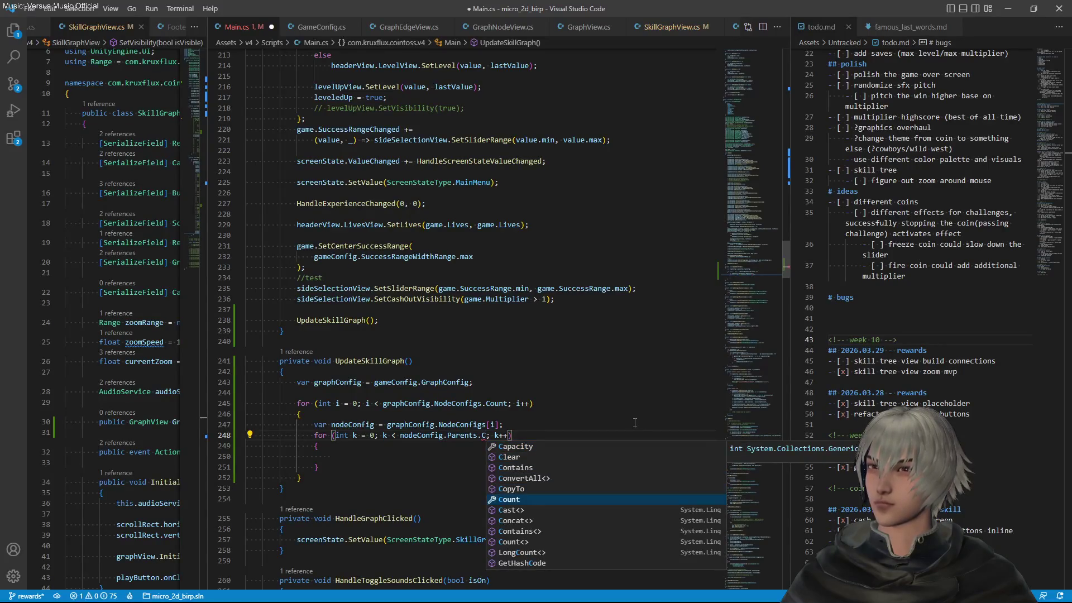
pyautogui.press('Return')
pyautogui.hotkey('ctrl', 's')
pyautogui.press('Left')
pyautogui.press('Left')
pyautogui.press('Left')
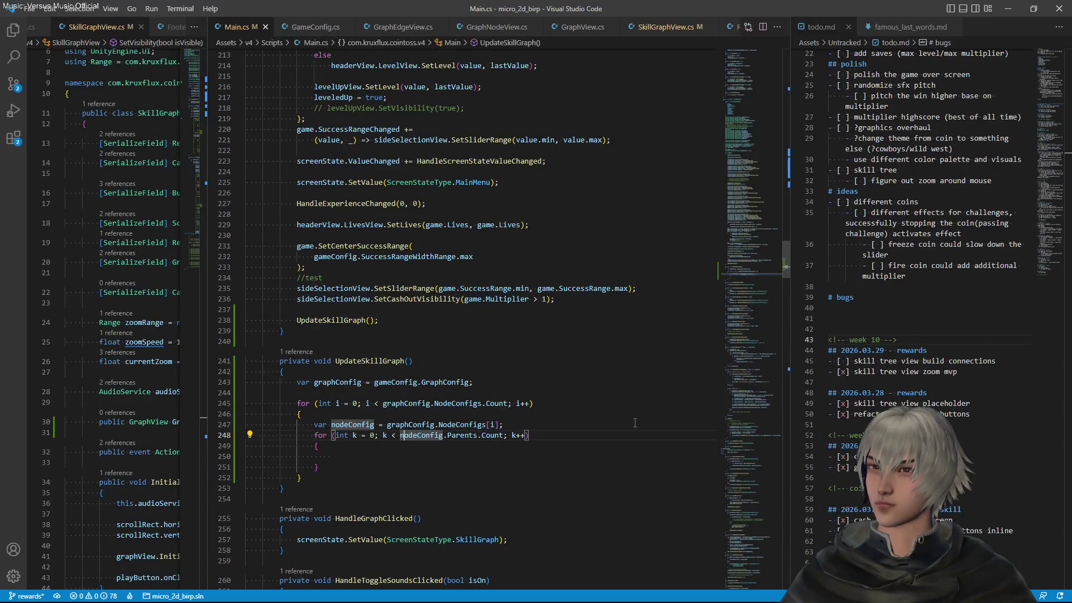
pyautogui.hotkey('shift', 'Right')
pyautogui.hotkey('shift', 'Right')
pyautogui.hotkey('shift', 'Right')
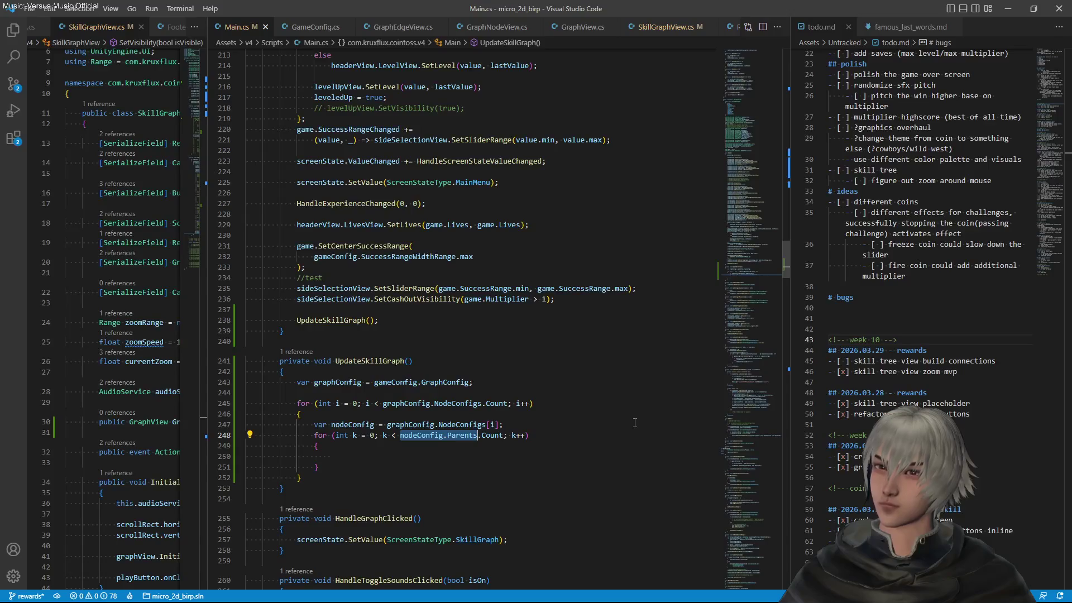
# Declare var nodeParent = nodeConfig.Parents[k]; inside the inner loop
pyautogui.press('Down')
pyautogui.press('Down')
pyautogui.write('var ')
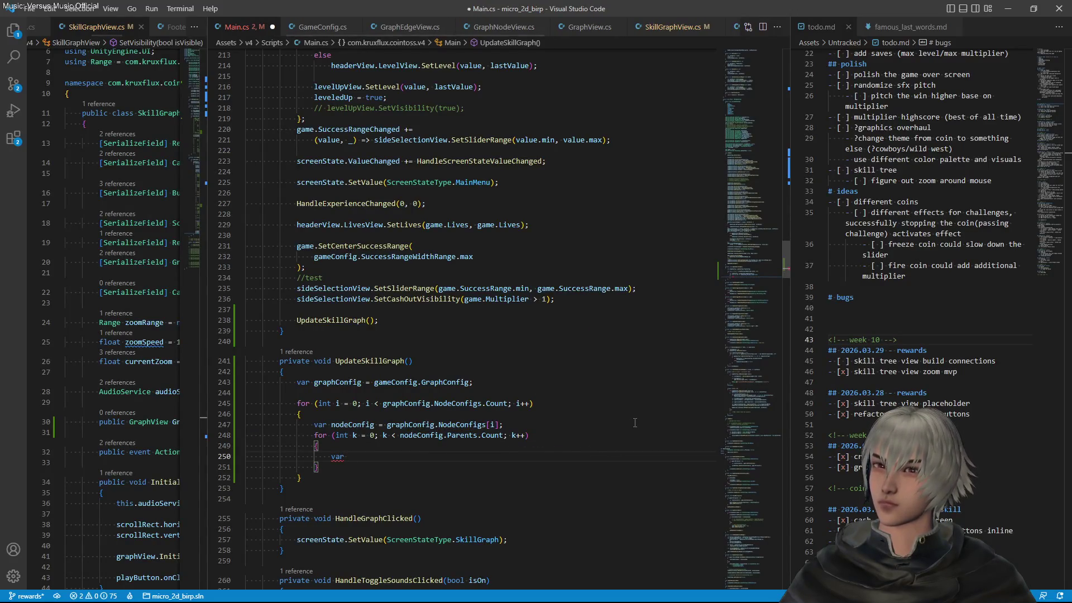
pyautogui.write('p')
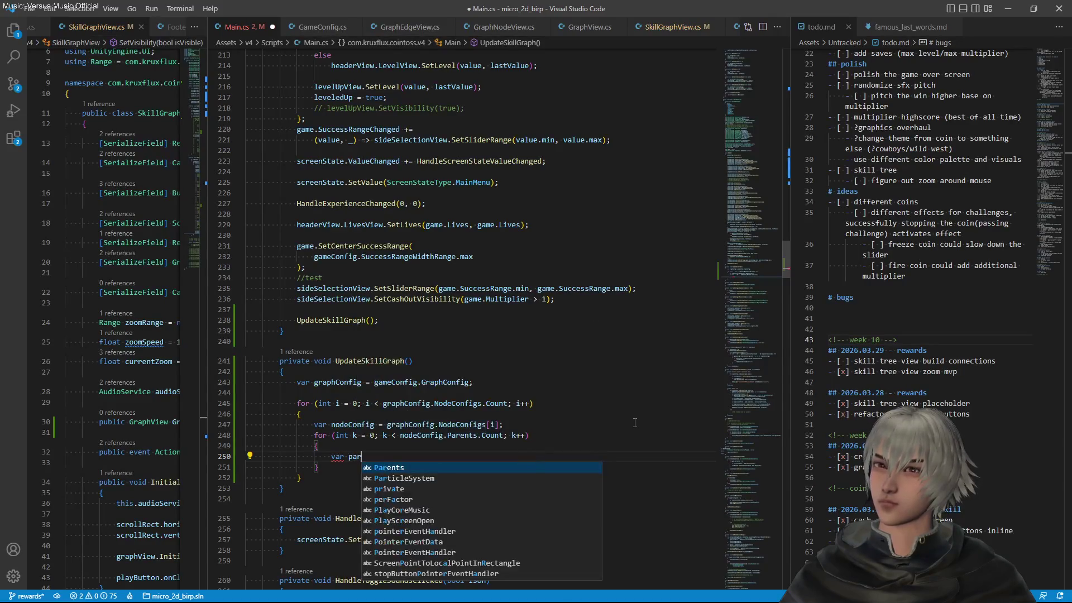
pyautogui.press('BackSpace')
pyautogui.write('nod')
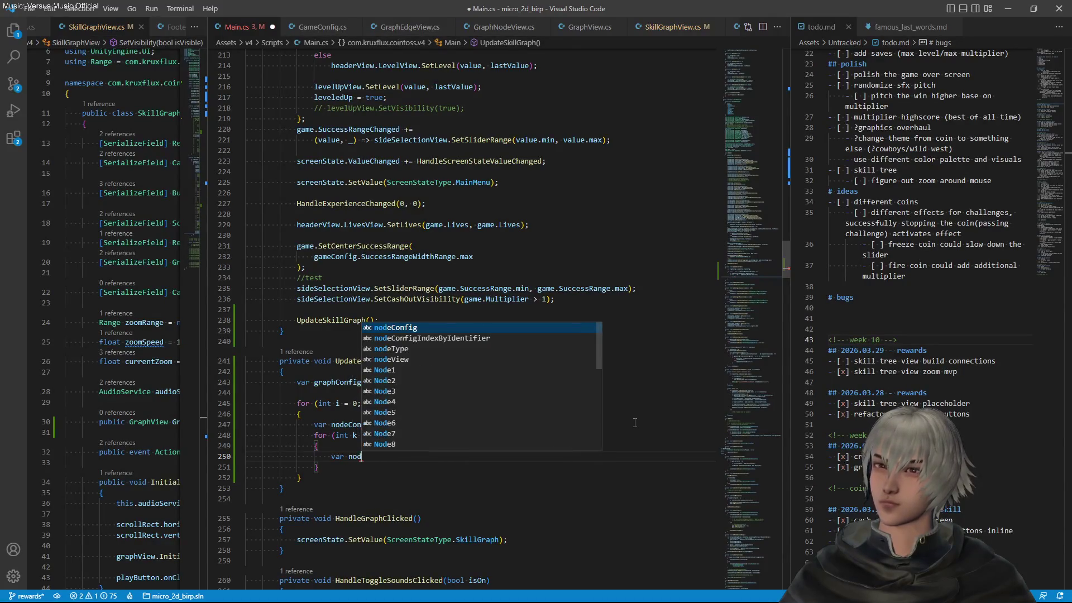
pyautogui.write('eParent = nodeConfig.Parents[];')
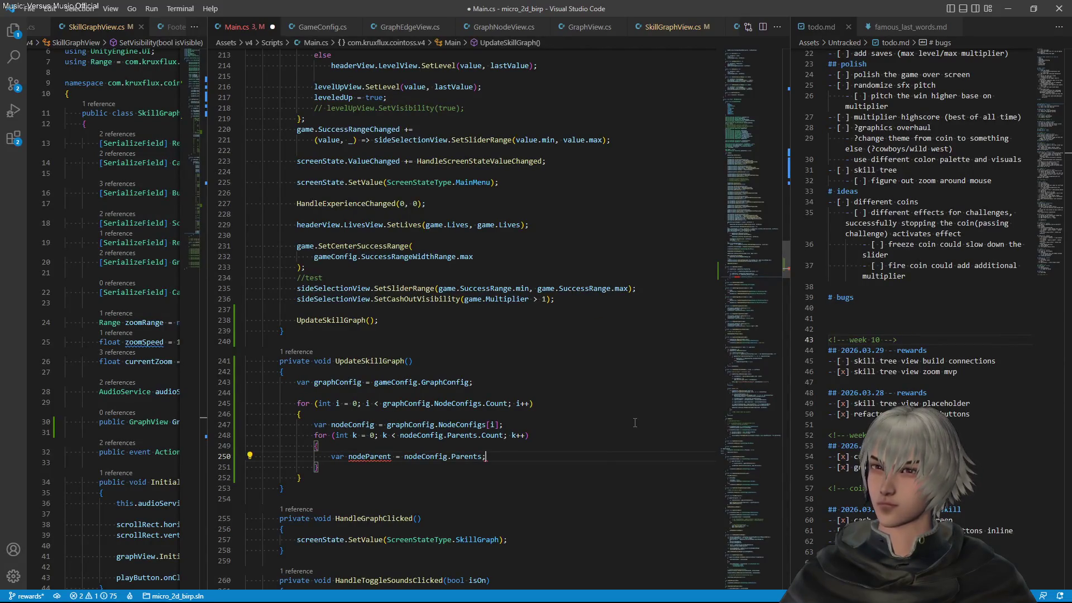
pyautogui.press('Left')
pyautogui.write('[k')
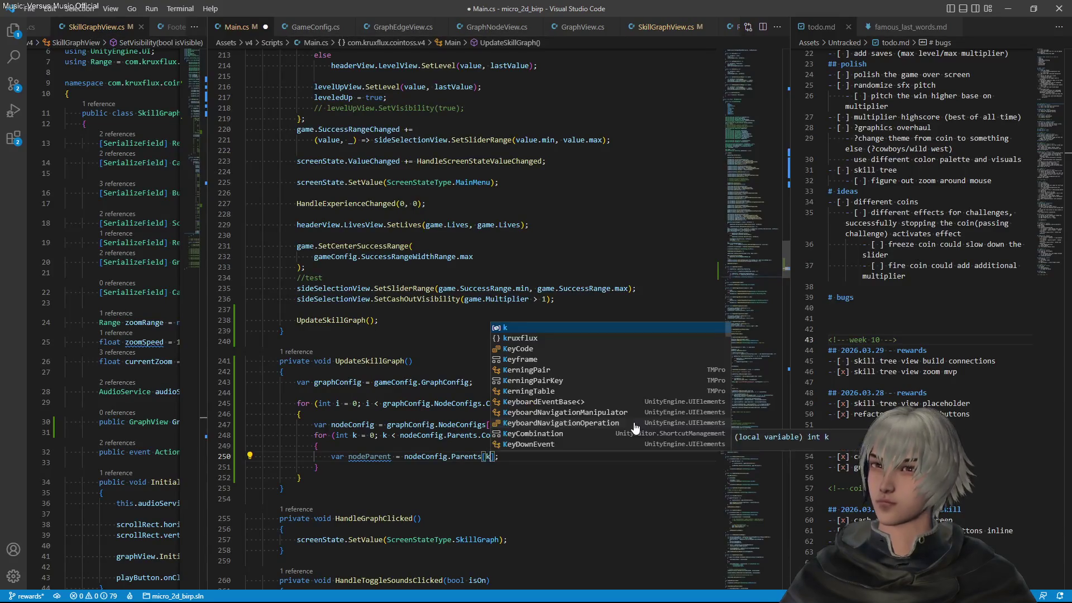
# Add blank lines below nodeParent and start typing a skillGraphView.GraphView.Connect( call
pyautogui.click(379, 435)
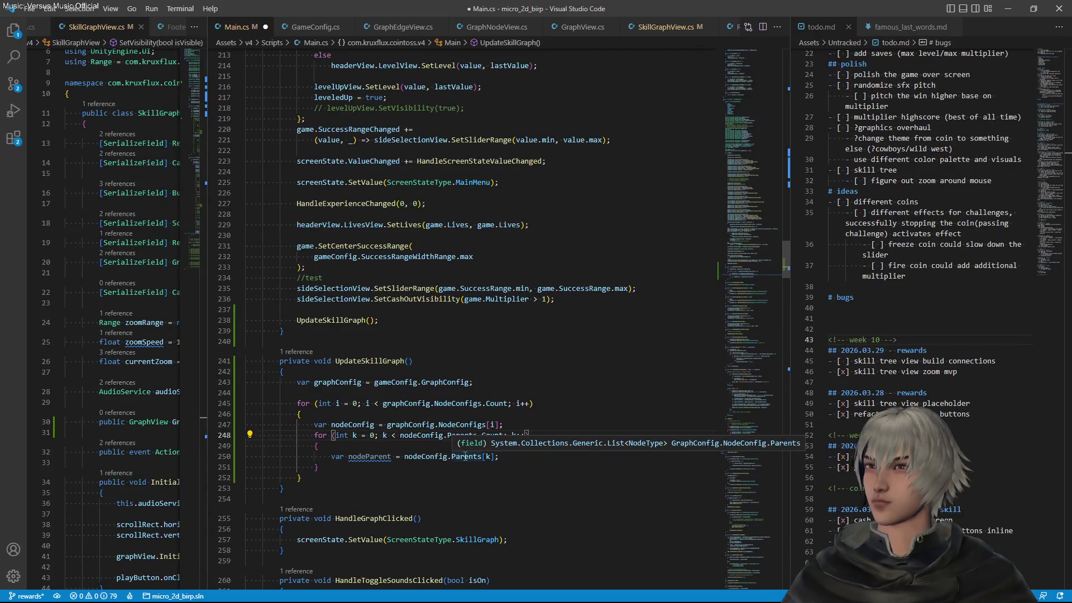
pyautogui.click(508, 456)
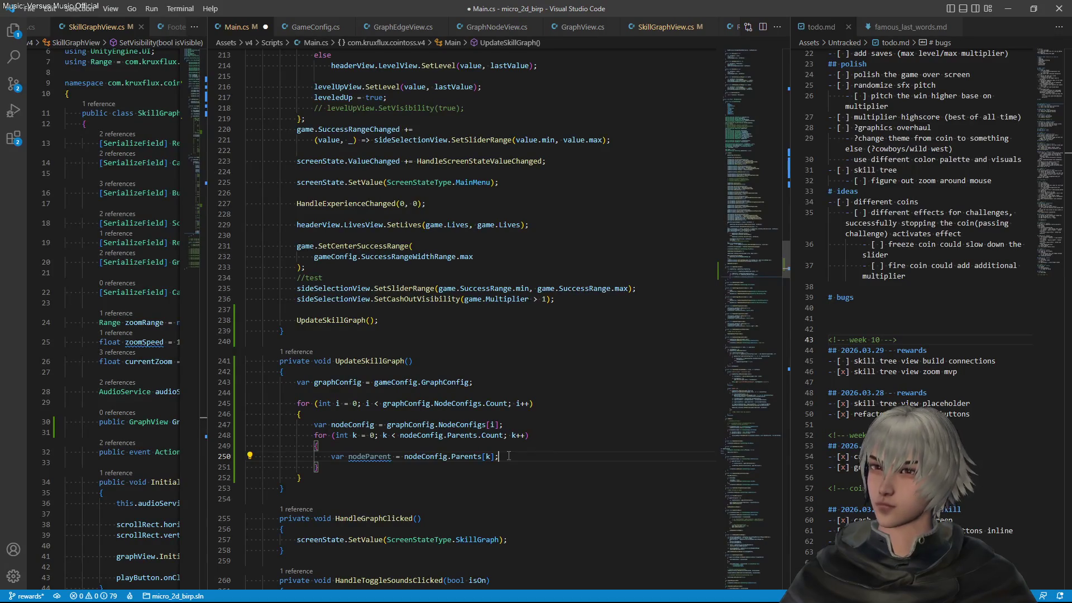
pyautogui.press('Return')
pyautogui.press('Return')
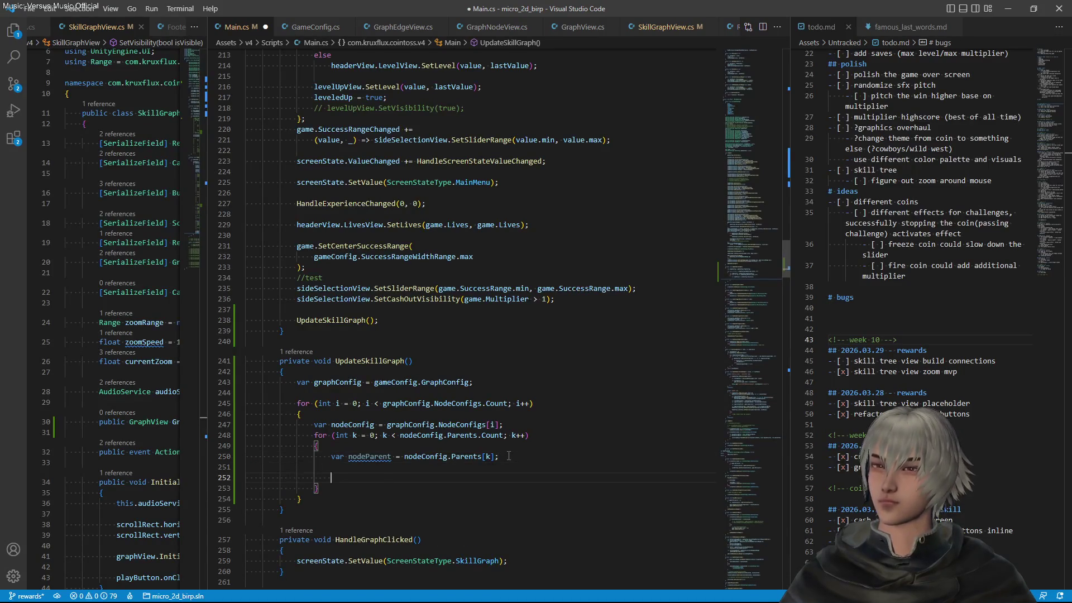
pyautogui.write('skillGraphView')
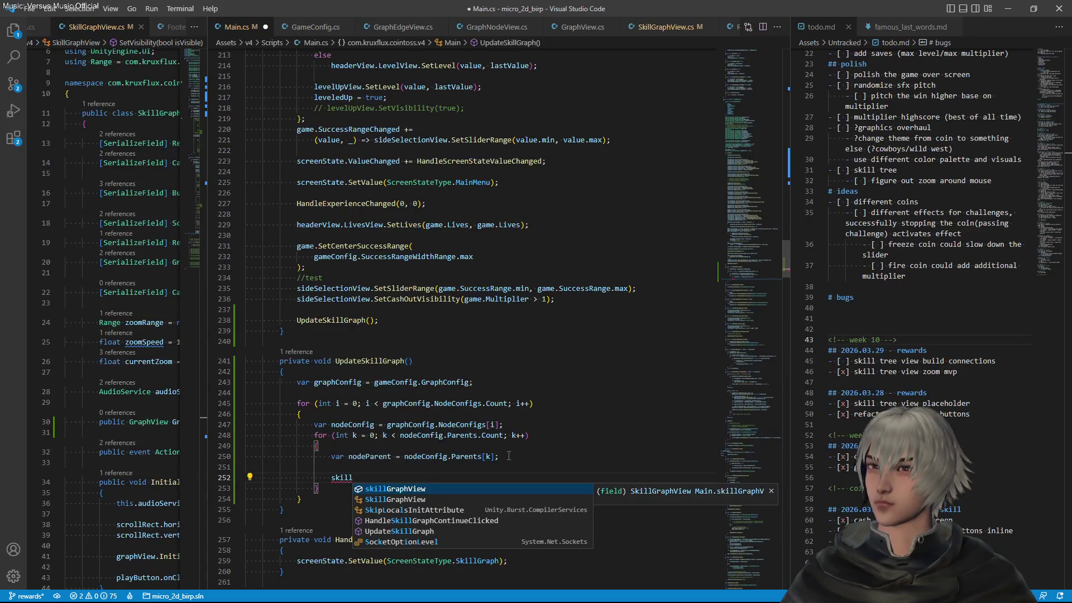
pyautogui.write('.')
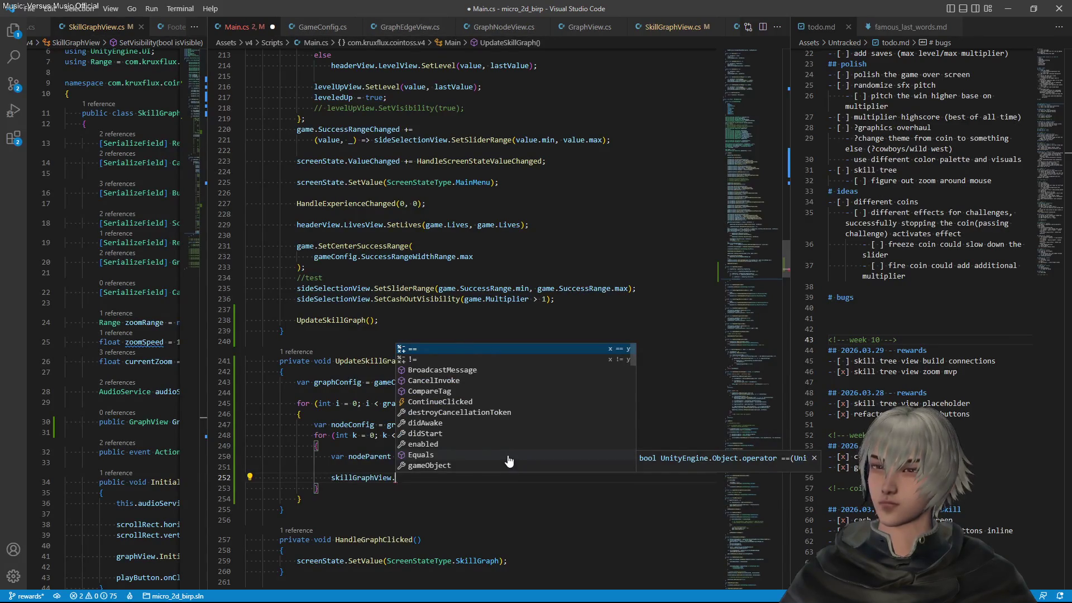
pyautogui.write('GraphView')
pyautogui.write('.')
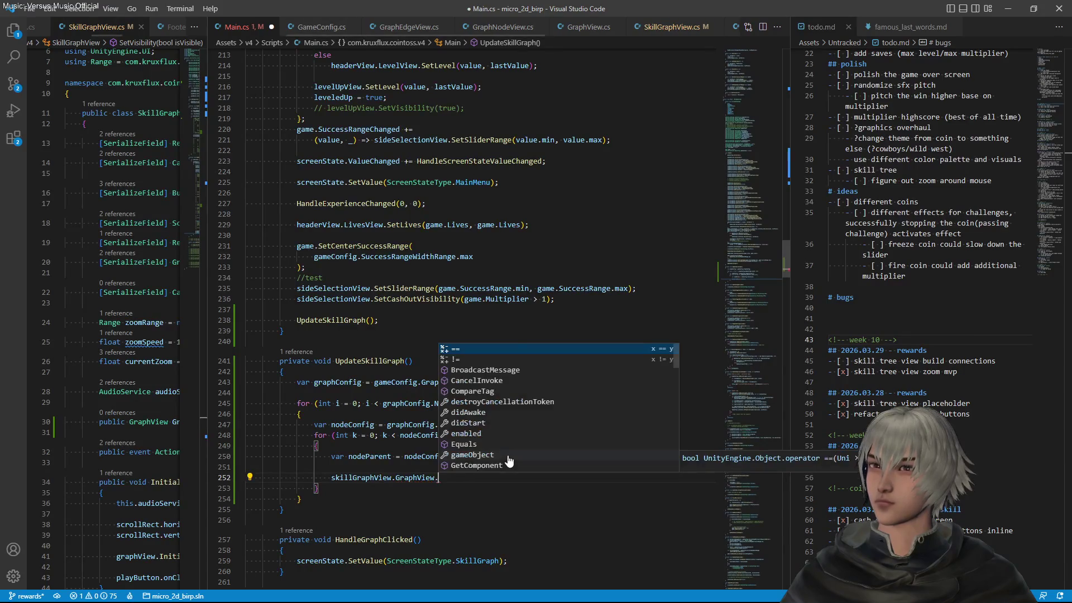
pyautogui.write('Connect')
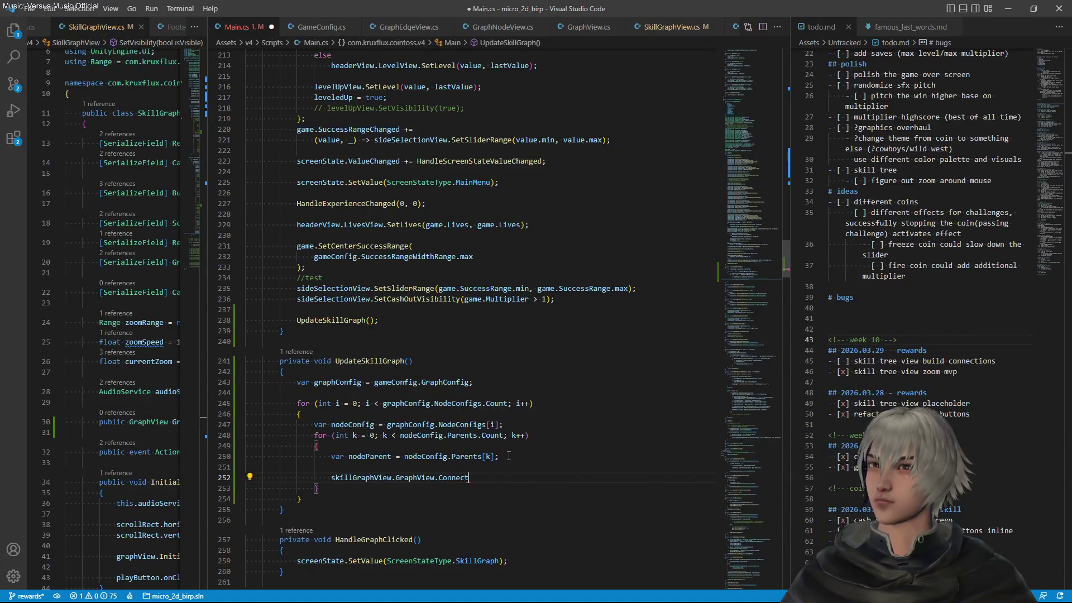
pyautogui.write('(')
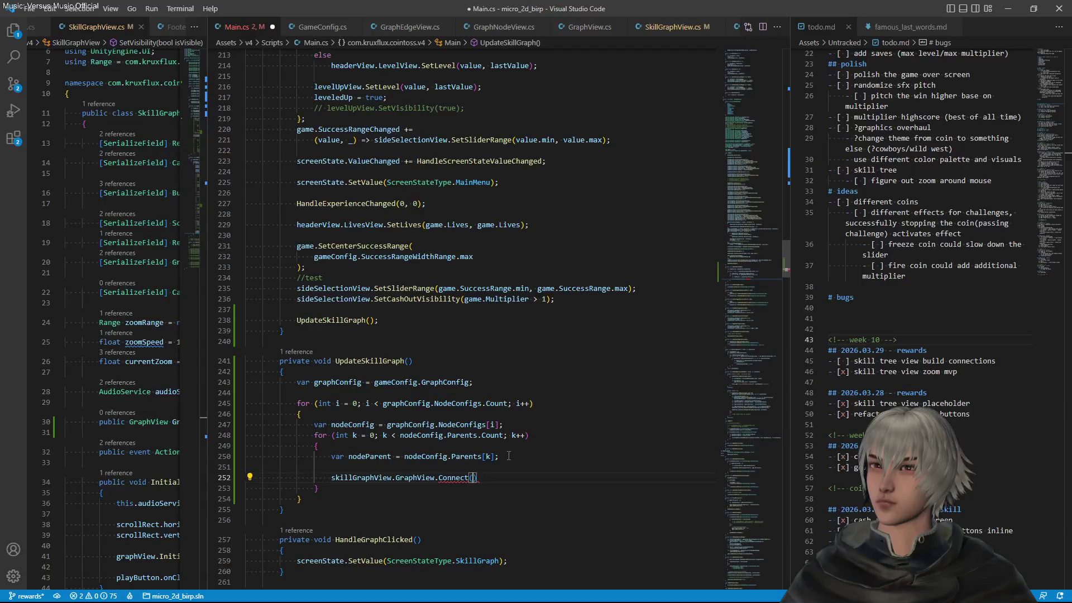
# Write the call Connect(nodeConfig.Identifier, nodeParent); in Main.cs's inner loop
pyautogui.write('node')
pyautogui.press('Tab')
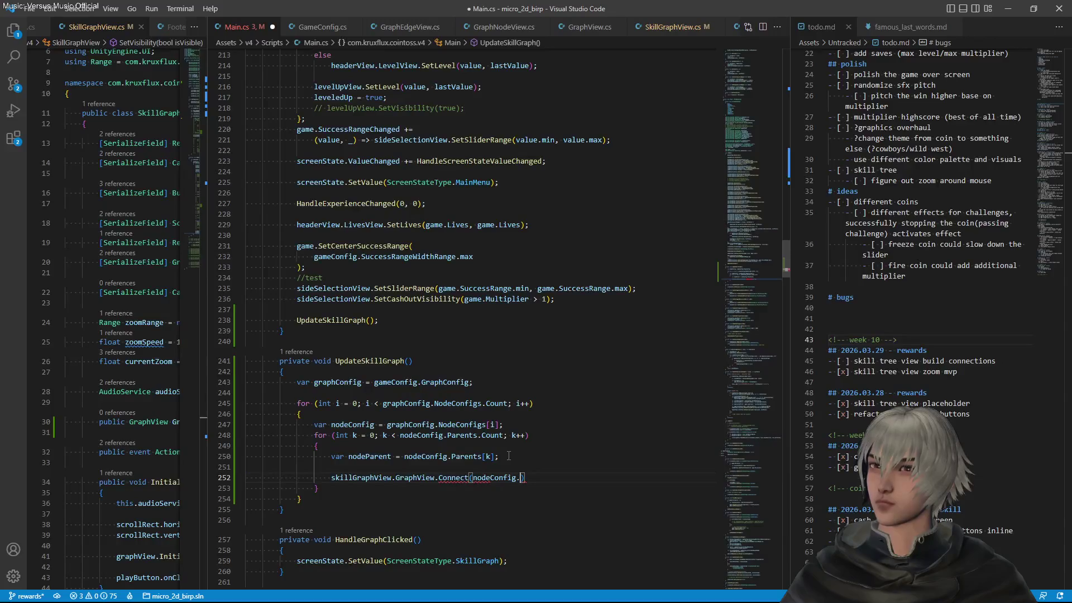
pyautogui.write('.')
pyautogui.press('Down')
pyautogui.press('Down')
pyautogui.press('Down')
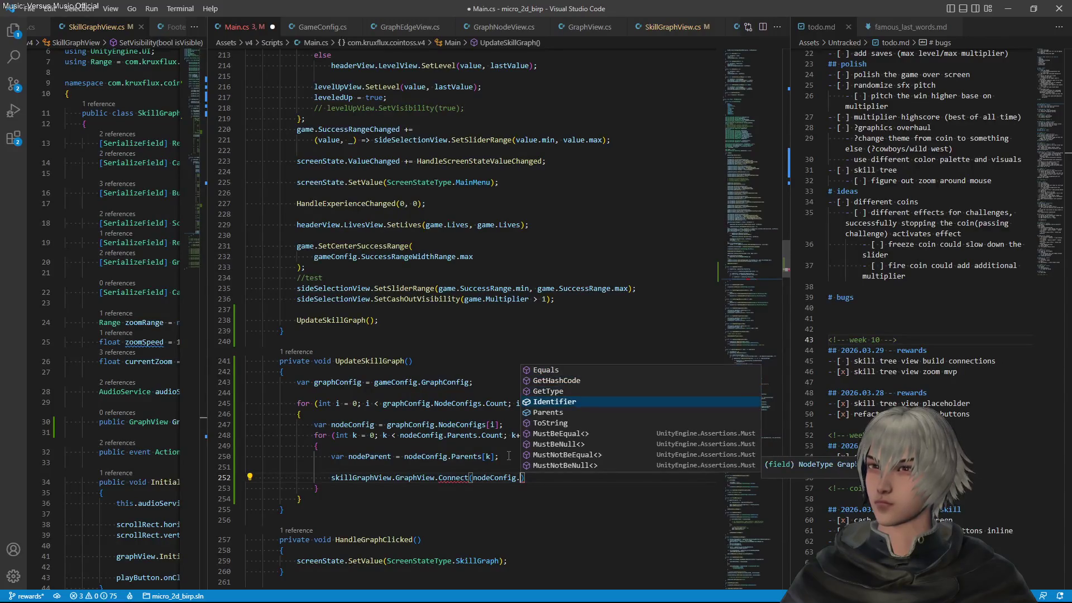
pyautogui.press('Tab')
pyautogui.write(', ')
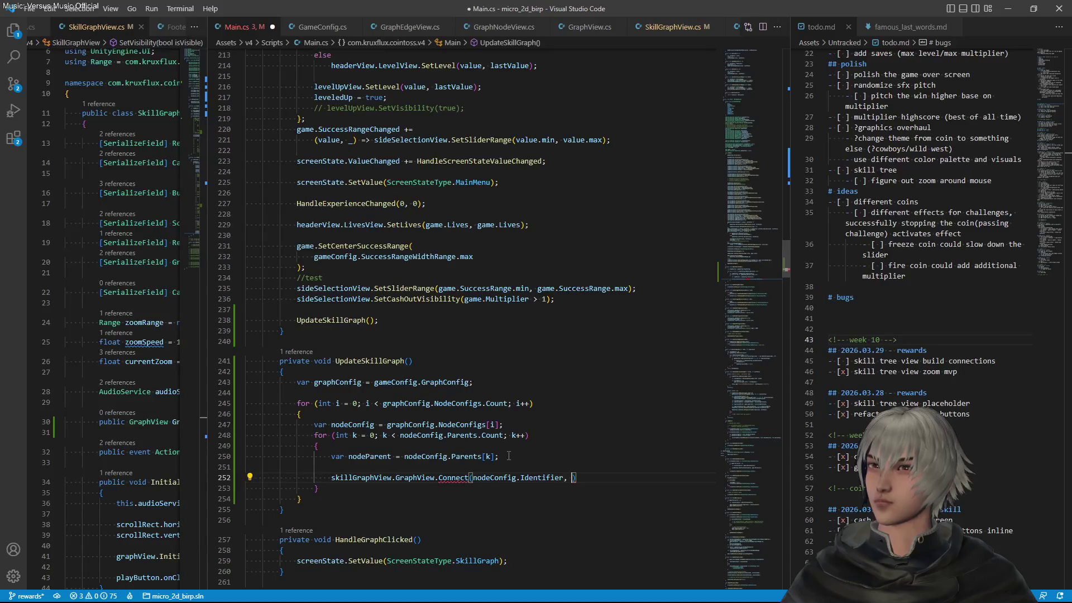
pyautogui.write('nodep')
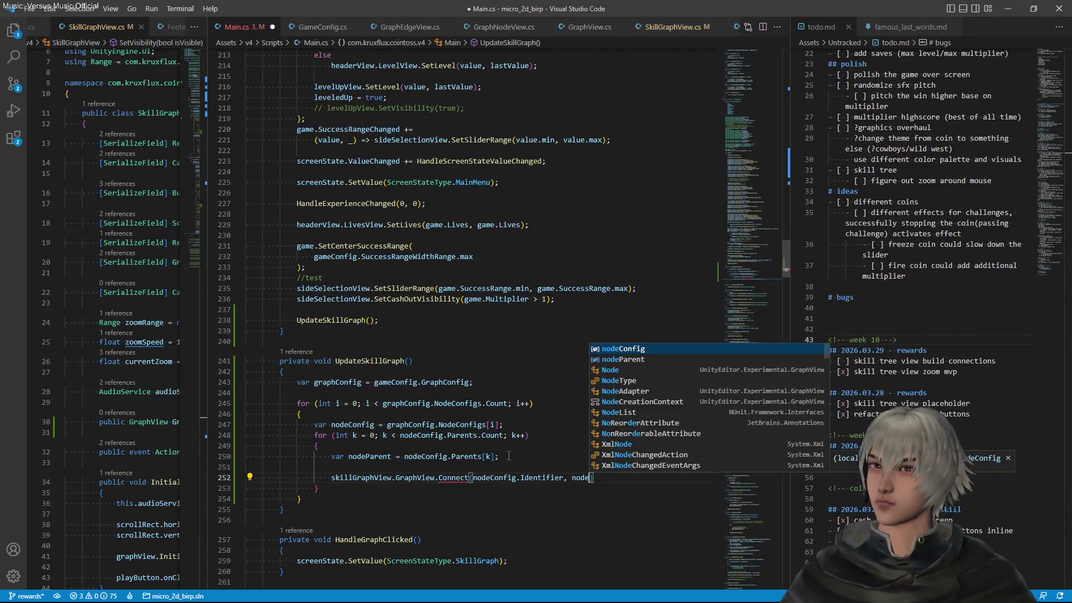
pyautogui.press('Tab')
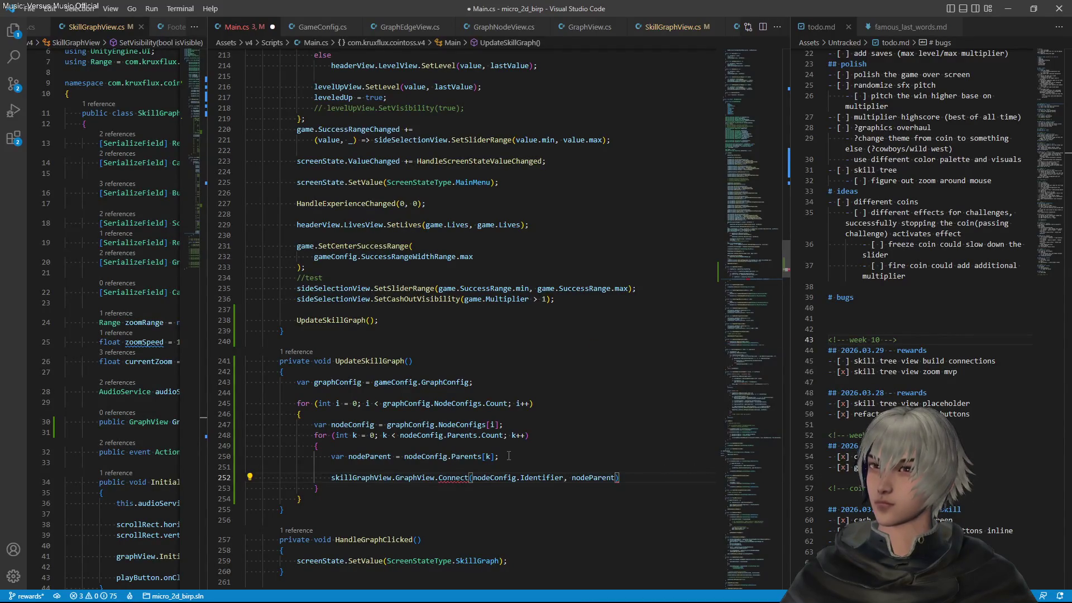
pyautogui.press('End')
pyautogui.write(';')
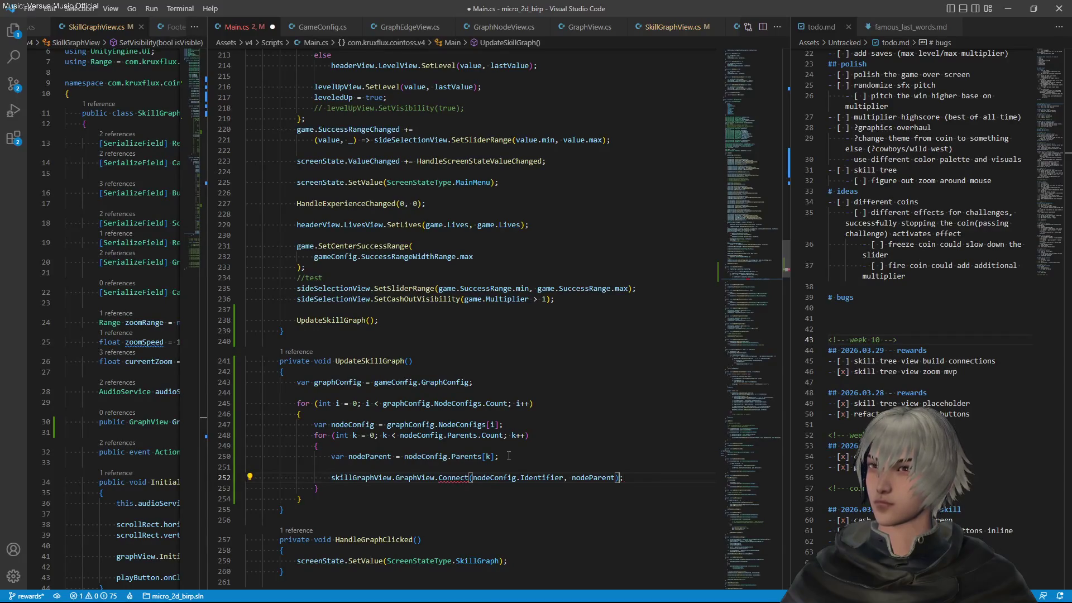
# Generate the missing Connect method stub in GraphView.cs with Quick Fix and save
pyautogui.press('Left')
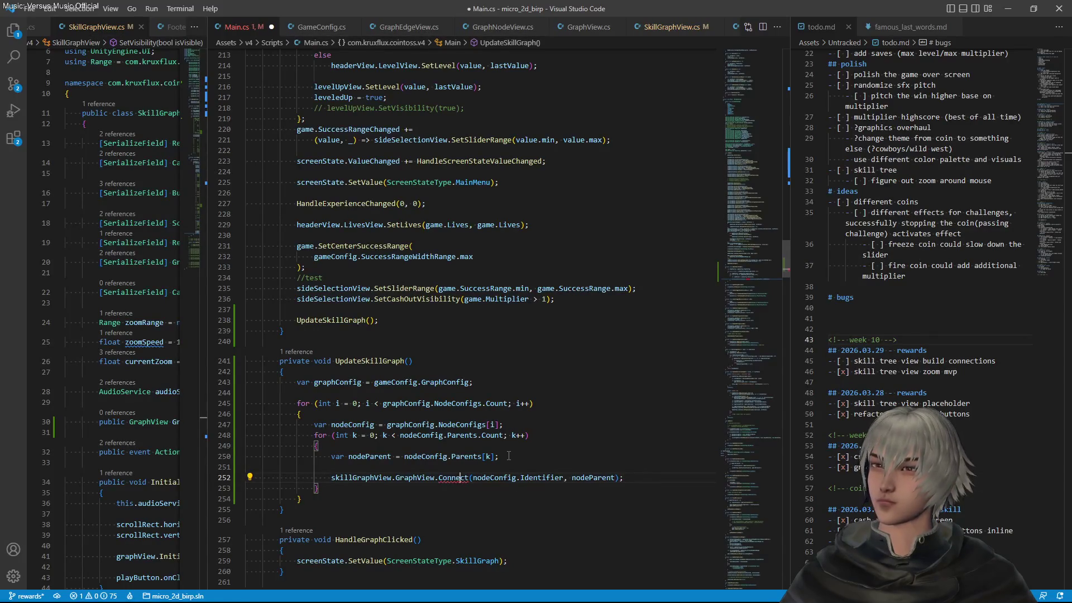
pyautogui.hotkey('ctrl', '.')
pyautogui.press('Return')
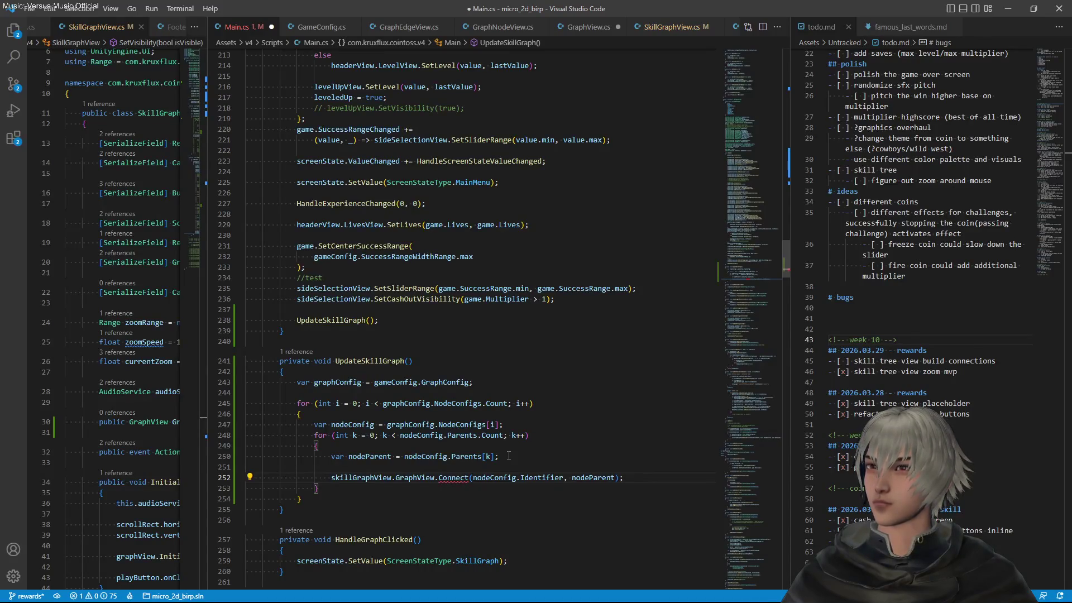
pyautogui.hotkey('ctrl', 's')
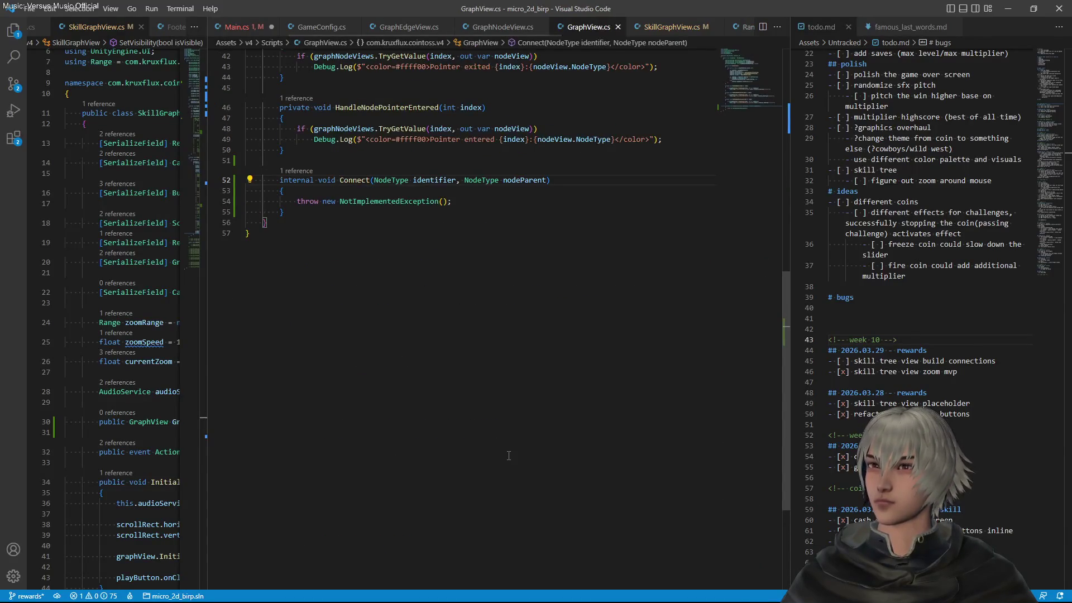
# Delete the placeholder throw statement from Connect and save GraphView.cs
pyautogui.scroll(2, 469, 412)
pyautogui.scroll(3, 469, 412)
pyautogui.click(475, 425)
pyautogui.hotkey('shift', 'Home')
pyautogui.press('BackSpace')
pyautogui.hotkey('ctrl', 's')
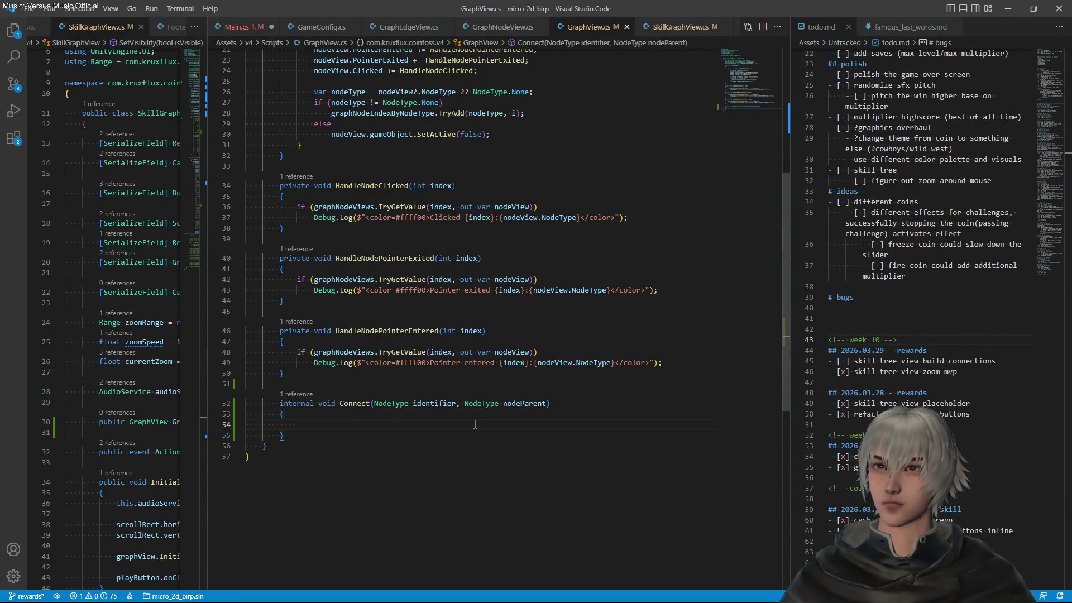
# Start an if condition in Connect with graphNodeViews.tr, pasting the field name
pyautogui.hotkey('alt', 'Tab')
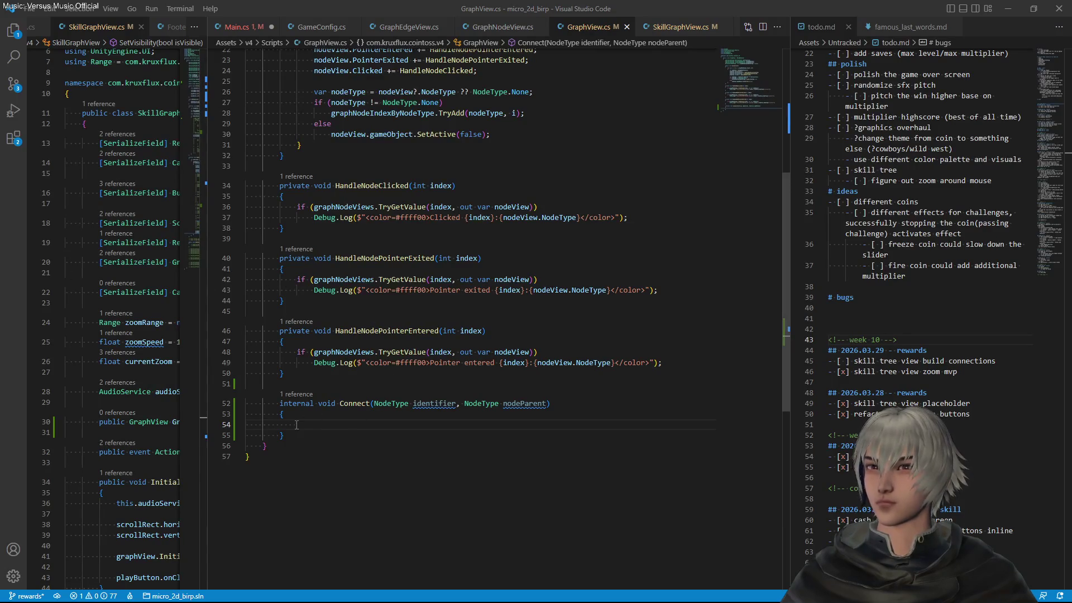
pyautogui.click(332, 421)
pyautogui.write('if (')
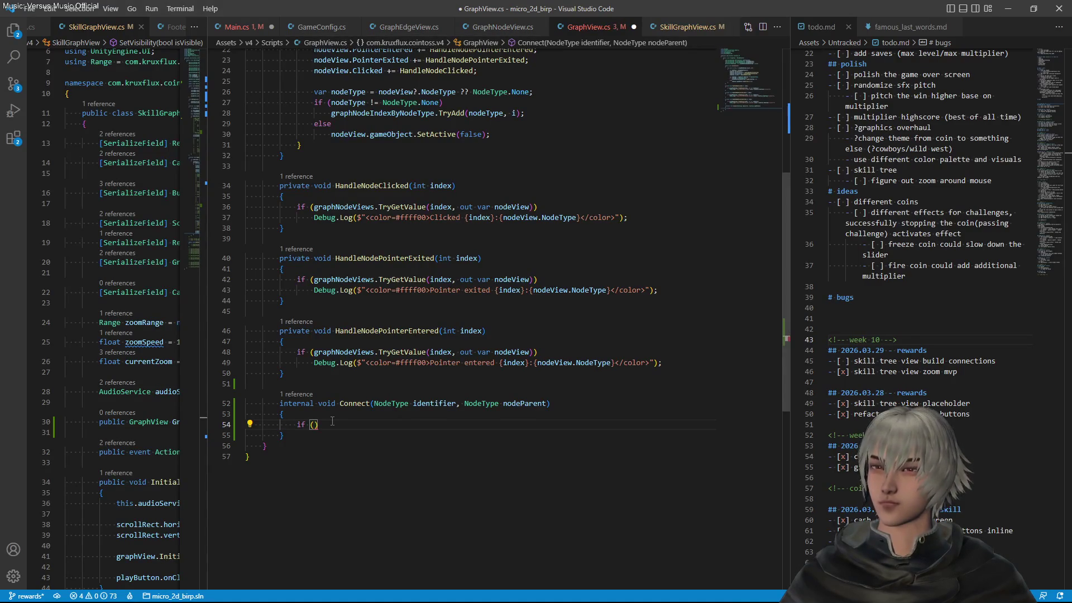
pyautogui.write('node')
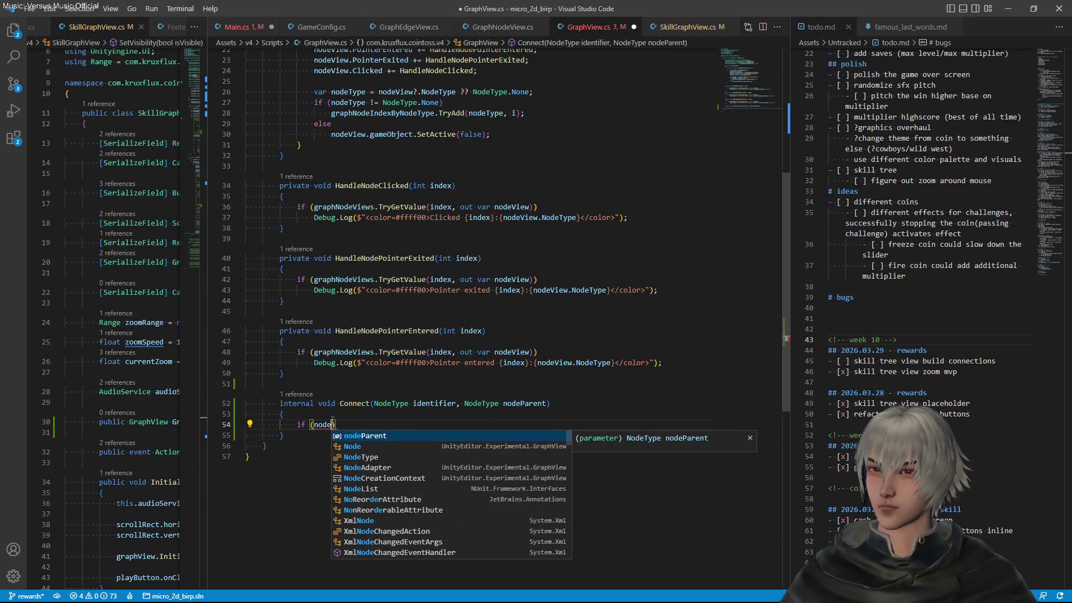
pyautogui.press('BackSpace')
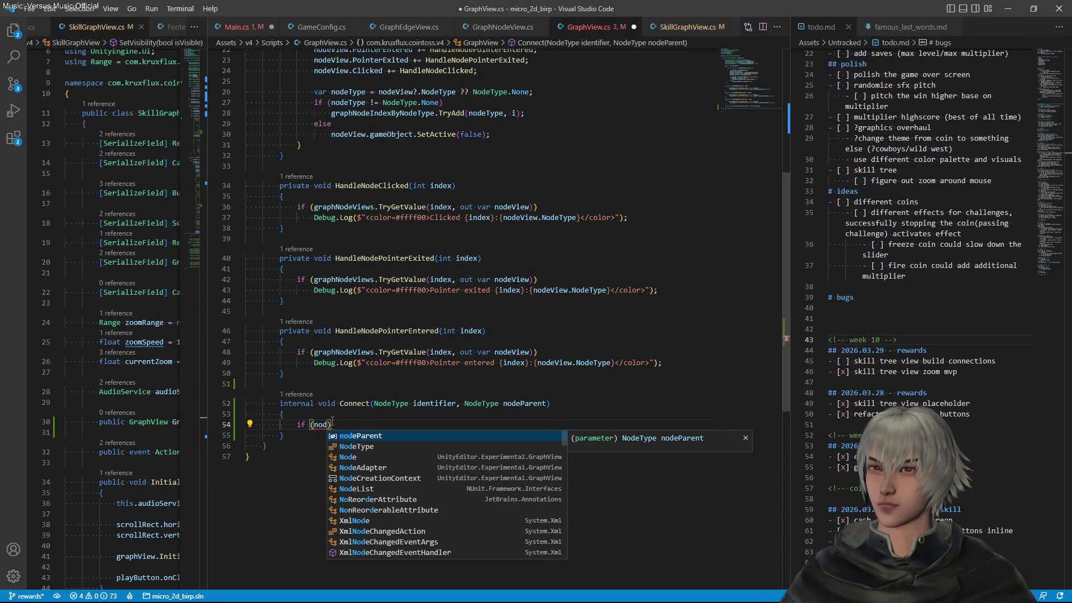
pyautogui.scroll(5, 414, 253)
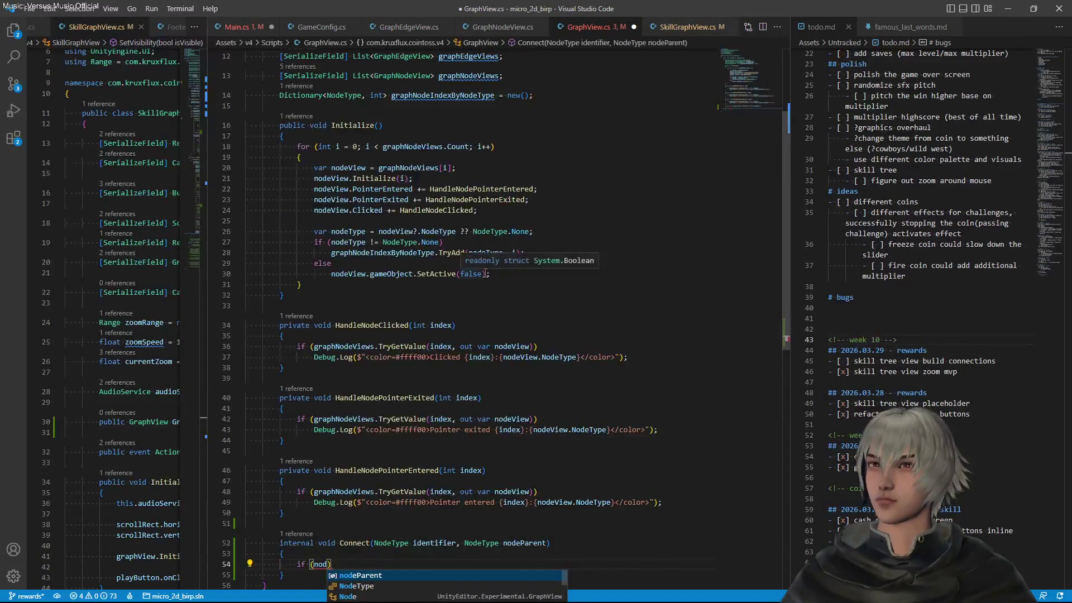
pyautogui.click(427, 202)
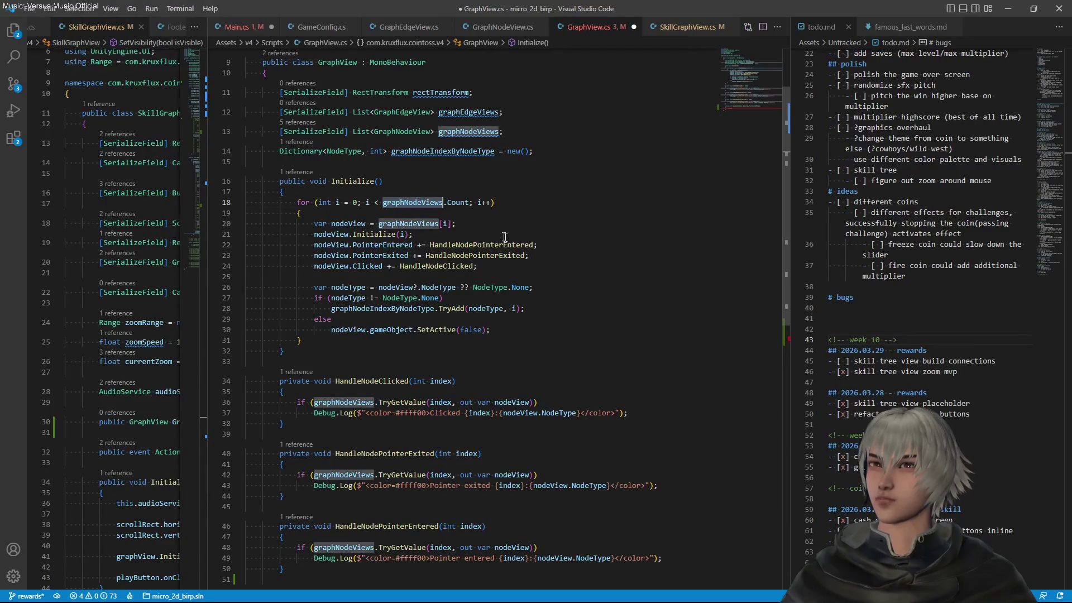
pyautogui.scroll(-5, 365, 392)
pyautogui.doubleClick(320, 396)
pyautogui.write('graphNodeViews')
pyautogui.write('.')
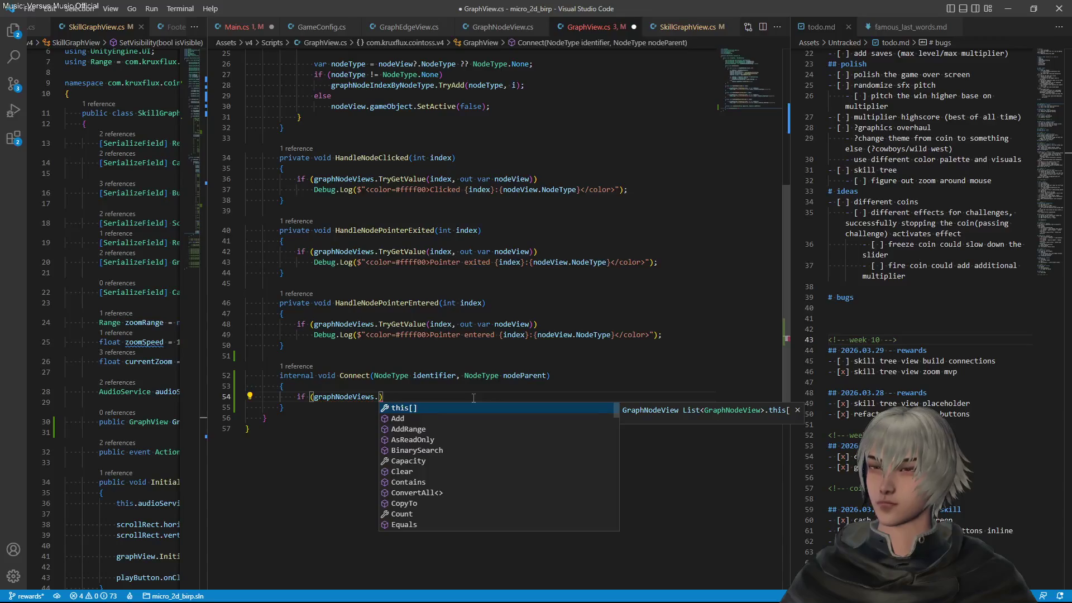
pyautogui.write('tr')
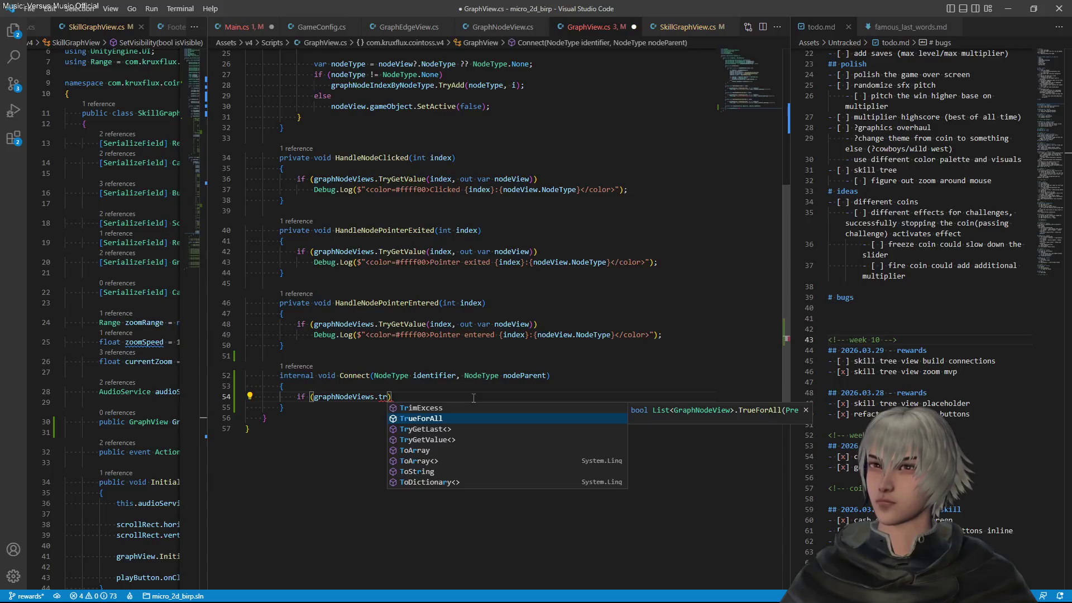
# Check graphNodeIndexByNodeType's usages, then add blank lines below the Connect method
pyautogui.scroll(7, 464, 308)
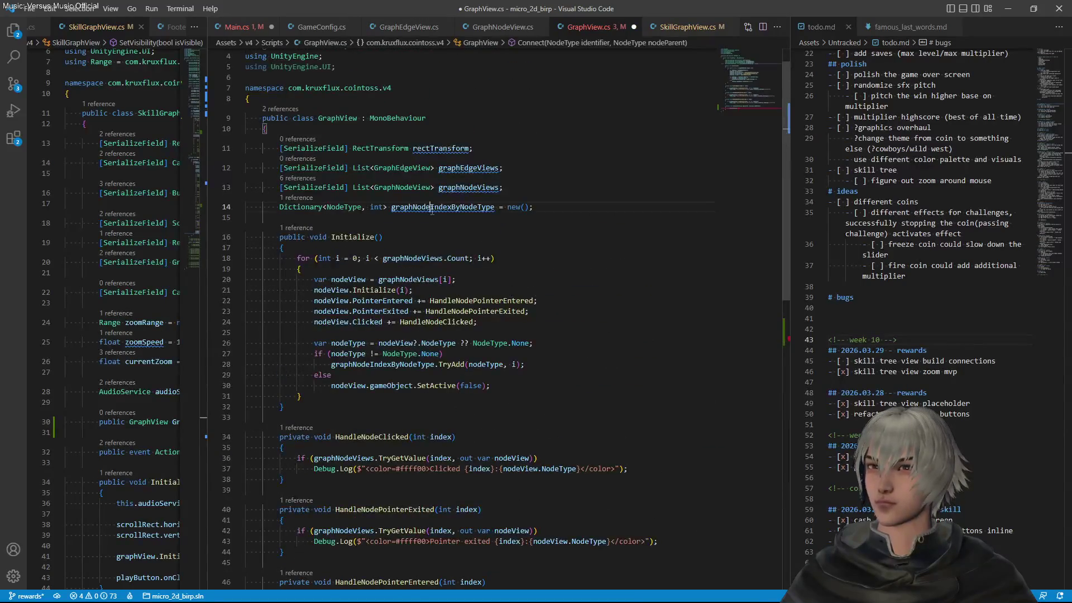
pyautogui.doubleClick(422, 206)
pyautogui.scroll(-4, 521, 247)
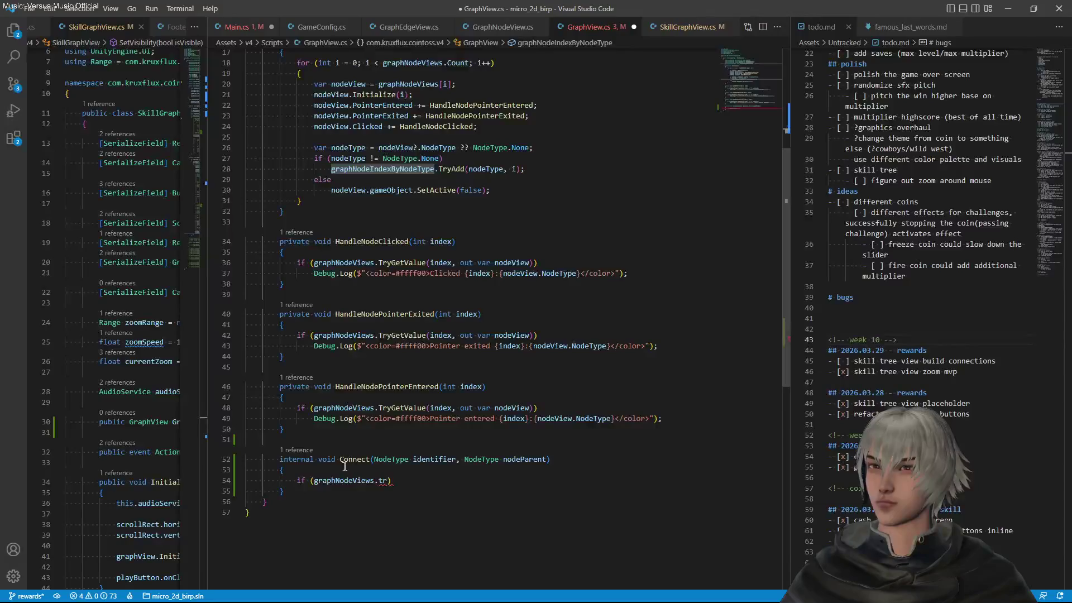
pyautogui.scroll(4, 414, 339)
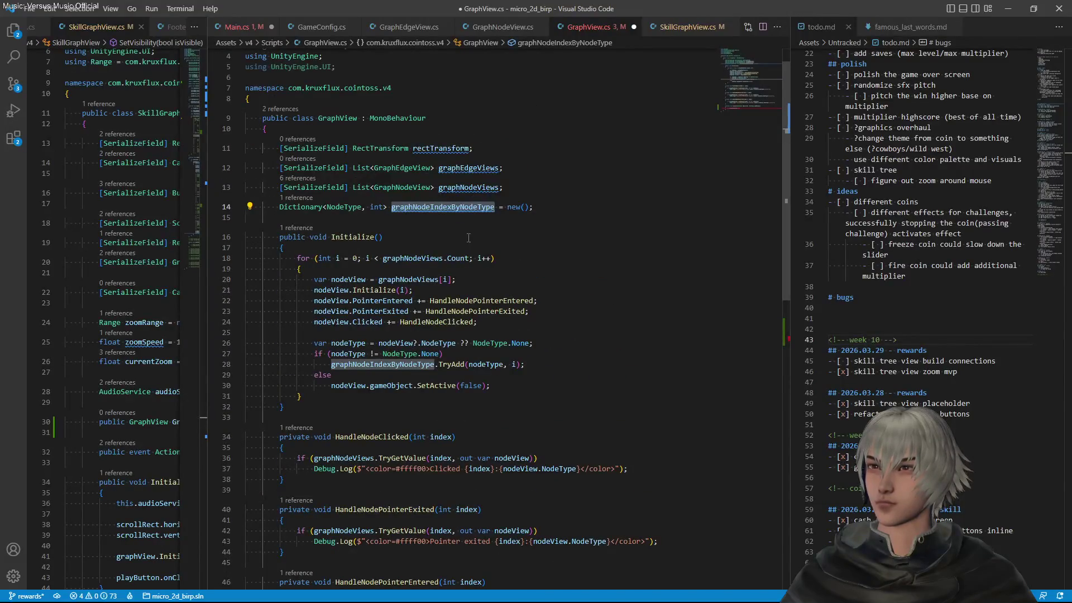
pyautogui.scroll(-1, 468, 237)
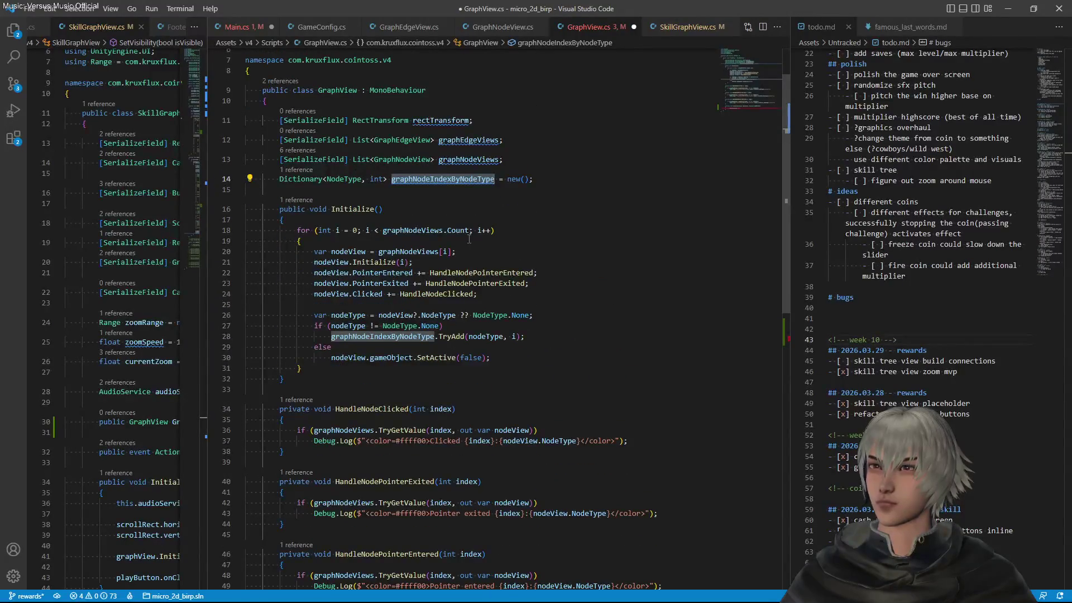
pyautogui.scroll(-3, 472, 201)
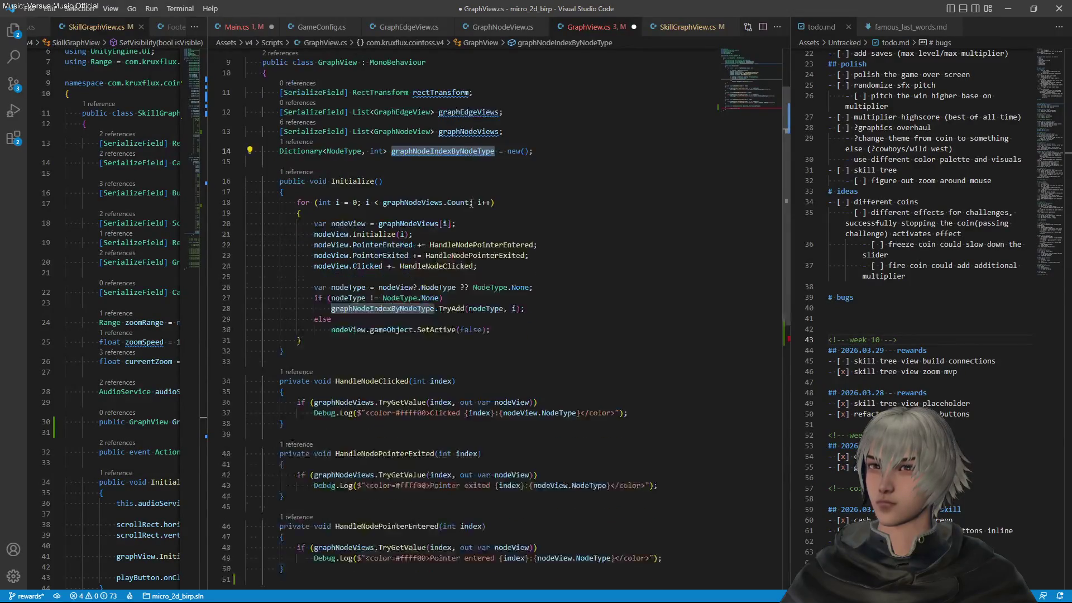
pyautogui.click(308, 488)
pyautogui.press('Return')
pyautogui.press('Return')
# Declare public bool TryGetNodeView(NodeType nodeType, out GraphNodeView nodeView)
pyautogui.write('public b')
pyautogui.write('ool')
pyautogui.write('y')
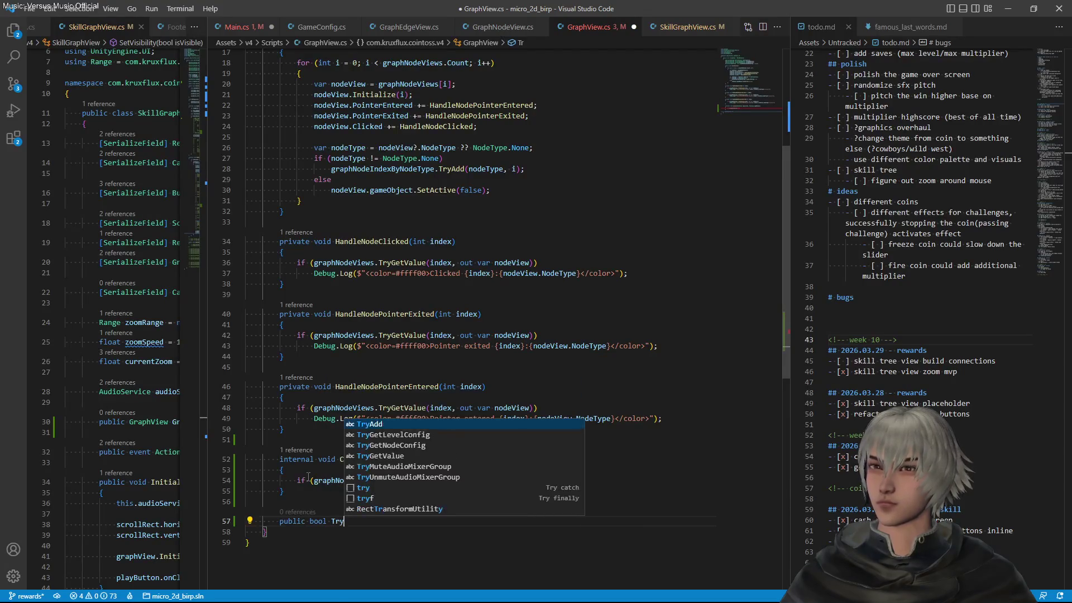
pyautogui.write('GetGr')
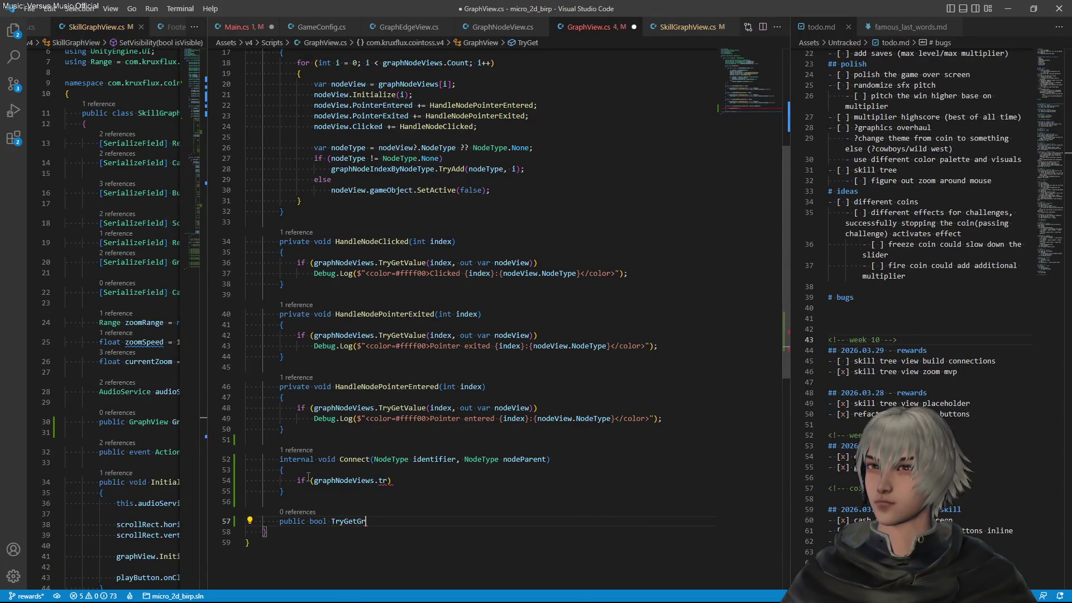
pyautogui.press('BackSpace')
pyautogui.press('BackSpace')
pyautogui.write('NM')
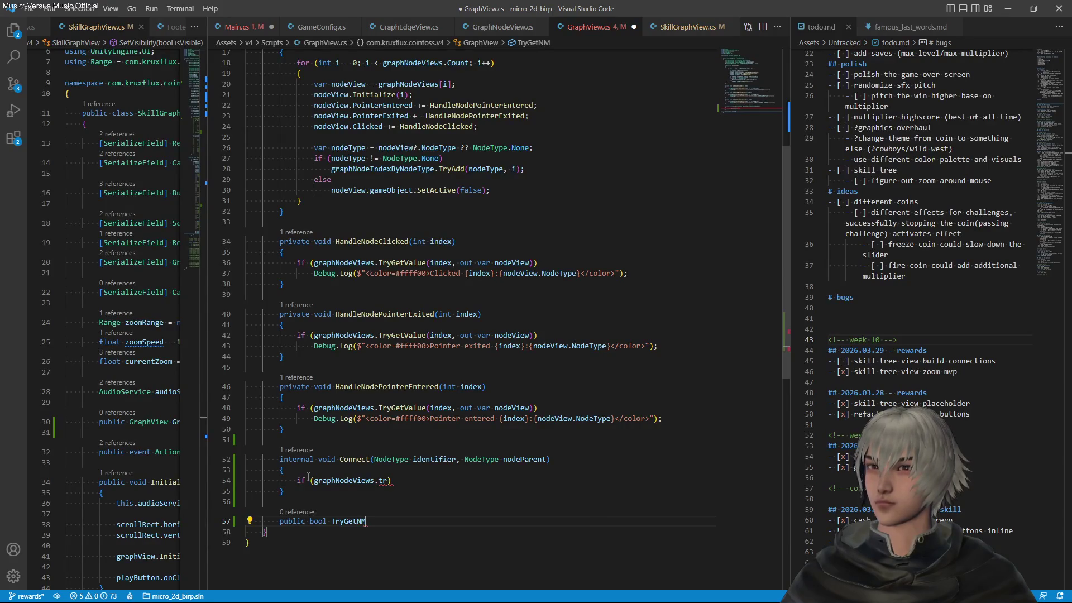
pyautogui.press('BackSpace')
pyautogui.write('odeView')
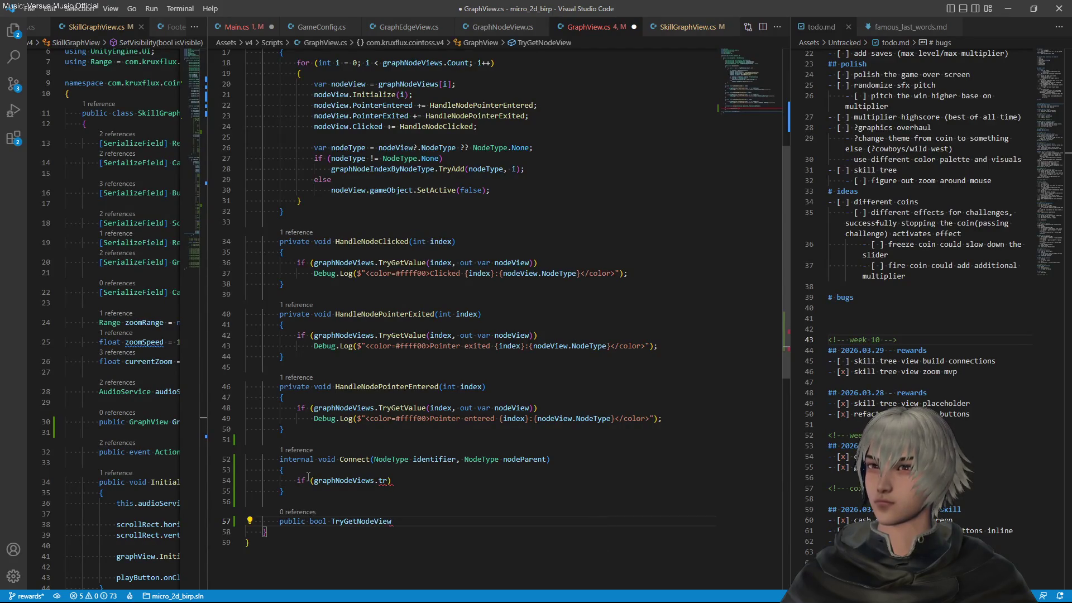
pyautogui.write('(')
pyautogui.write('Nodf')
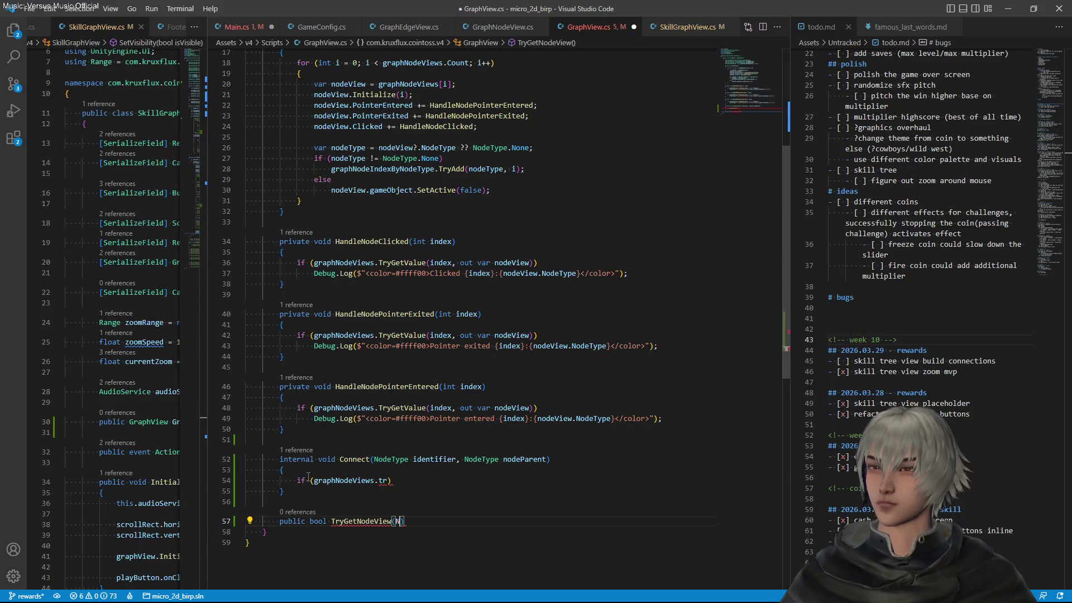
pyautogui.press('BackSpace')
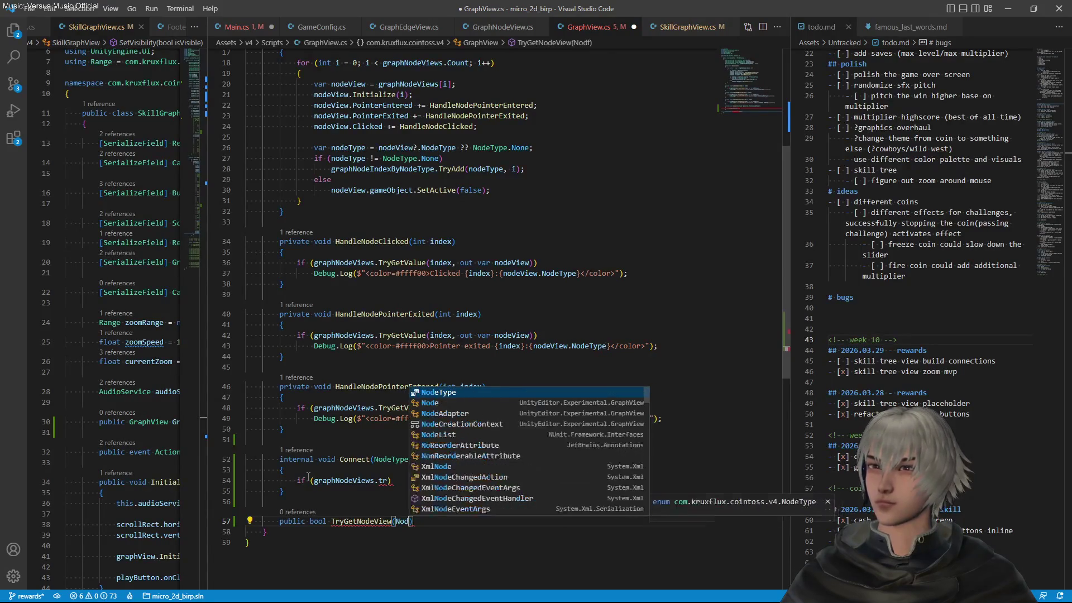
pyautogui.press('Tab')
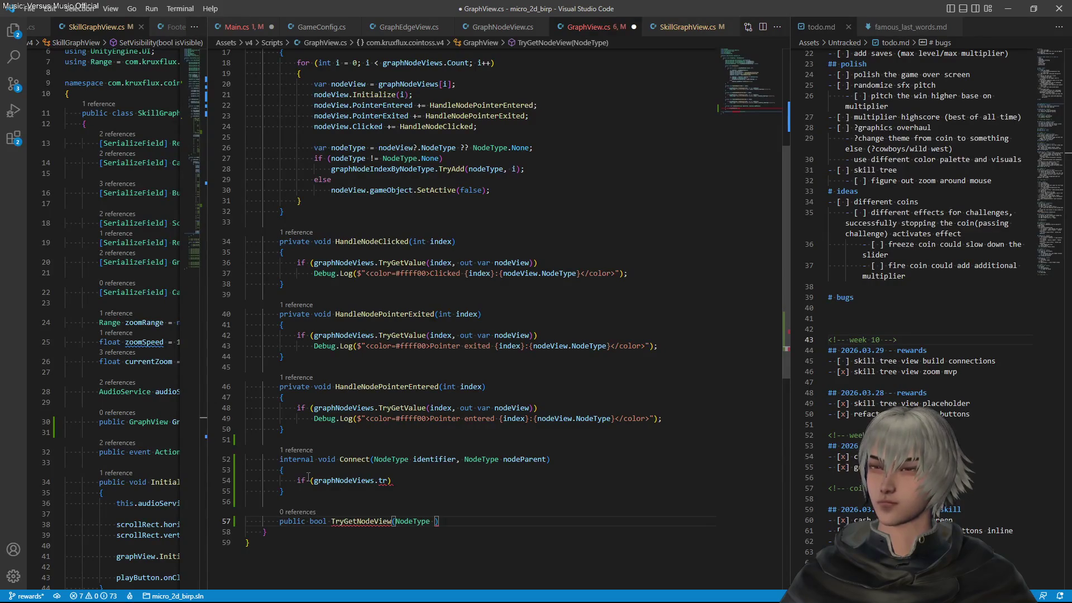
pyautogui.write('nodeType, out Var')
pyautogui.press('Tab')
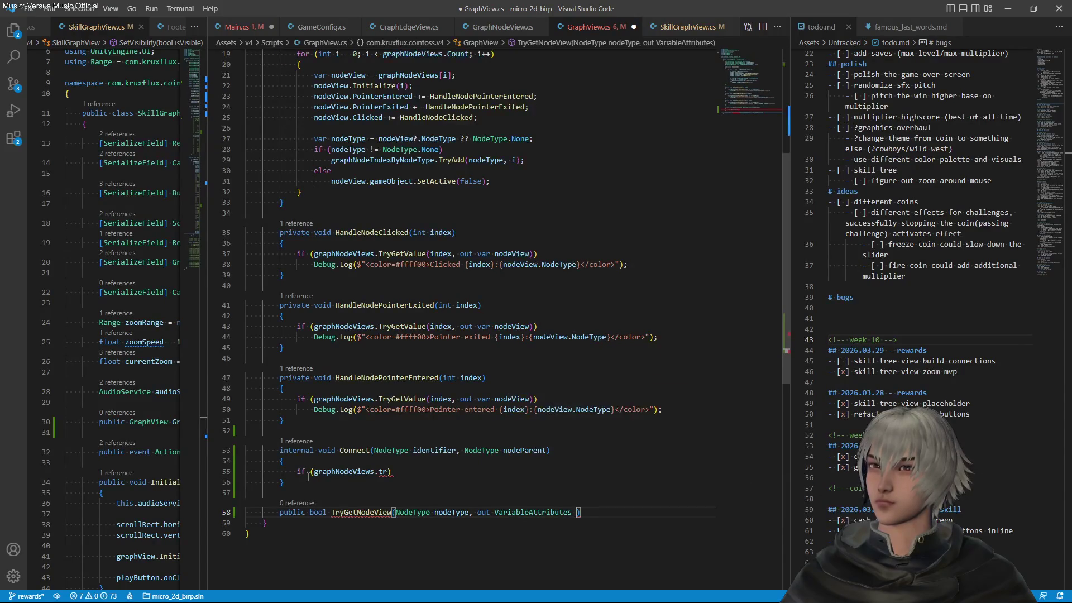
pyautogui.hotkey('ctrl', 'z')
pyautogui.press('BackSpace')
pyautogui.press('BackSpace')
pyautogui.press('BackSpace')
pyautogui.write('N')
pyautogui.press('BackSpace')
pyautogui.write('Grap')
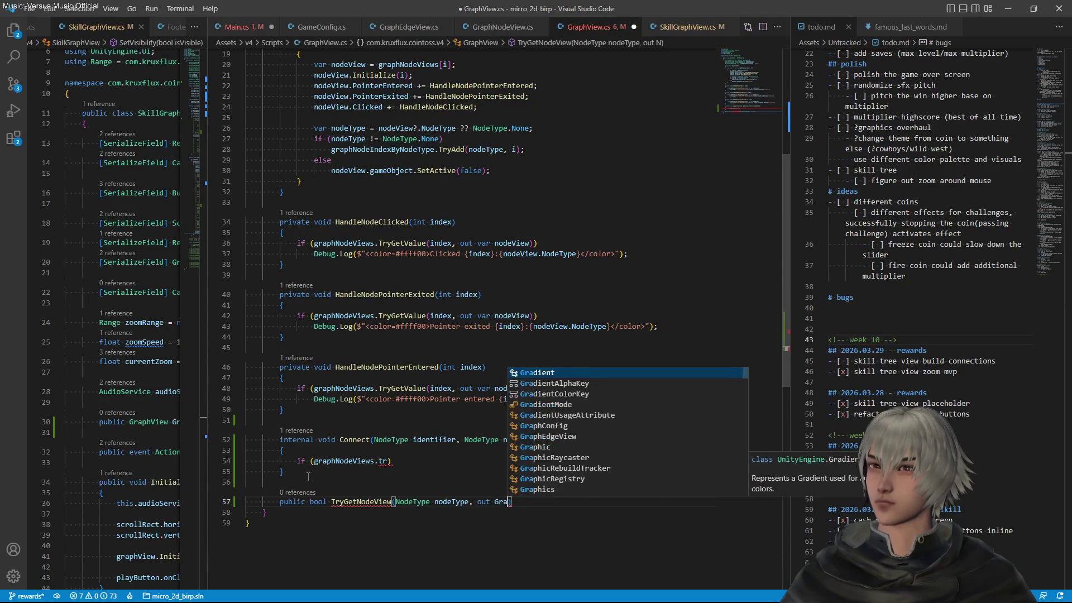
pyautogui.press('Down')
pyautogui.press('Down')
pyautogui.press('Down')
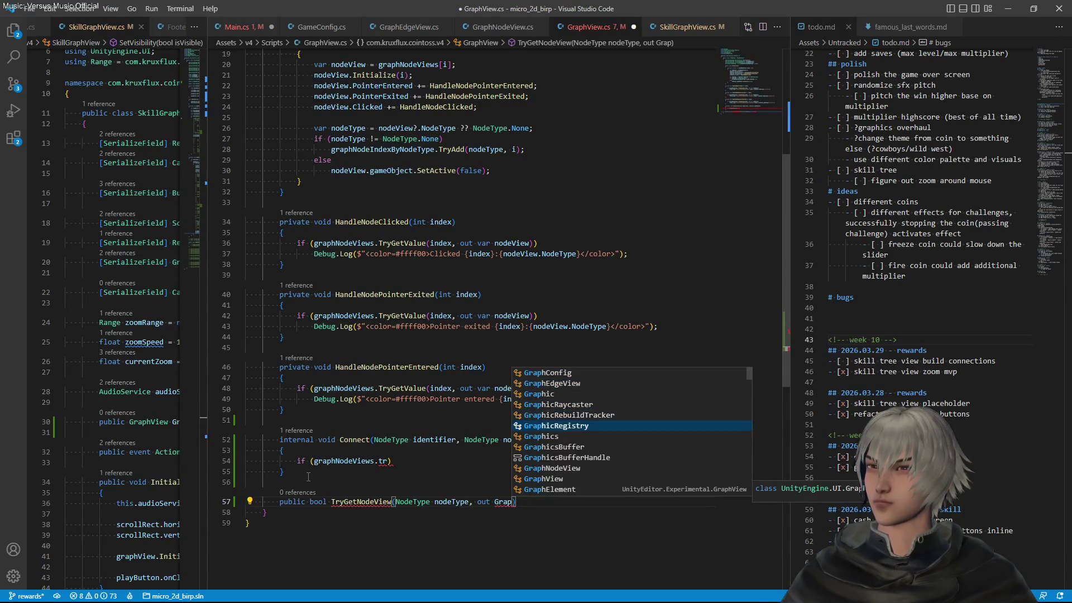
pyautogui.press('Tab')
pyautogui.write('node')
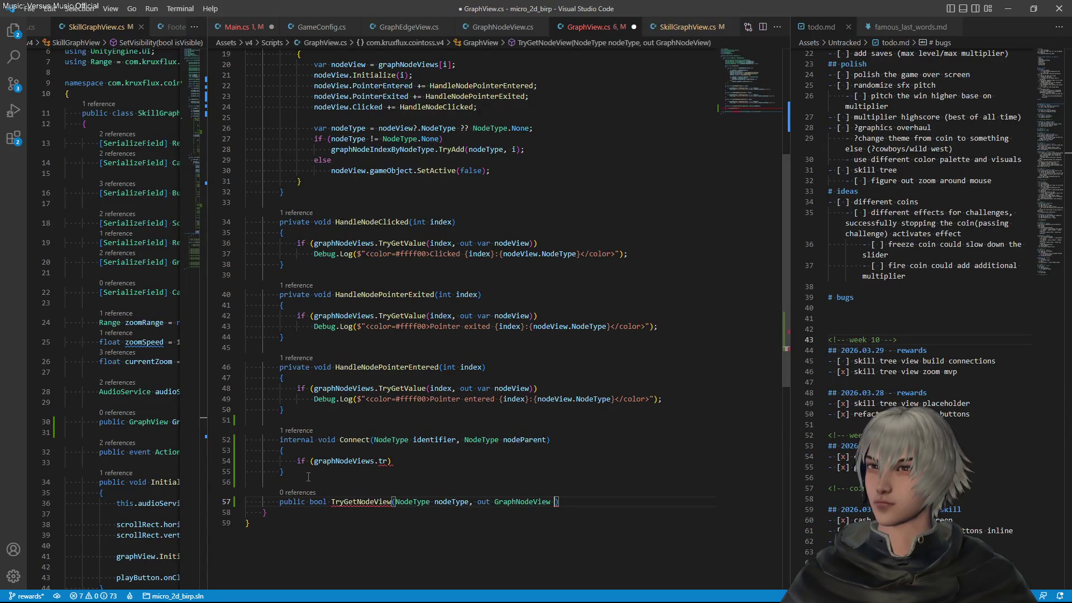
pyautogui.press('Tab')
# Open the method body with the assignment nodeView = default;
pyautogui.press('End')
pyautogui.press('Return')
pyautogui.write('{')
pyautogui.press('Return')
pyautogui.write('node')
pyautogui.press('Down')
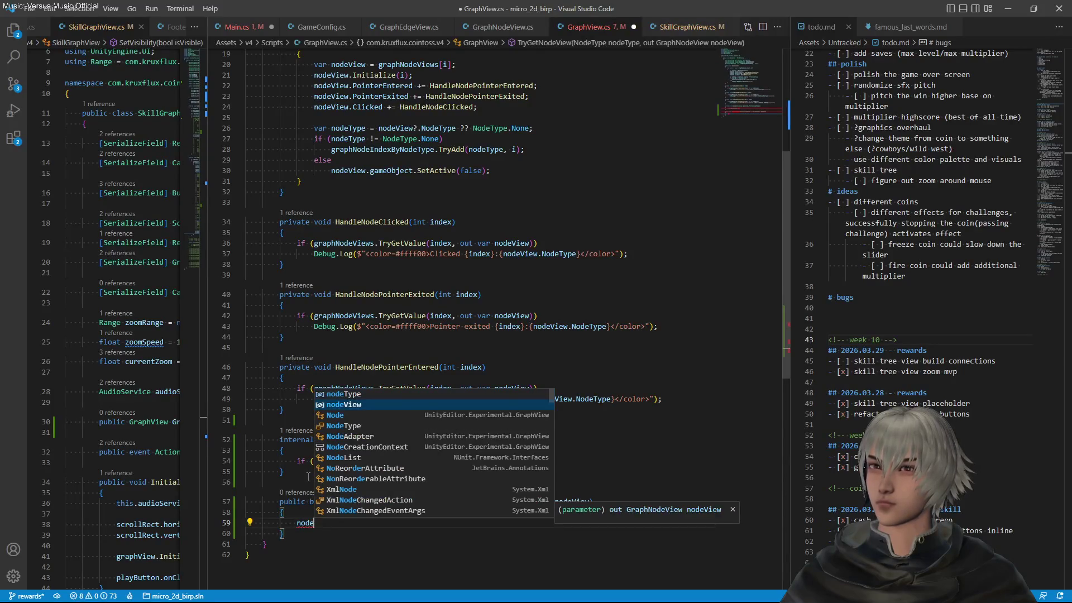
pyautogui.press('Tab')
pyautogui.write('= null;')
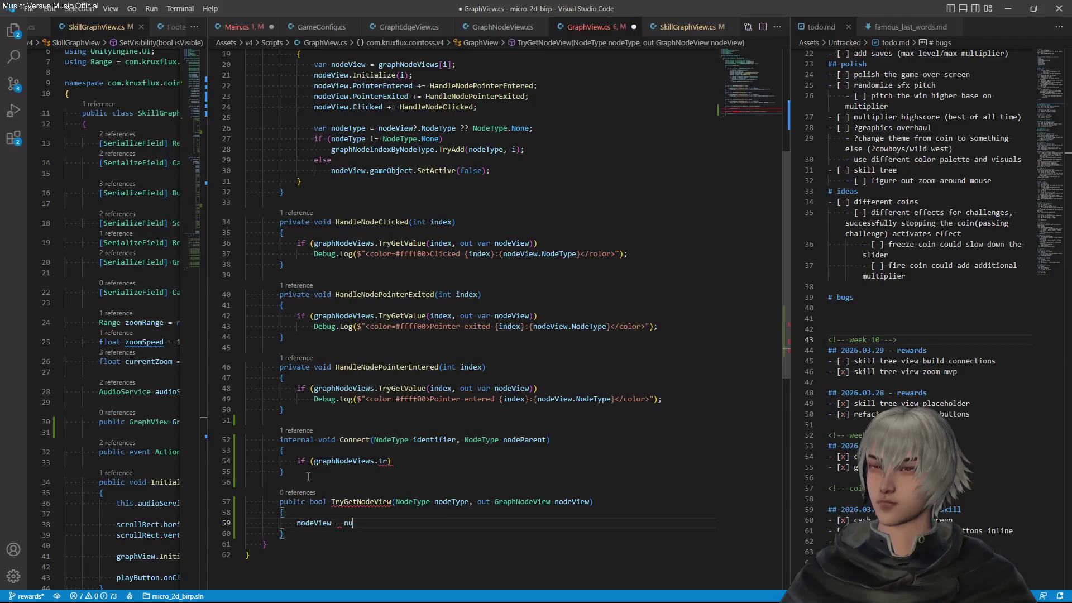
pyautogui.press('Return')
pyautogui.press('Return')
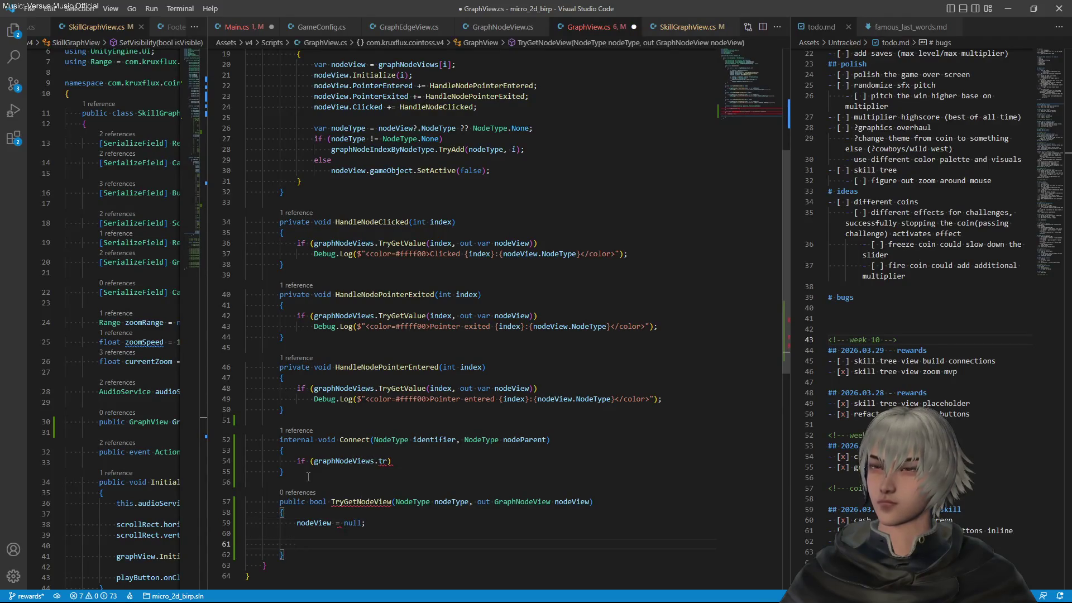
pyautogui.write('return')
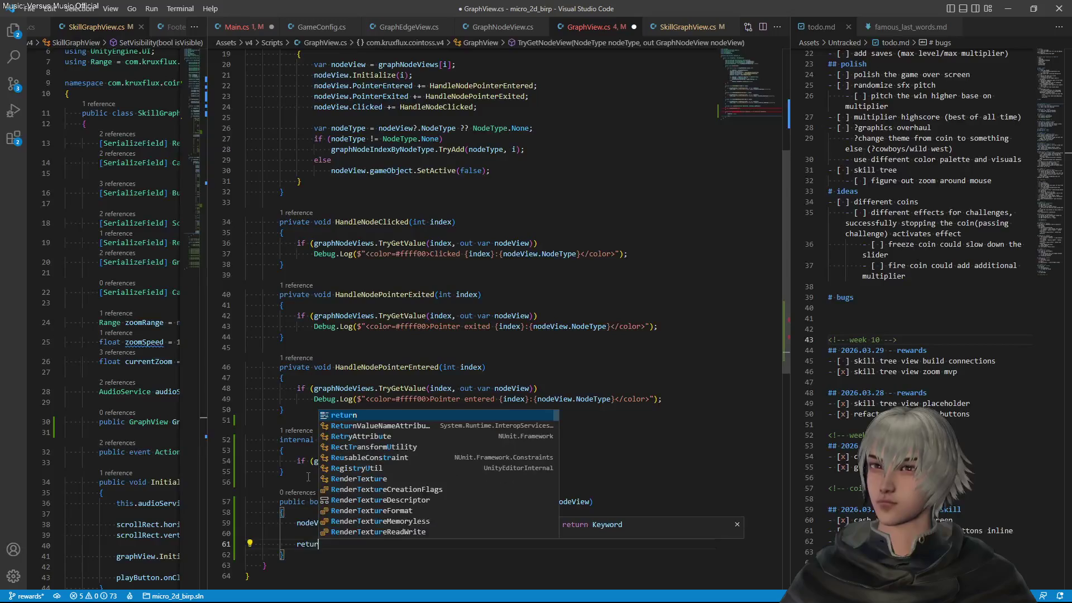
pyautogui.press('Up')
pyautogui.press('Up')
pyautogui.press('End')
pyautogui.press('Left')
pyautogui.hotkey('ctrl', 'shift', 'Left')
pyautogui.write('def')
pyautogui.press('Tab')
# Add return nodeView != default; and begin an if (gra line above it
pyautogui.press('Down')
pyautogui.press('Down')
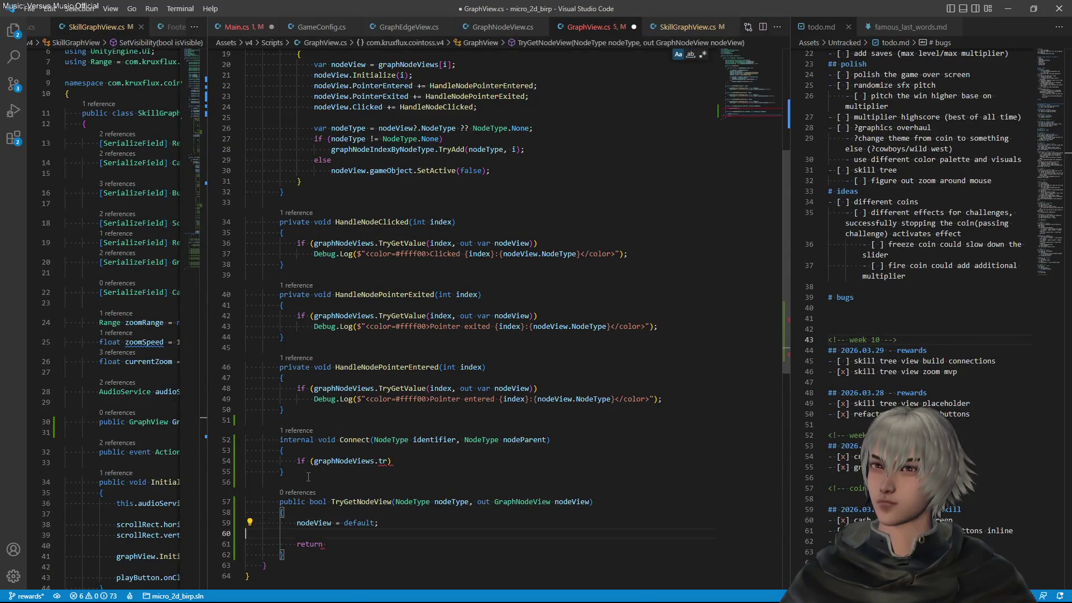
pyautogui.write(' node')
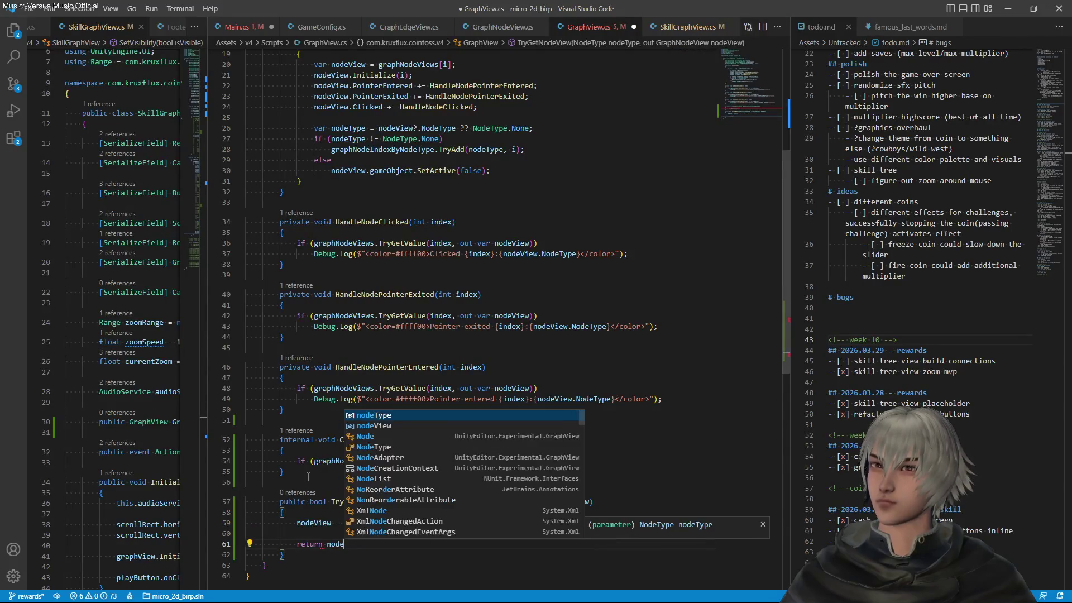
pyautogui.press('Down')
pyautogui.press('Tab')
pyautogui.write('!= ')
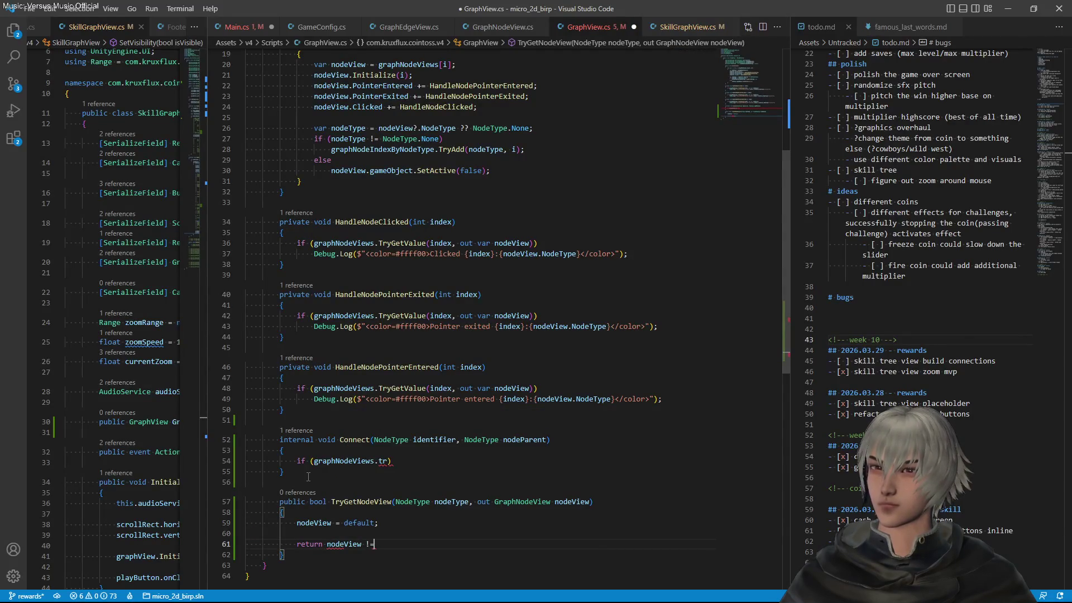
pyautogui.write('defa')
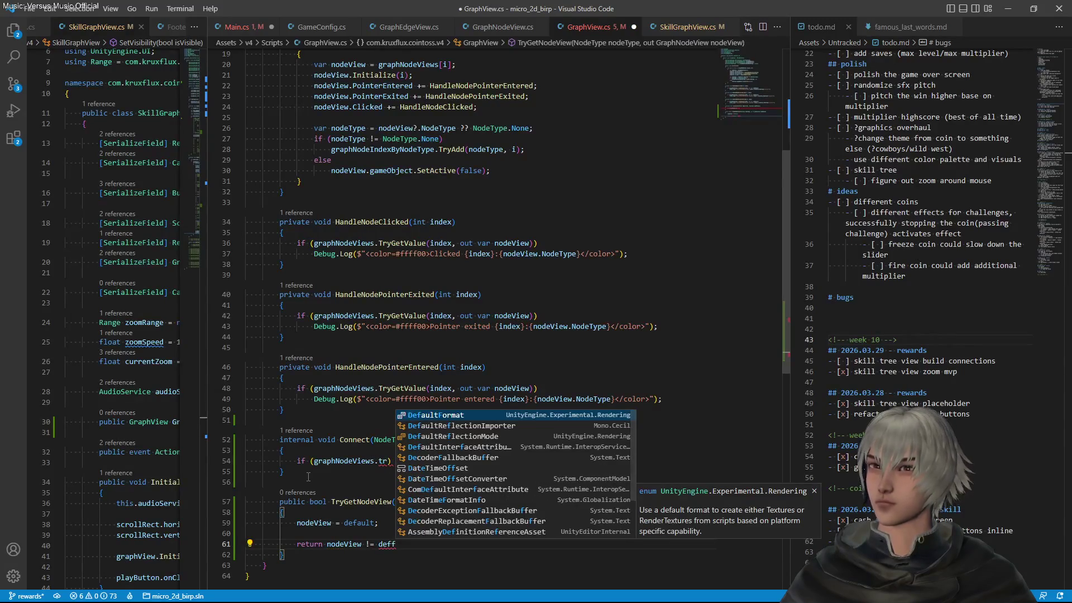
pyautogui.press('Tab')
pyautogui.write(';')
pyautogui.press('Up')
pyautogui.press('Up')
pyautogui.press('Return')
pyautogui.press('Return')
pyautogui.write('if (')
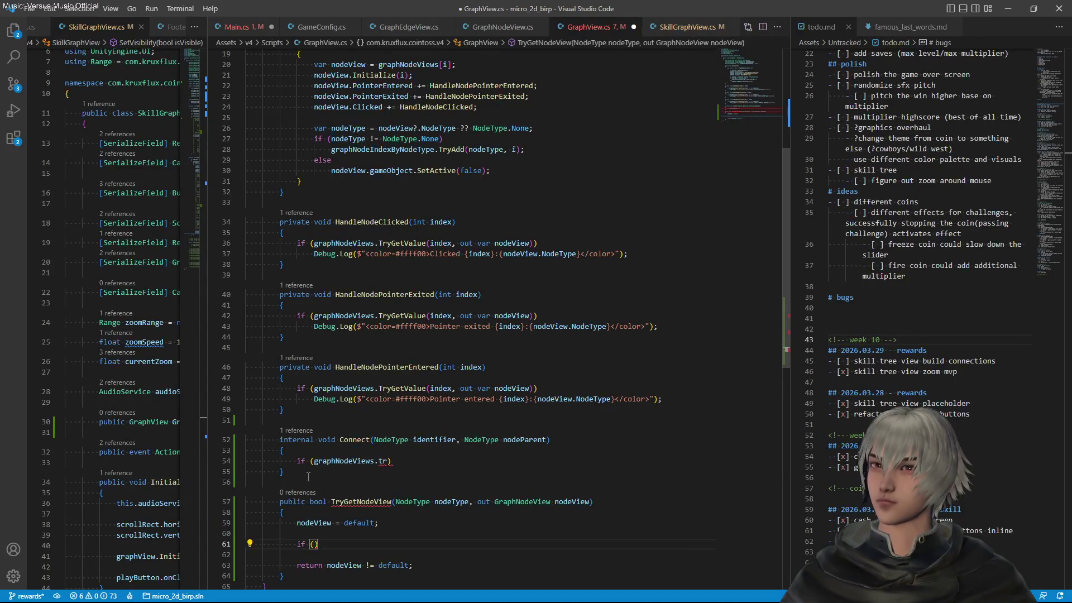
pyautogui.write('gra')
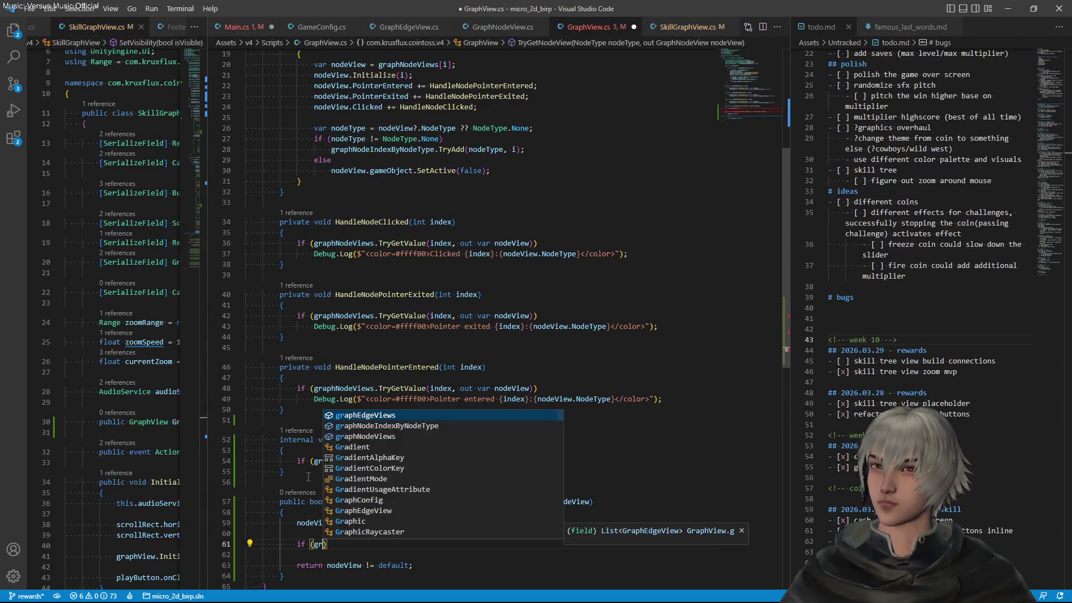
# Write graphNodeIndexByNodeType.TryGetValue(nodeType, out var nodeIndex) && in the if condition
pyautogui.press('Down')
pyautogui.press('Tab')
pyautogui.write('.')
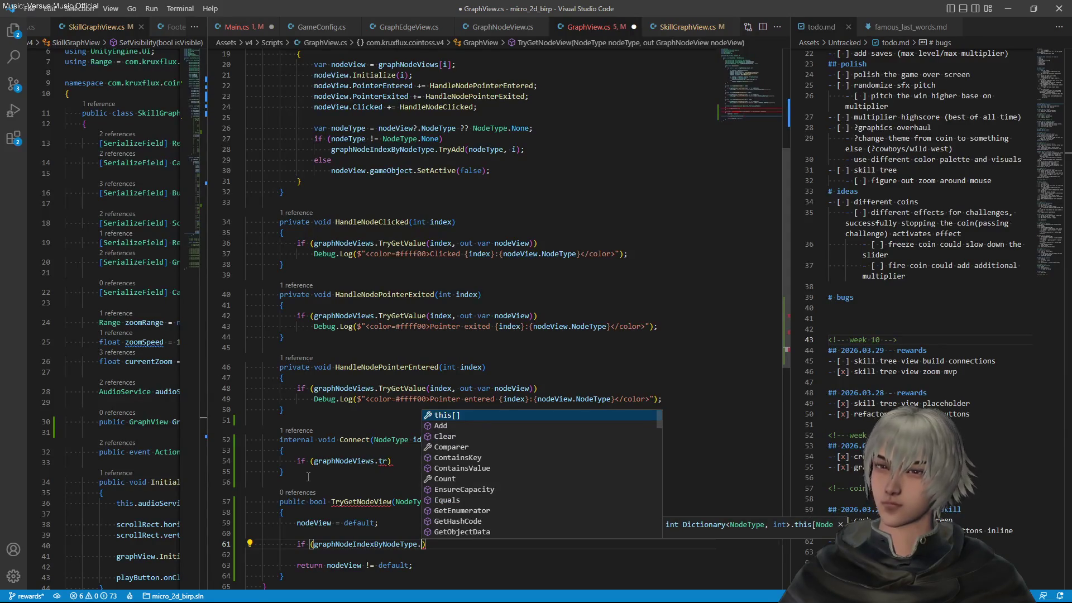
pyautogui.write('try')
pyautogui.press('Down')
pyautogui.press('Down')
pyautogui.press('Tab')
pyautogui.write('(node')
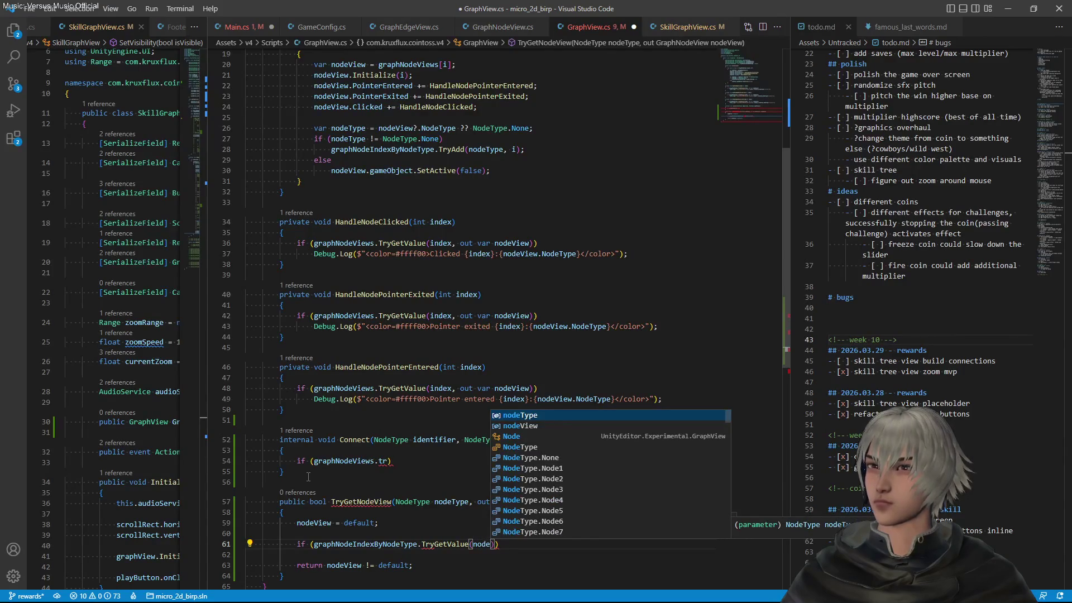
pyautogui.press('Tab')
pyautogui.write(', out ')
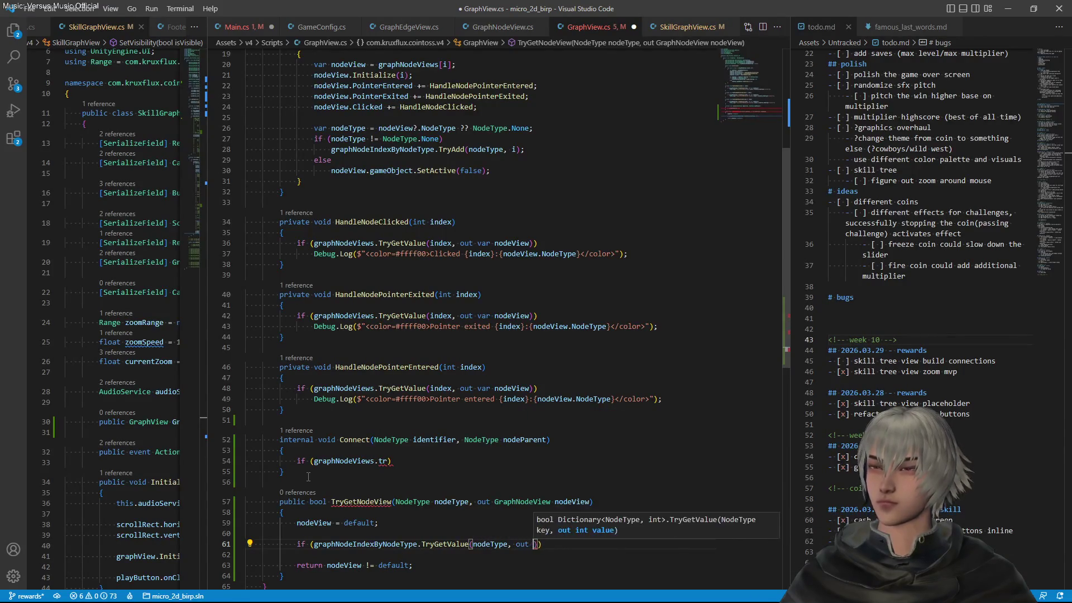
pyautogui.write('var node')
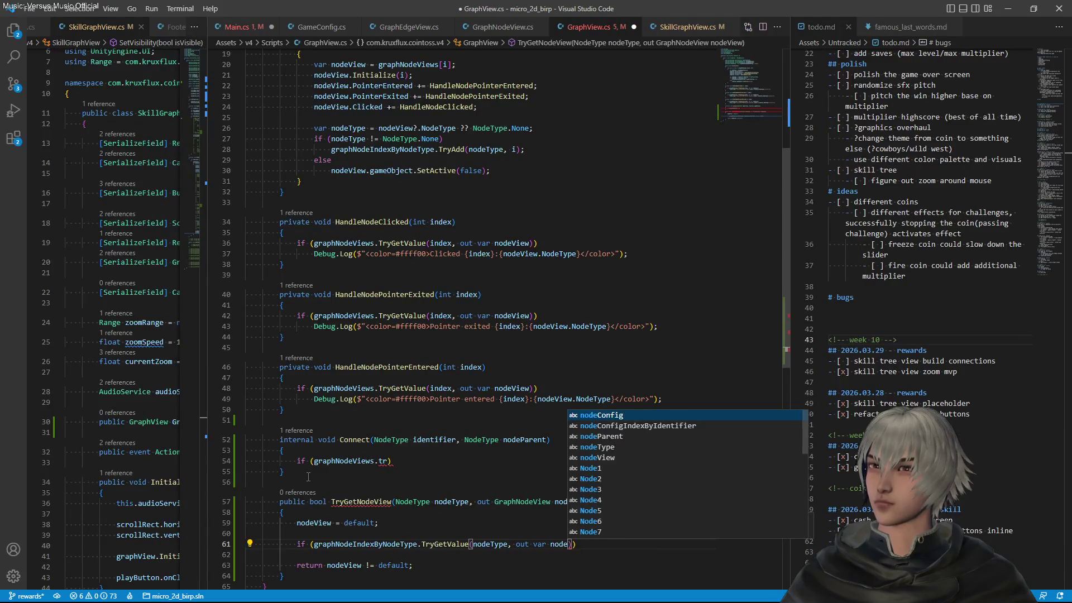
pyautogui.write('Index) )')
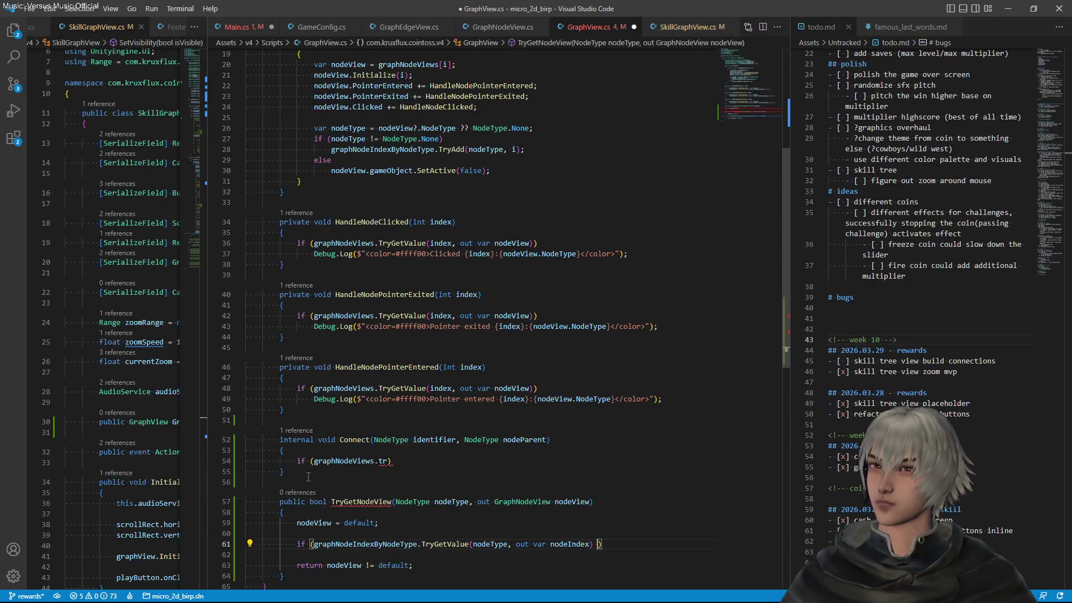
pyautogui.write('&&')
# Continue the condition with graphNodeViews.TryGetValue(nodeIndex, out nodeView) on a second line
pyautogui.press('Return')
pyautogui.write('greep')
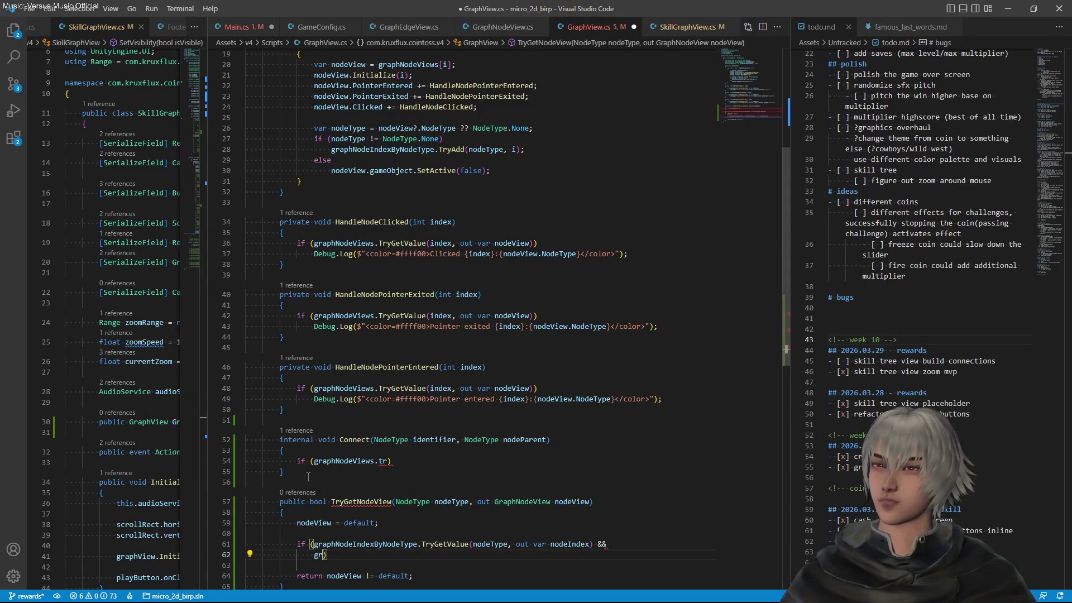
pyautogui.press('BackSpace')
pyautogui.press('BackSpace')
pyautogui.press('BackSpace')
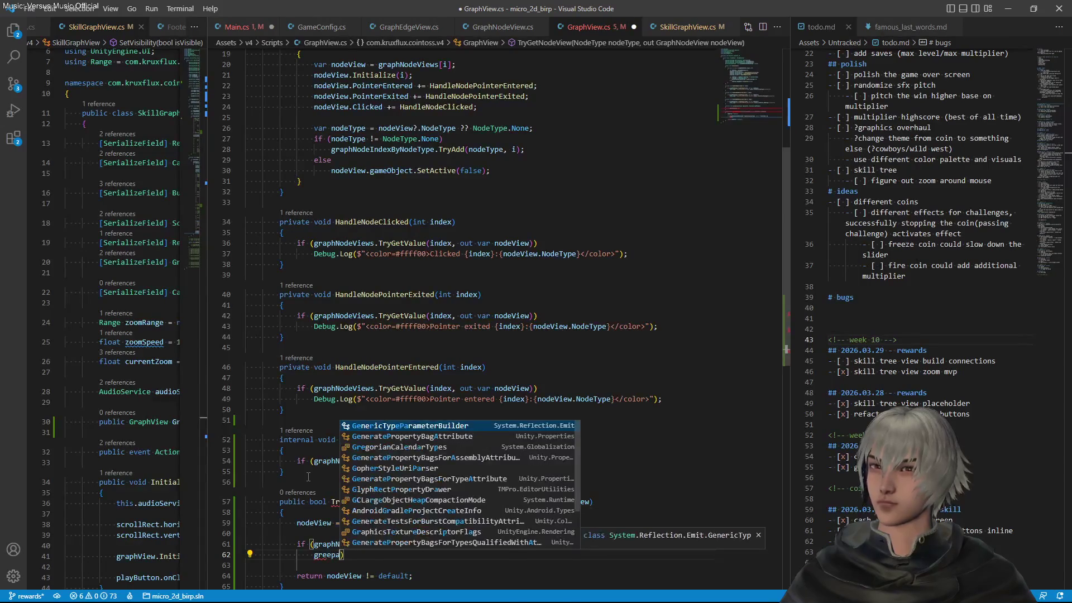
pyautogui.write('aph')
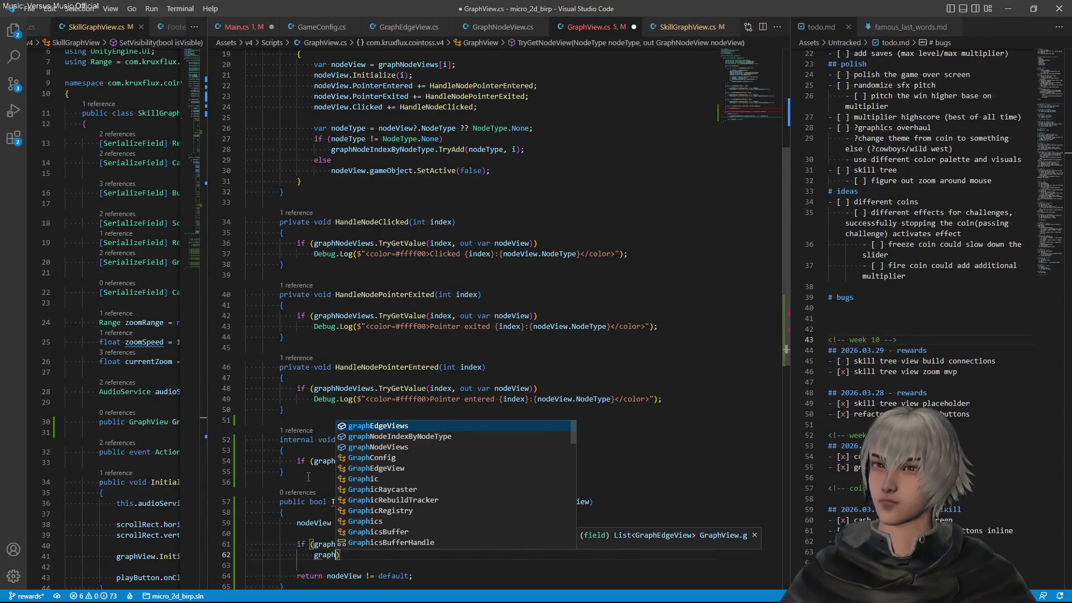
pyautogui.press('Down')
pyautogui.press('Down')
pyautogui.press('Tab')
pyautogui.write('.')
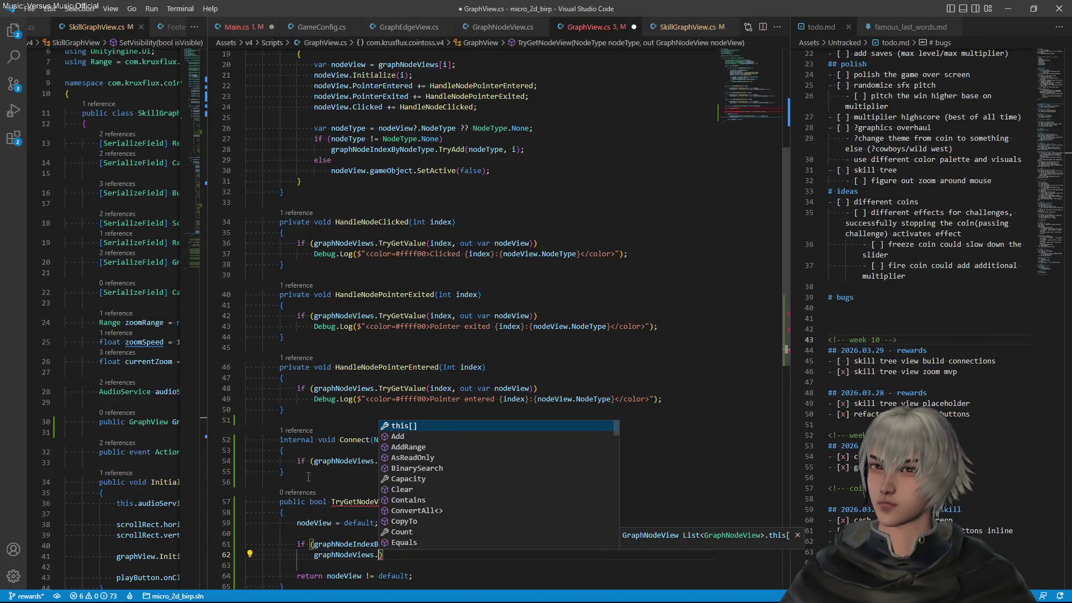
pyautogui.write('tr')
pyautogui.press('Down')
pyautogui.press('Tab')
pyautogui.write('(node')
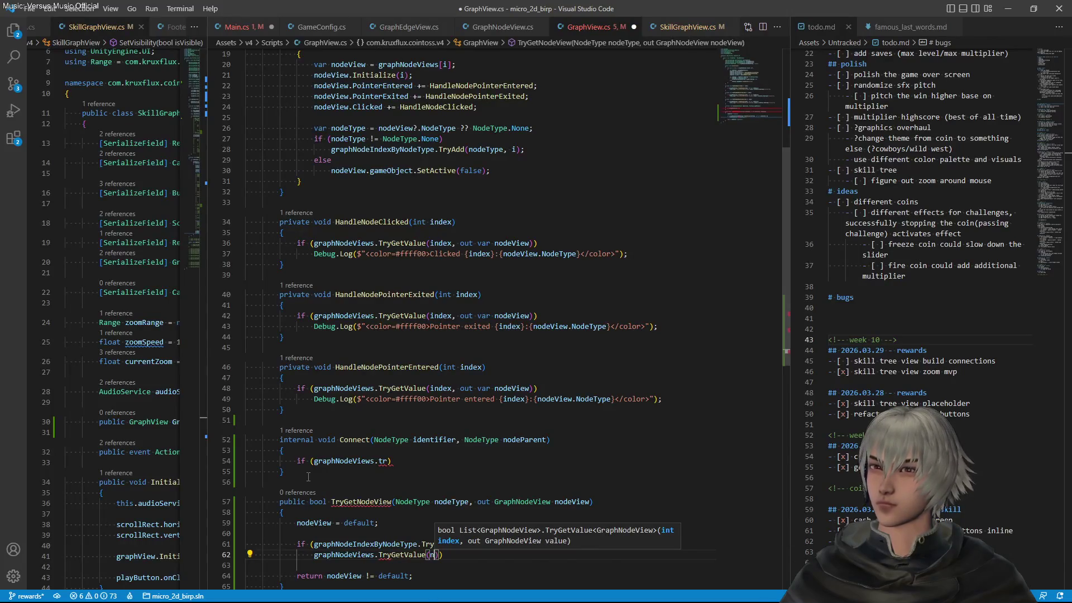
pyautogui.press('Tab')
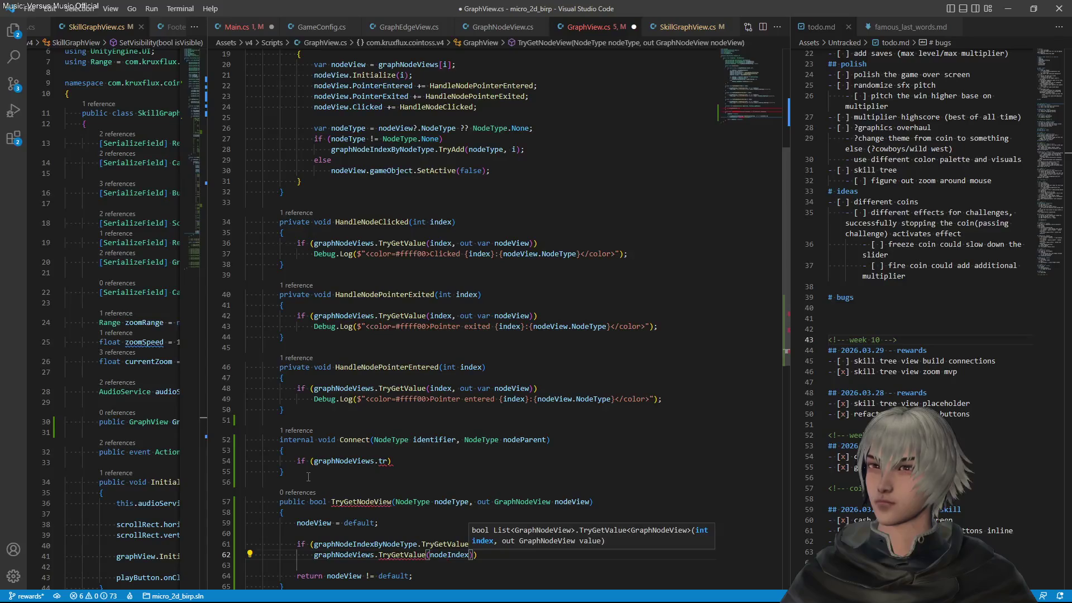
pyautogui.write(', ou')
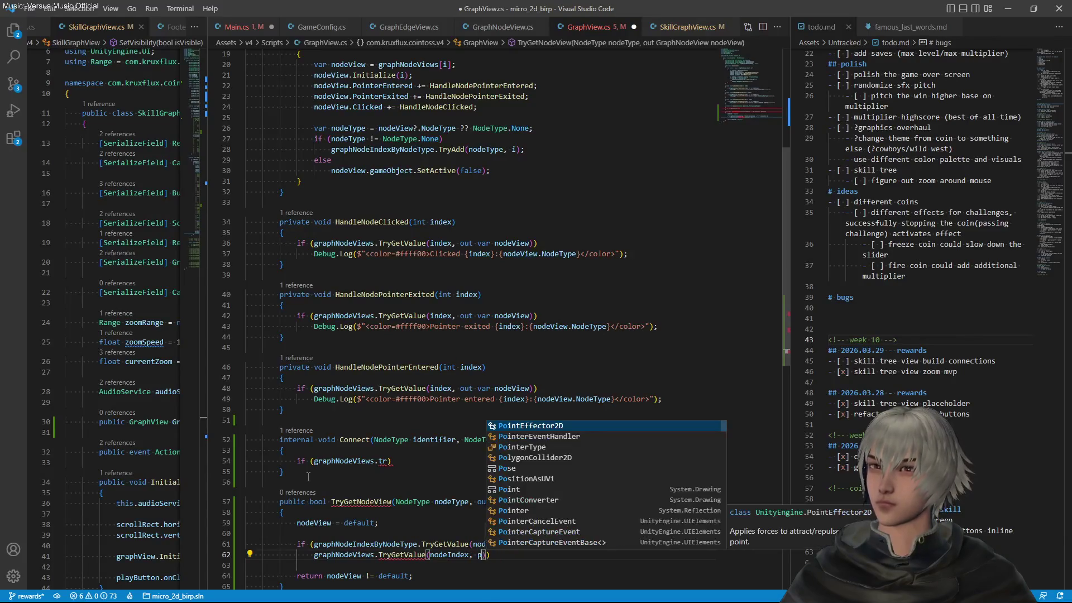
pyautogui.write('t var')
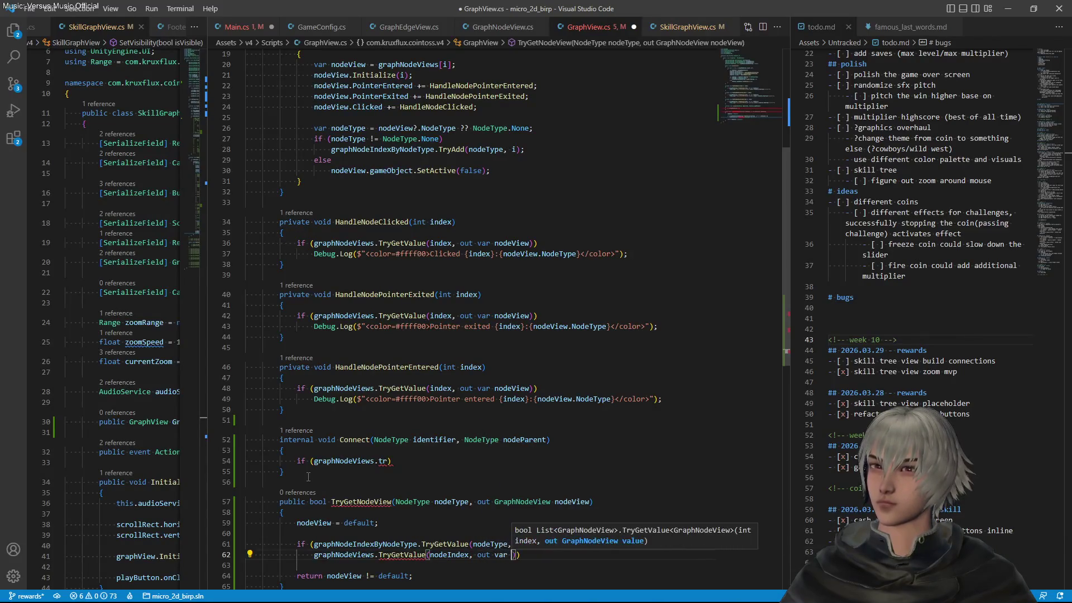
pyautogui.press('BackSpace')
pyautogui.press('BackSpace')
pyautogui.press('BackSpace')
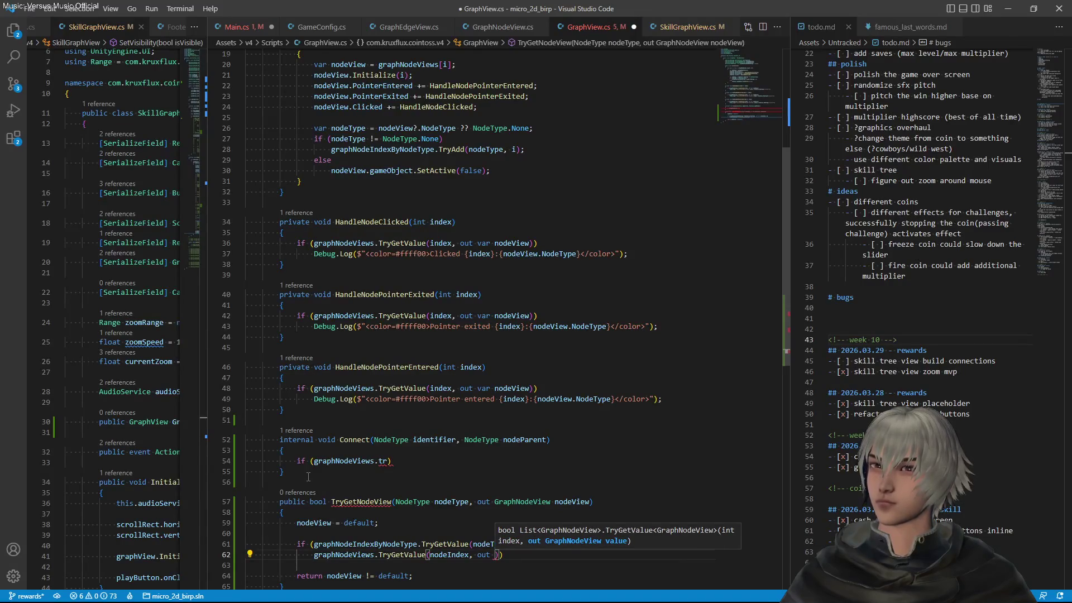
pyautogui.write('n')
pyautogui.press('Down')
pyautogui.press('Down')
pyautogui.press('Tab')
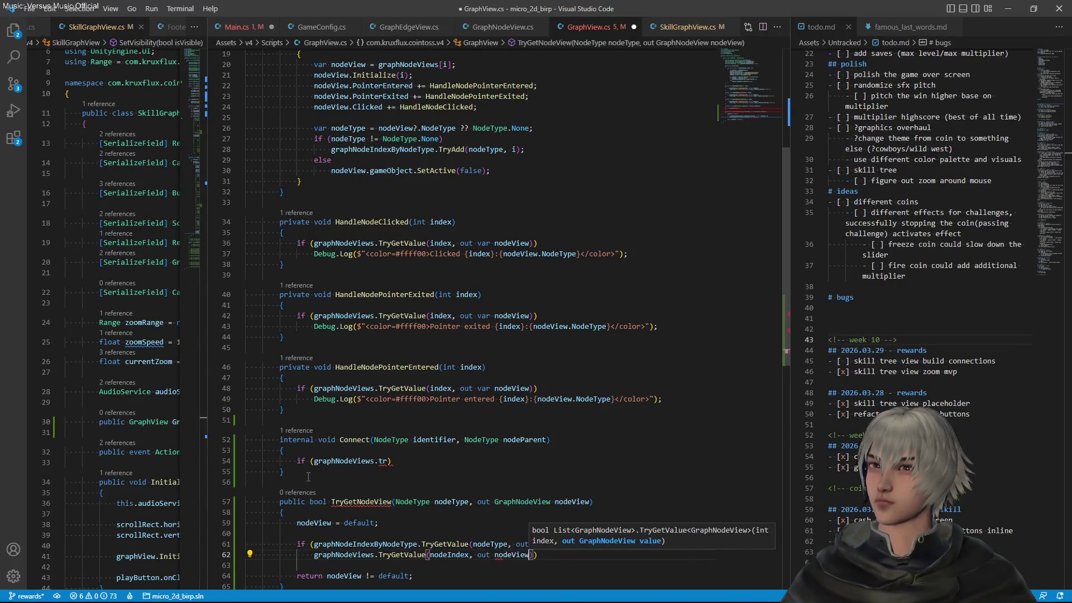
# Return the combined lookup instead of nodeView != default, remove the empty if, and save
pyautogui.press('End')
pyautogui.hotkey('shift', 'Up')
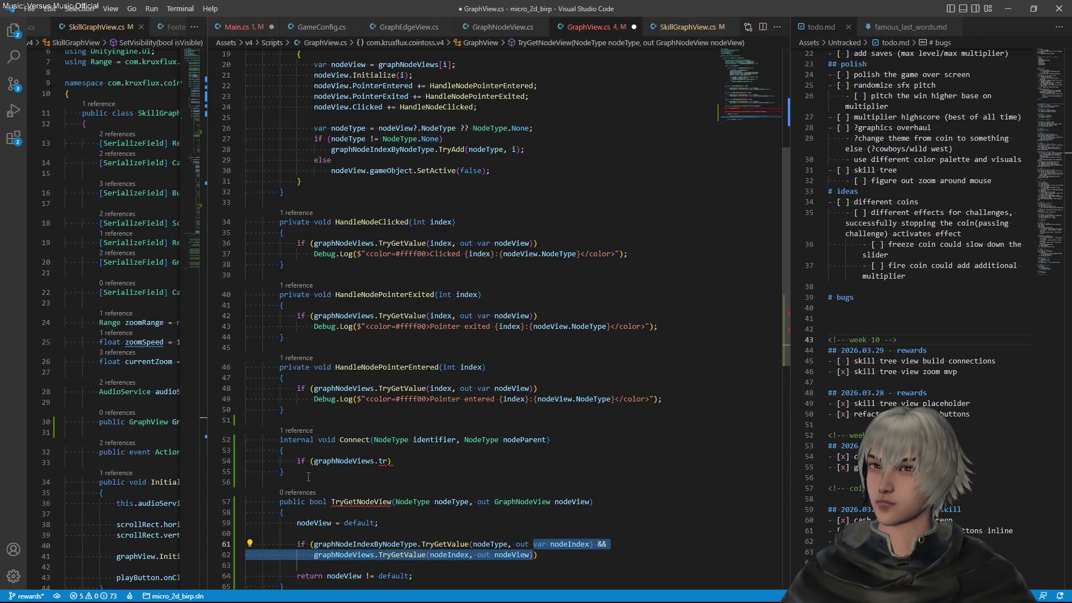
pyautogui.hotkey('shift', 'Home')
pyautogui.hotkey('ctrl', 'c')
pyautogui.write('if (')
pyautogui.press('Down')
pyautogui.press('Down')
pyautogui.press('Left')
pyautogui.hotkey('shift', 'Left')
pyautogui.hotkey('shift', 'Left')
pyautogui.hotkey('shift', 'Left')
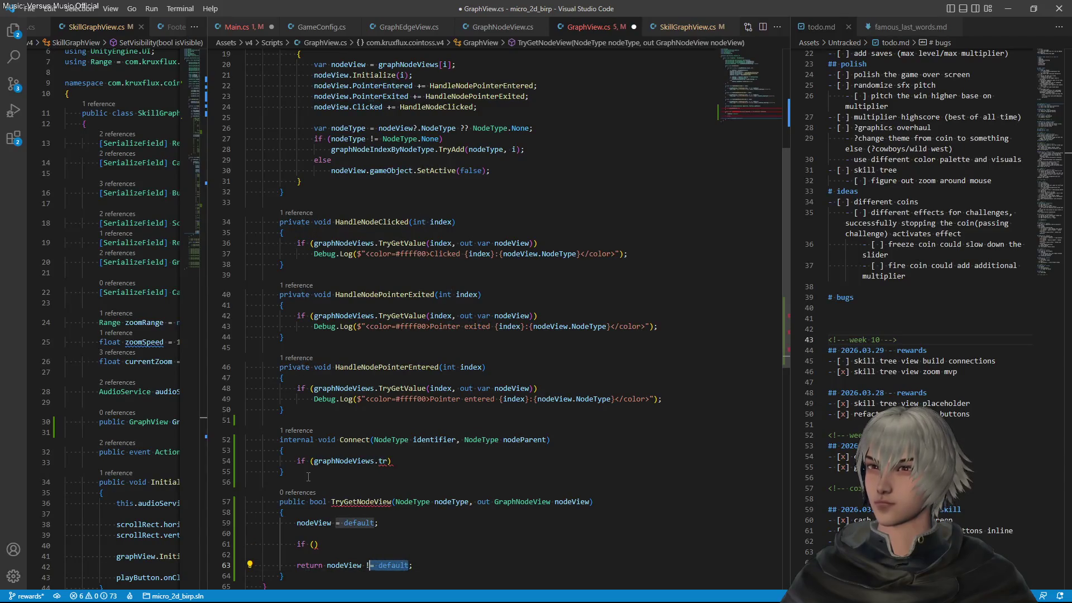
pyautogui.hotkey('ctrl', 'v')
pyautogui.press('Up')
pyautogui.press('Up')
pyautogui.press('Up')
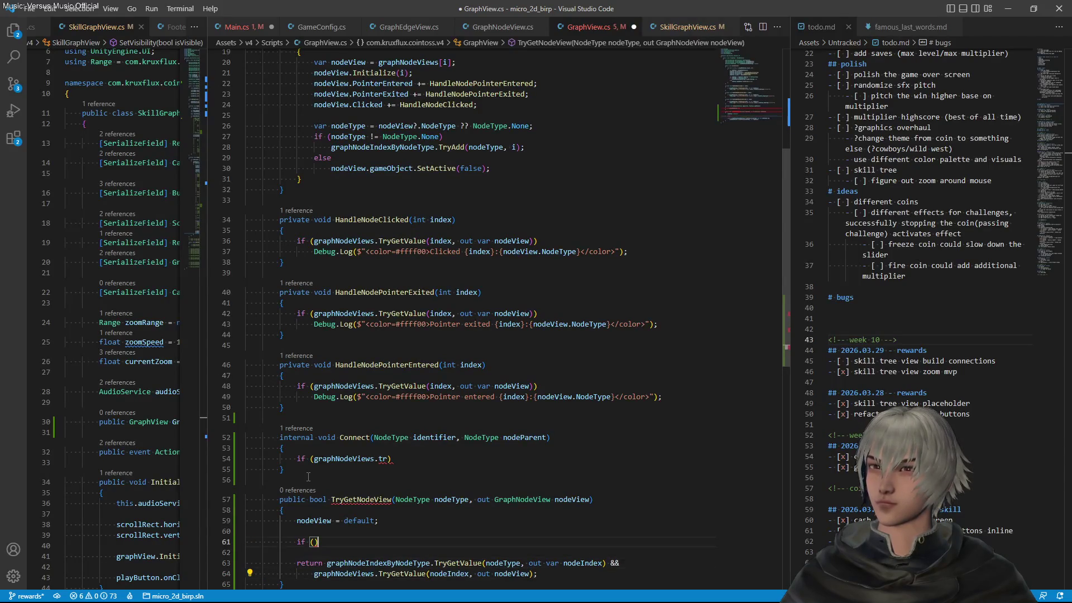
pyautogui.hotkey('shift', 'Up')
pyautogui.hotkey('shift', 'Up')
pyautogui.press('BackSpace')
pyautogui.press('Down')
pyautogui.press('Down')
pyautogui.press('End')
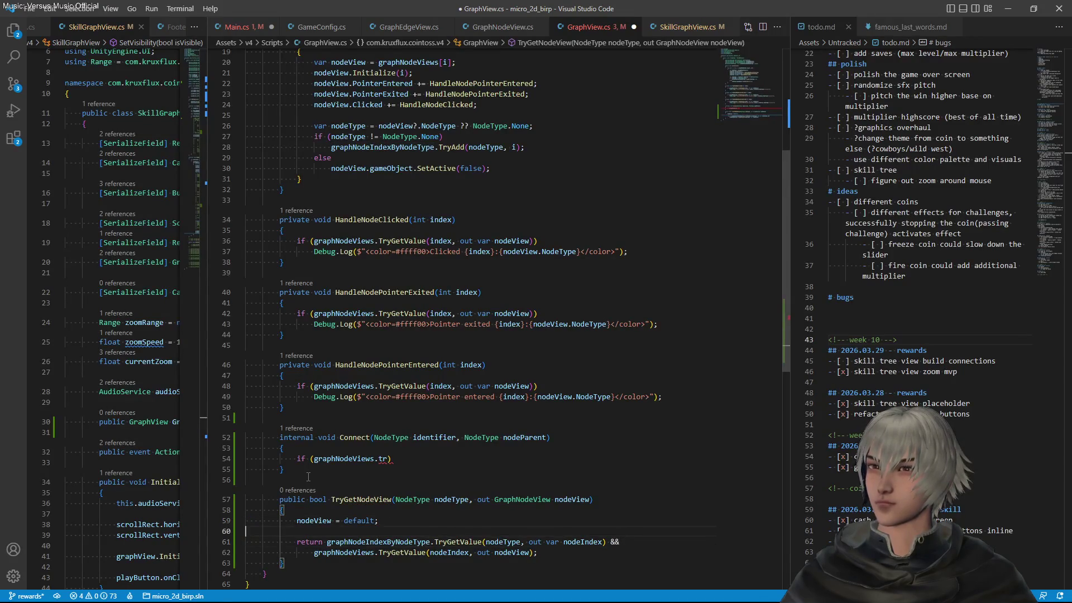
pyautogui.press('Home')
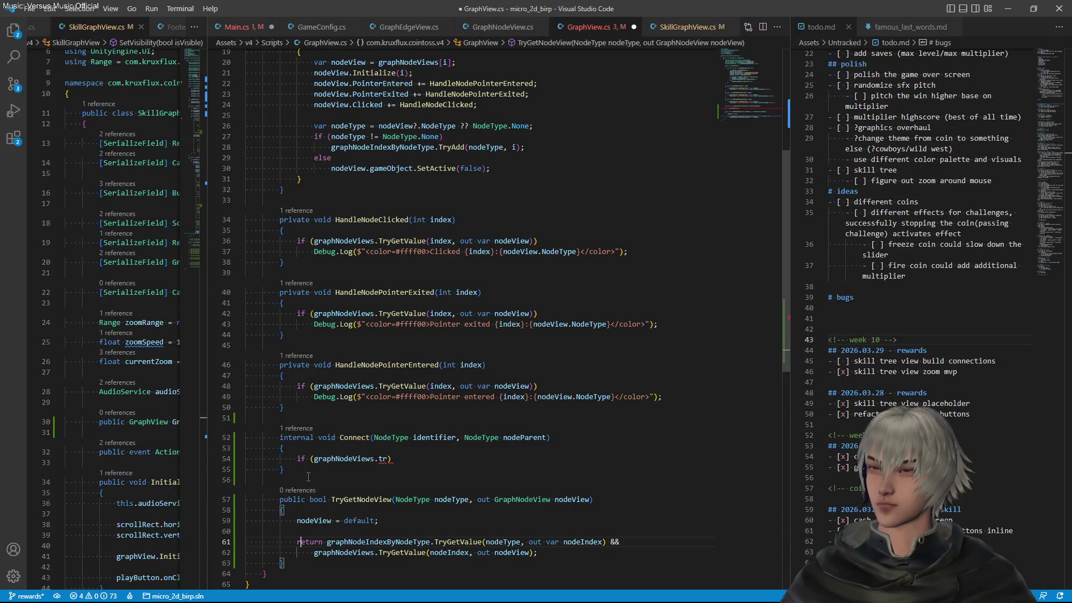
pyautogui.press('Return')
pyautogui.hotkey('ctrl', 's')
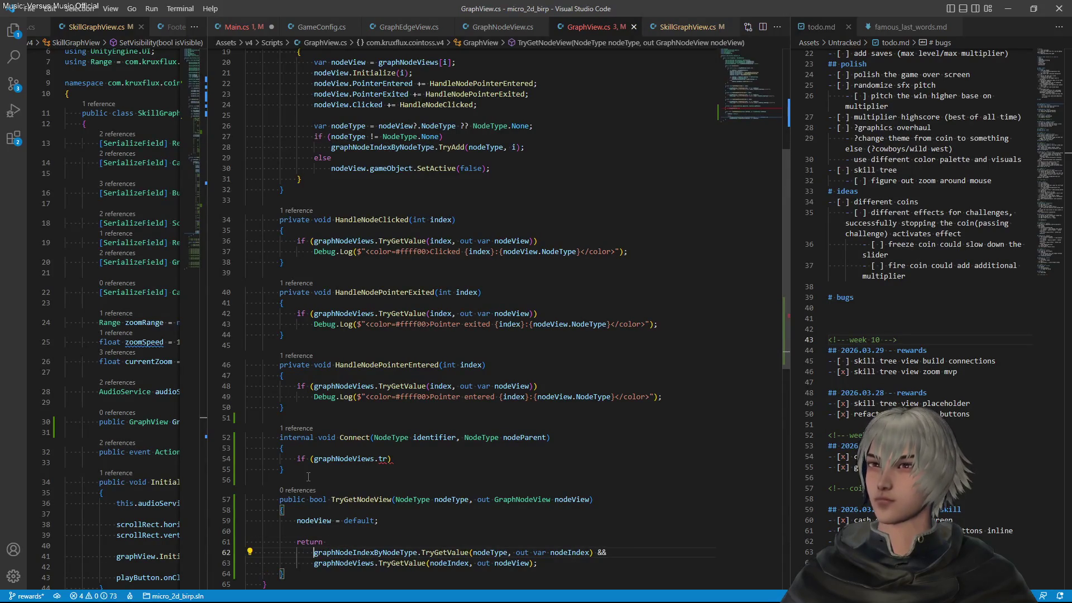
pyautogui.scroll(-3, 376, 398)
# Replace Connect's unfinished condition with TryGetNodeView(identifier, out var childNodeView) &&
pyautogui.doubleClick(362, 416)
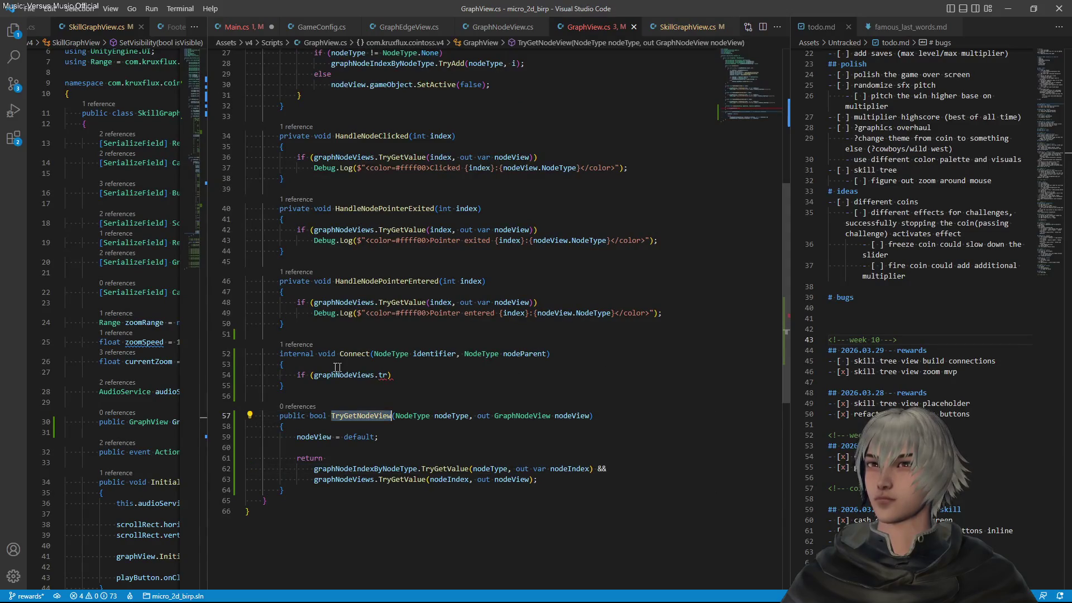
pyautogui.hotkey('ctrl', 'c')
pyautogui.moveTo(314, 375); pyautogui.dragTo(382, 374)
pyautogui.hotkey('ctrl', 'v')
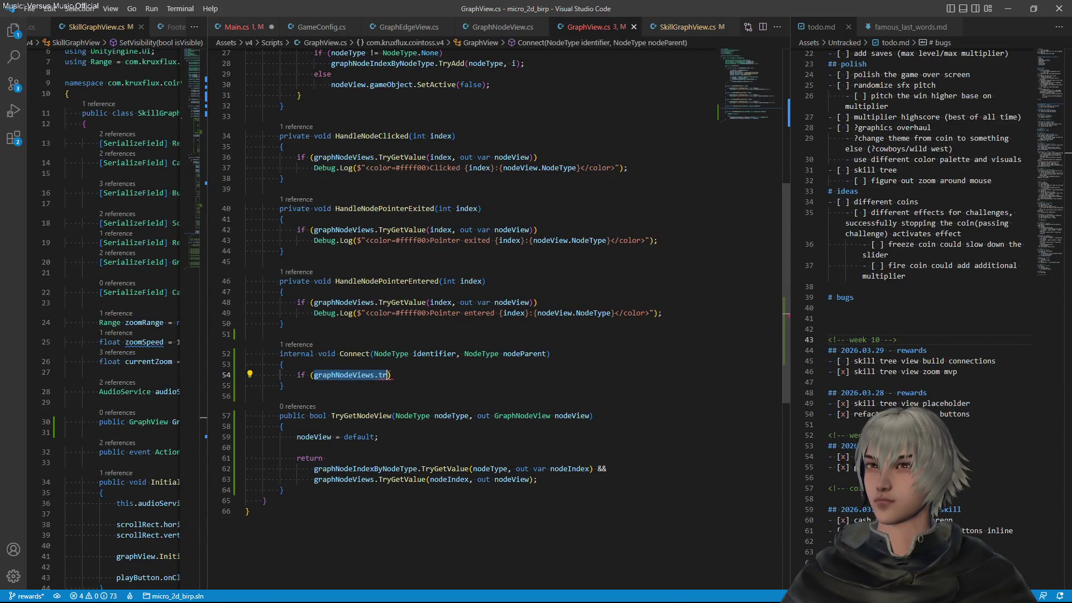
pyautogui.write('(identifier, out var ')
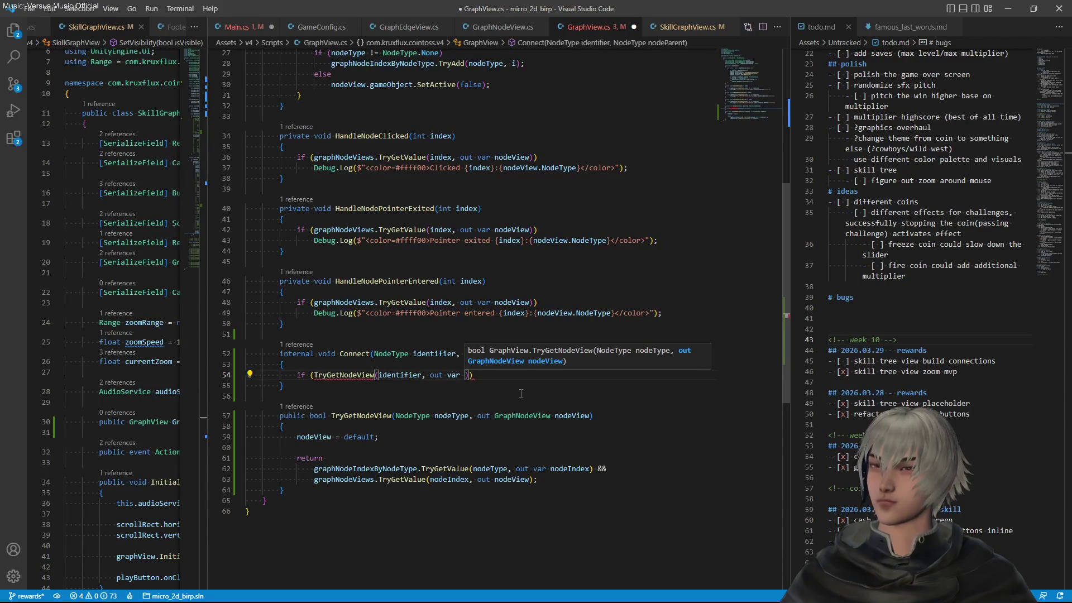
pyautogui.write('child')
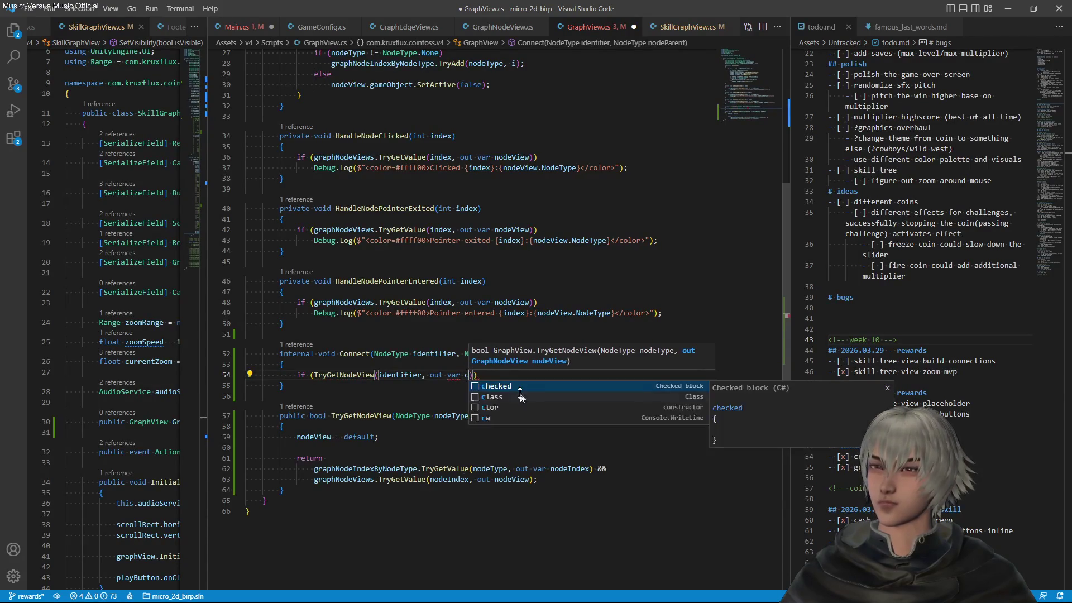
pyautogui.write('NodeVi')
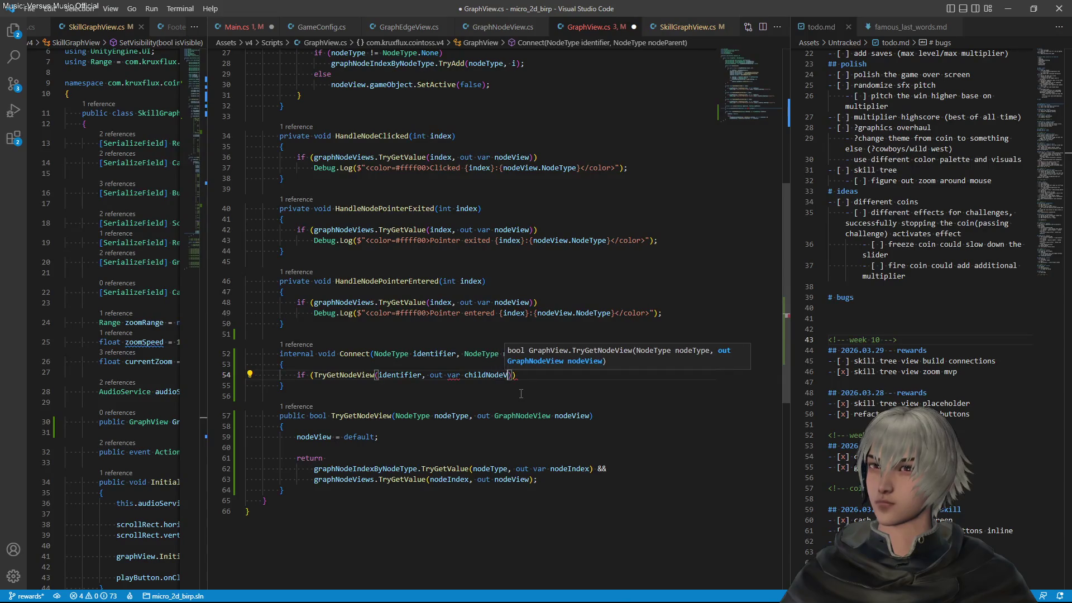
pyautogui.write('ew) ')
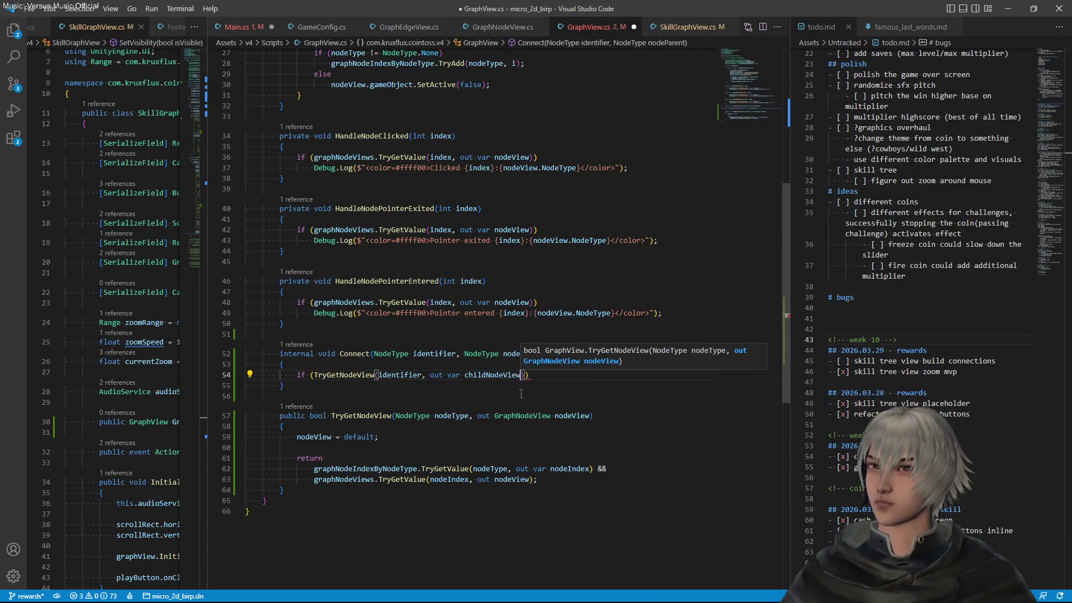
pyautogui.write('&&')
# Add a second condition on a new line: TryGetNodeView(nodeParent, out var parentNodeView)
pyautogui.press('Left')
pyautogui.press('Left')
pyautogui.press('Left')
pyautogui.hotkey('shift', 'Home')
pyautogui.hotkey('shift', 'Right')
pyautogui.hotkey('shift', 'Right')
pyautogui.hotkey('shift', 'Right')
pyautogui.press('Left')
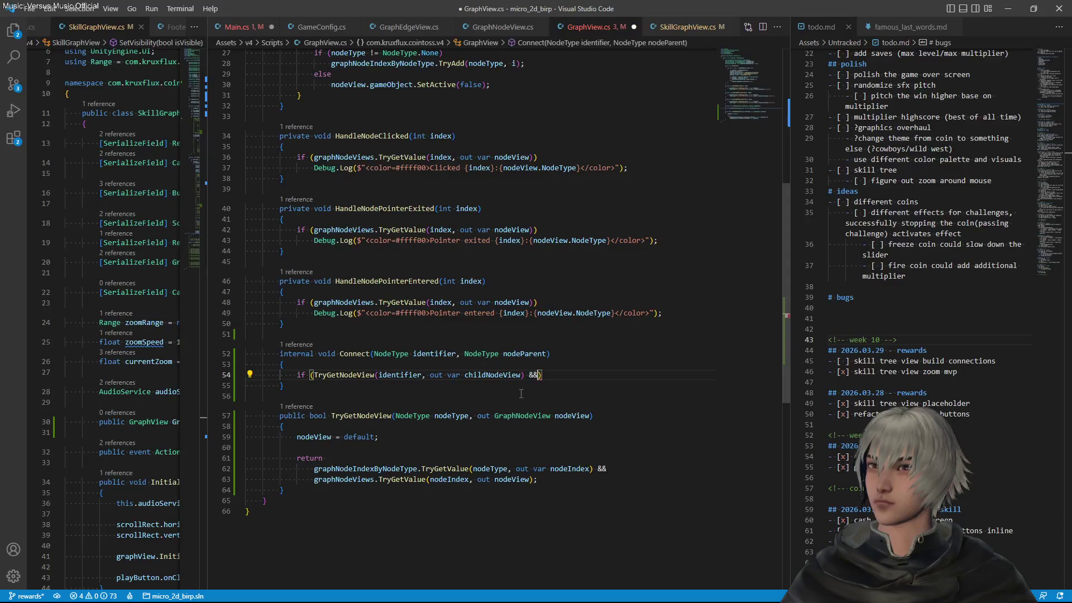
pyautogui.press('End')
pyautogui.press('Left')
pyautogui.press('Return')
pyautogui.hotkey('ctrl', 'v')
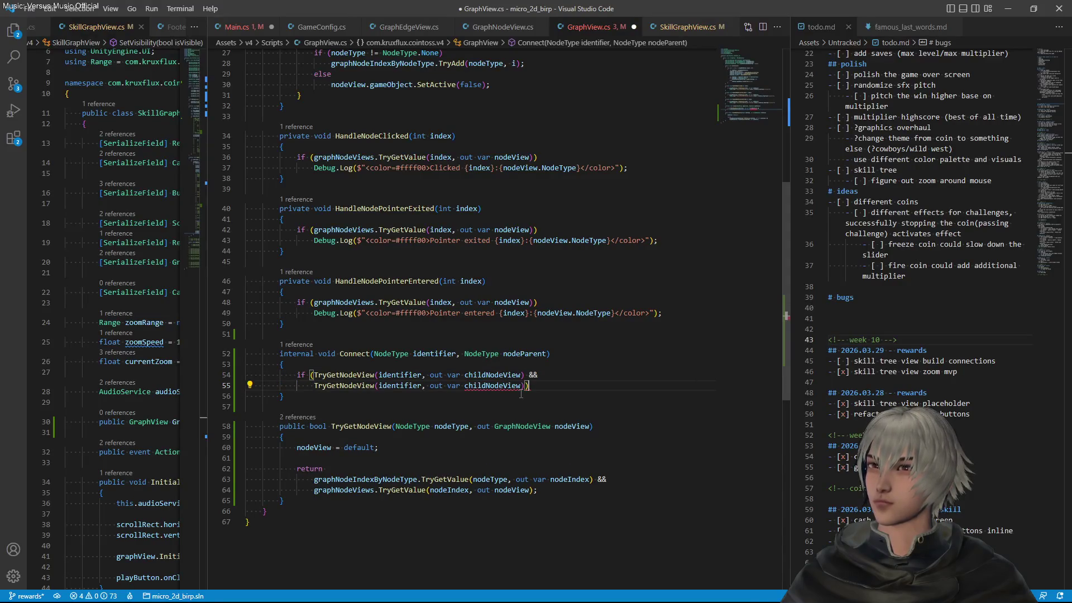
pyautogui.hotkey('ctrl', 'd')
pyautogui.write('node')
pyautogui.click(521, 398)
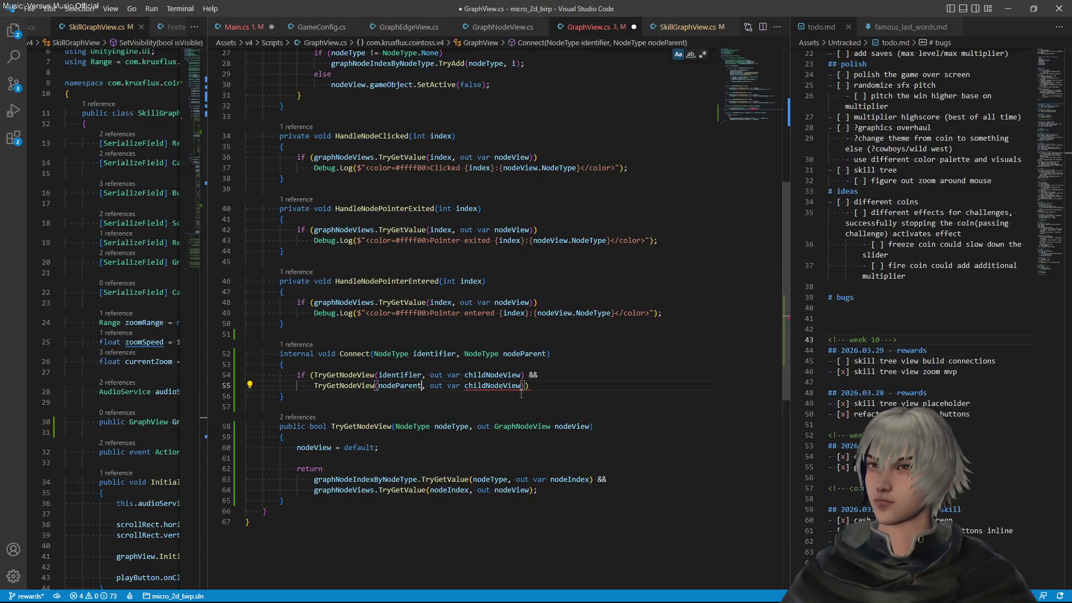
pyautogui.click(521, 391)
pyautogui.press('Right')
pyautogui.hotkey('shift', 'Left')
pyautogui.hotkey('shift', 'Left')
pyautogui.hotkey('shift', 'Left')
pyautogui.write('parent')
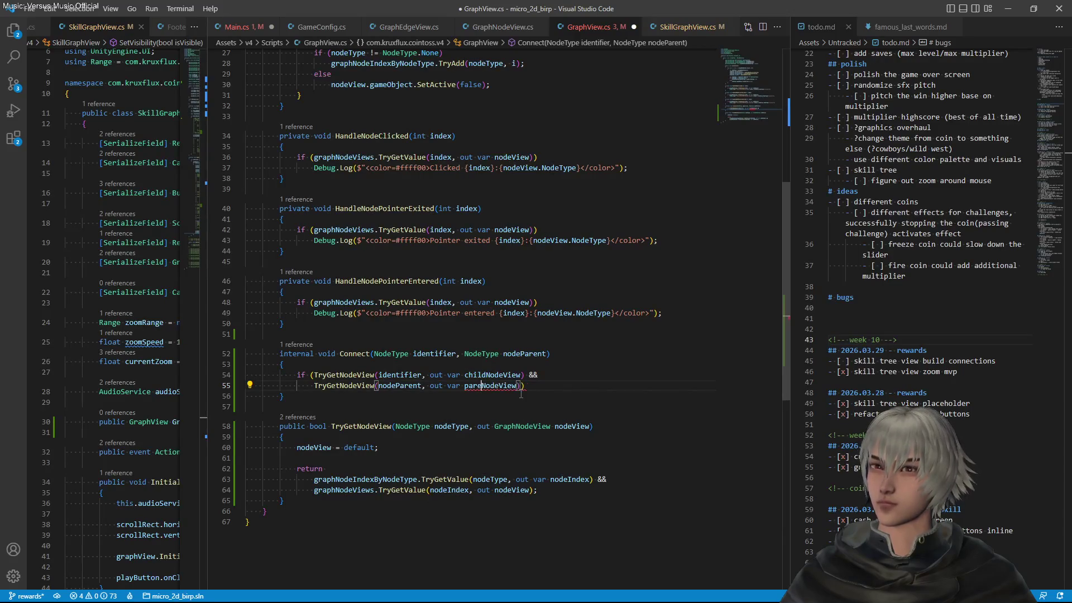
# Give the if statement an empty brace block with an indented line, and save GraphView.cs
pyautogui.press('End')
pyautogui.press('Return')
pyautogui.write('{')
pyautogui.press('Return')
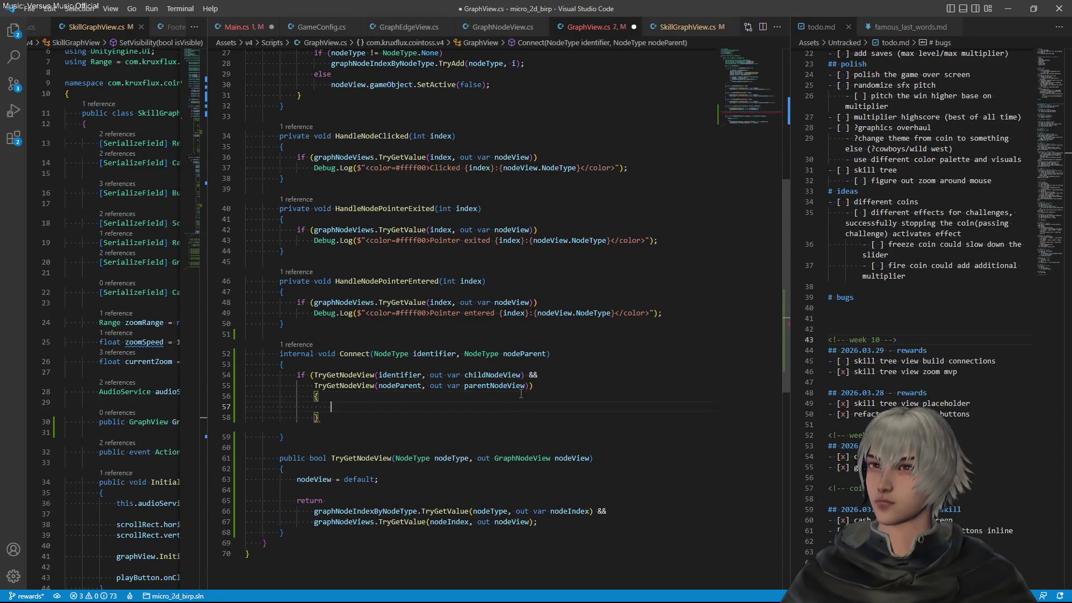
pyautogui.hotkey('ctrl', 's')
pyautogui.press('Tab')
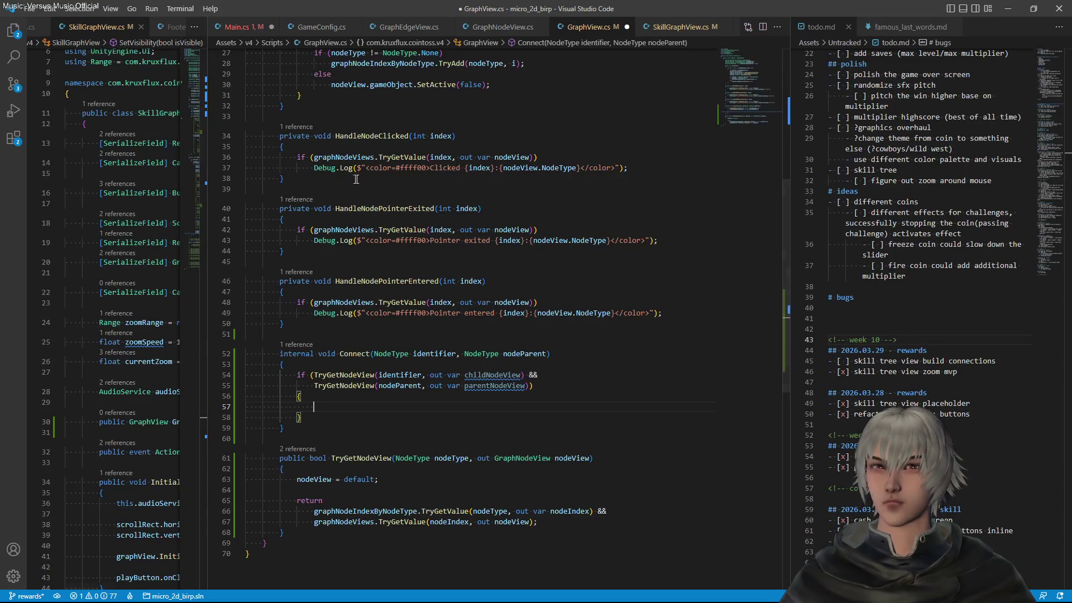
# Insert a new blank line right after TryGetNodeView's closing brace
pyautogui.scroll(5, 475, 210)
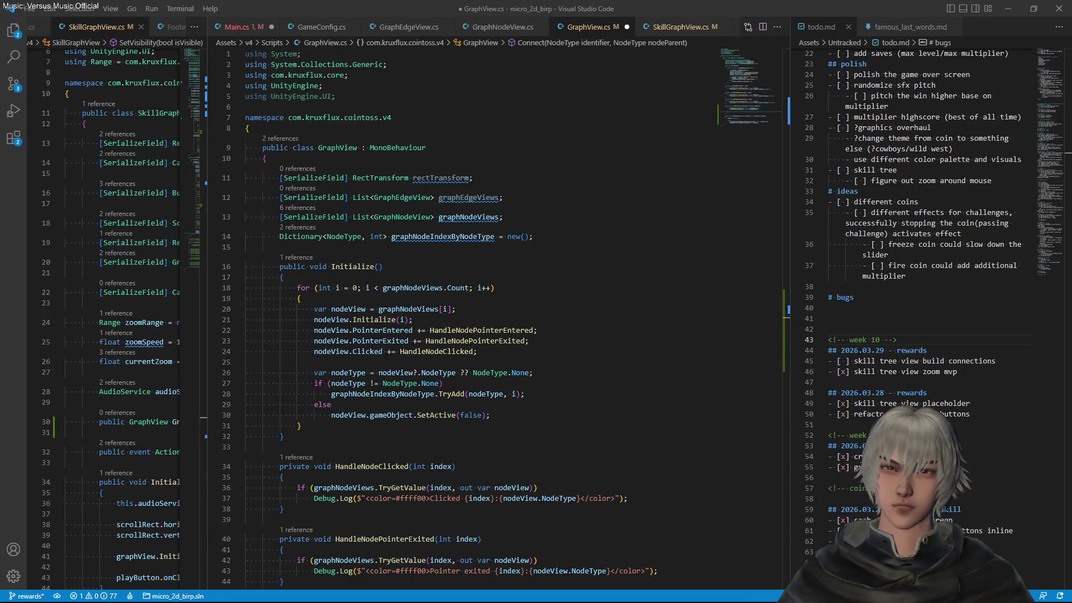
pyautogui.scroll(-12, 315, 405)
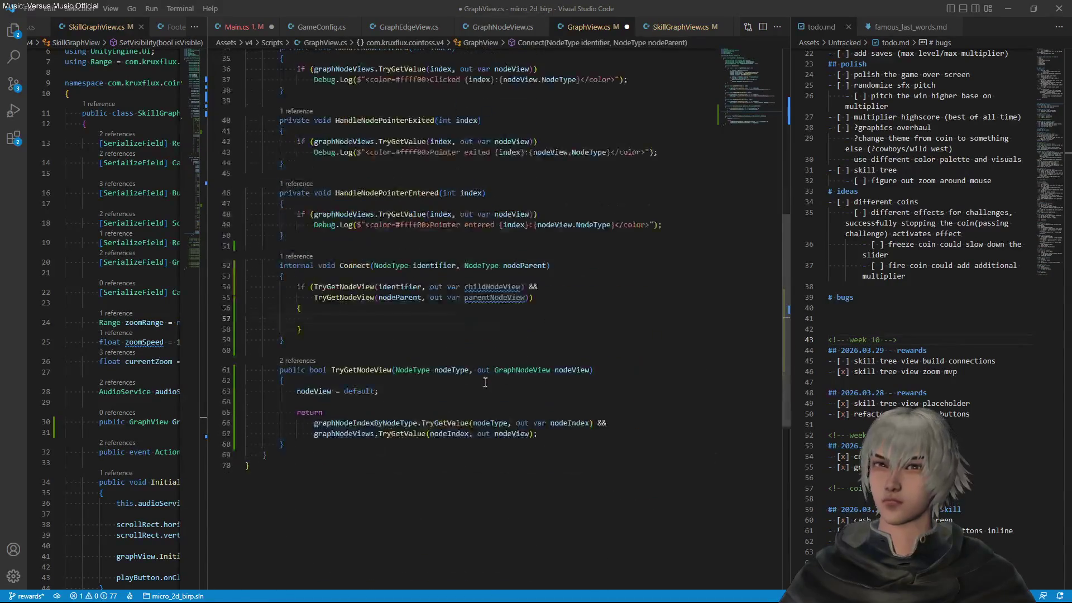
pyautogui.click(330, 423)
pyautogui.press('Return')
pyautogui.press('Return')
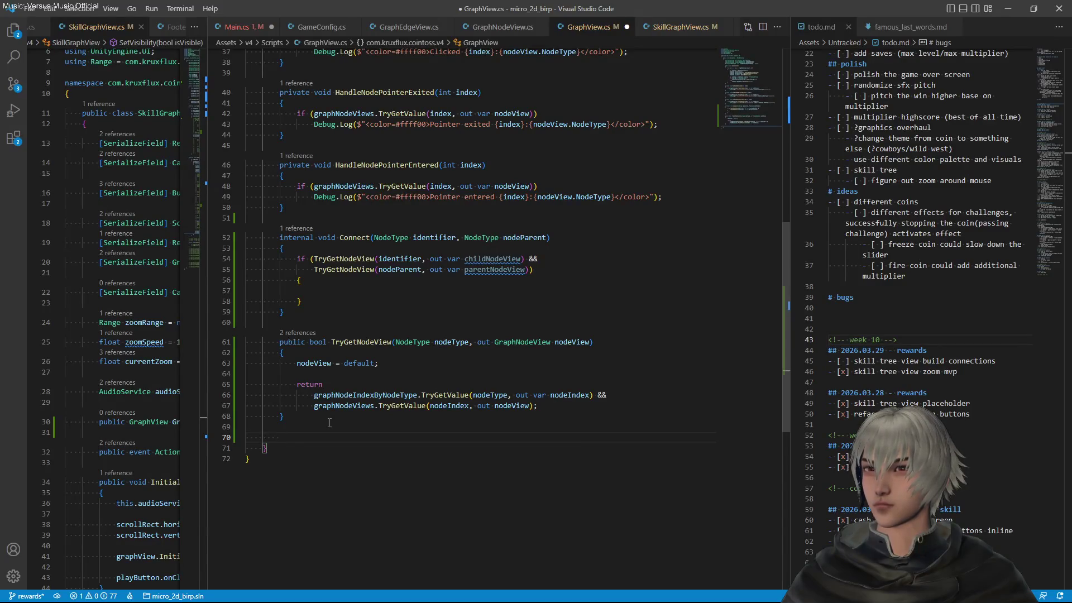
# Declare the field int freeEdgeIndex = 0; below TryGetNodeView
pyautogui.write('int')
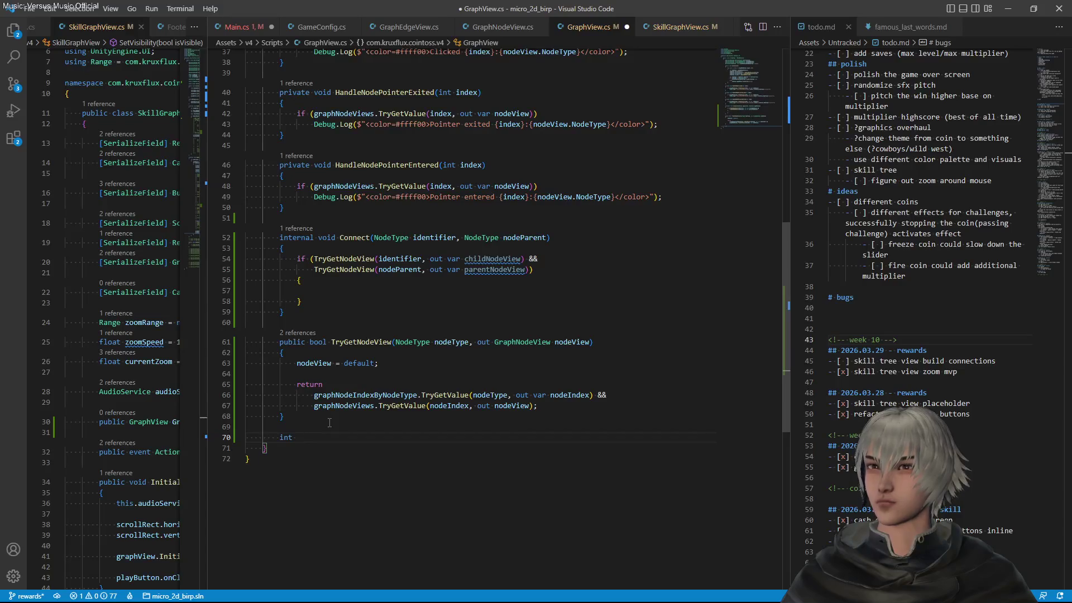
pyautogui.write(' freeE')
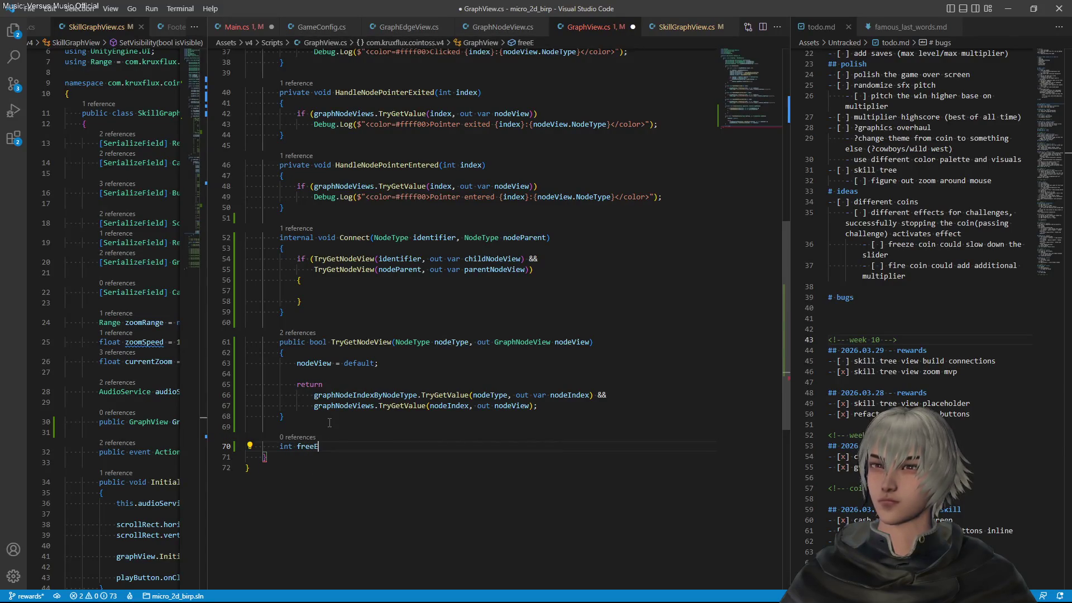
pyautogui.write('dgeVie')
pyautogui.press('BackSpace')
pyautogui.press('BackSpace')
pyautogui.press('BackSpace')
pyautogui.write('Inde')
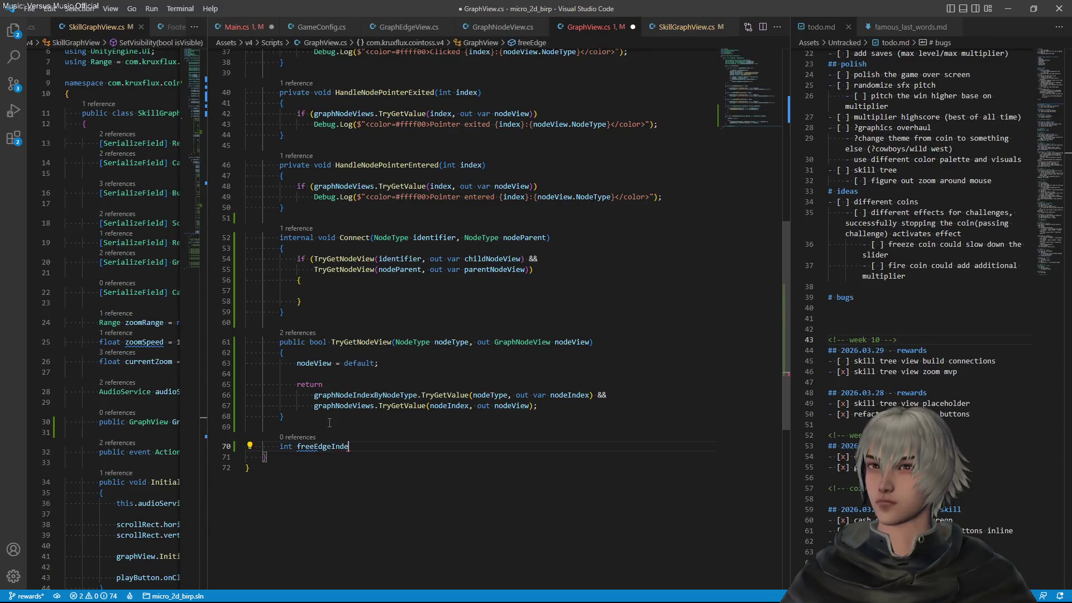
pyautogui.write('x = 0;')
pyautogui.press('Return')
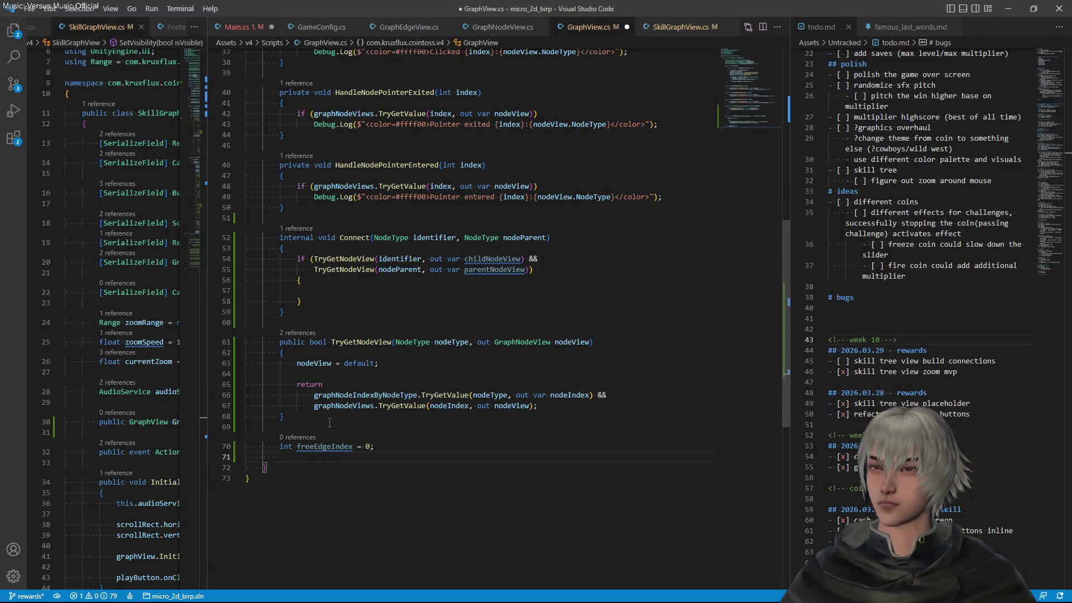
pyautogui.write('E')
# Start a GraphEdgeView GetEdge() method with an opening brace
pyautogui.hotkey('ctrl', 'space')
pyautogui.press('Escape')
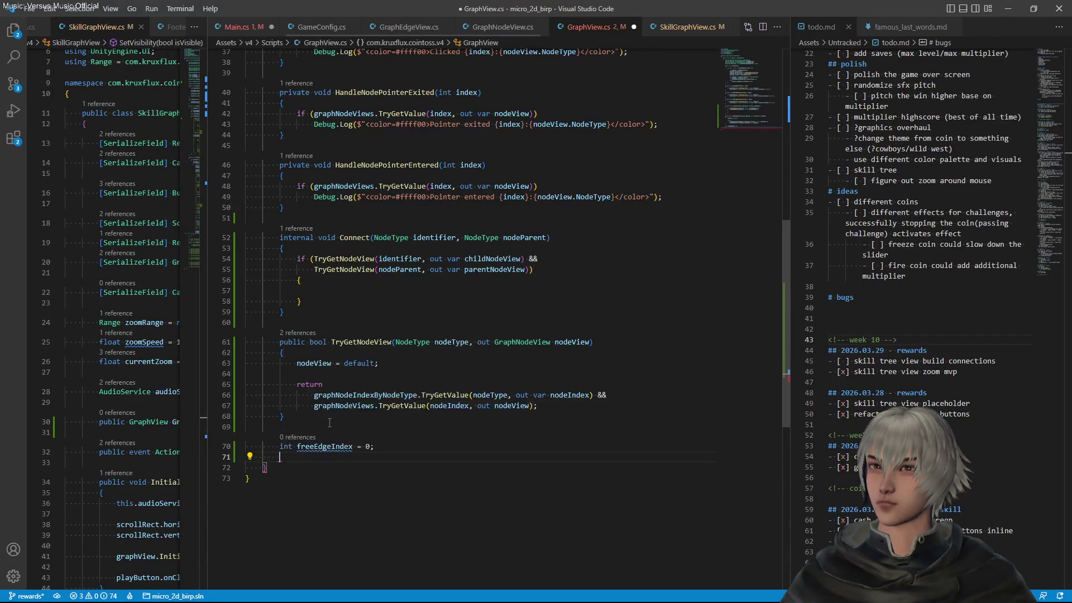
pyautogui.write('Ed')
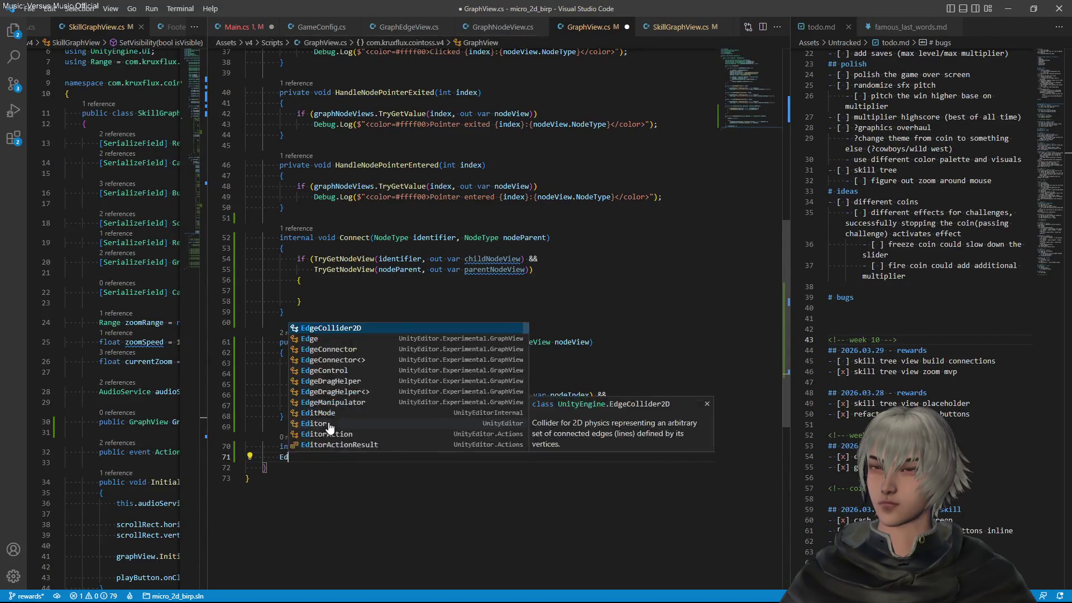
pyautogui.write('ge')
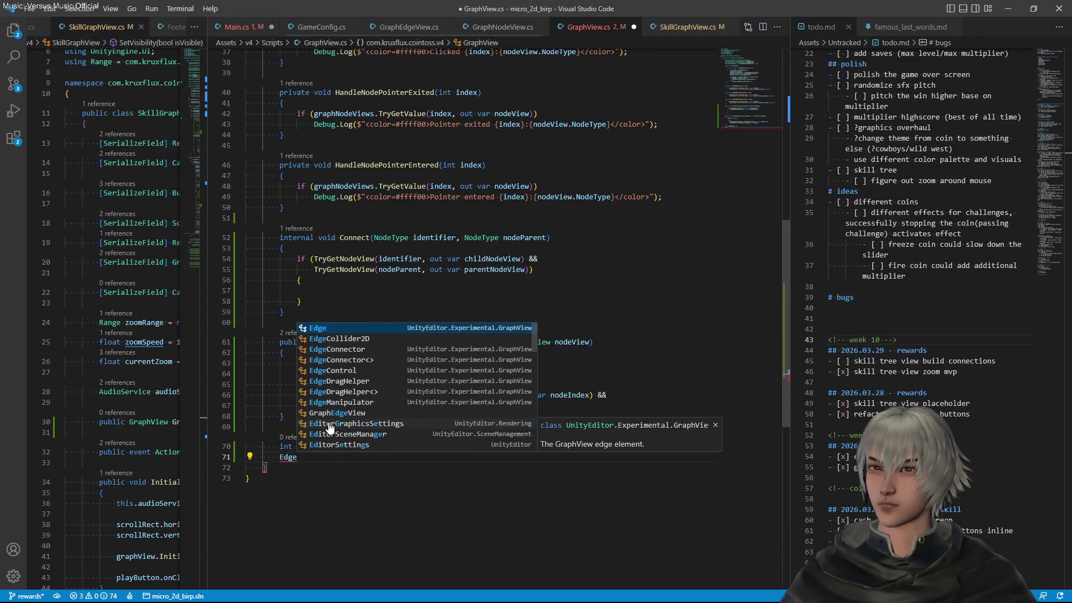
pyautogui.write('View')
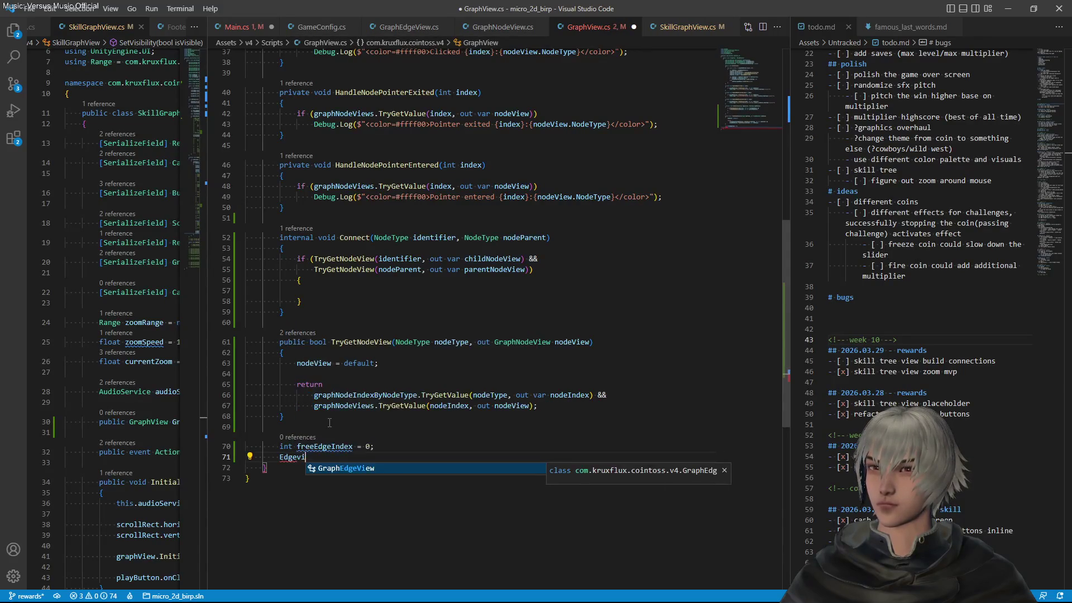
pyautogui.press('Tab')
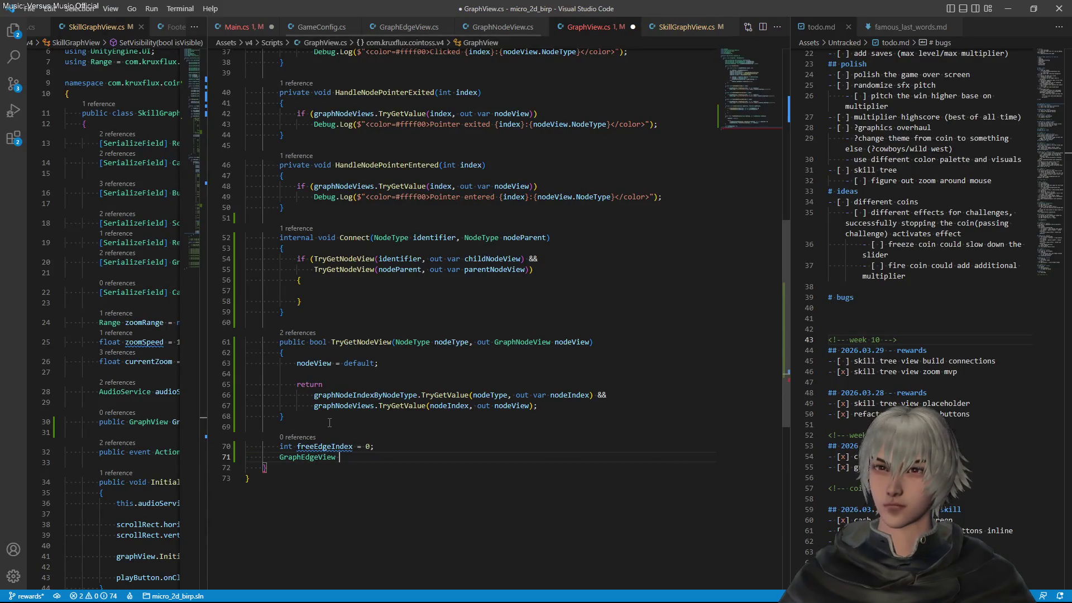
pyautogui.write('GetE')
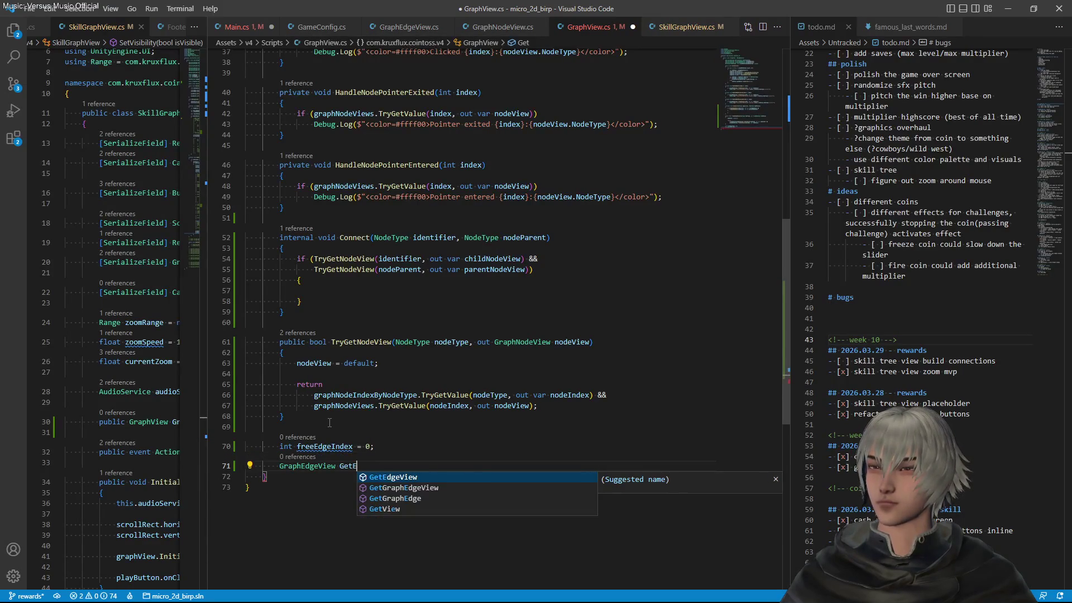
pyautogui.write('dge(')
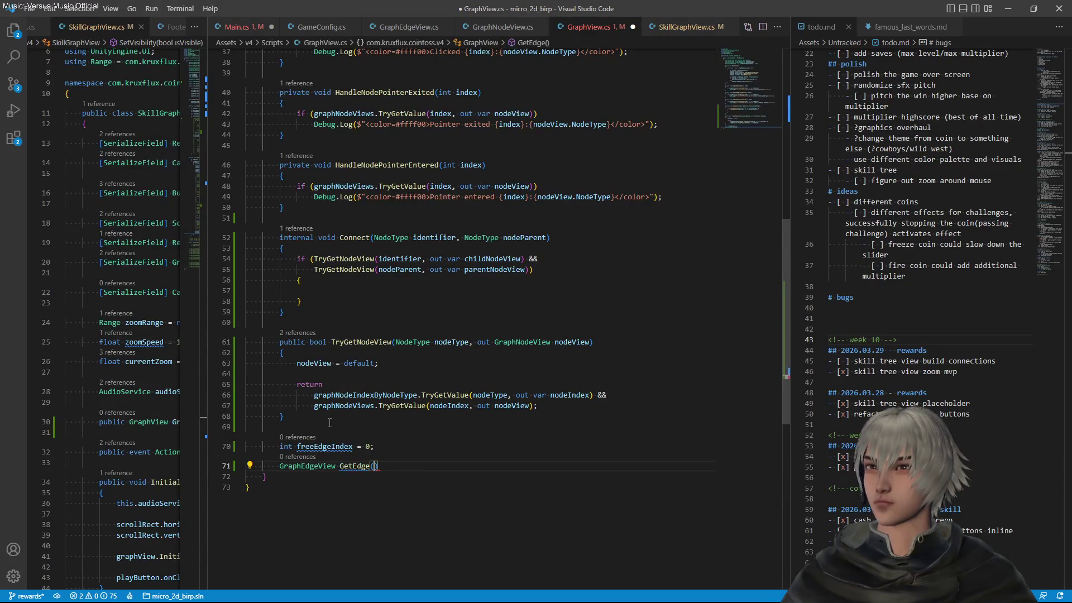
pyautogui.write(')')
pyautogui.press('Return')
pyautogui.write('{')
pyautogui.press('Return')
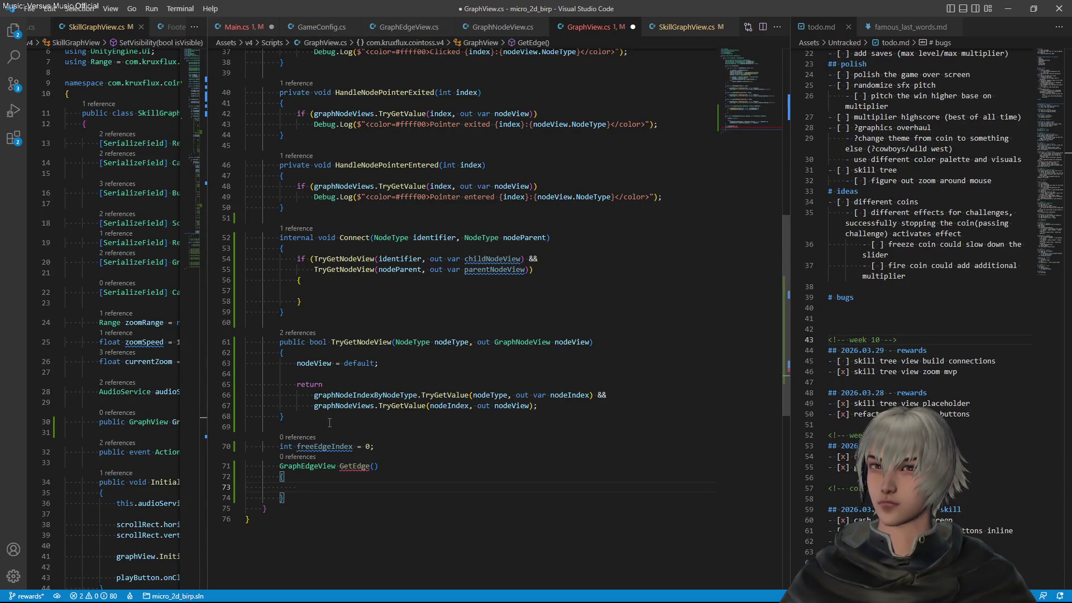
# Fill GetEdge with GraphEdgeView edge = null;, a started if (, and return edge;
pyautogui.scroll(-1, 329, 422)
pyautogui.write('GraphEdgeView ')
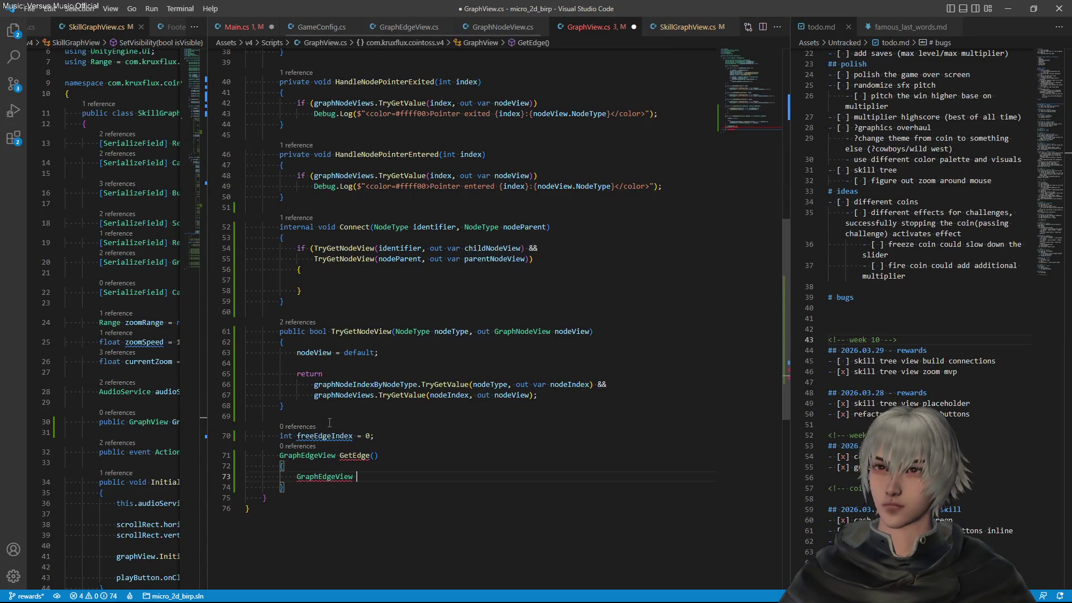
pyautogui.write('edge =')
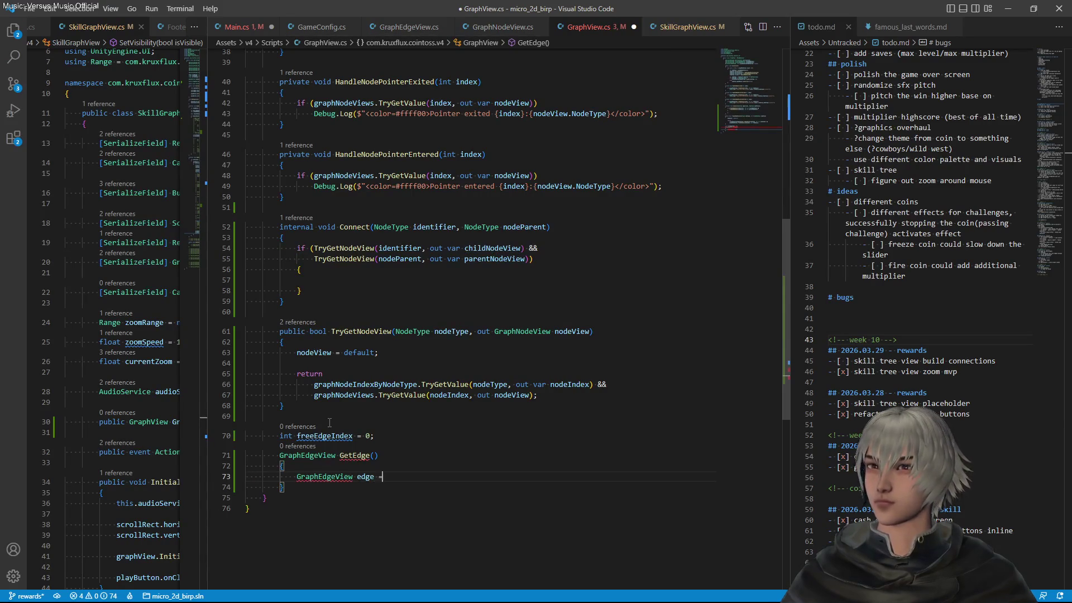
pyautogui.write(' null;')
pyautogui.press('Return')
pyautogui.press('Return')
pyautogui.write('return ed')
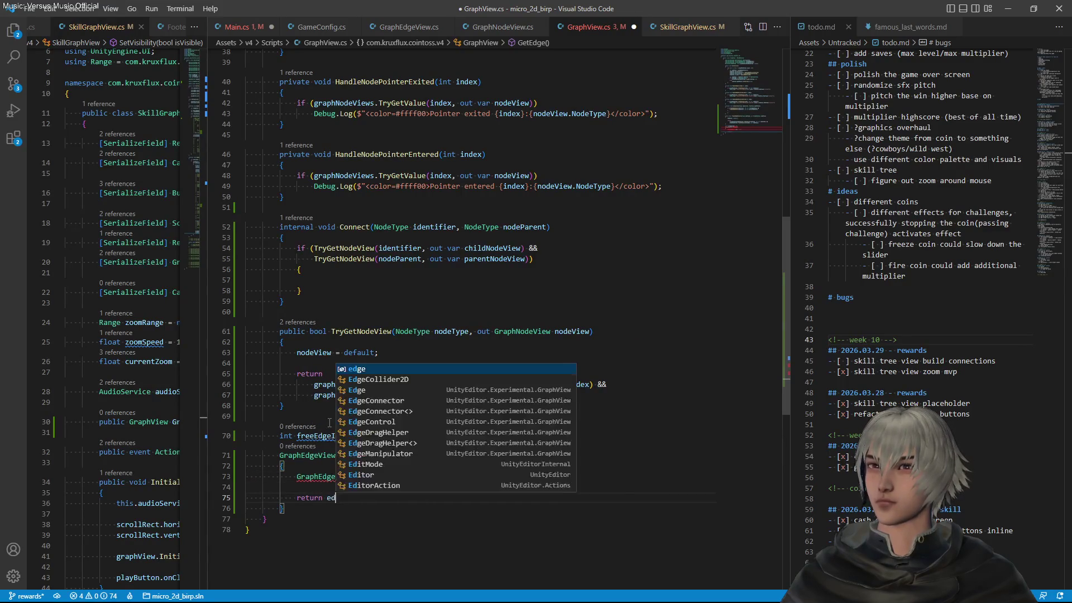
pyautogui.write('ge;')
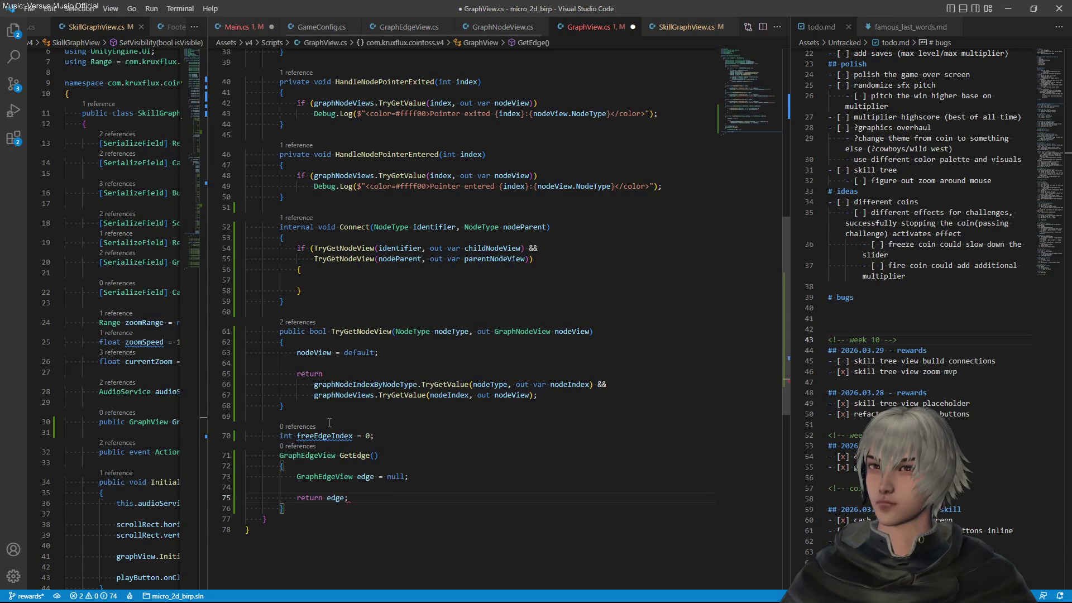
pyautogui.press('Up')
pyautogui.press('Return')
pyautogui.press('Return')
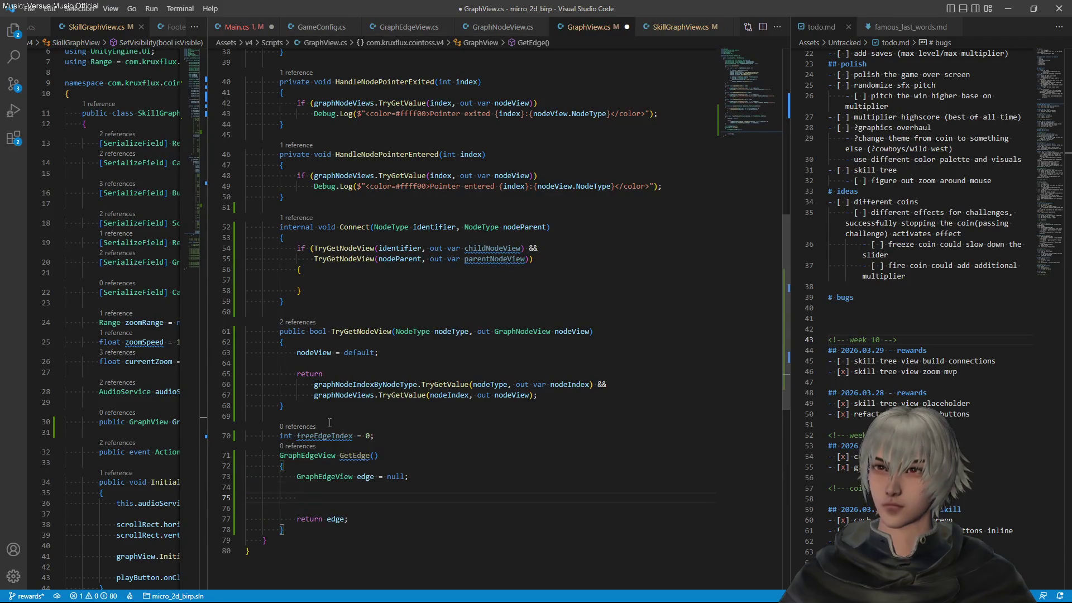
pyautogui.write('if (')
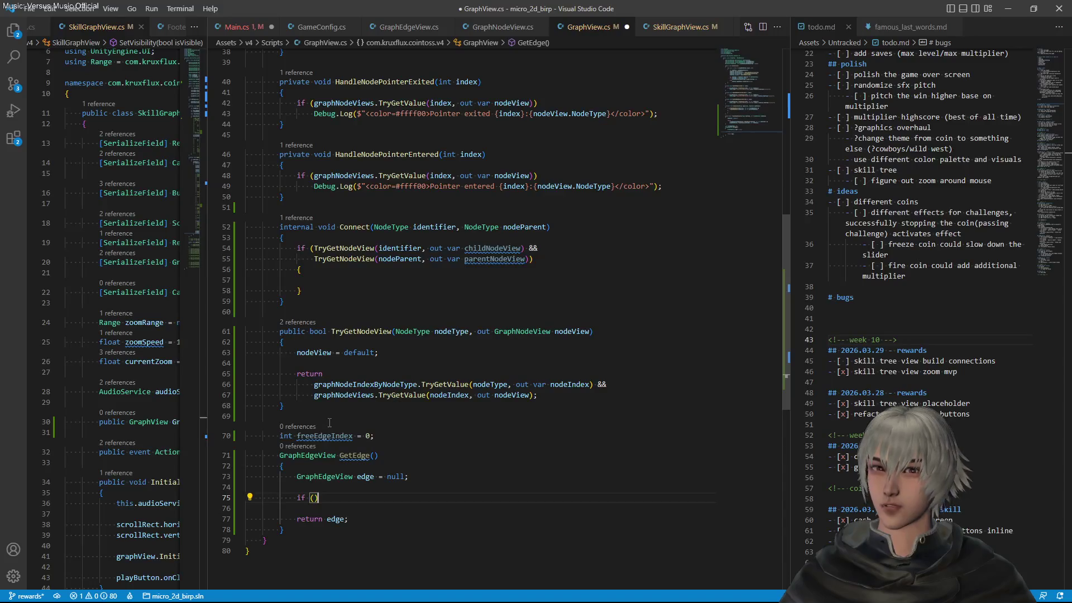